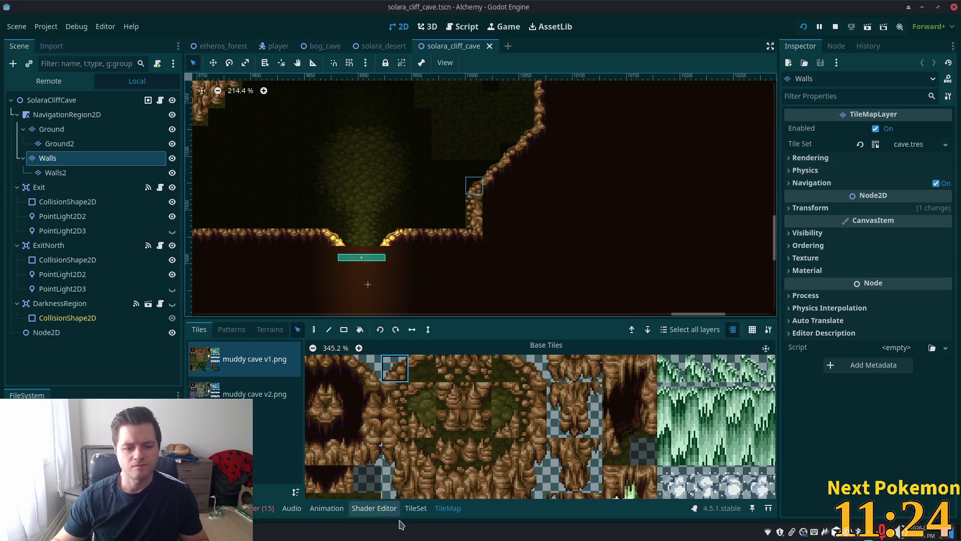
Select the top-left tile of the muddy cave v1 atlas in the TileSet editor
left_click(416, 508)
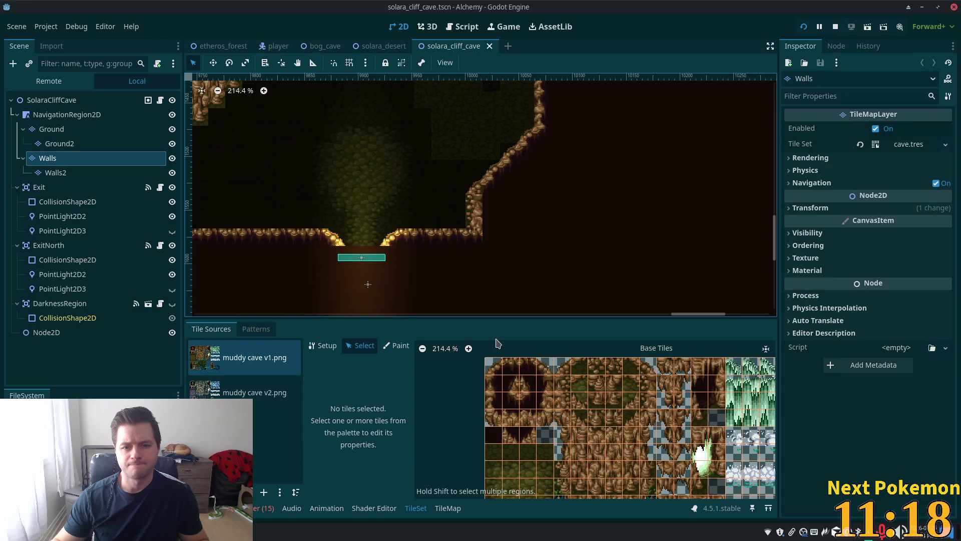
left_click(448, 508)
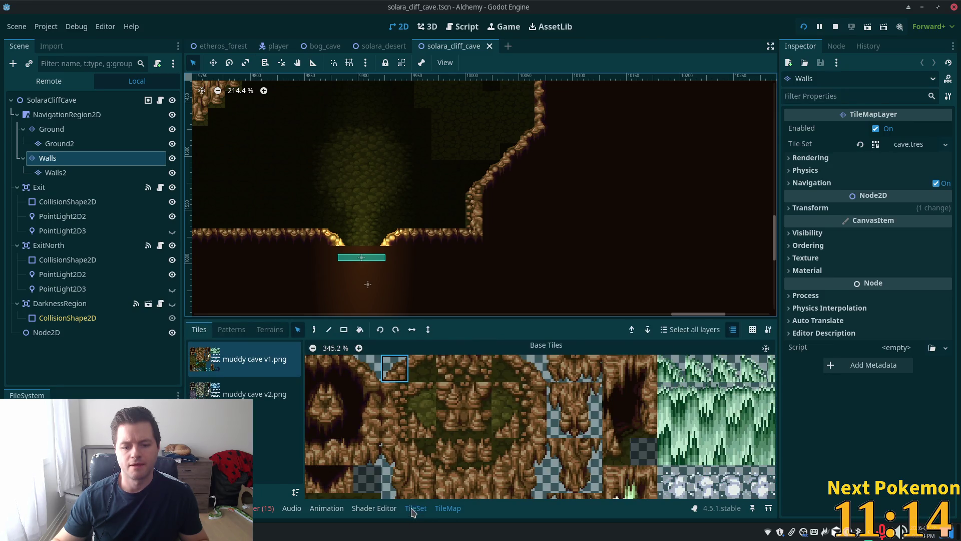
left_click(415, 509)
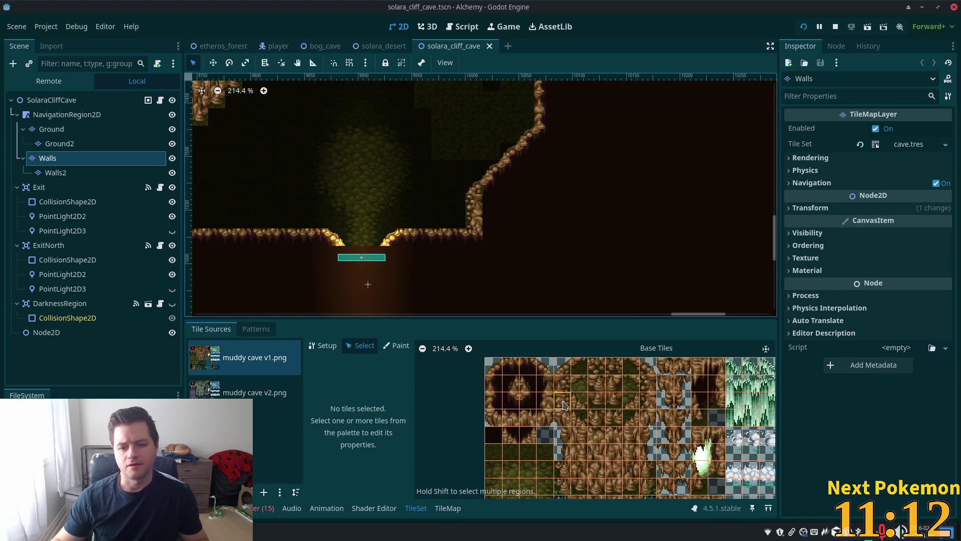
left_click(494, 373)
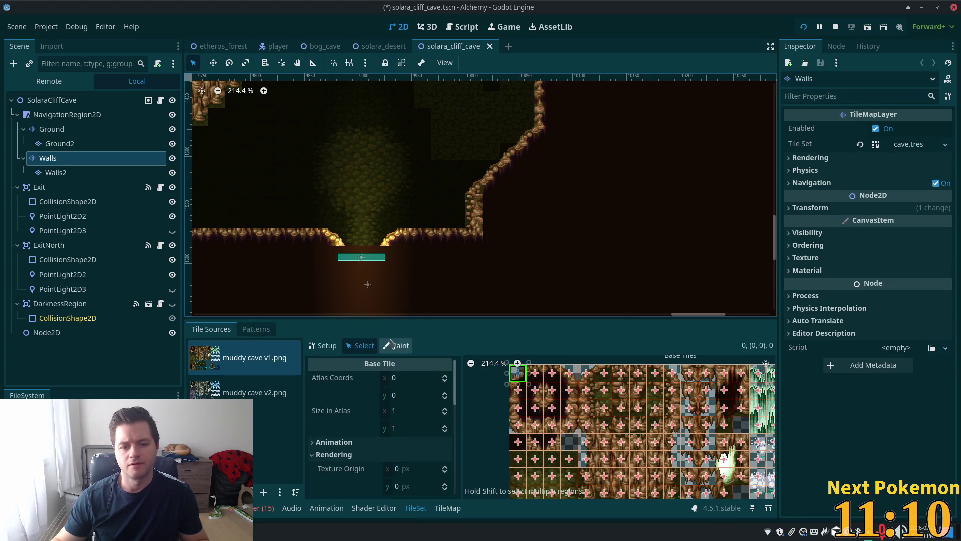
Paint that tile onto the cliff edge of the Walls layer with the Paint tool
left_click(450, 508)
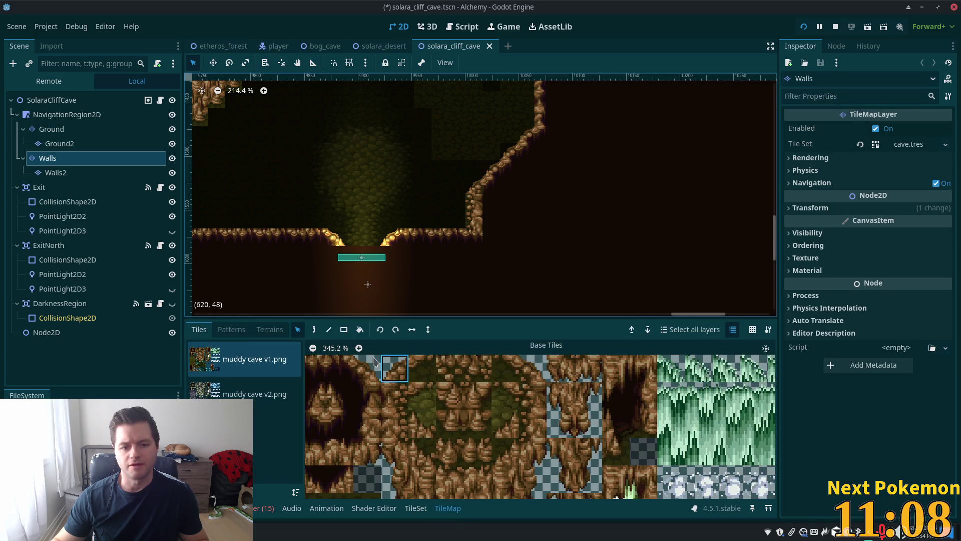
left_click(314, 329)
left_click(474, 189)
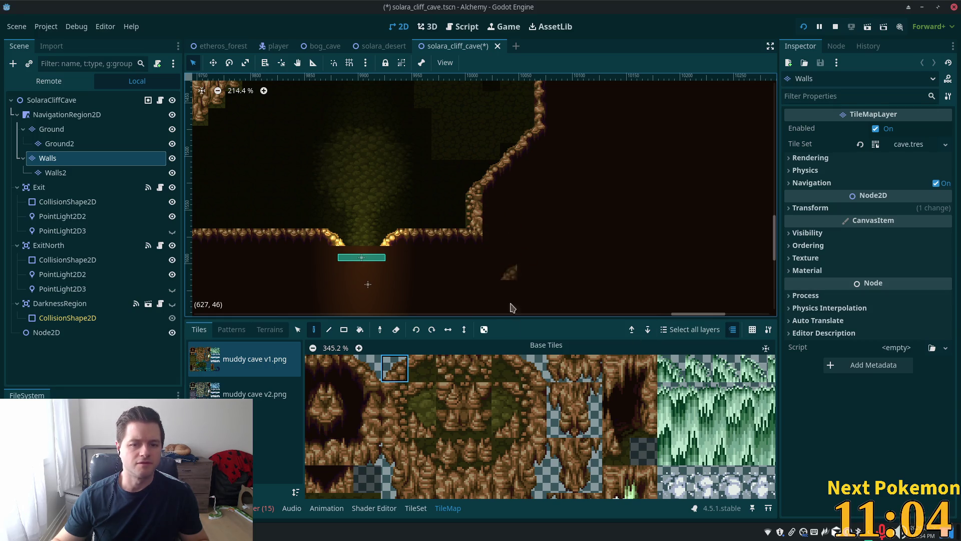
left_click_drag(441, 386, 544, 408)
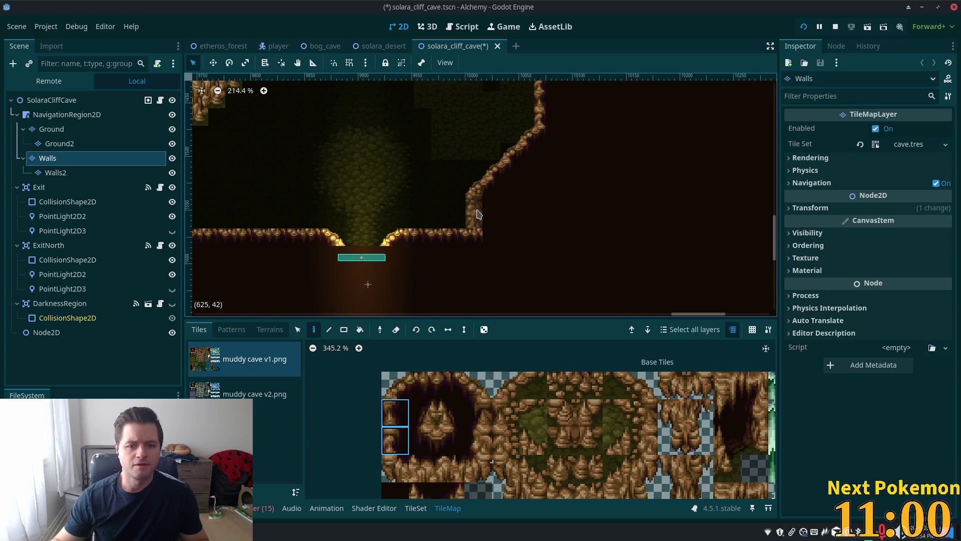
scroll(590, 240, "up", 3)
scroll(519, 144, "left", 5)
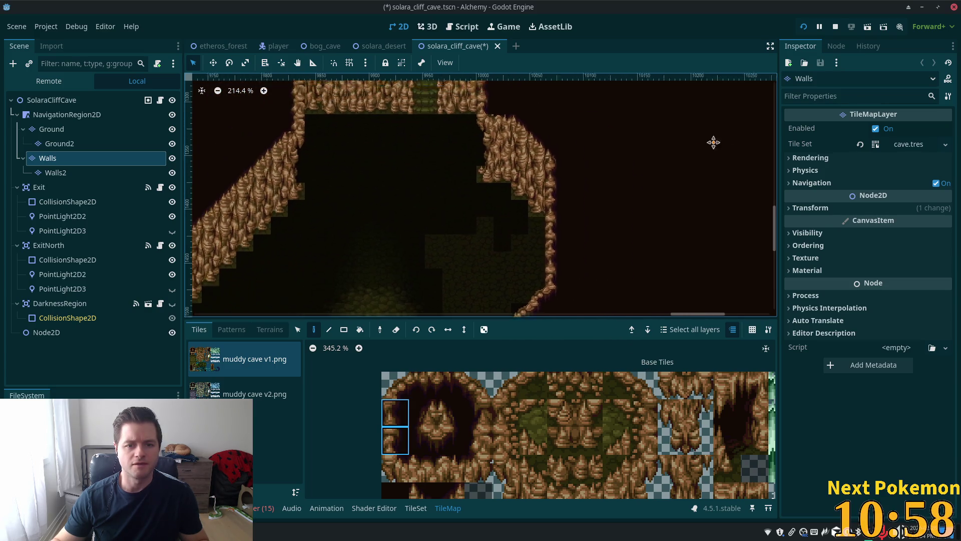
Run the game, log in, walk up and back along the cliff slope, then stop it
key("F5")
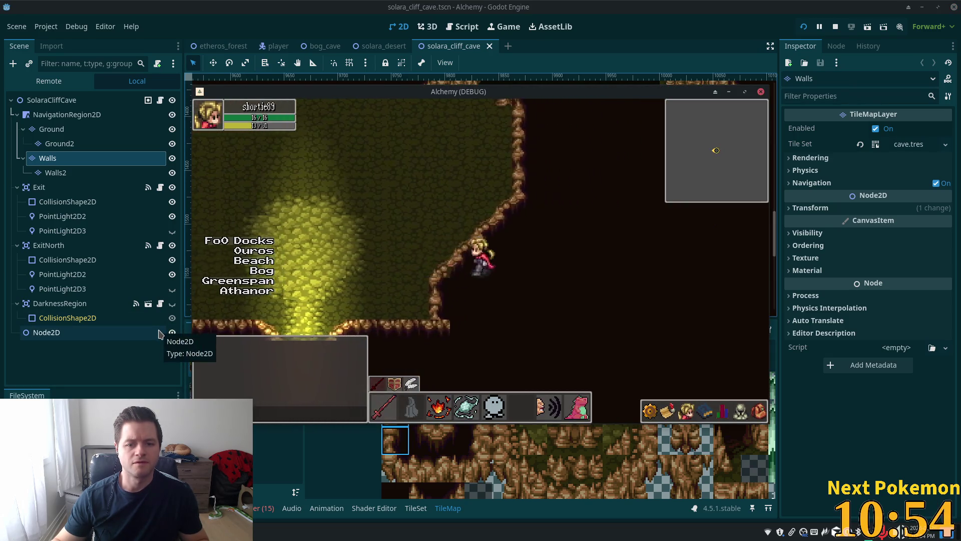
key("F5")
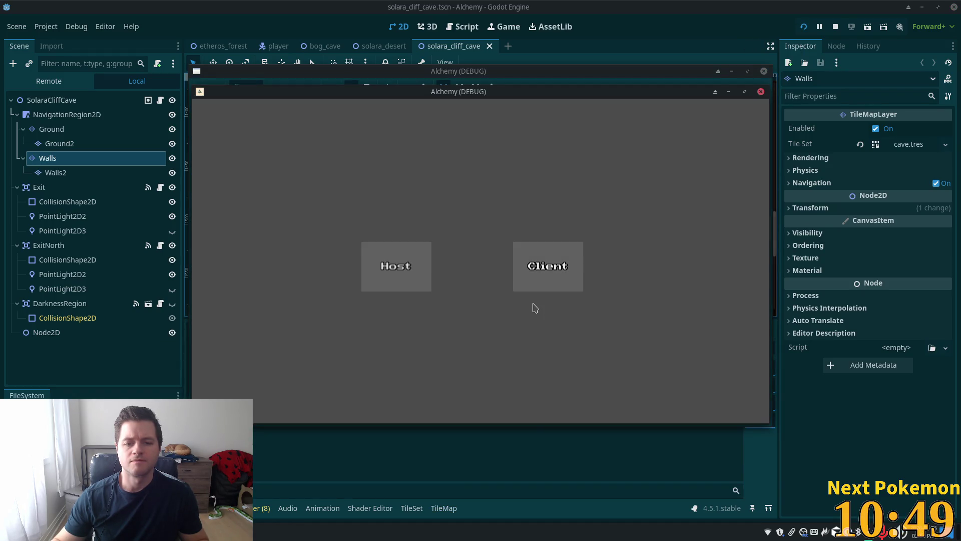
left_click(538, 283)
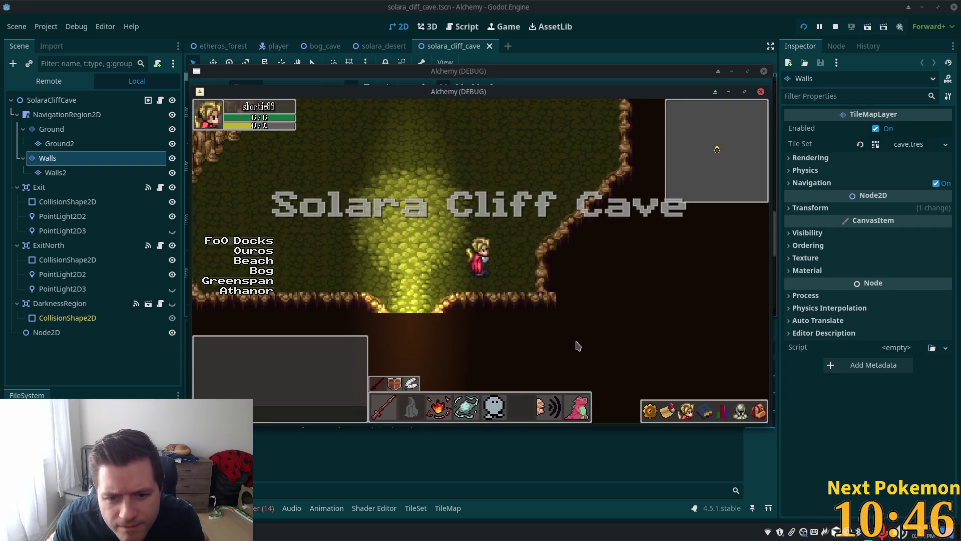
key("Right")
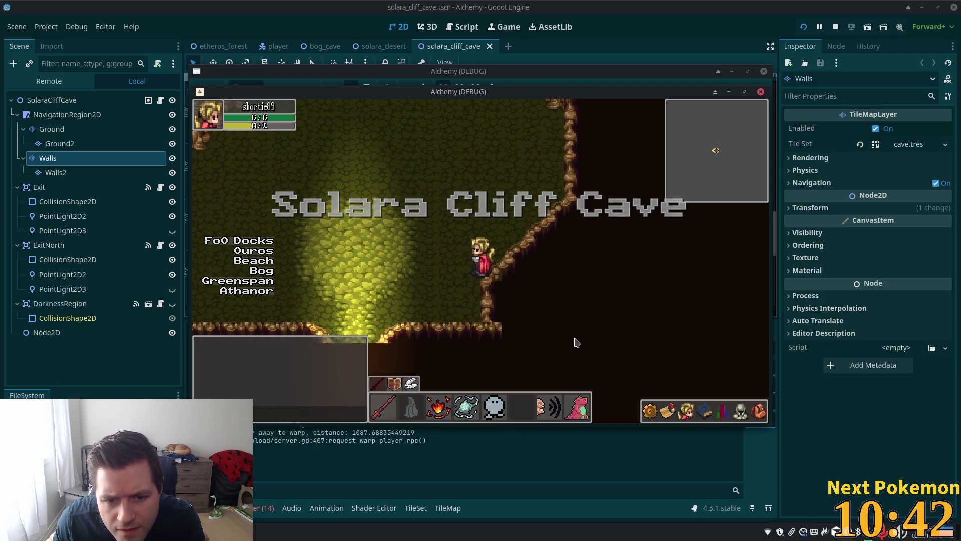
key("Left")
key("F8")
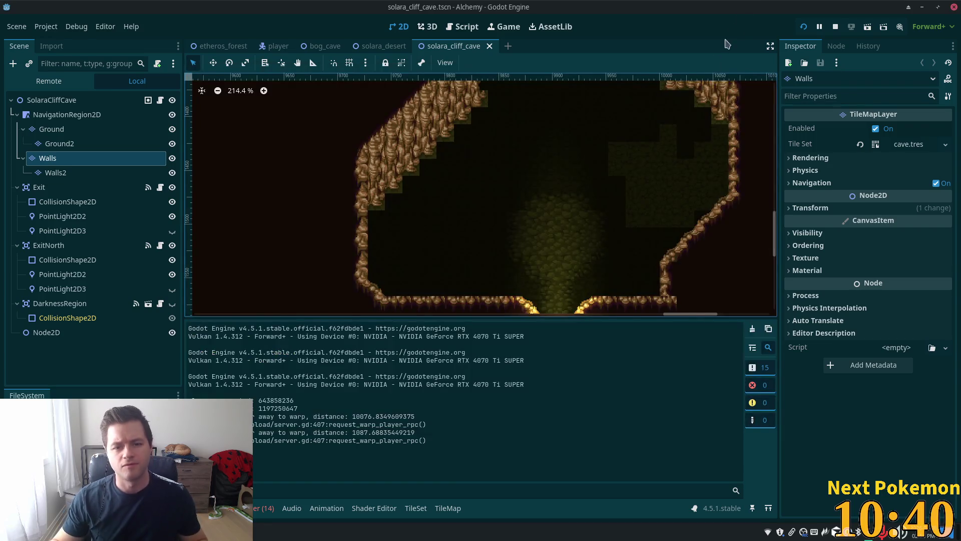
scroll(686, 272, "up", 5)
Zoom into the cliff and select several cliff-edge cells to inspect their atlas tiles
left_click_drag(686, 272, 531, 250)
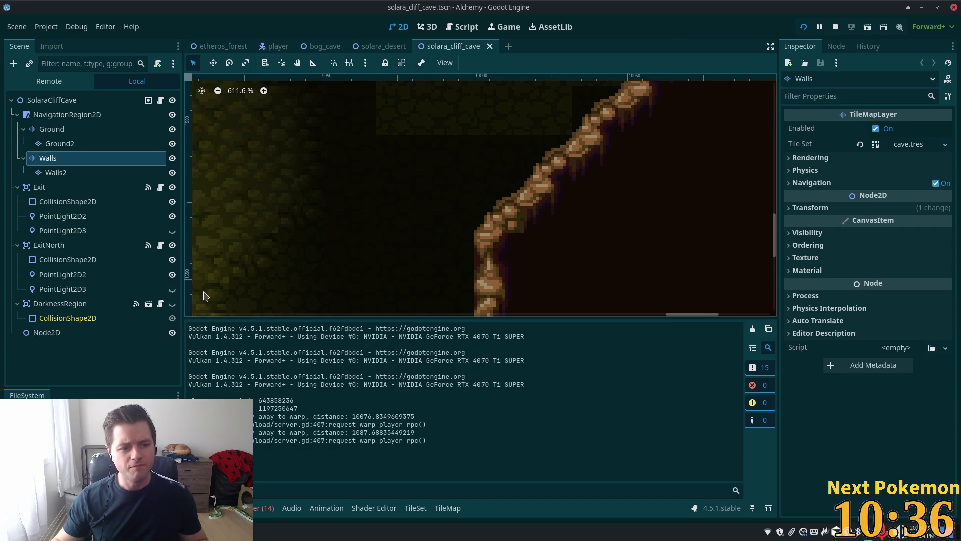
left_click(447, 509)
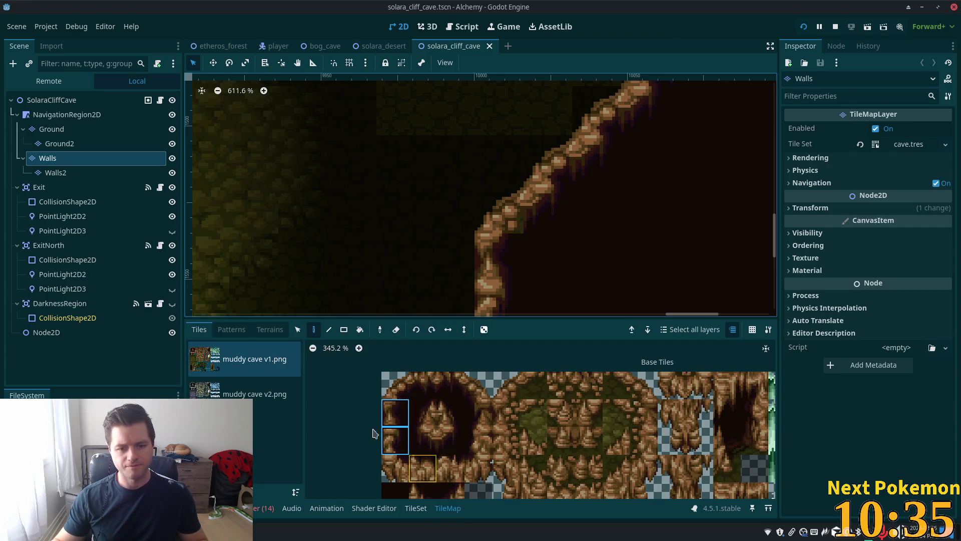
left_click(298, 329)
left_click(518, 229)
left_click(538, 209)
left_click(553, 165)
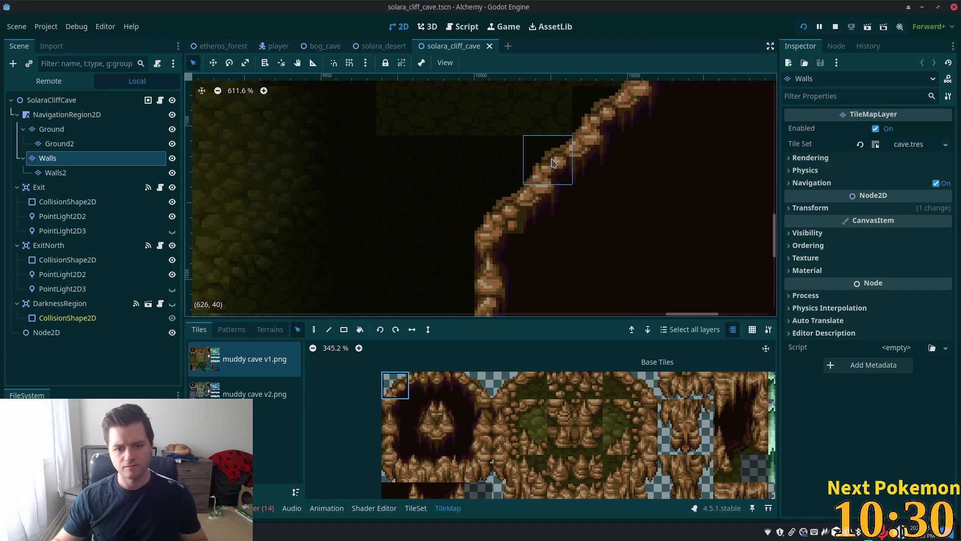
left_click(535, 205)
left_click(511, 219)
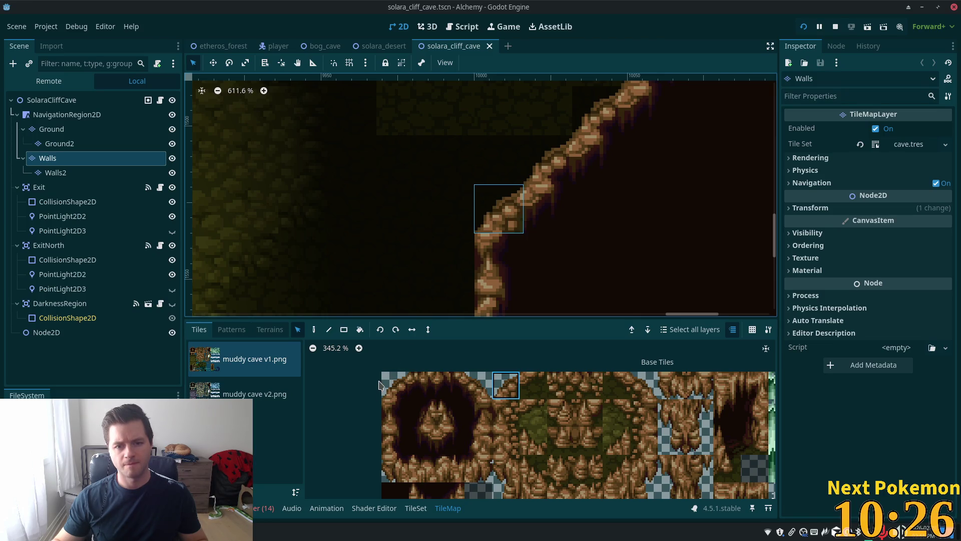
Pick the top-left cave tile for painting and run the current scene with F6
left_click(399, 391)
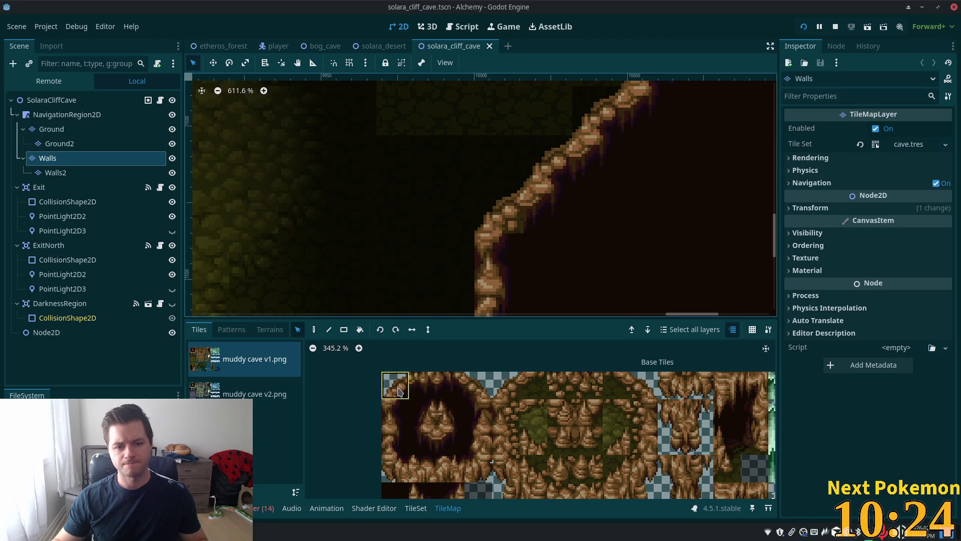
left_click(313, 331)
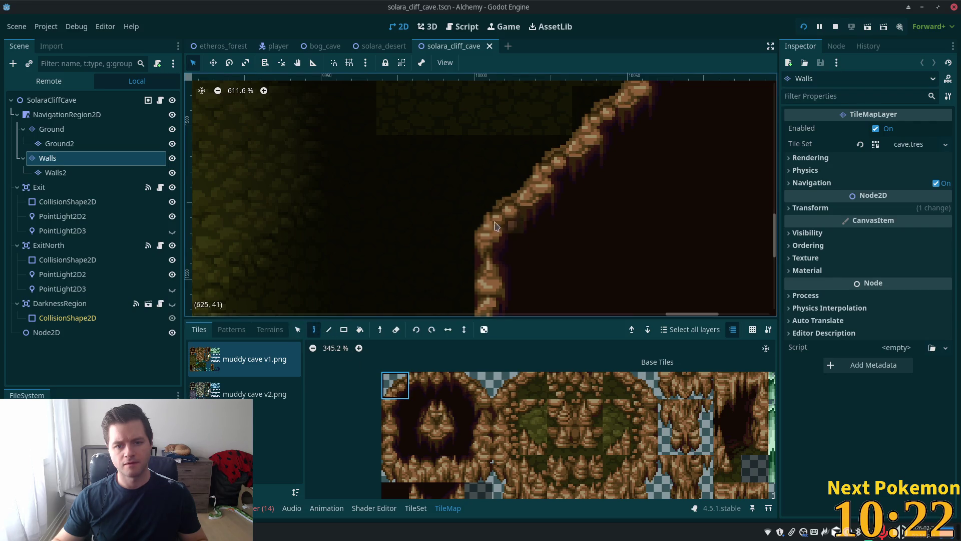
key("F6")
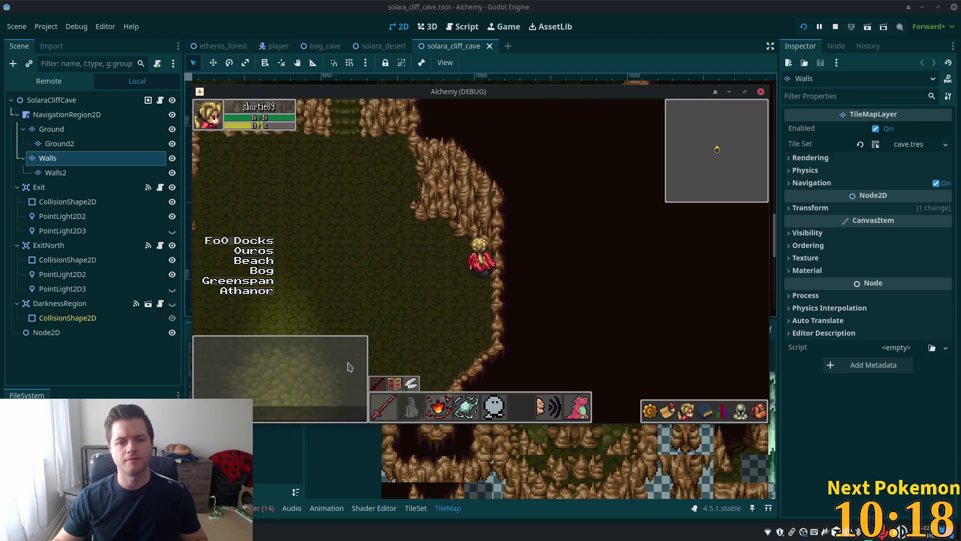
Walk the player up through the cliff cave out into Solara Desert, then stop the game
key("Up")
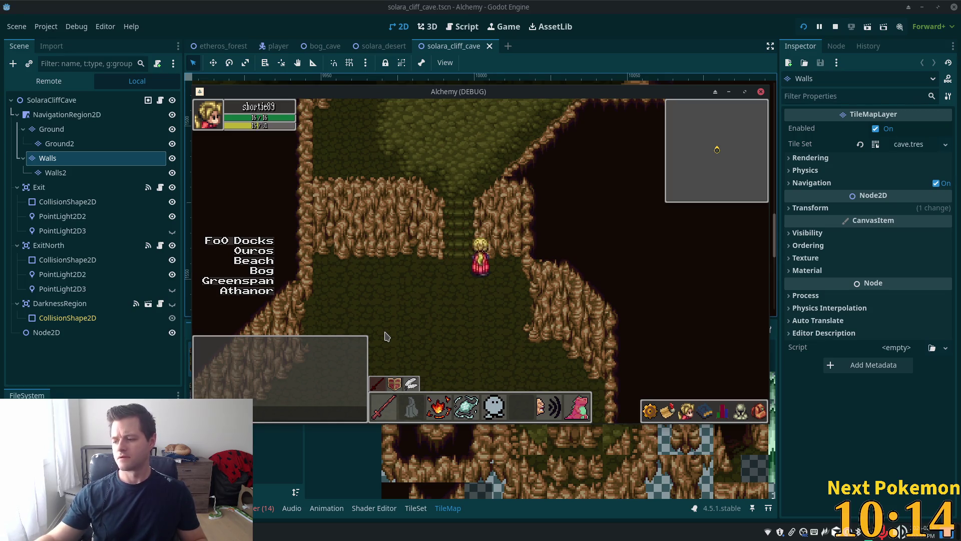
key("Up")
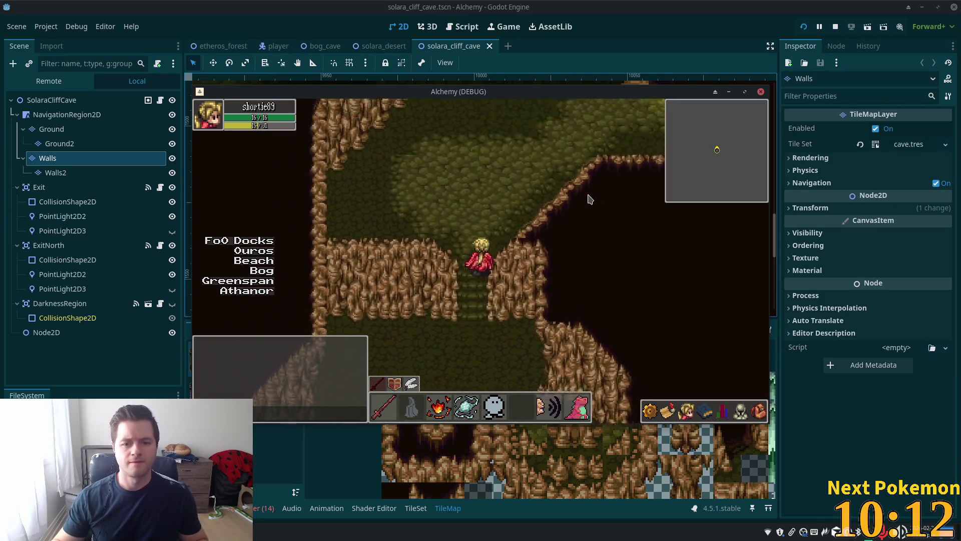
key("Up")
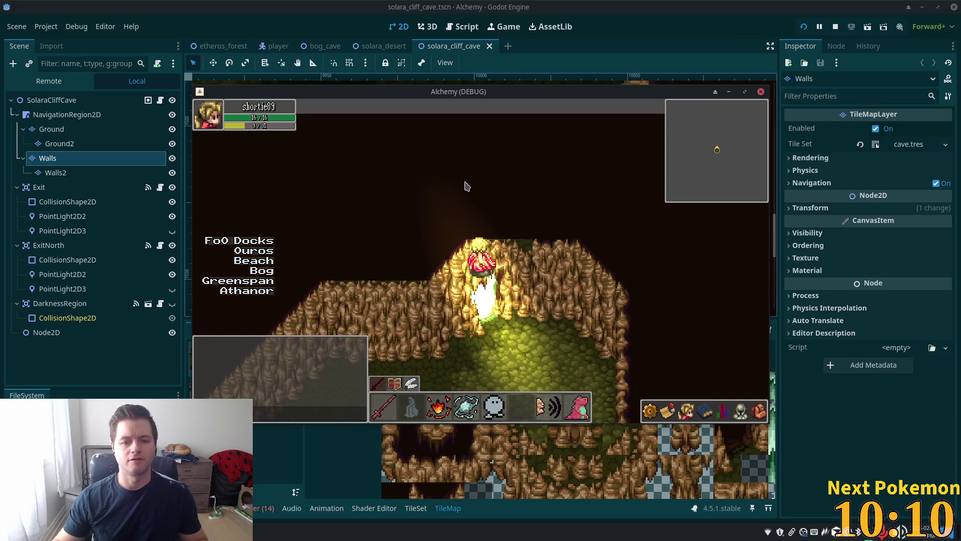
key("Left")
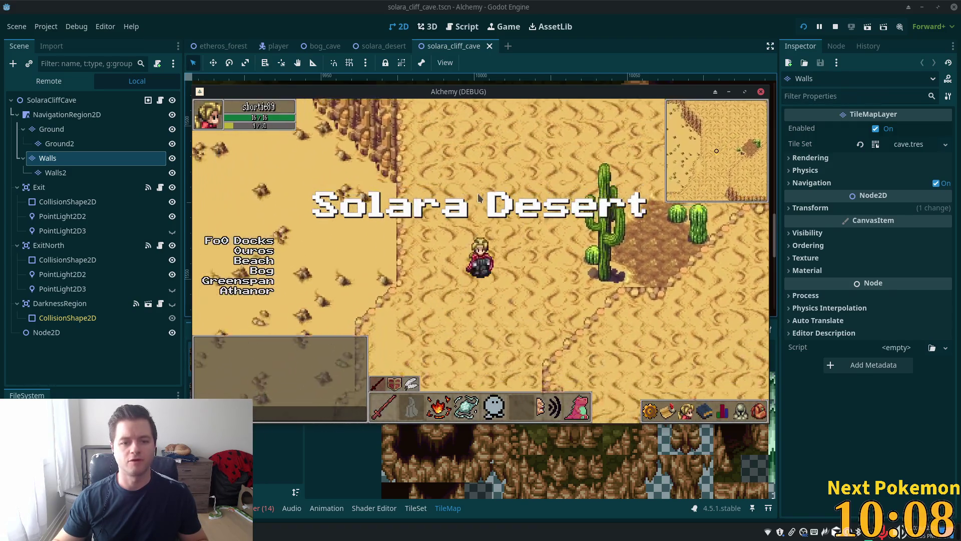
key("F8")
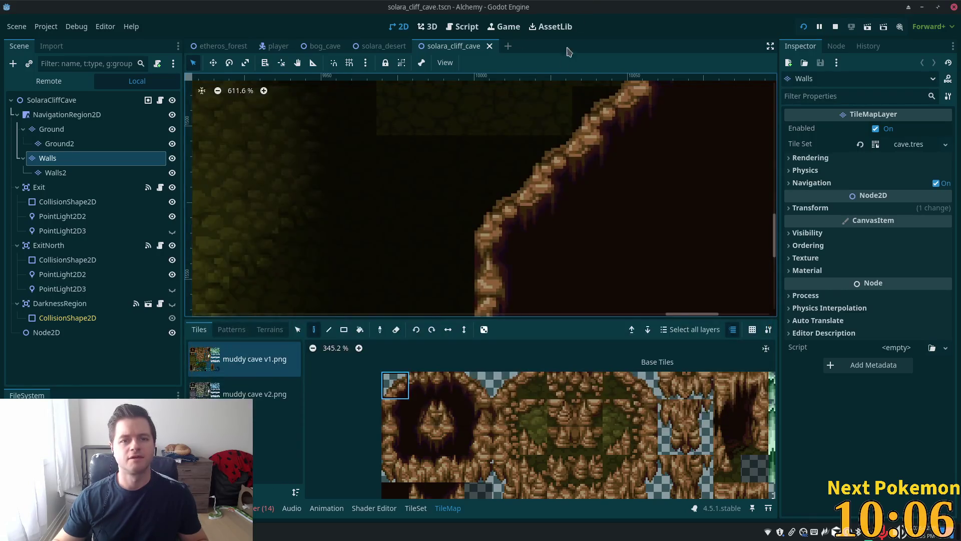
Relaunch, teleport to Ouros, enter the cave below the well and walk through it
key("F5")
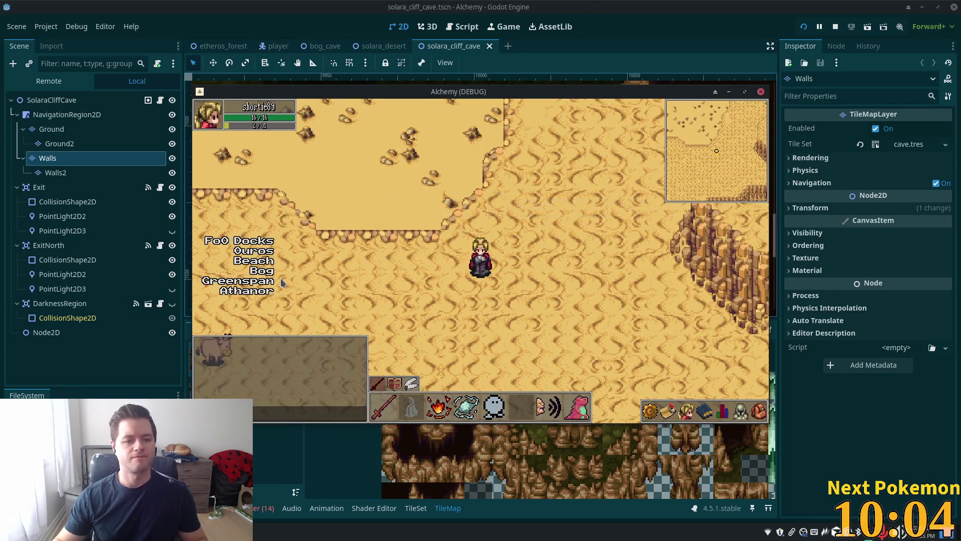
left_click(261, 254)
left_click(508, 253)
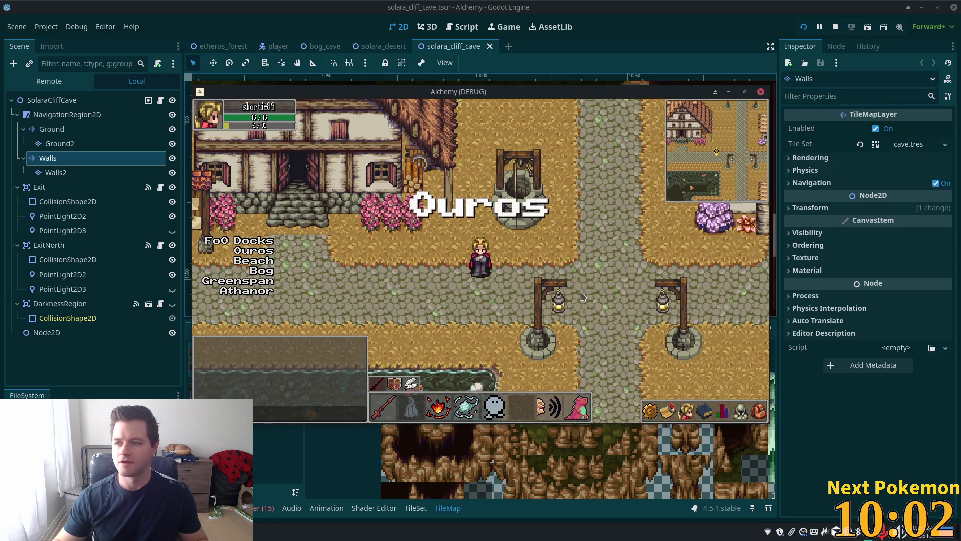
left_click(471, 227)
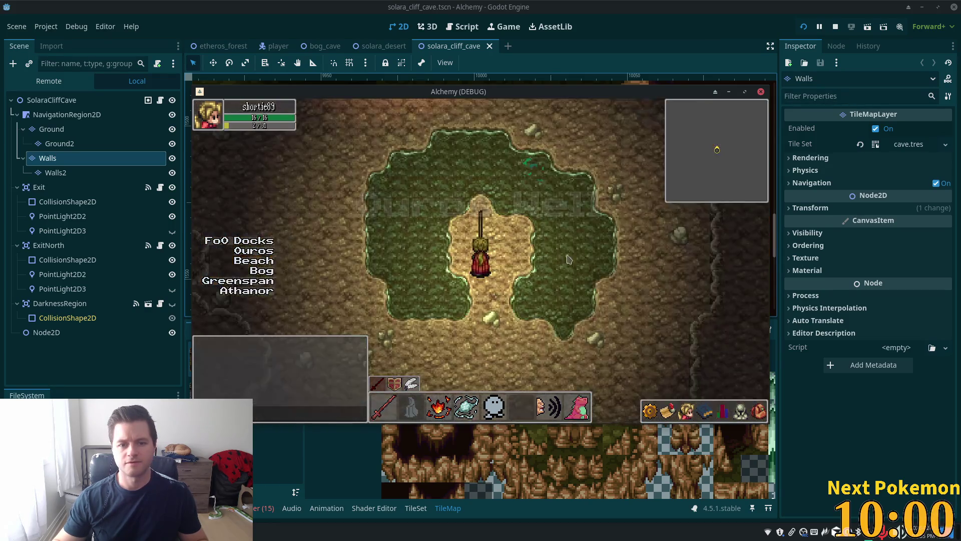
key("Up")
key("Left")
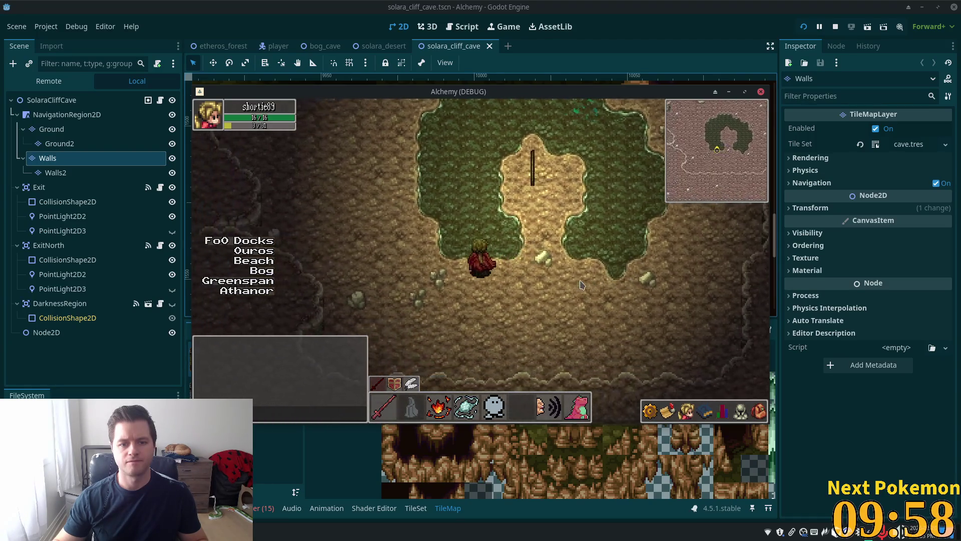
key("Up")
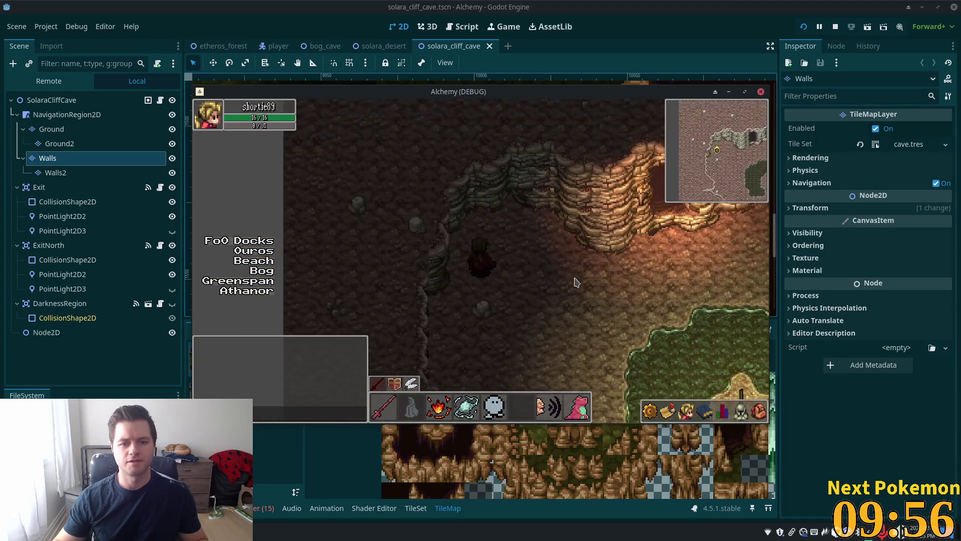
key("Right")
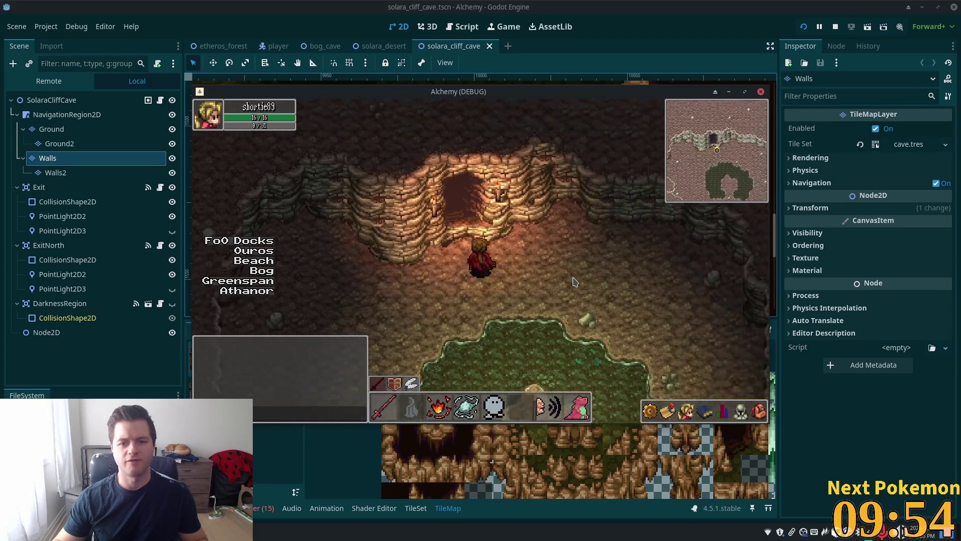
key("Down")
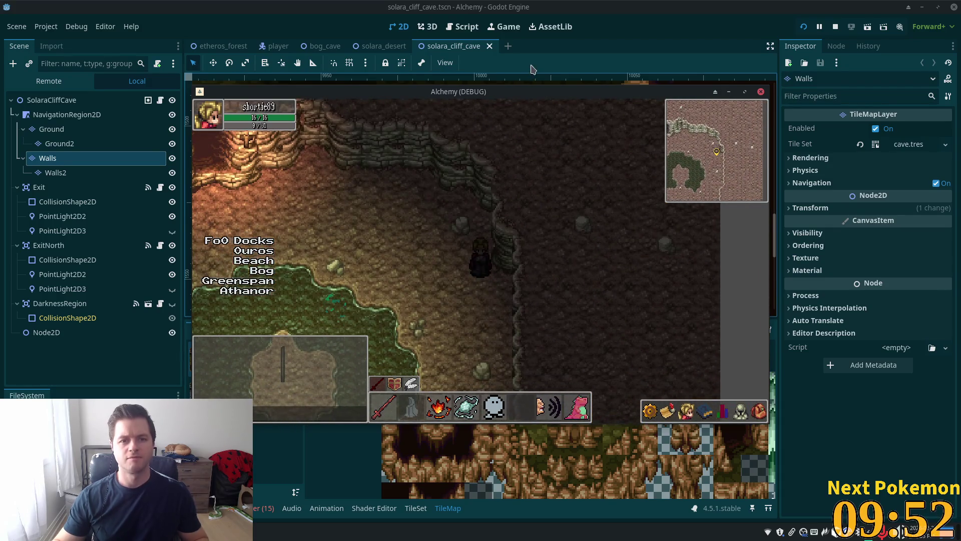
left_click(574, 51)
Open the ouros_well scene by searching project files for 'well'
key("shift+alt+o")
type("wel")
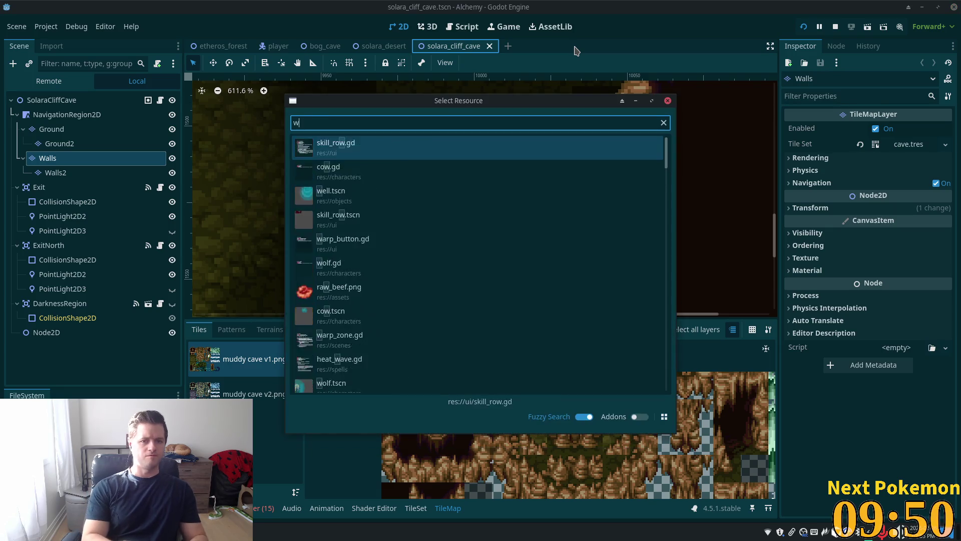
type("l")
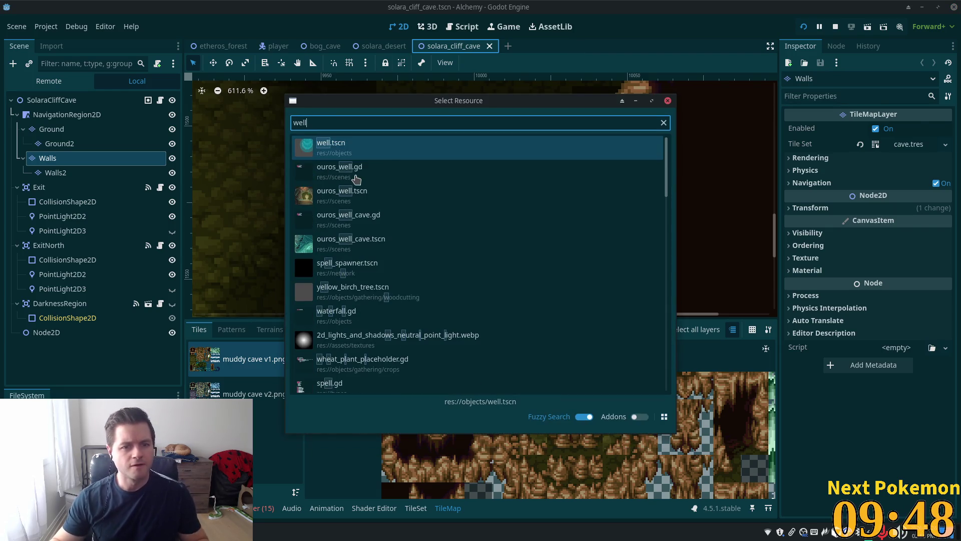
double_click(361, 198)
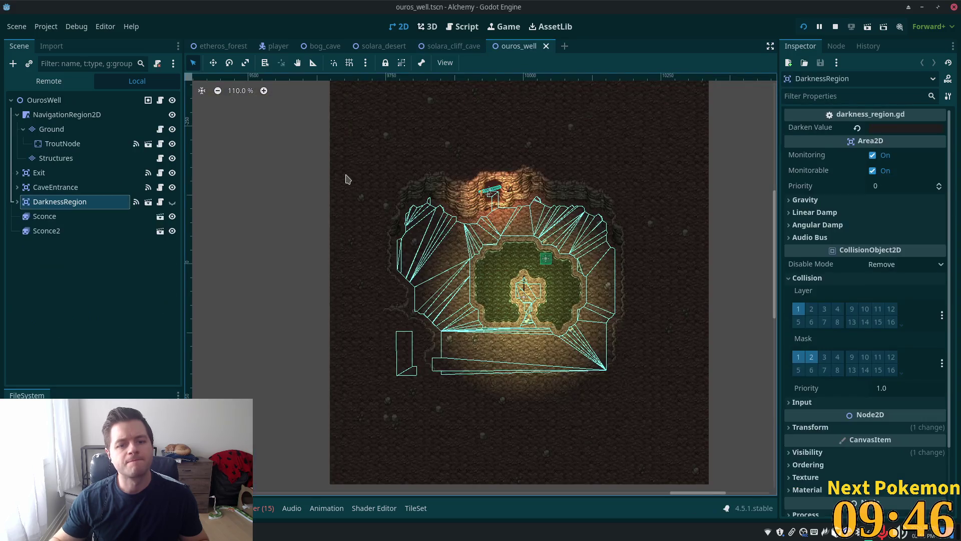
Enable Y Sort on the OurosWell root, save the scene, and launch the project
left_click(30, 100)
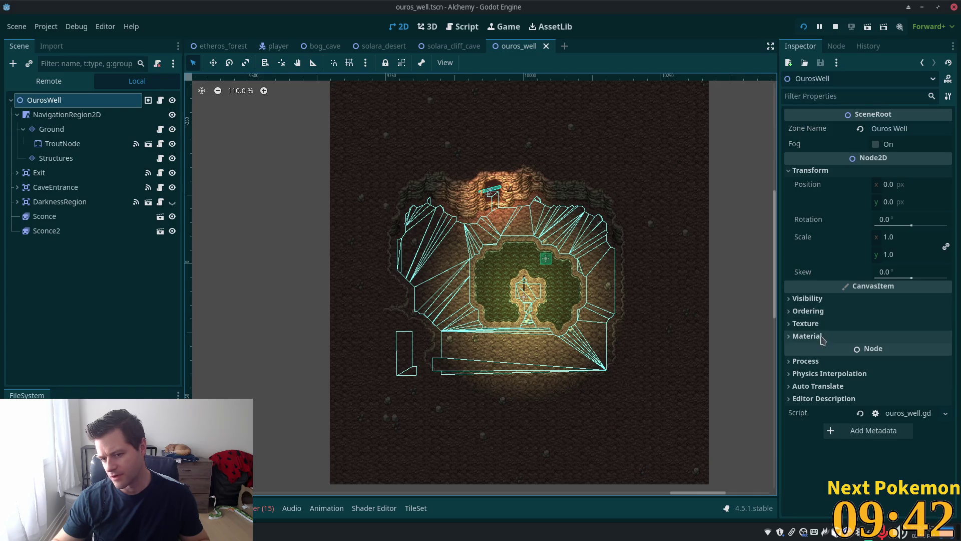
left_click(831, 312)
left_click(889, 361)
key("ctrl+s")
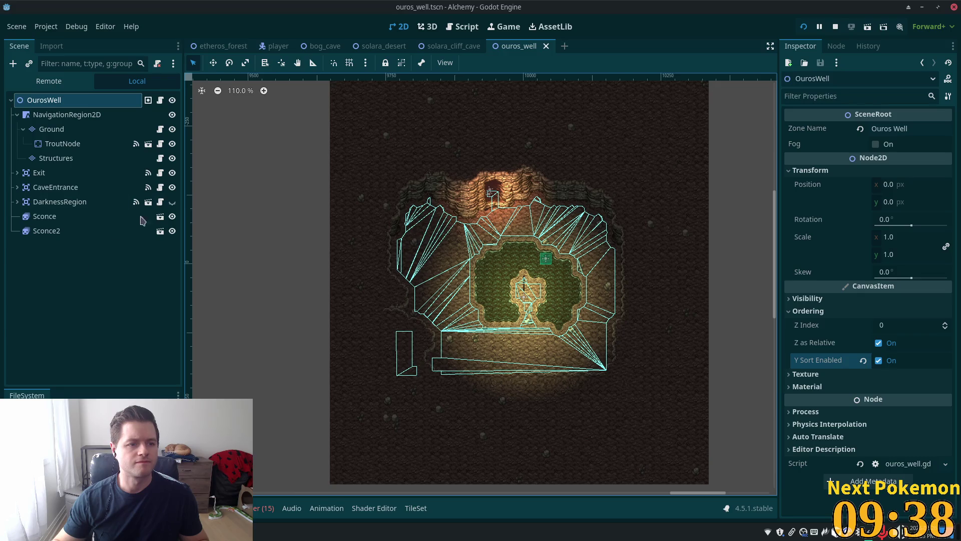
left_click(805, 27)
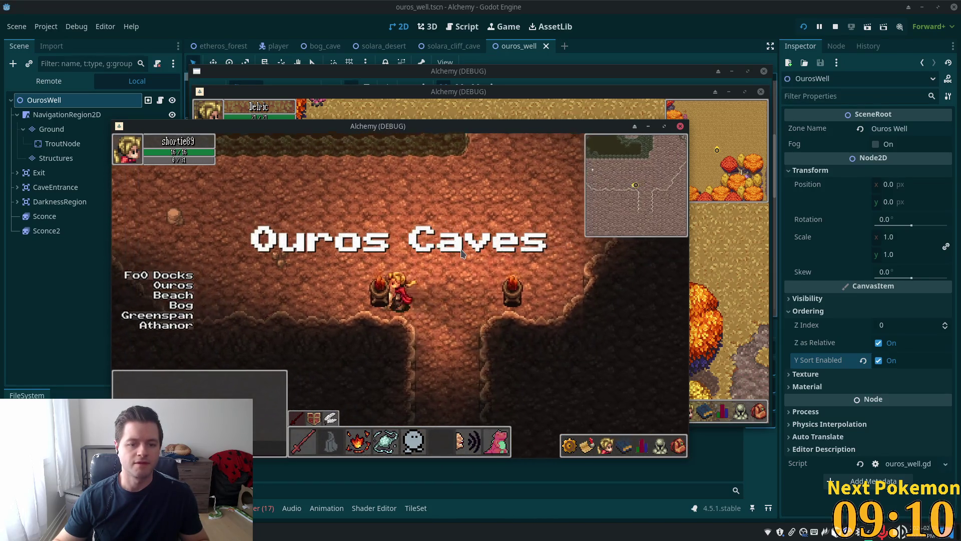
Stop the Ouros Caves playtest with F8 and return to the editor
key("F8")
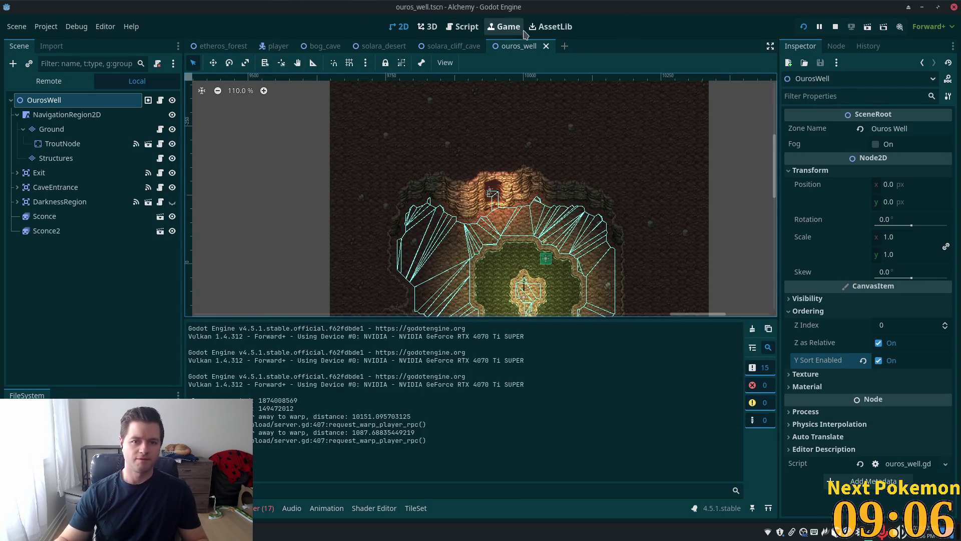
Close all scene tabs, then open and save ouros_well_cave.tscn found by searching 'ouros_well'
right_click(520, 48)
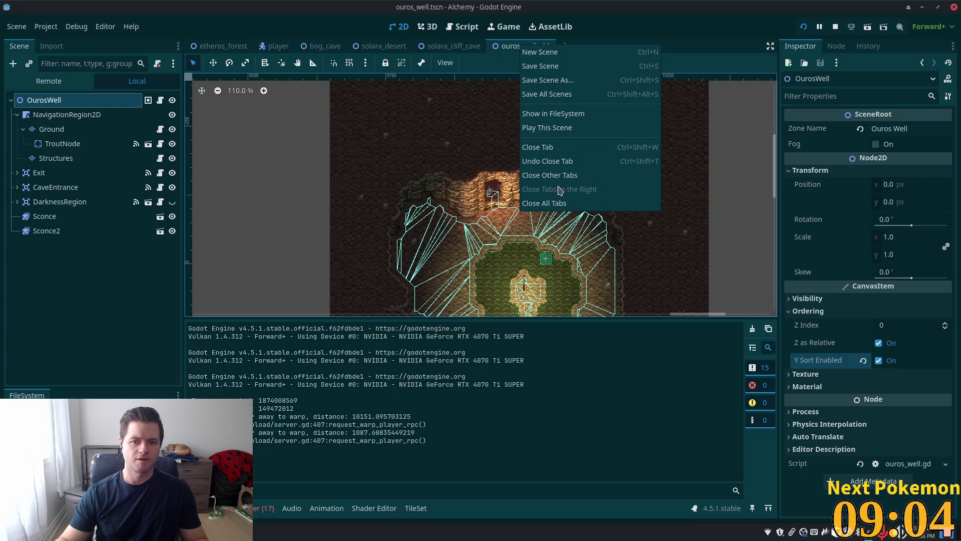
left_click(560, 207)
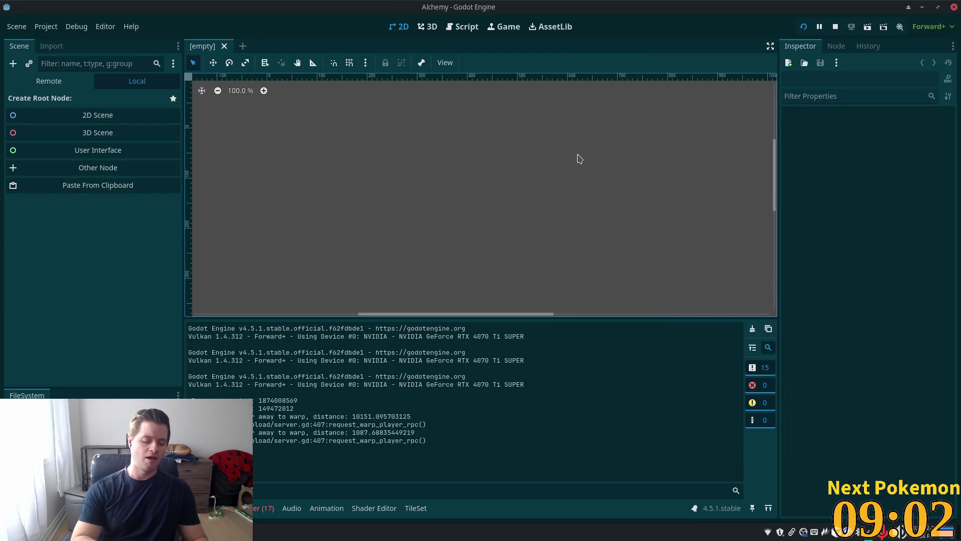
key("ctrl+shift+o")
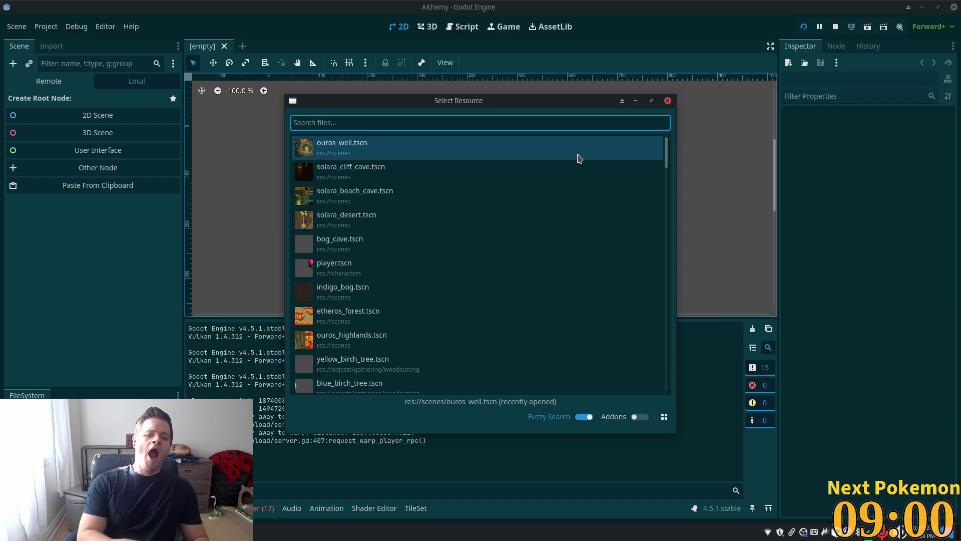
type("ouros_w")
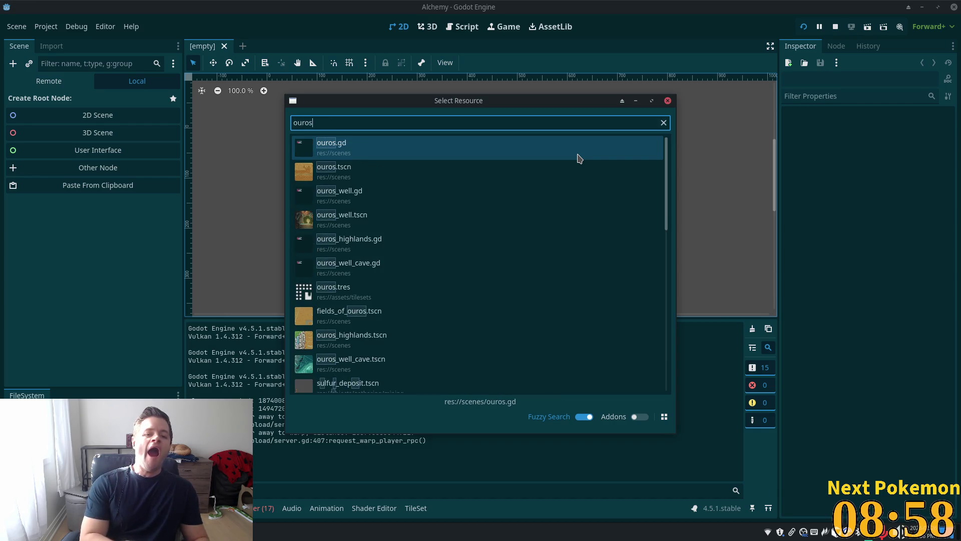
type("ell")
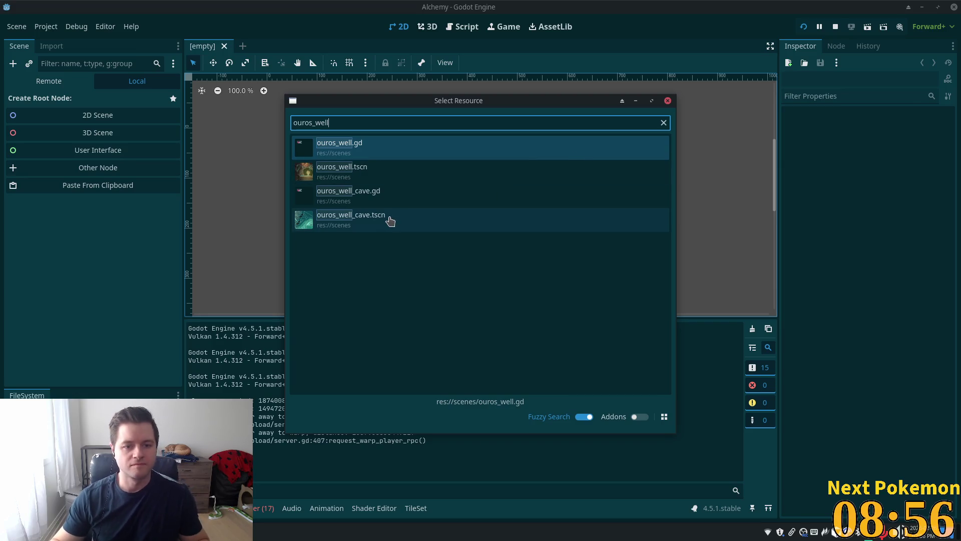
double_click(391, 219)
key("ctrl+s")
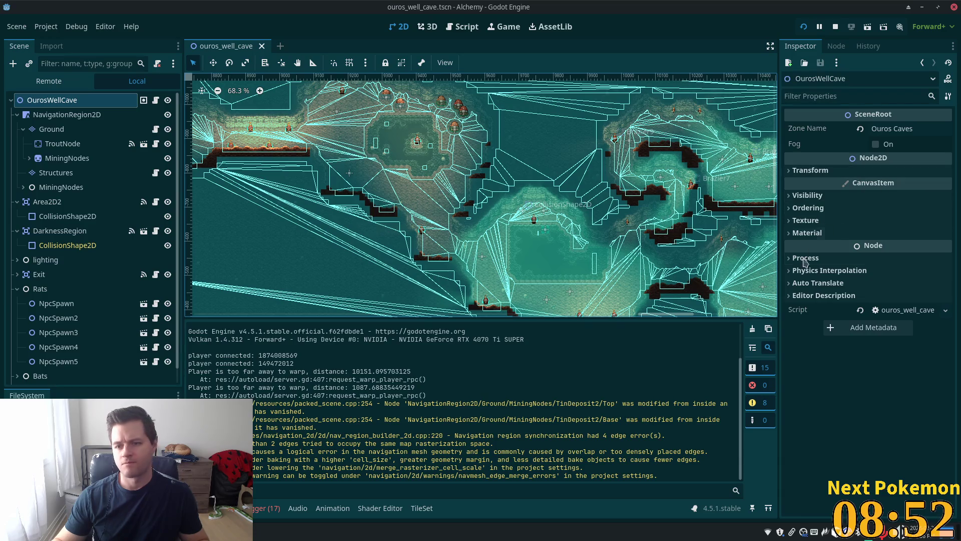
Toggle Y Sort Enabled on OurosWellCave to compare, leave it on, and save
left_click(809, 209)
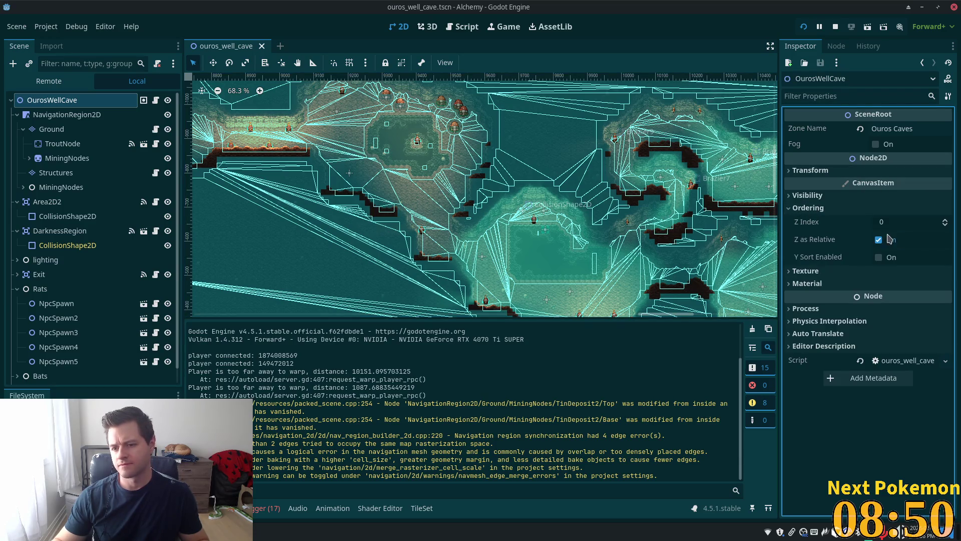
left_click(884, 260)
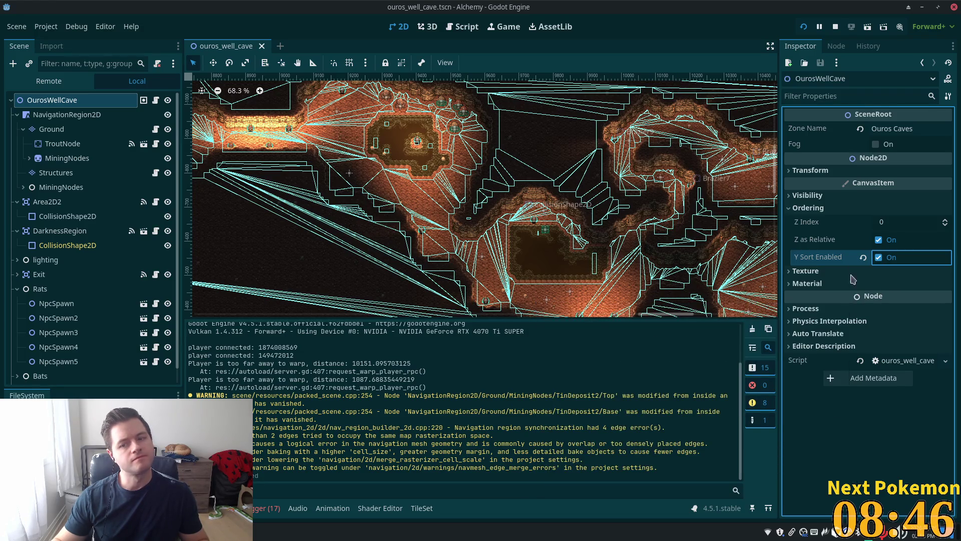
left_click(880, 258)
left_click(880, 259)
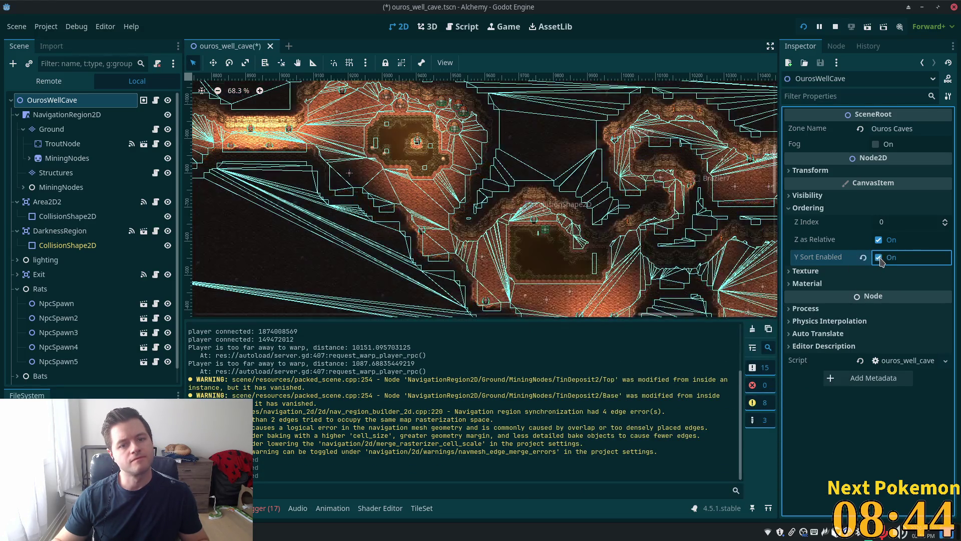
key("ctrl+s")
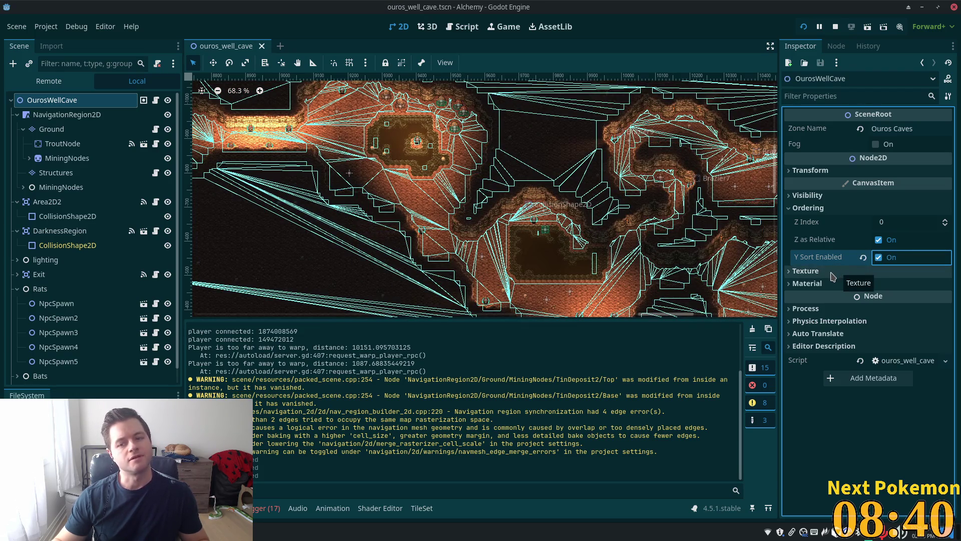
Turn Y-sorting off, frame the whole cave level, then re-enable Y-sorting
left_click(880, 258)
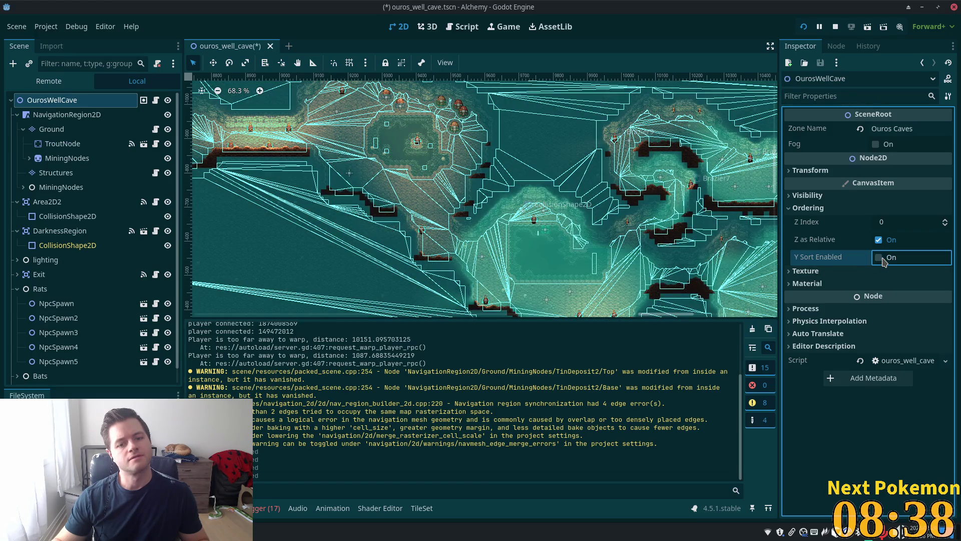
scroll(367, 216, "down", 5)
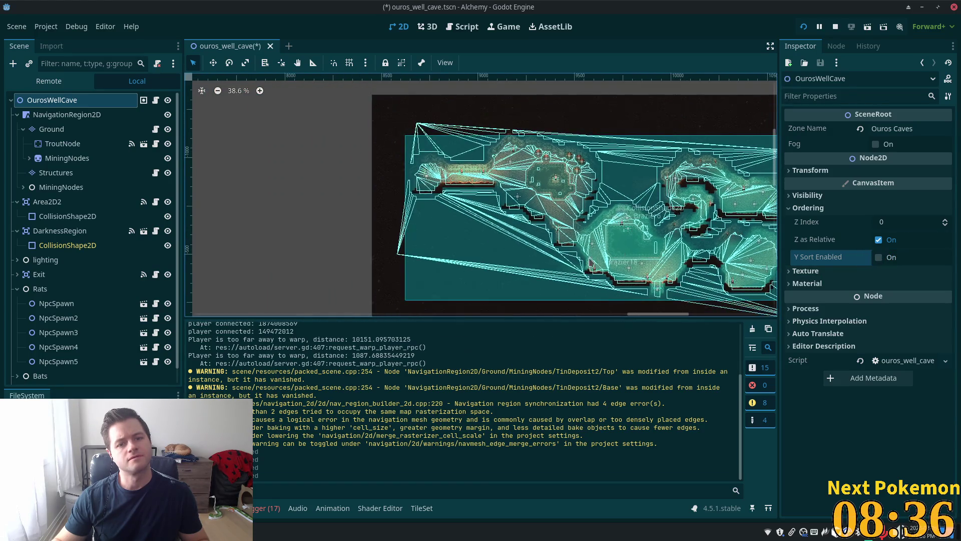
left_click_drag(367, 216, 287, 157)
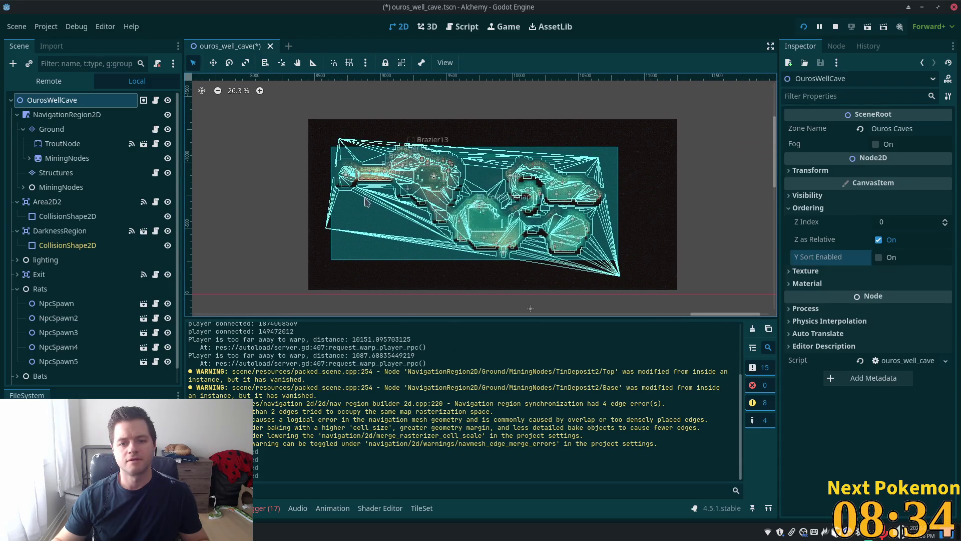
scroll(467, 235, "up", 2)
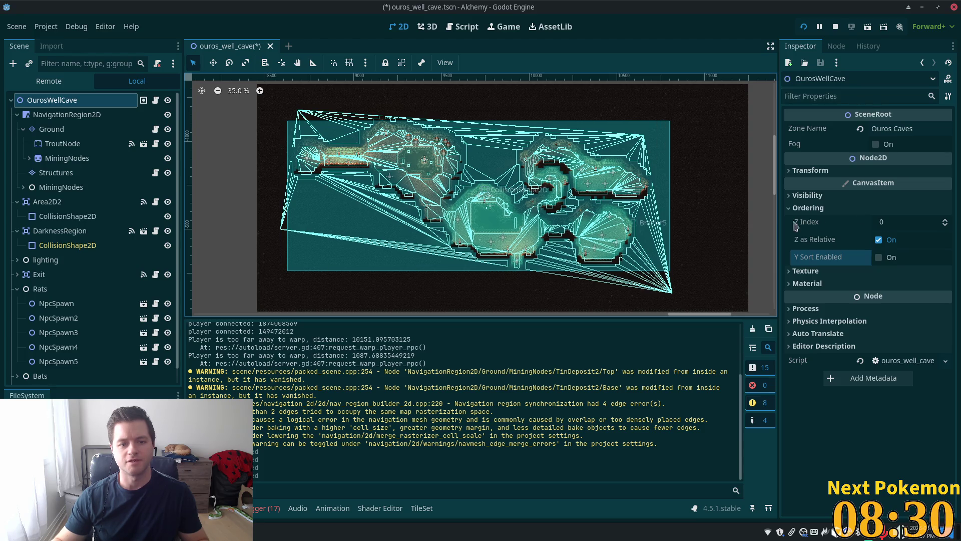
scroll(766, 236, "up", 3)
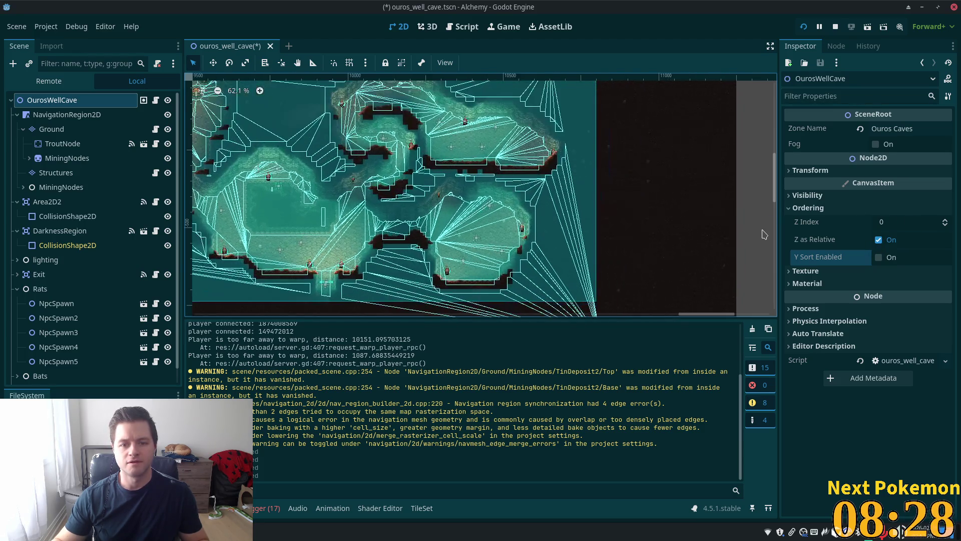
left_click(879, 257)
Save the cave with Y-sorting on, restart the game, and arrange its two game windows
key("ctrl+s")
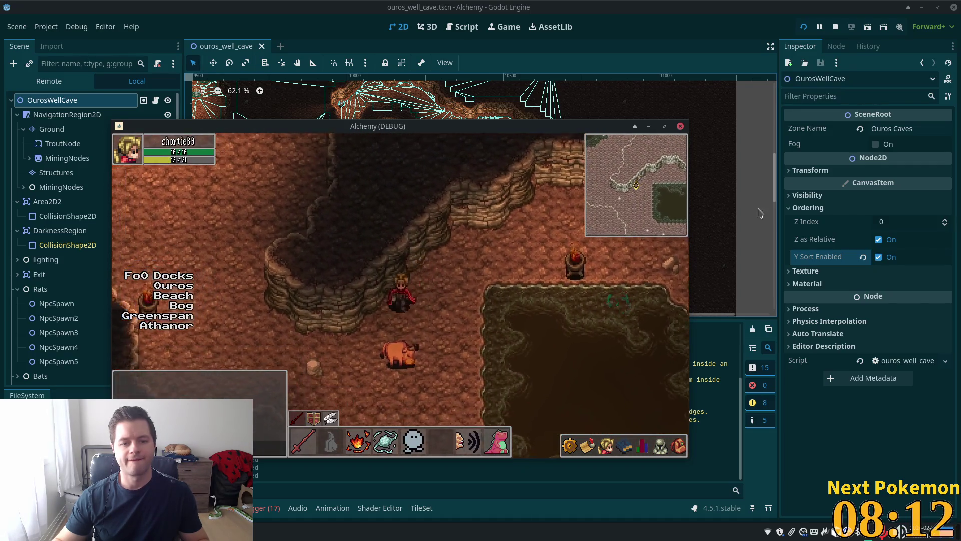
left_click(802, 26)
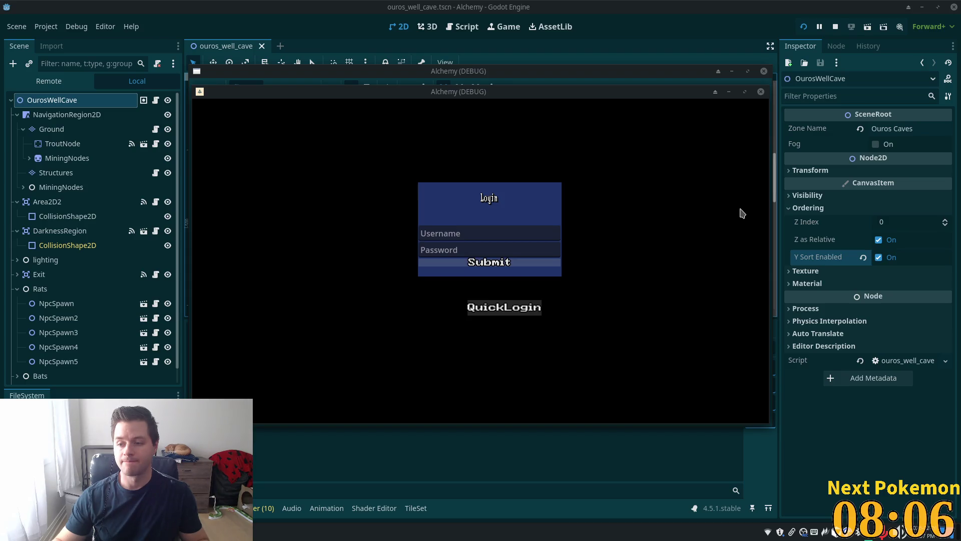
left_click_drag(446, 88, 387, 86)
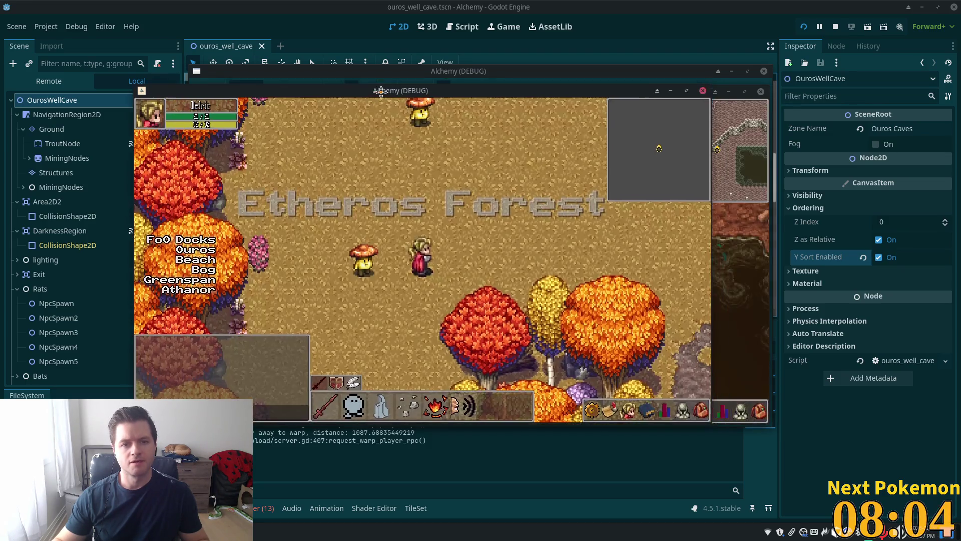
left_click(458, 71)
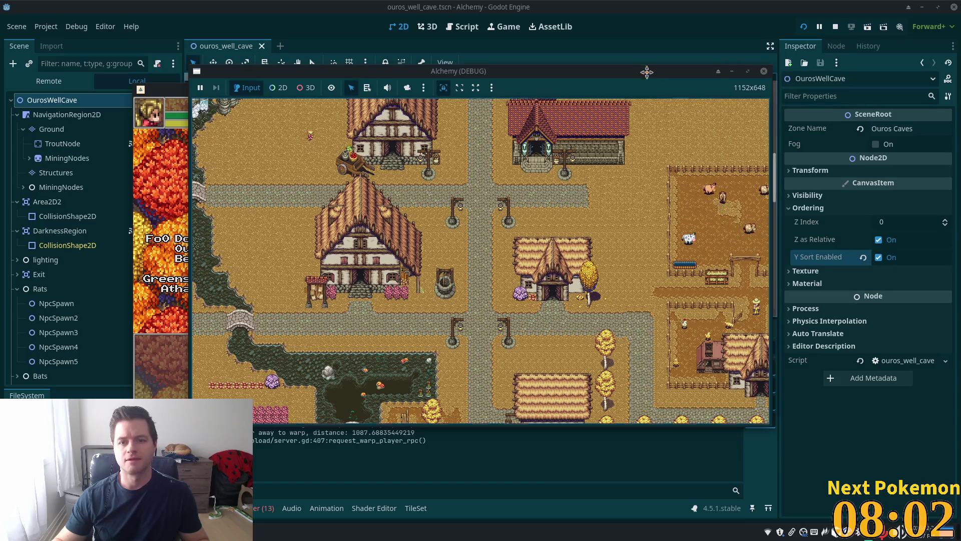
Move the town window aside and walk the character up through the cave past the rocks
left_click_drag(482, 71, 582, 185)
key("Down")
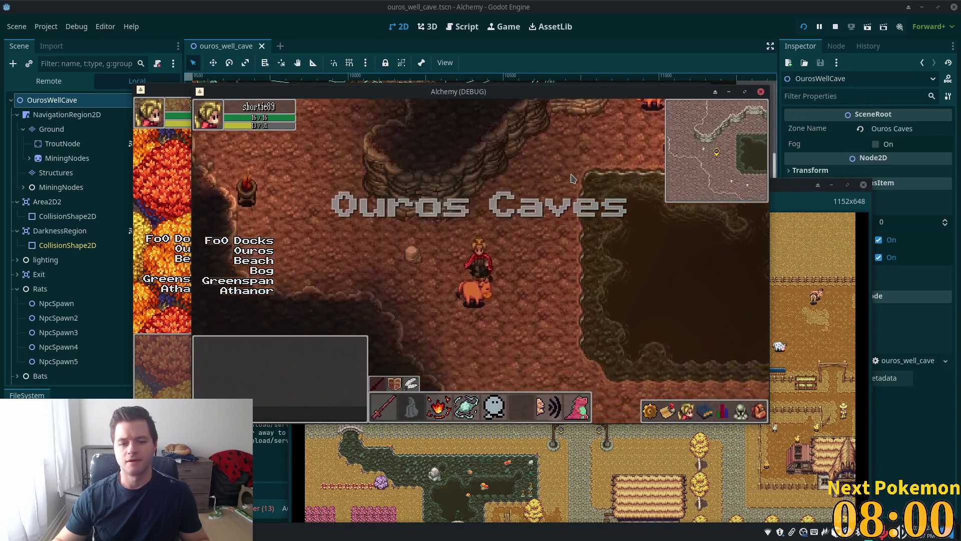
key("Left")
key("Up")
key("Right")
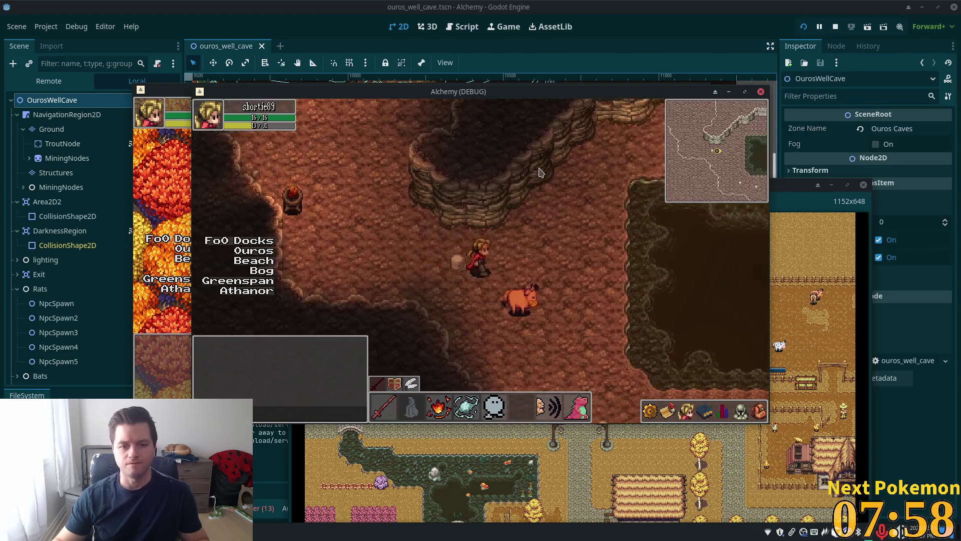
key("Left")
key("Down")
key("Up")
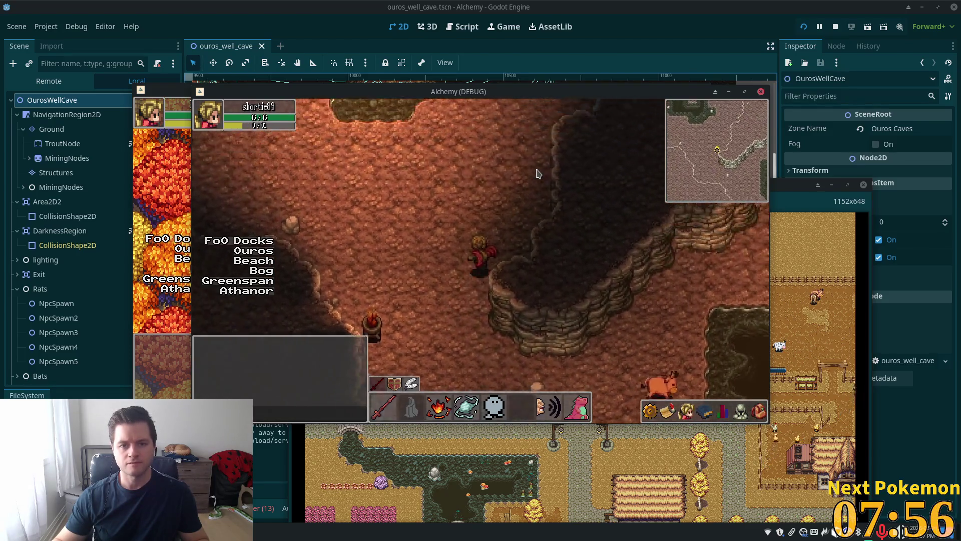
key("Up")
key("Left")
key("Up")
key("Right")
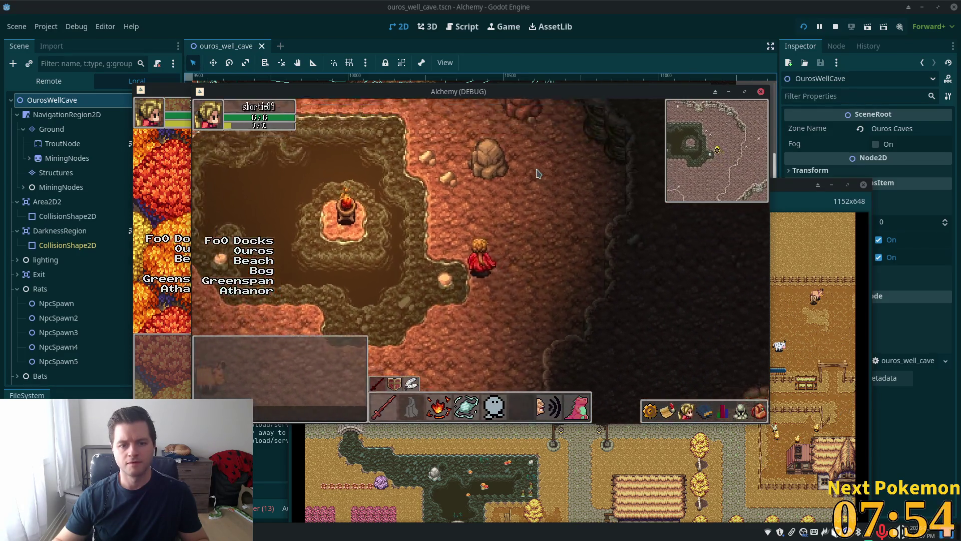
key("Up")
key("Right")
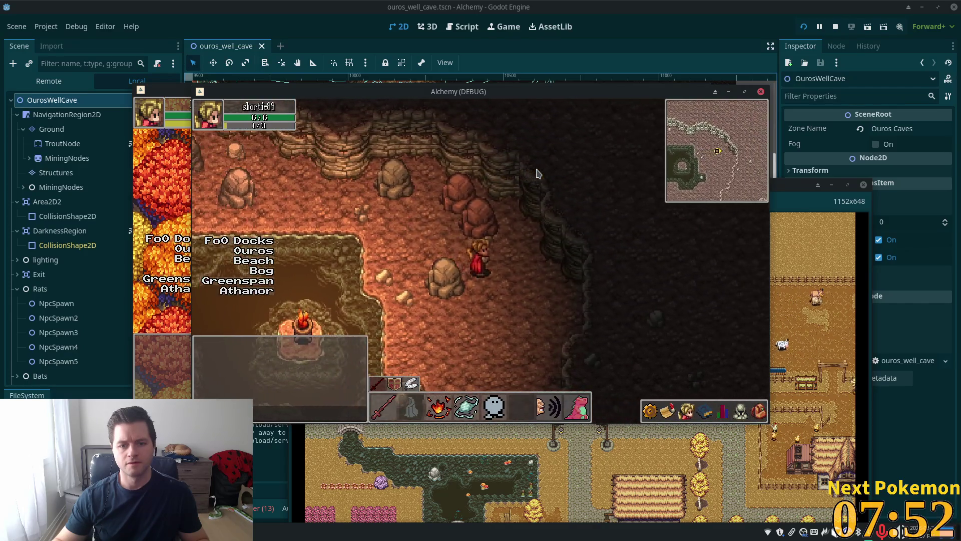
key("Left")
key("Up")
Walk right around the rock cluster, passing behind a rock, and end facing it
key("Right")
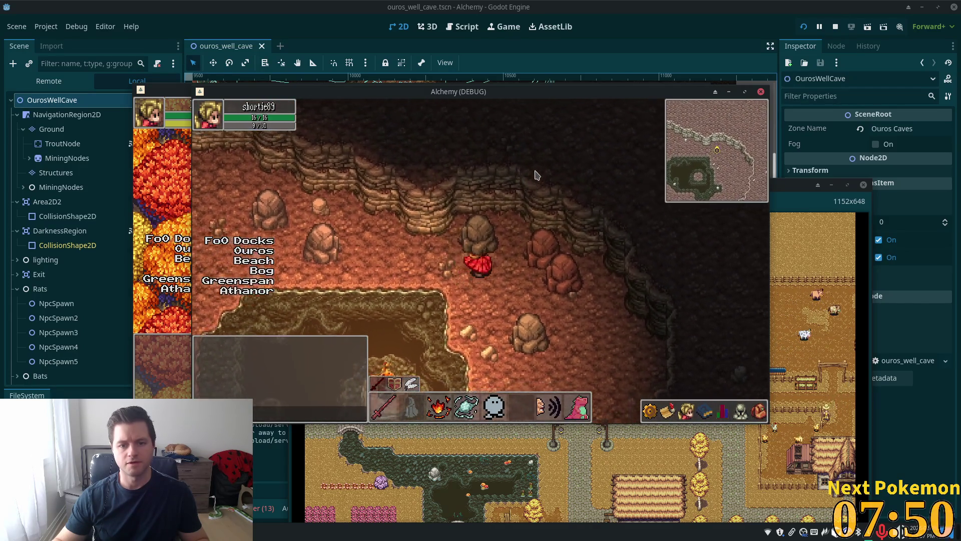
key("Up")
key("Right")
key("Down")
key("Right")
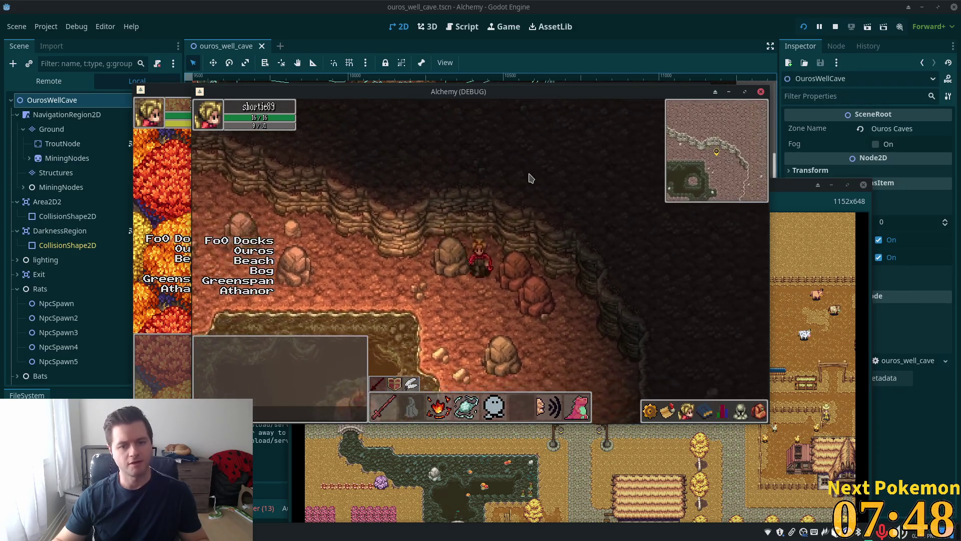
key("Down")
key("Right")
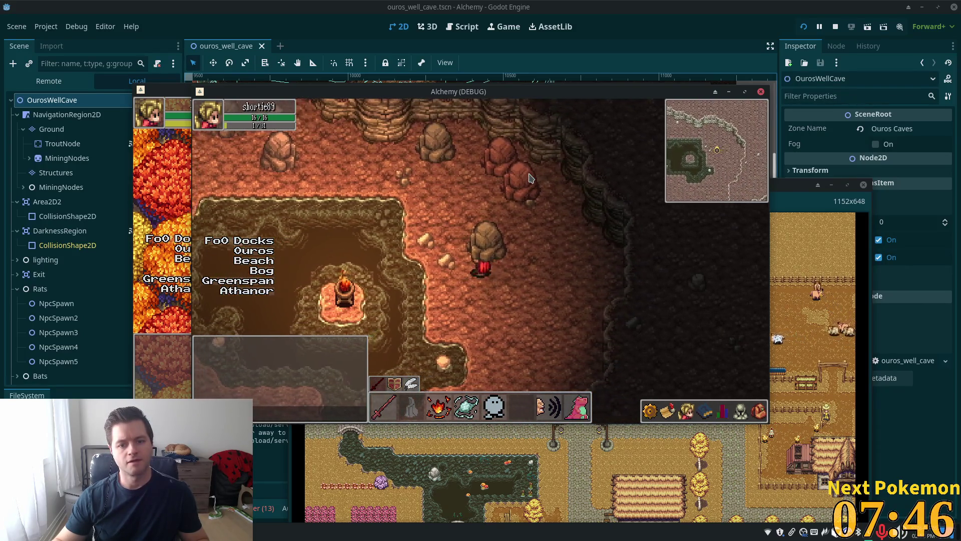
key("Up")
key("Right")
key("Down")
key("Right")
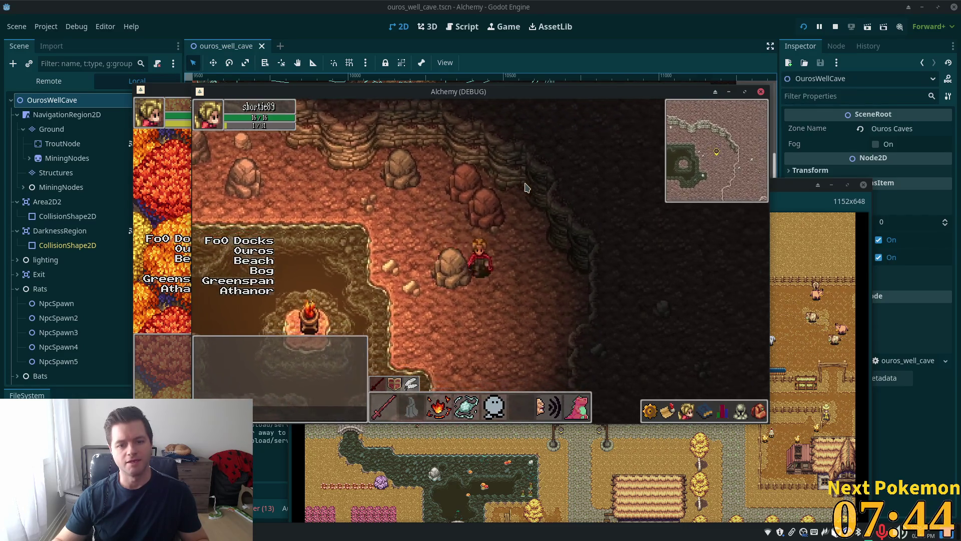
key("Left")
key("Up")
key("Left")
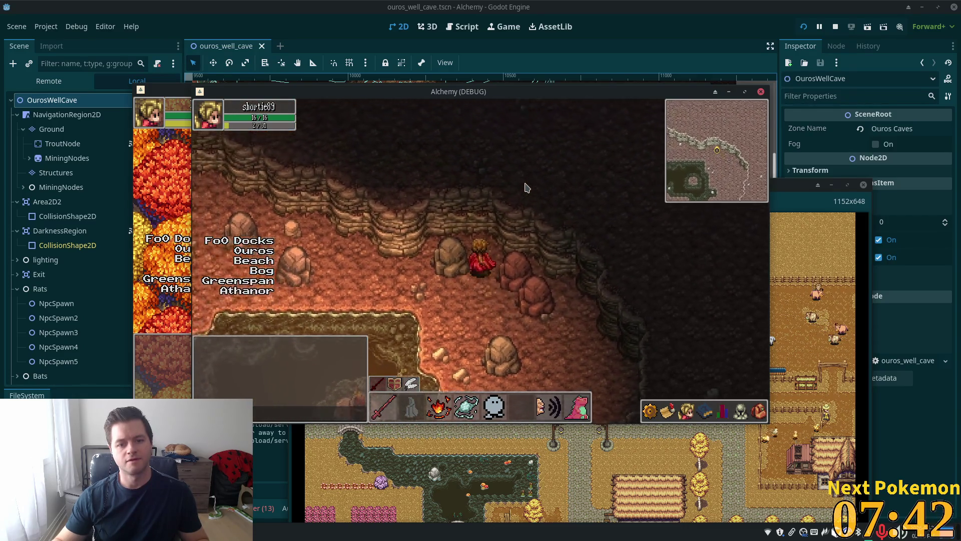
key("Right")
key("Down")
key("Right")
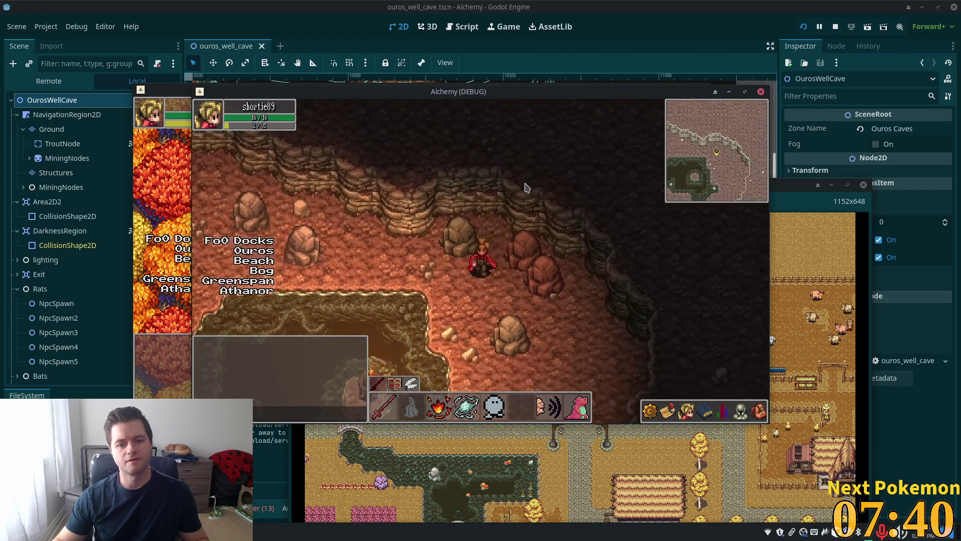
key("Right")
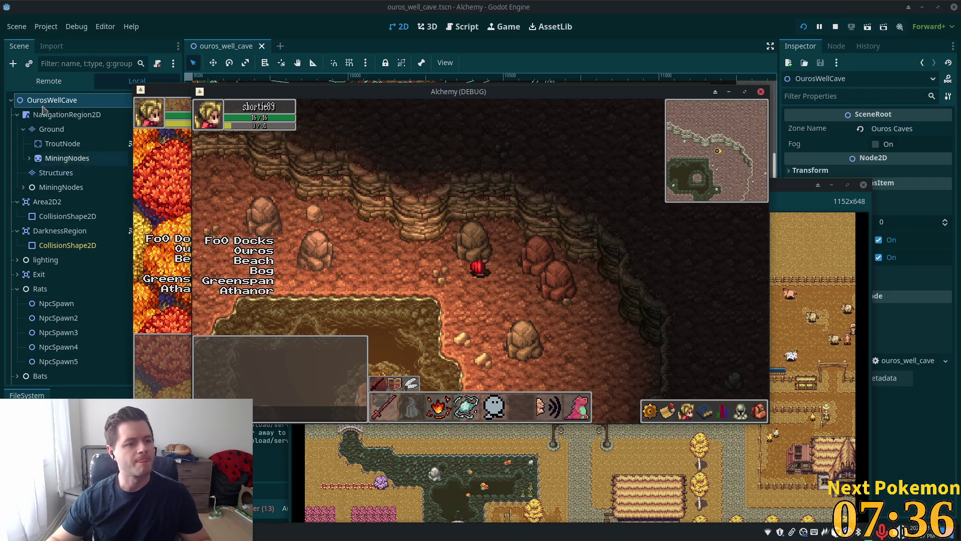
Collapse the Rats group's spawn points in the Scene dock
left_click(40, 289)
scroll(40, 280, "down", 1)
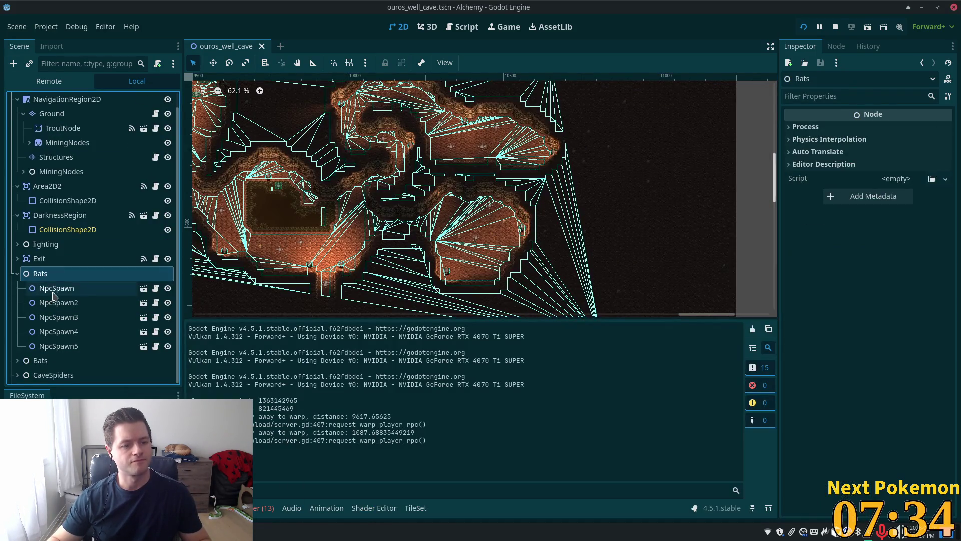
left_click(17, 273)
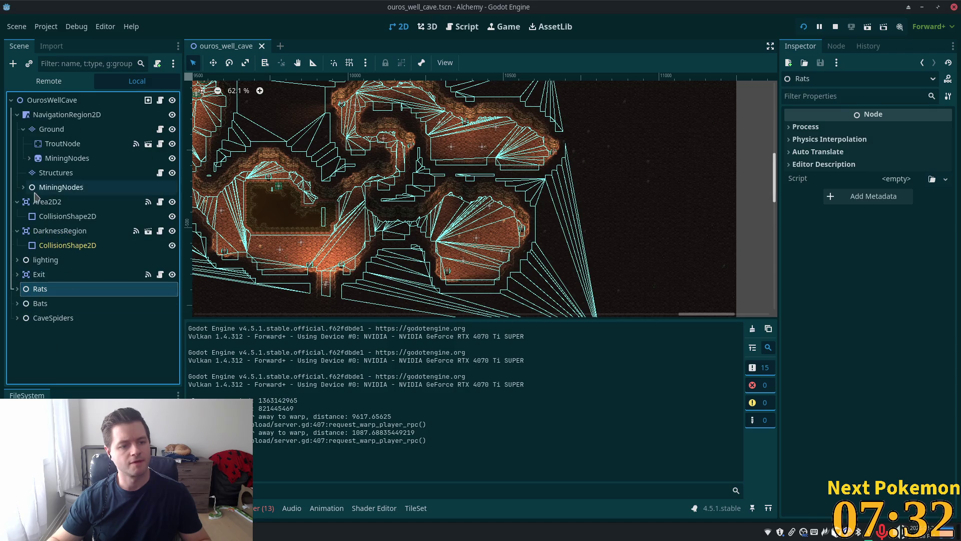
In the running game, walk the character to the iron deposit
key("alt+Tab")
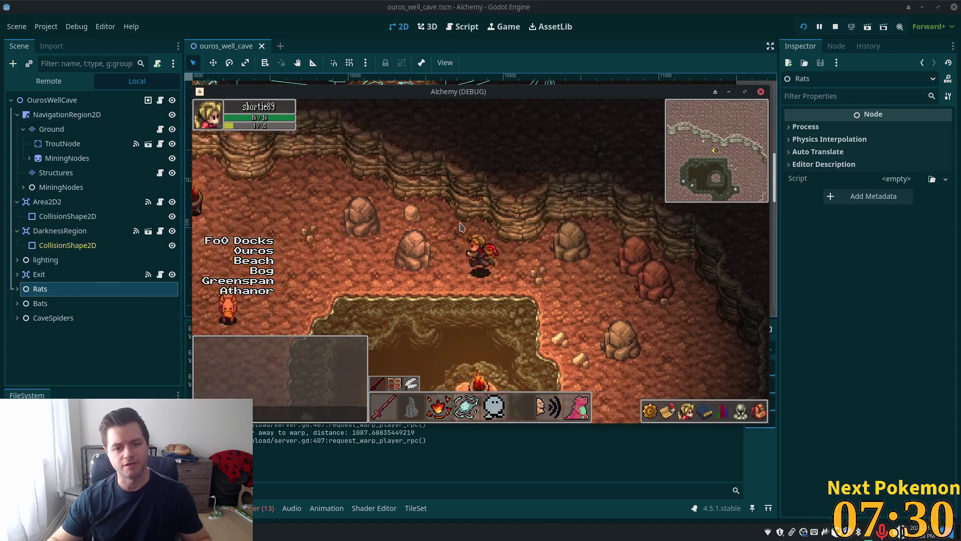
key("Down")
key("Up")
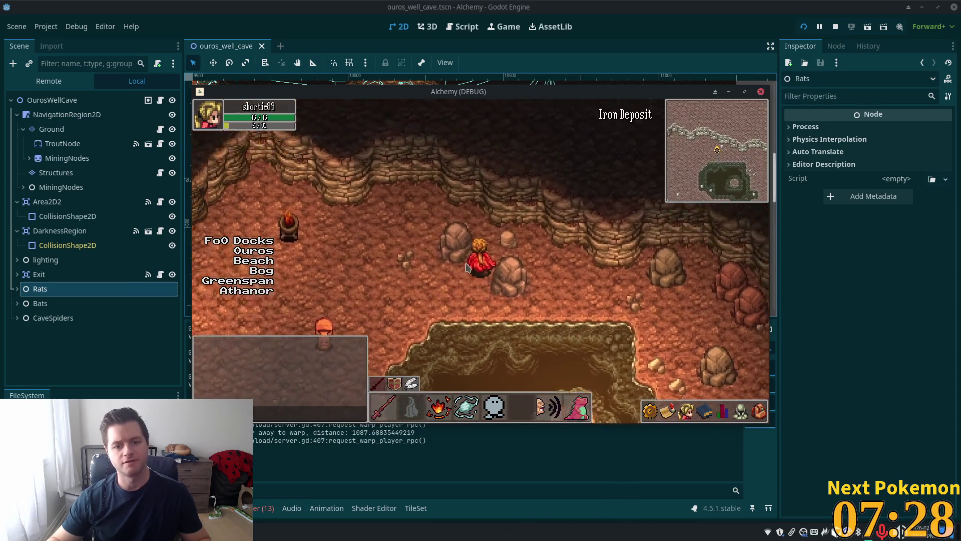
key("Right")
key("Down")
key("Left")
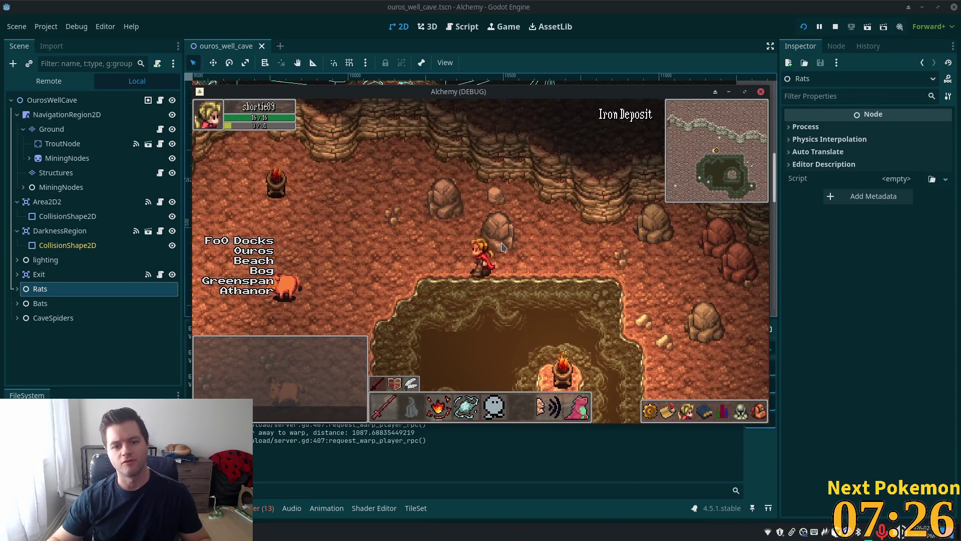
Walk past the pool onto the tin deposit, then back toward the brazier
key("Up")
key("Right")
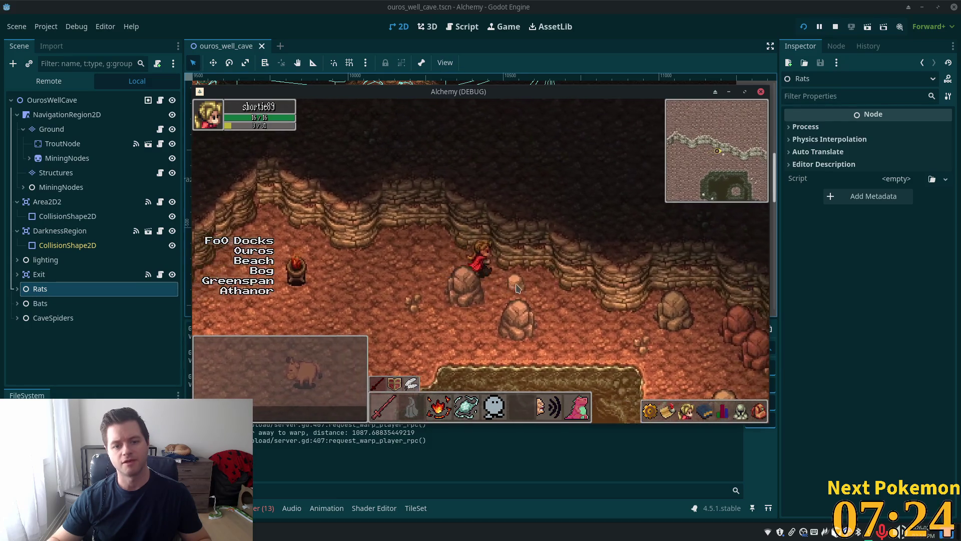
key("Right")
key("Down")
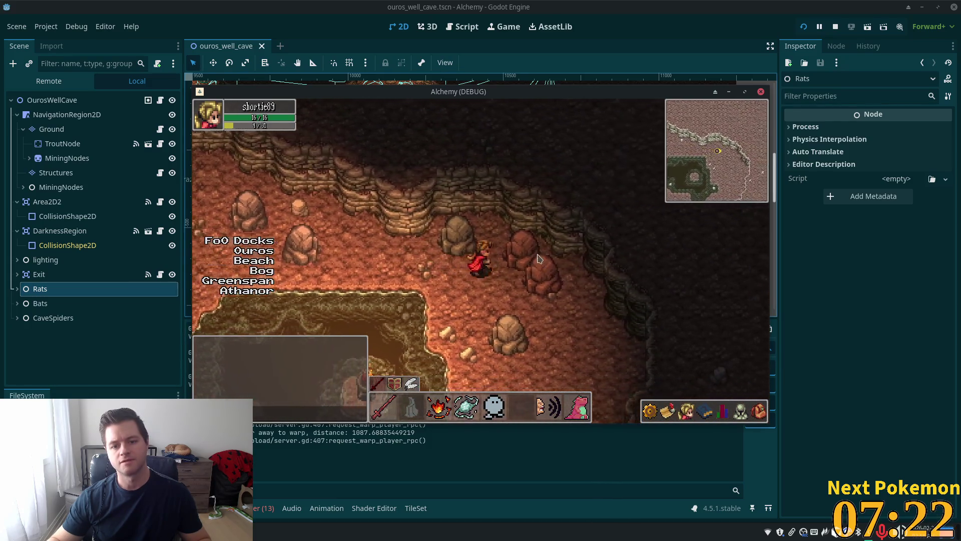
key("Left")
key("Down")
key("Right")
key("Up")
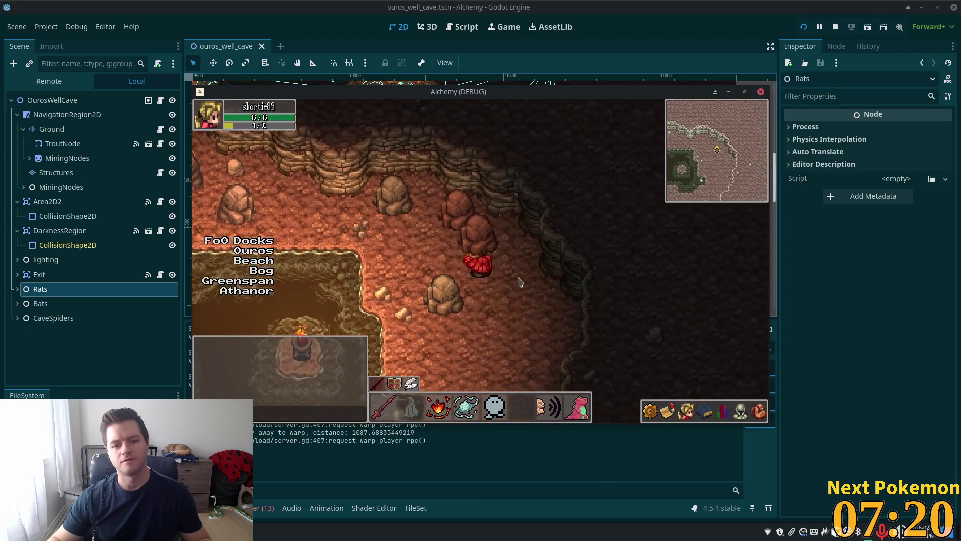
key("Down")
key("Left")
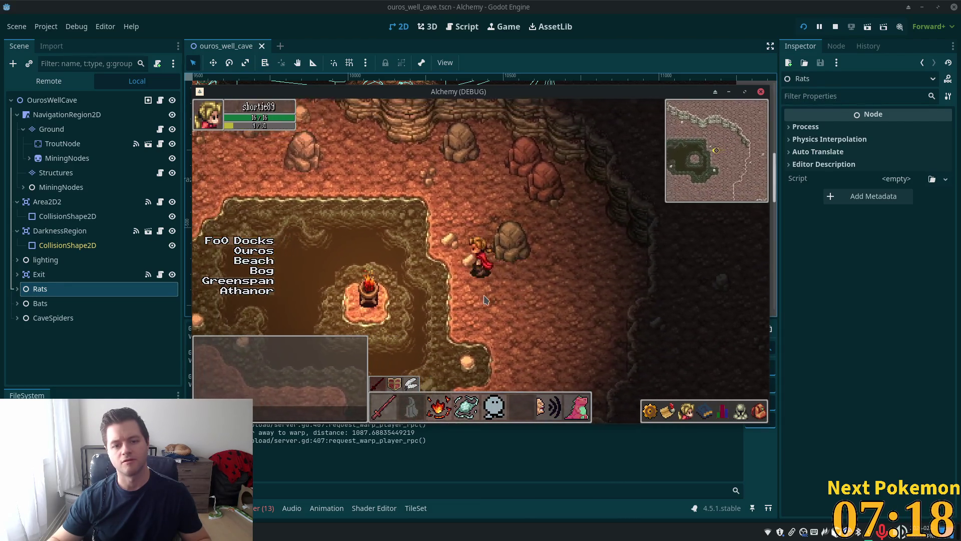
Walk along the lit corridor to the cave exit, warp to Ouros and back
key("Down")
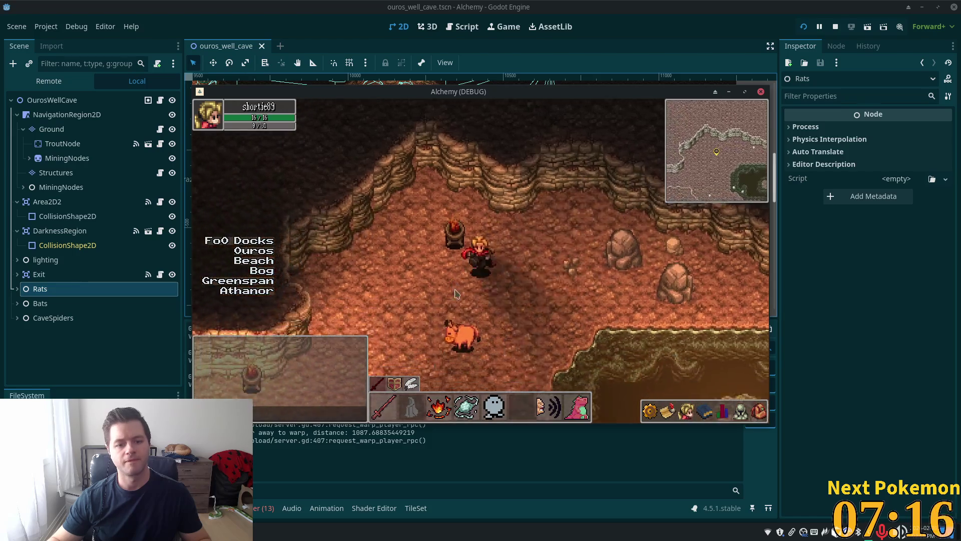
key("Right")
key("Left")
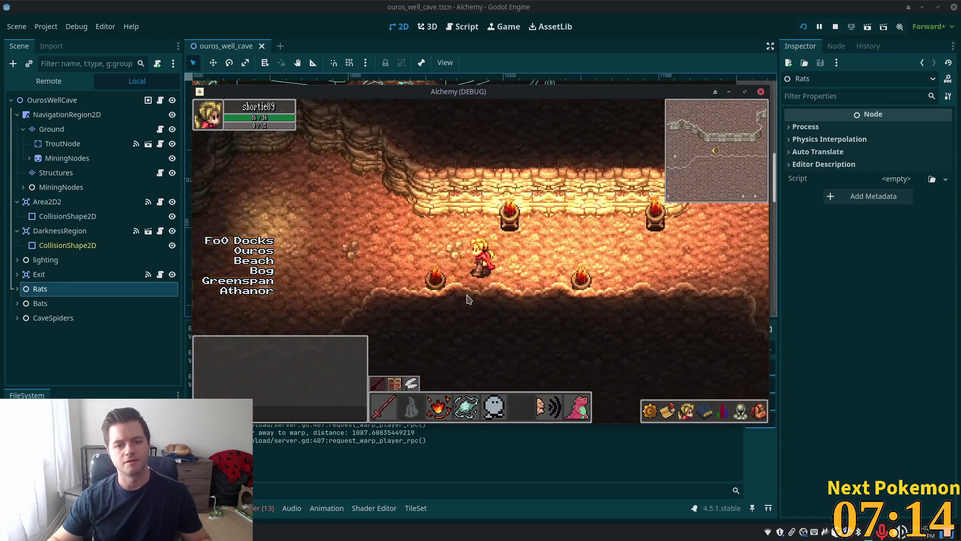
key("Left")
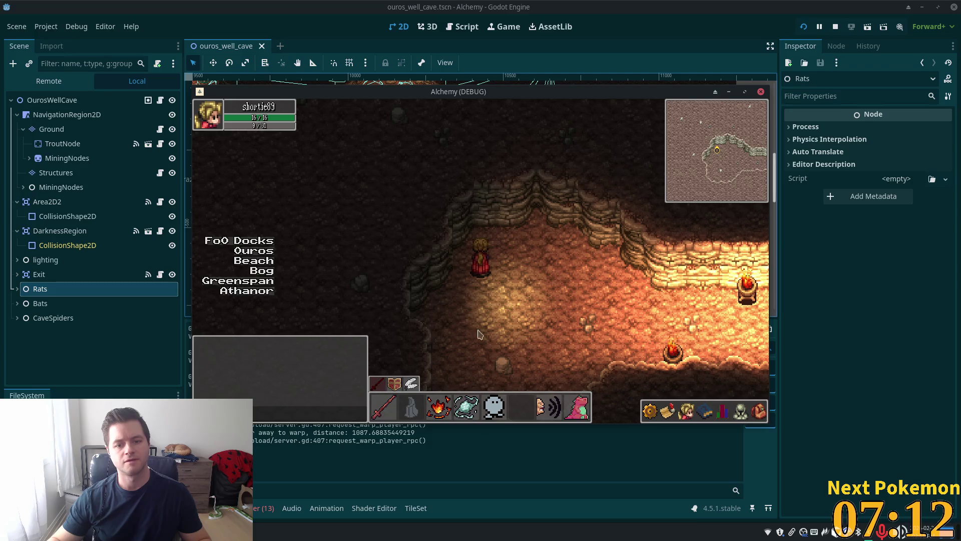
key("2")
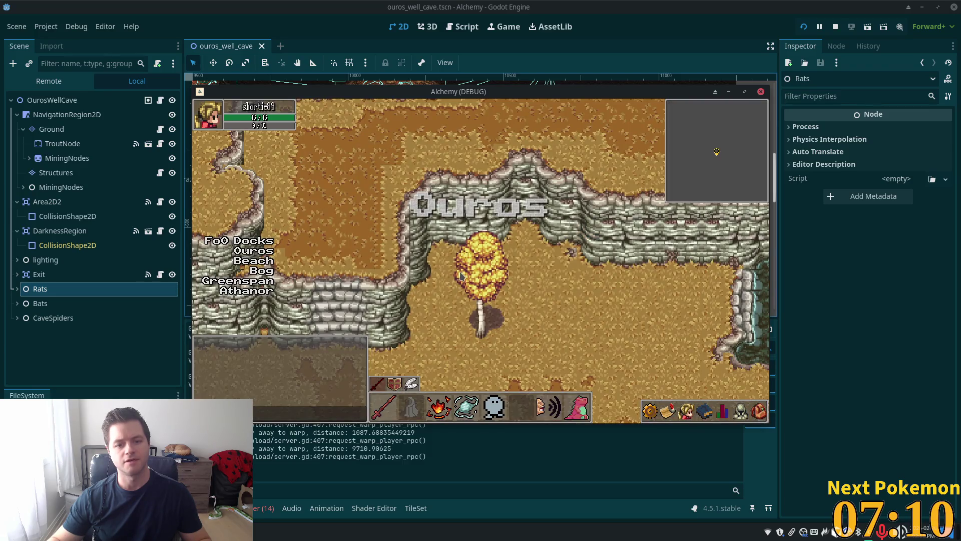
key("2")
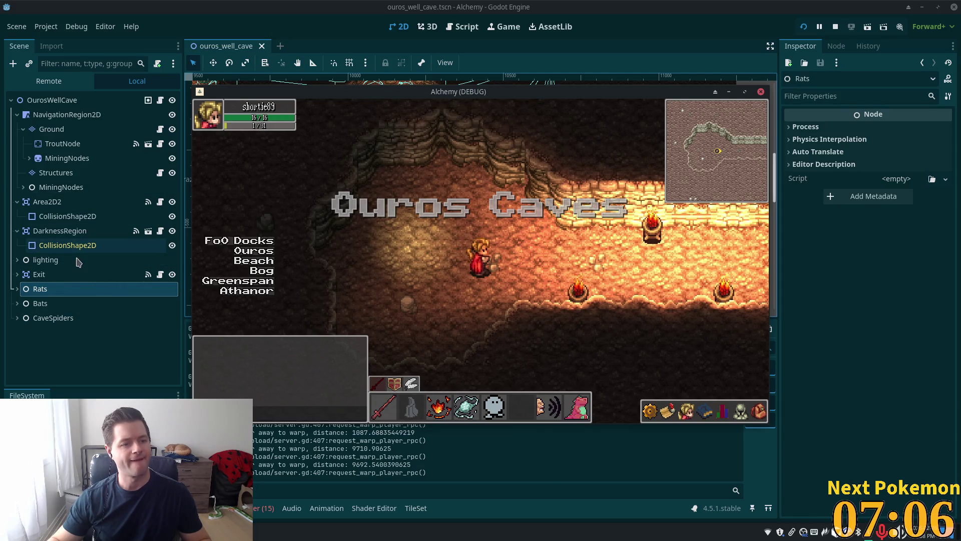
Back in the editor, select the Exit warp zone and centre the canvas on it
key("alt+Tab")
left_click(56, 275)
left_click(60, 275)
left_click(40, 289)
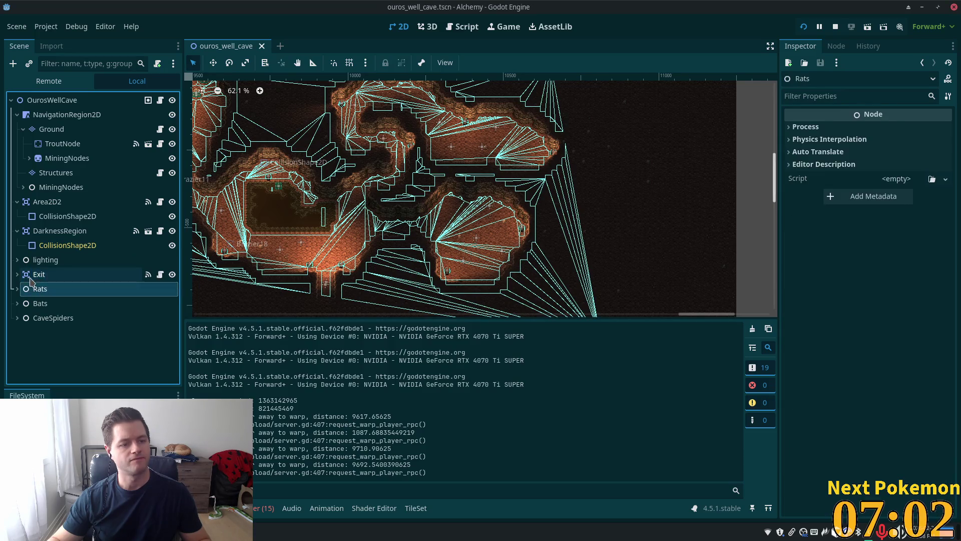
double_click(40, 274)
scroll(347, 196, "up", 14)
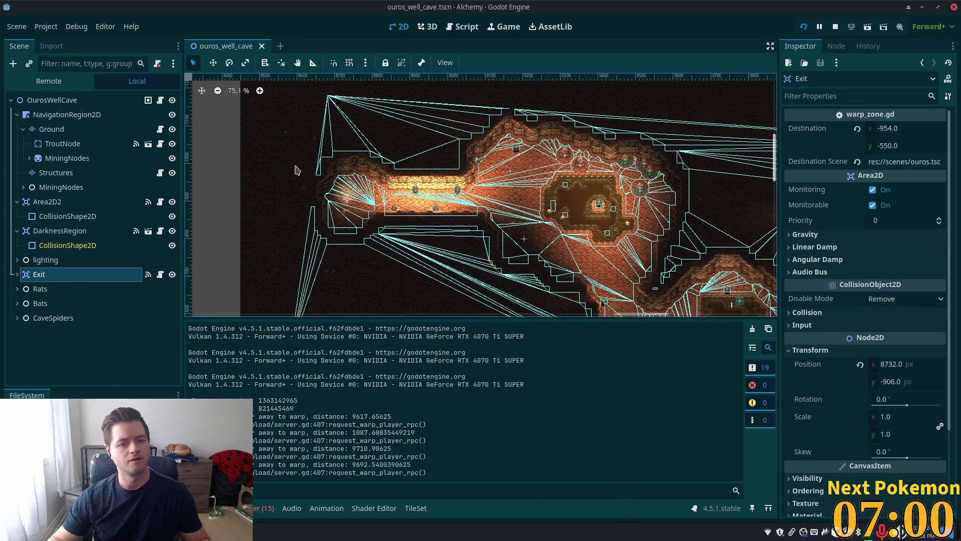
Enable Ordering > Y Sort Enabled on the Exit warp zone node
scroll(347, 197, "up", 1)
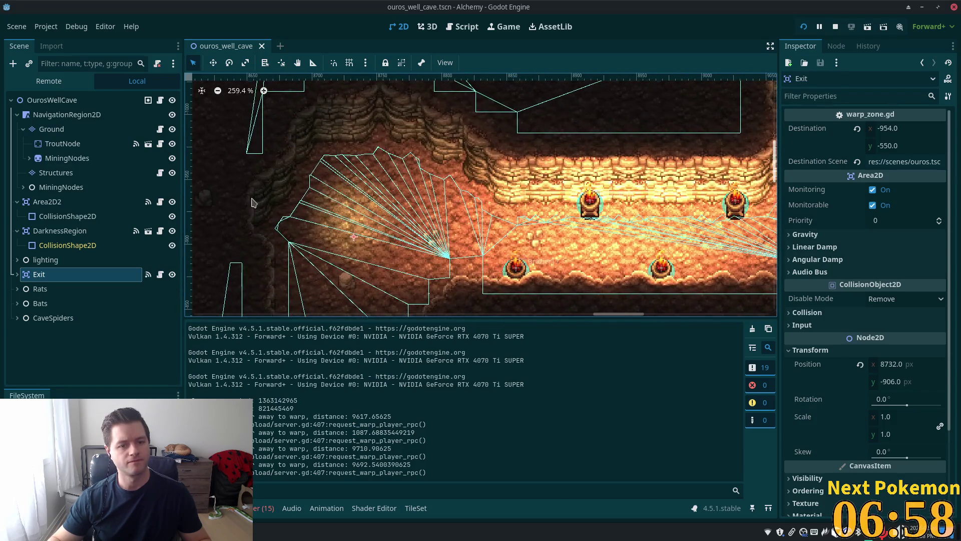
left_click(17, 274)
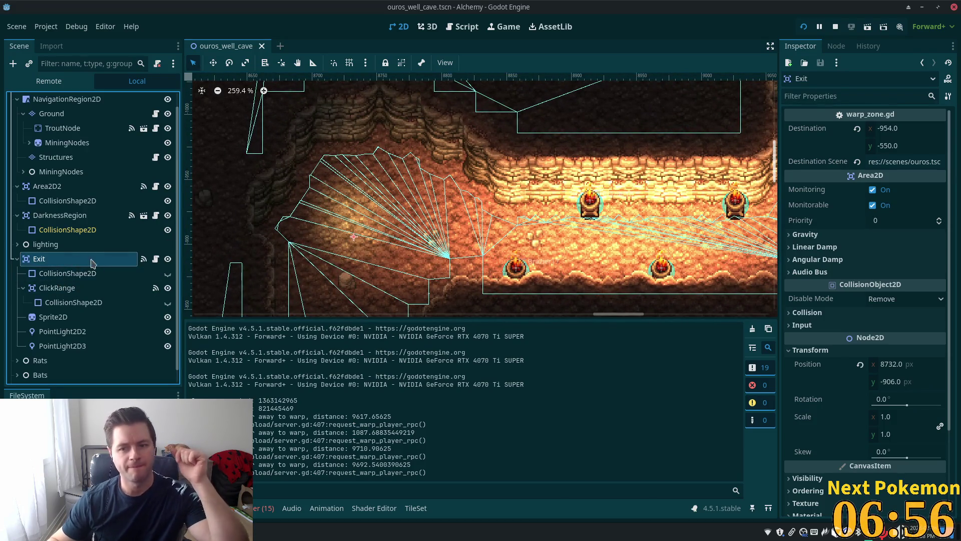
scroll(884, 412, "down", 3)
left_click(882, 386)
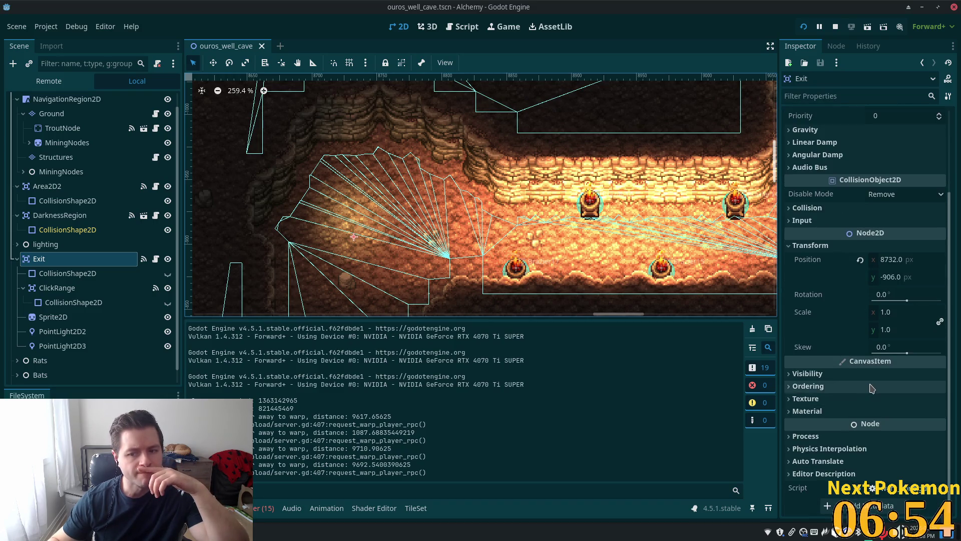
left_click(876, 435)
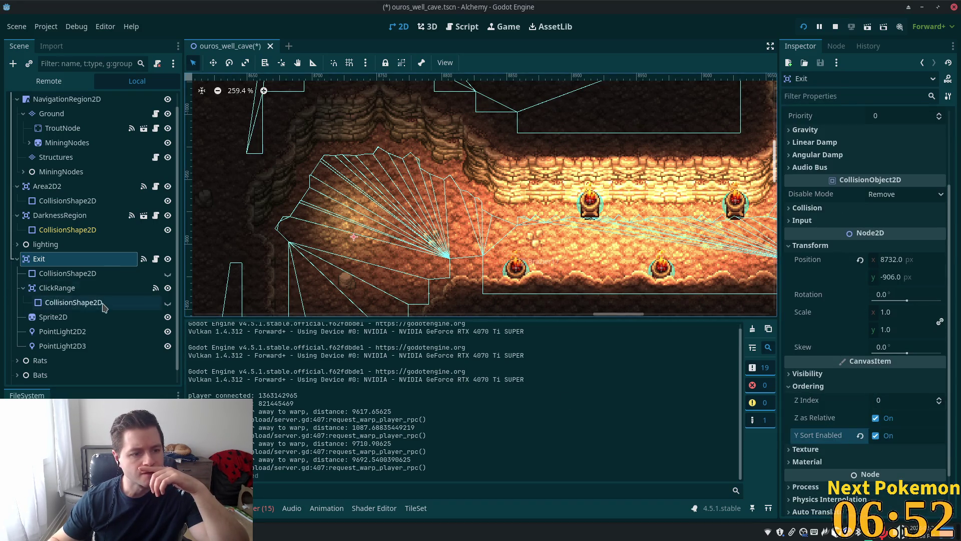
Enable Y Sort on the Exit's Sprite2D and save the scene
left_click(70, 319)
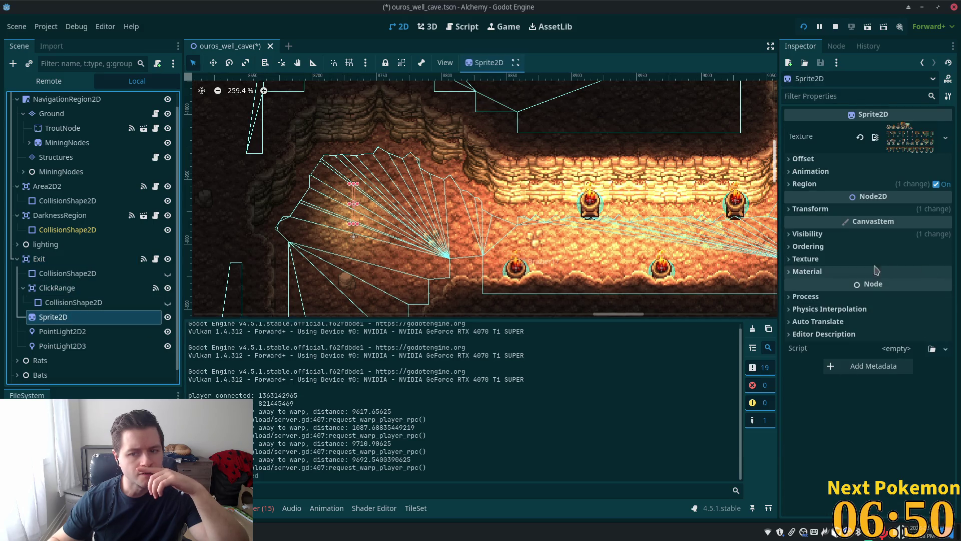
left_click(846, 247)
left_click(879, 296)
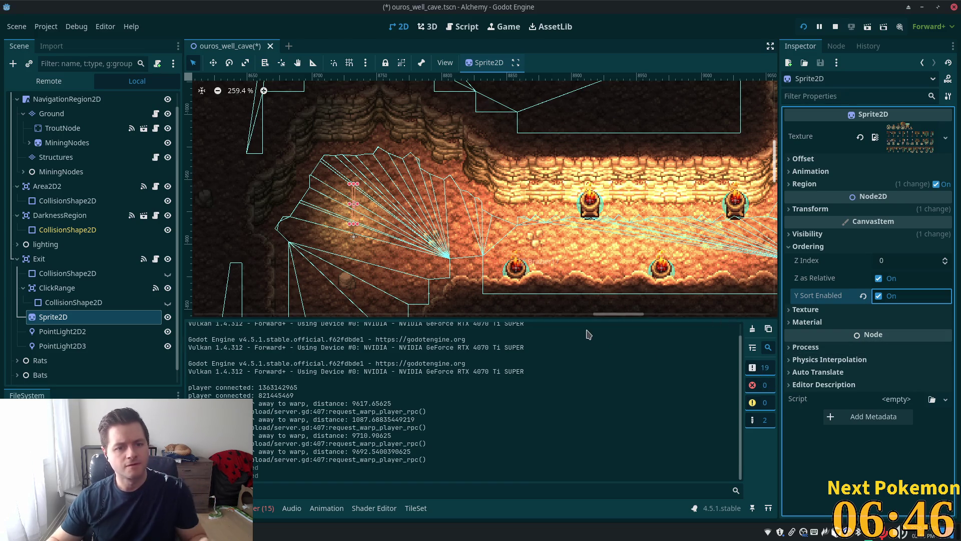
key("ctrl+s")
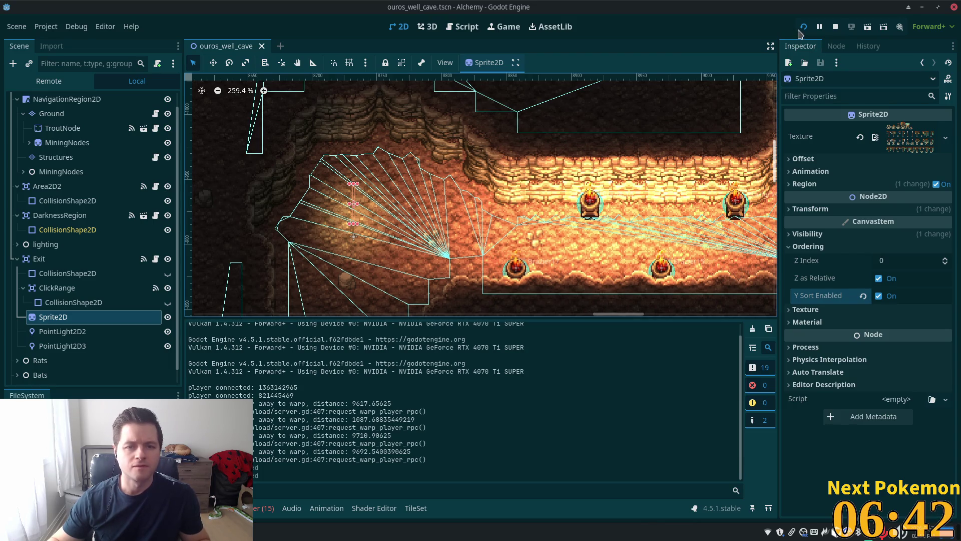
Set the Sprite2D's Z Index to 1, save, and relaunch the game with F5
left_click(886, 260)
type("1")
key("Tab")
key("ctrl+s")
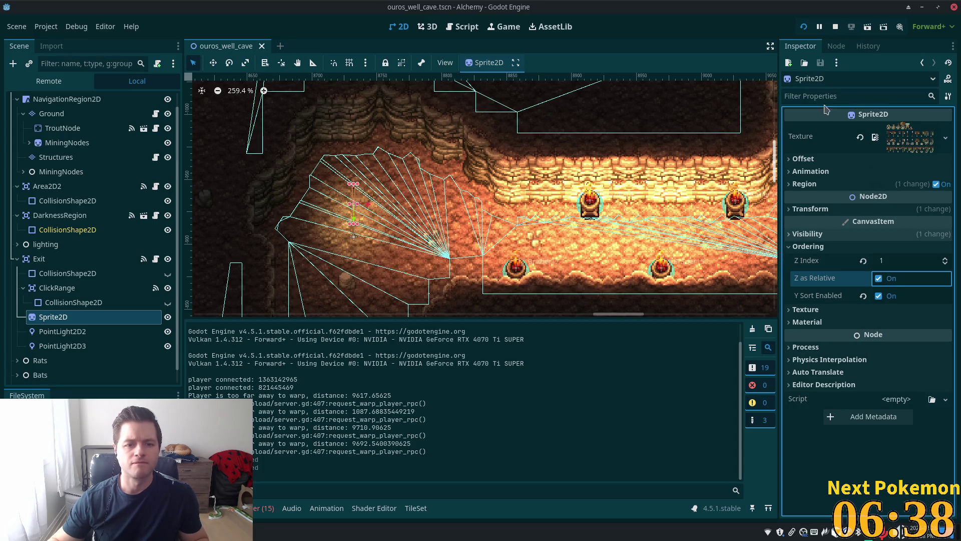
key("F5")
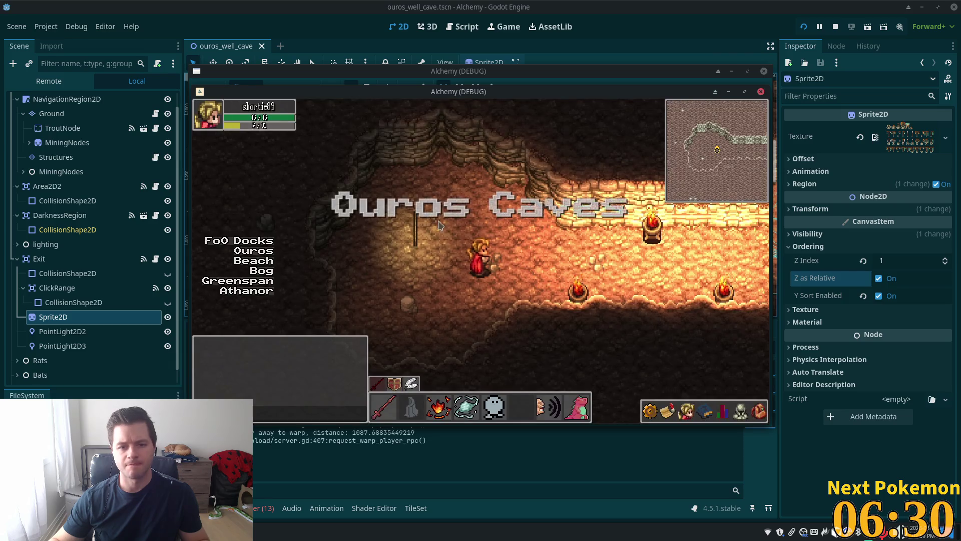
Walk the character around the Ouros Caves with W, S and D, then return to the editor
key("w")
key("d")
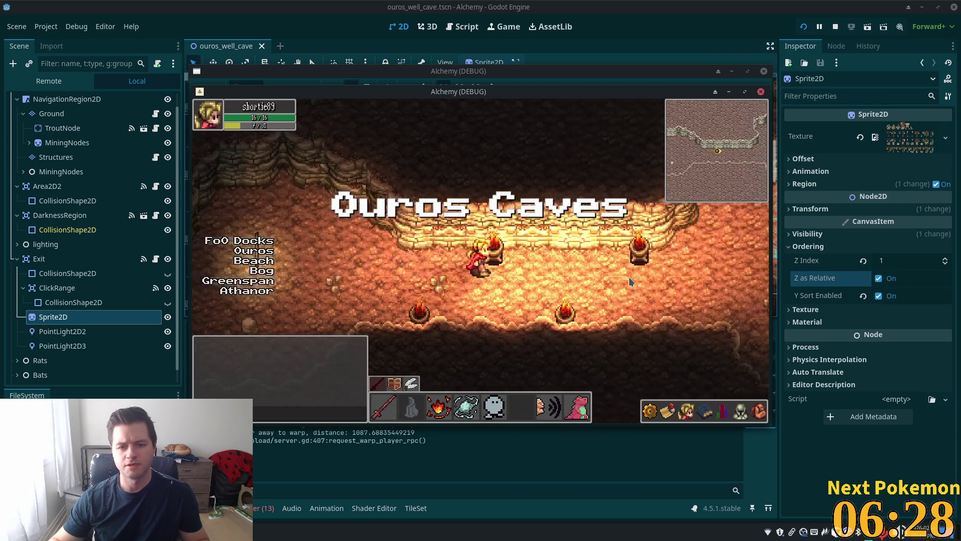
key("s")
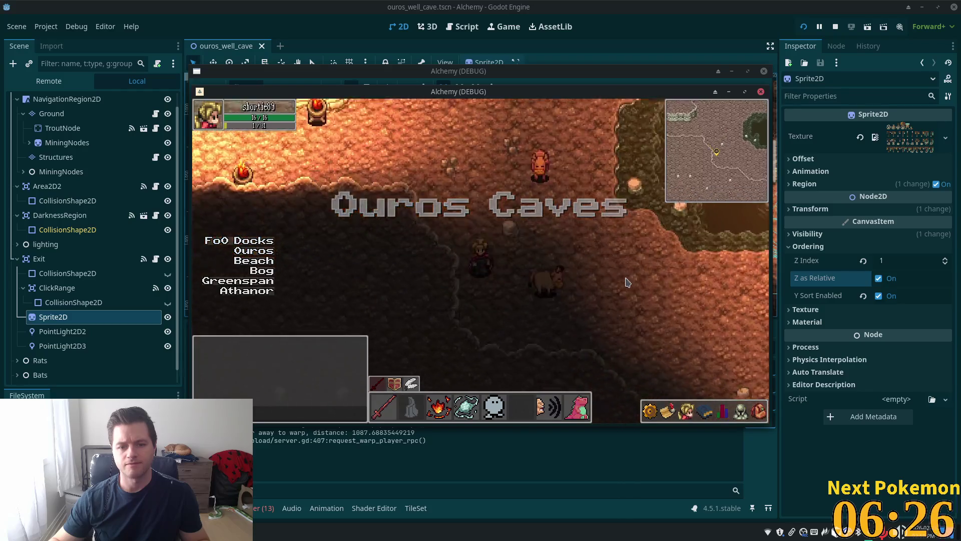
key("d")
key("w")
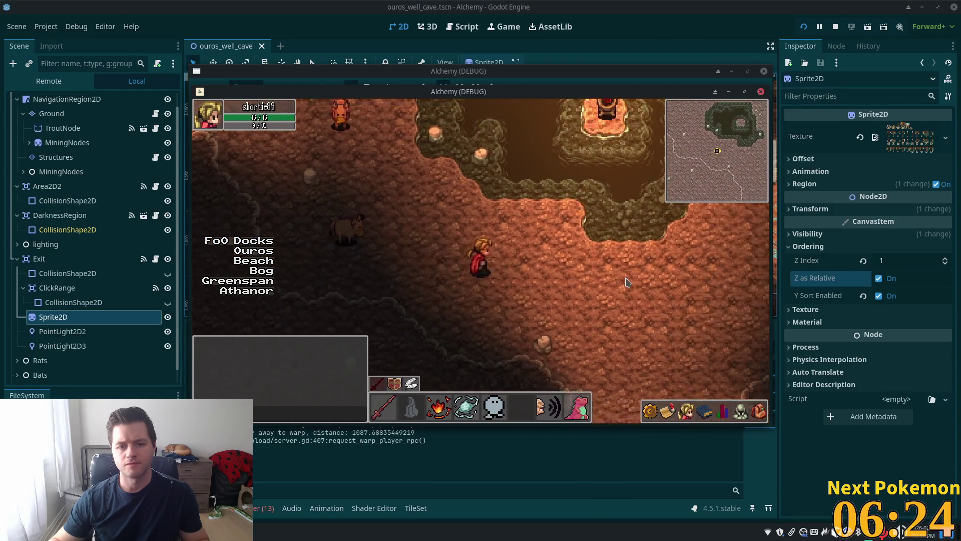
key("s")
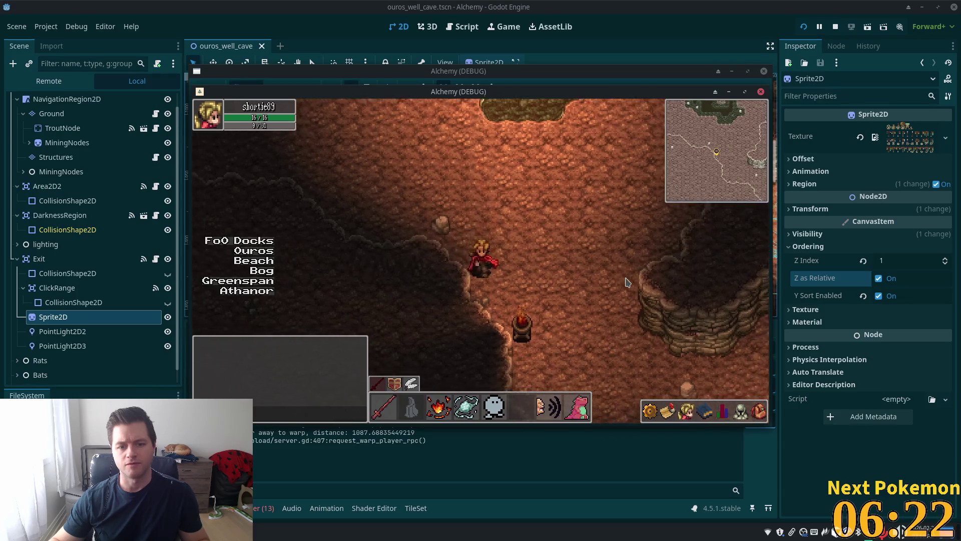
key("w")
key("d")
key("w")
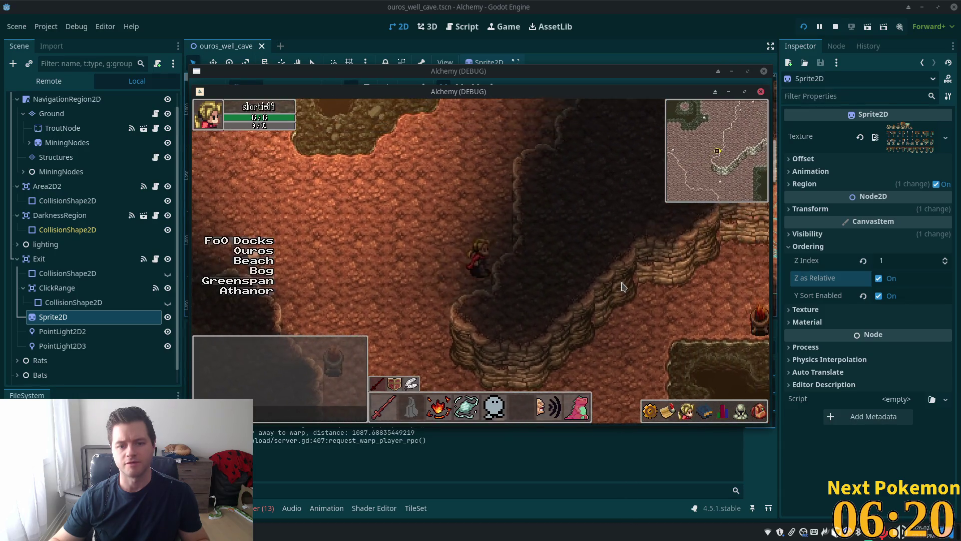
key("w")
key("d")
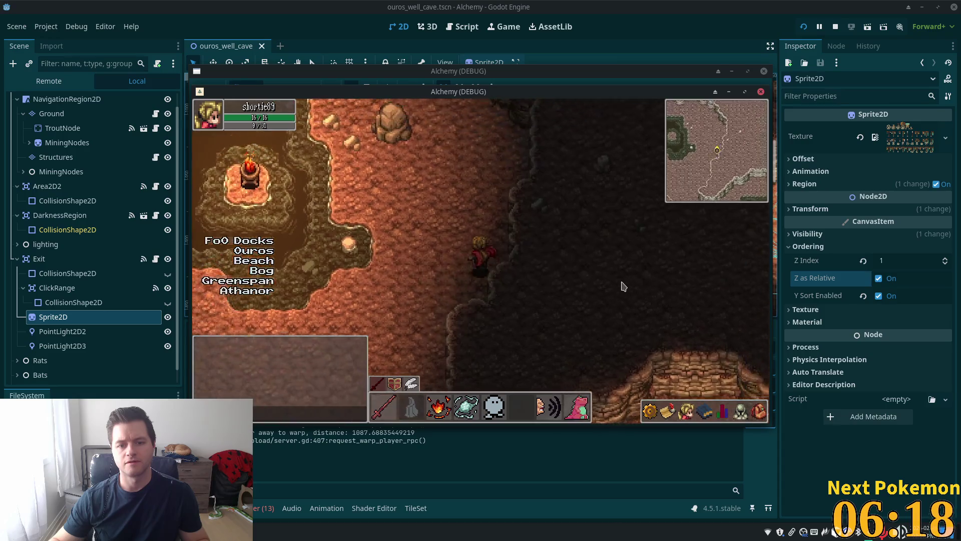
key("w")
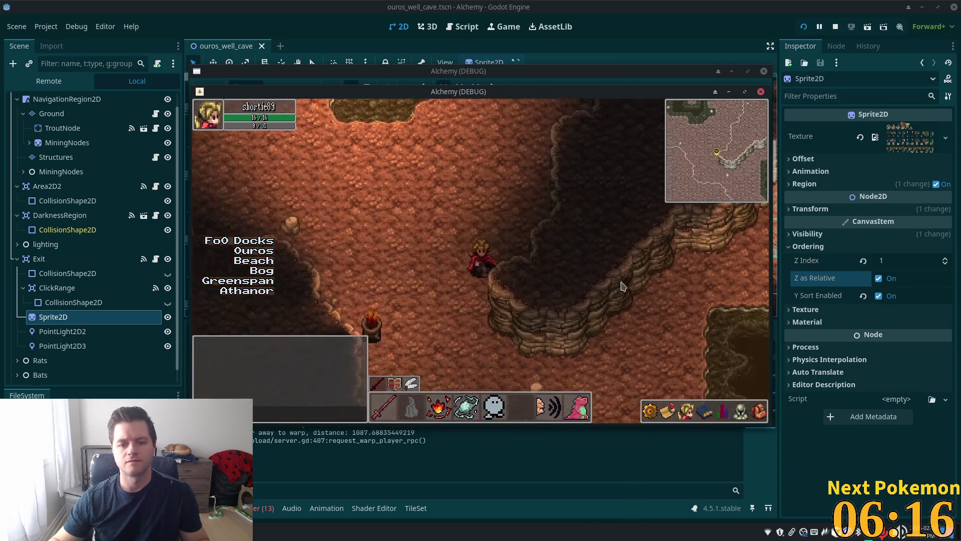
left_click(622, 287)
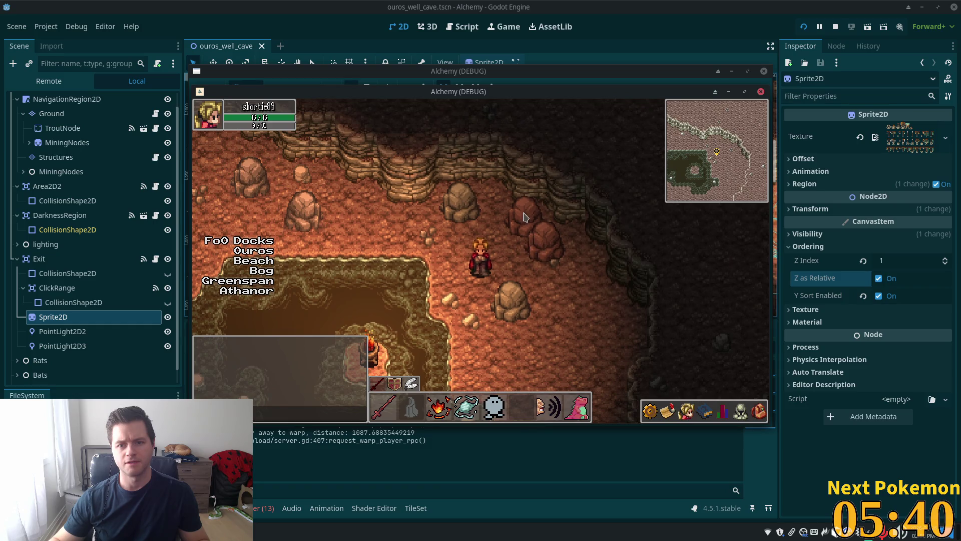
left_click(672, 38)
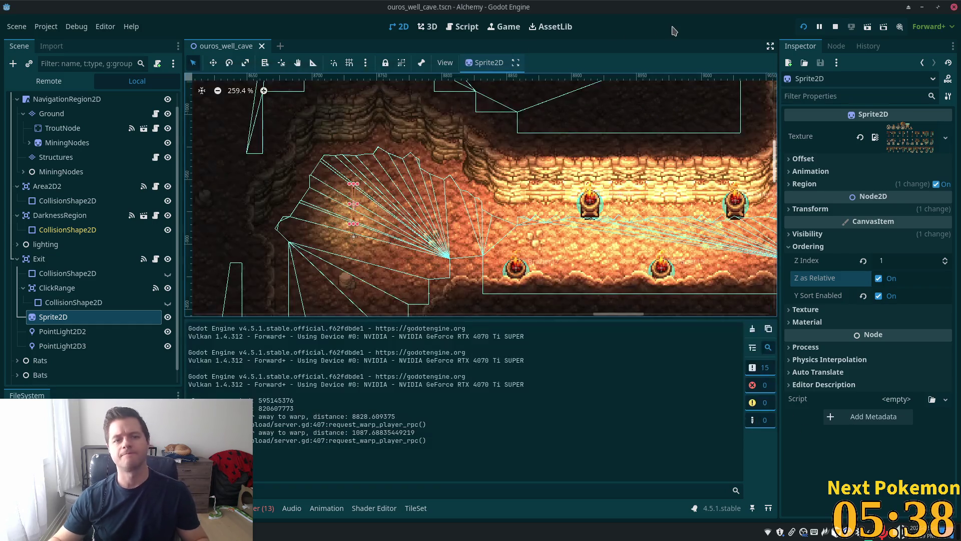
Quick-open tin_deposit, inspect its CanvasItem Ordering, then switch back to ouros_well_cave
key("alt+shift+o")
type("tin_")
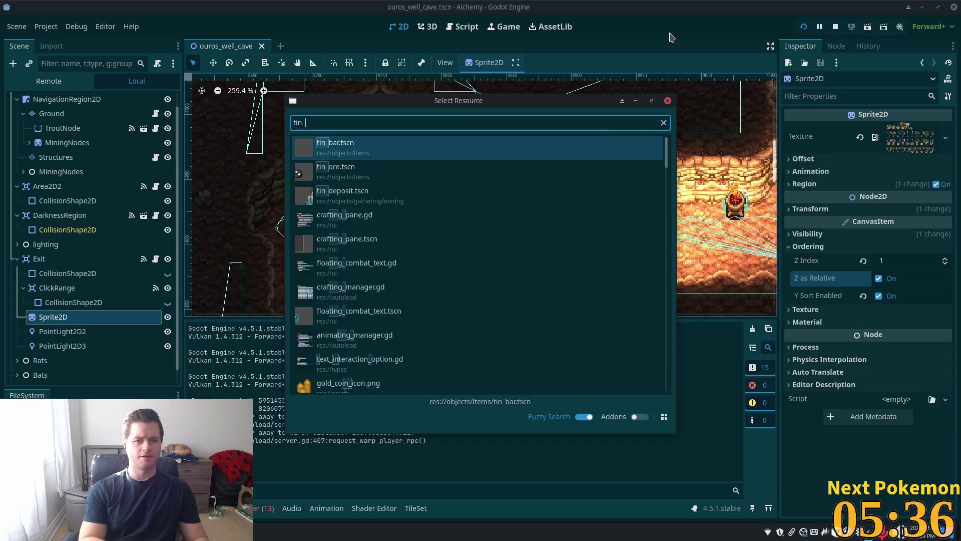
type("deposit")
key("Return")
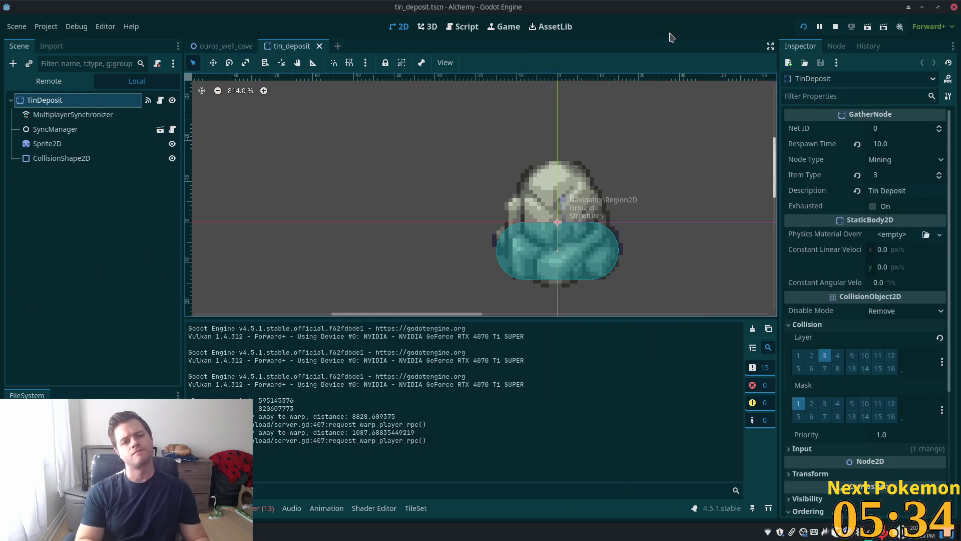
scroll(849, 411, "down", 4)
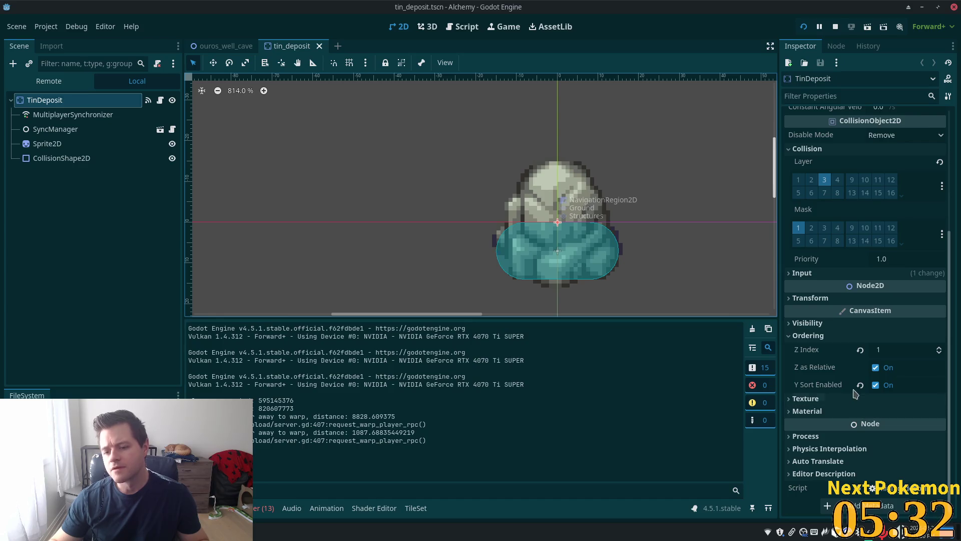
left_click(845, 335)
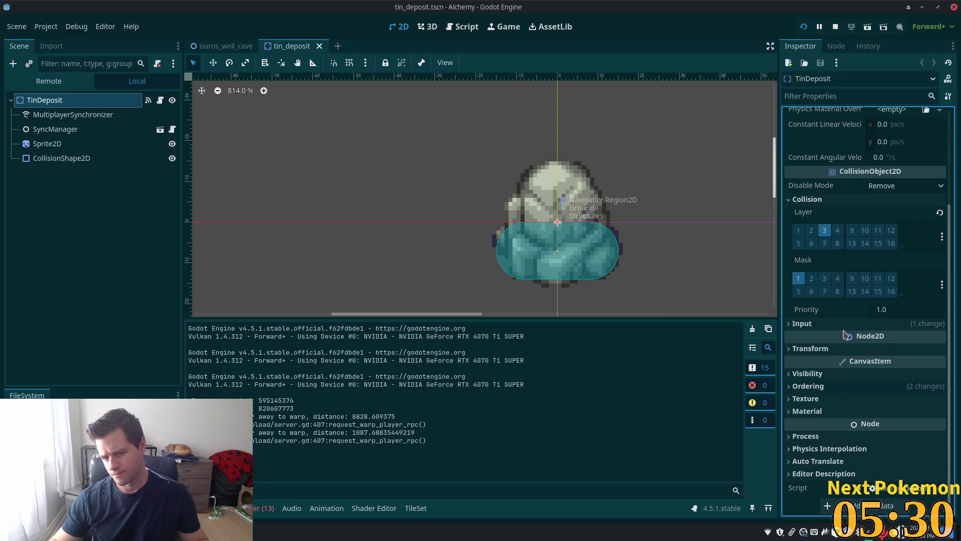
left_click(808, 385)
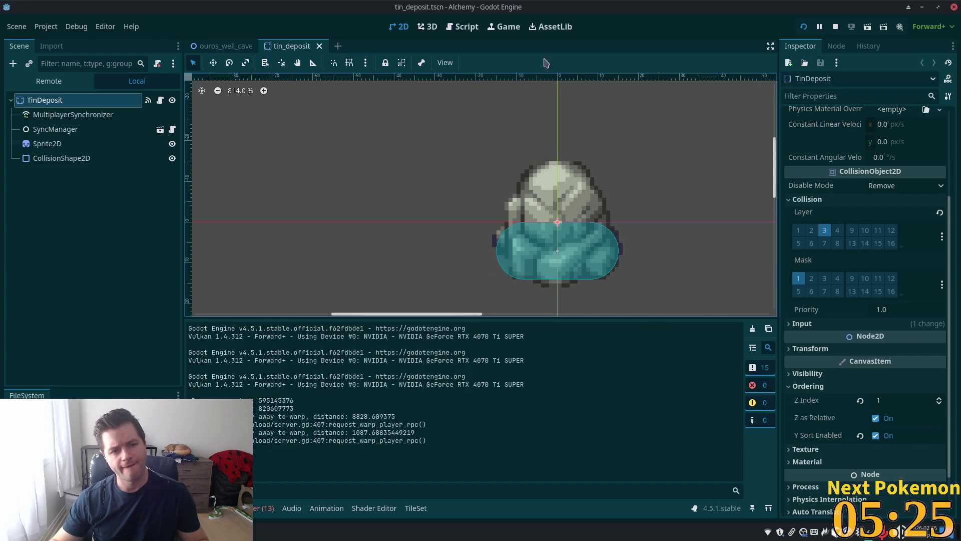
left_click(225, 46)
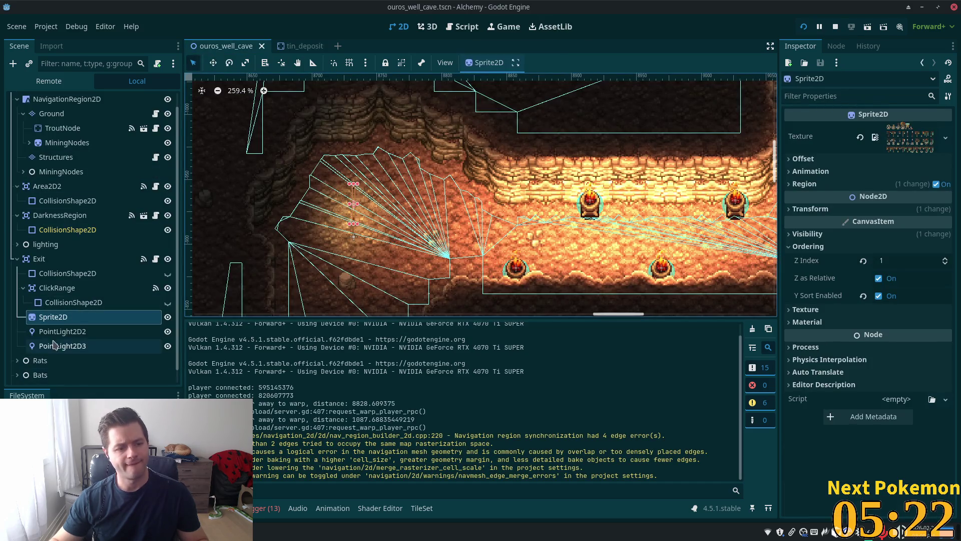
Collapse MiningNodes and drag it from under Ground to below CaveSpiders
scroll(54, 344, "down", 1)
scroll(60, 245, "up", 2)
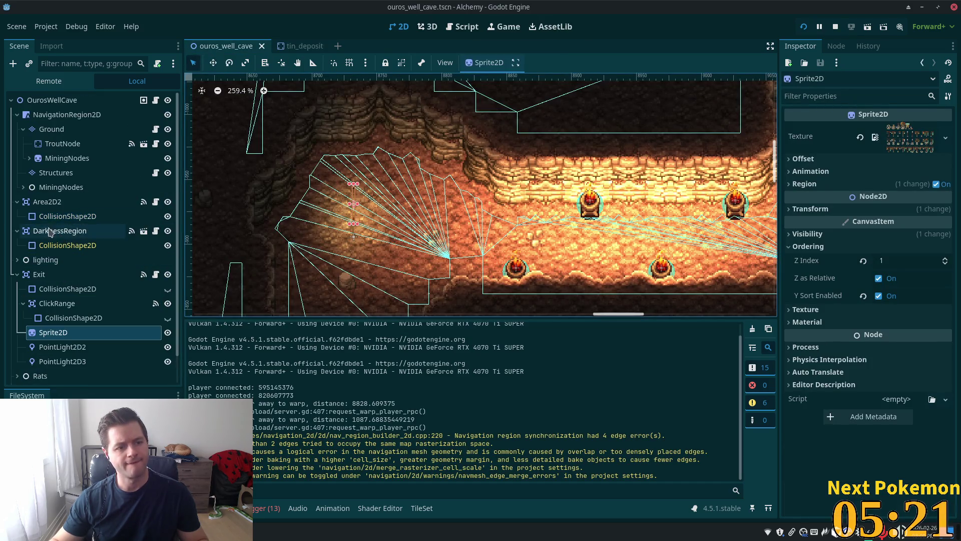
left_click(38, 159)
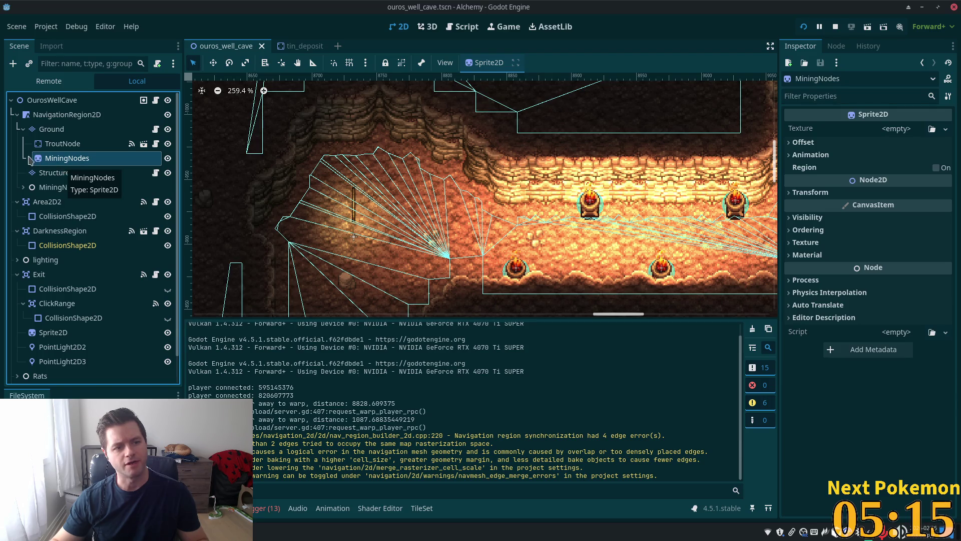
scroll(52, 172, "down", 1)
scroll(52, 173, "up", 1)
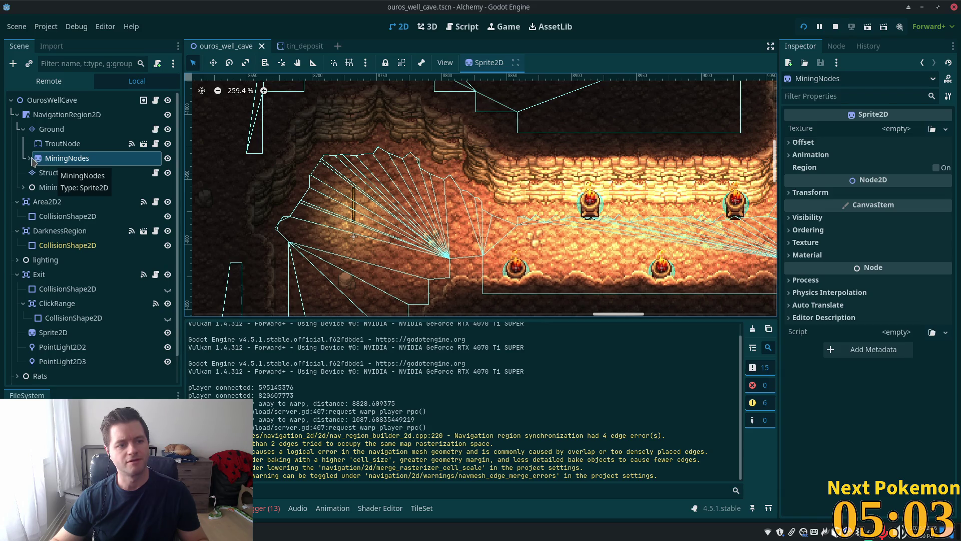
left_click(29, 158)
left_click(29, 159)
mouse_move(44, 158)
left_mouse_down()
mouse_move(42, 395)
mouse_move(44, 381)
left_mouse_up()
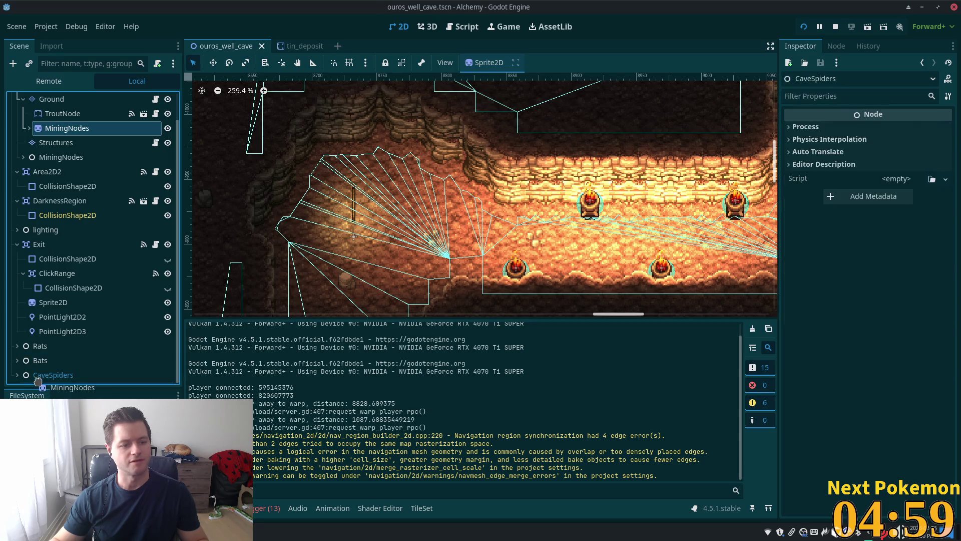
scroll(143, 255, "up", 5)
Start adding a child node to OurosWellCave, then cancel the Create New Node dialog
left_click(52, 100)
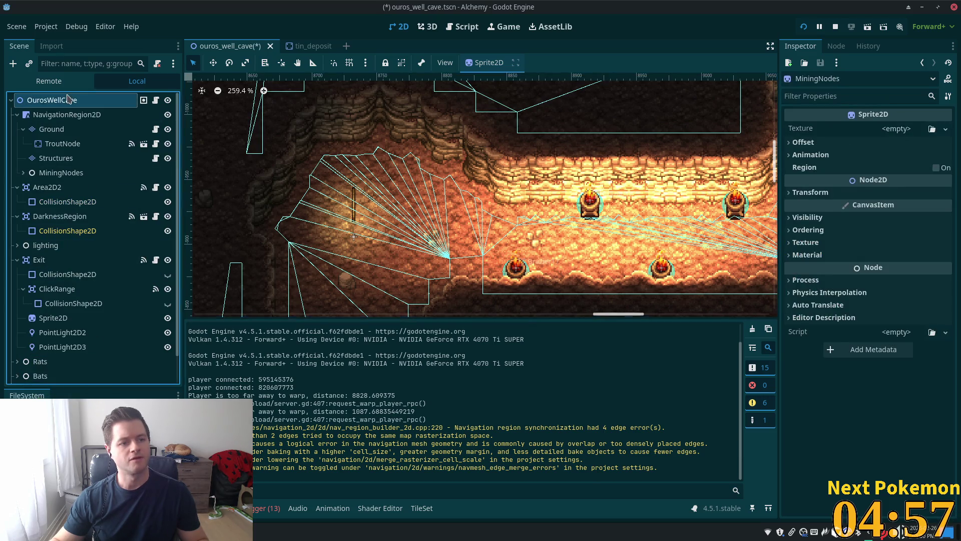
left_click(13, 63)
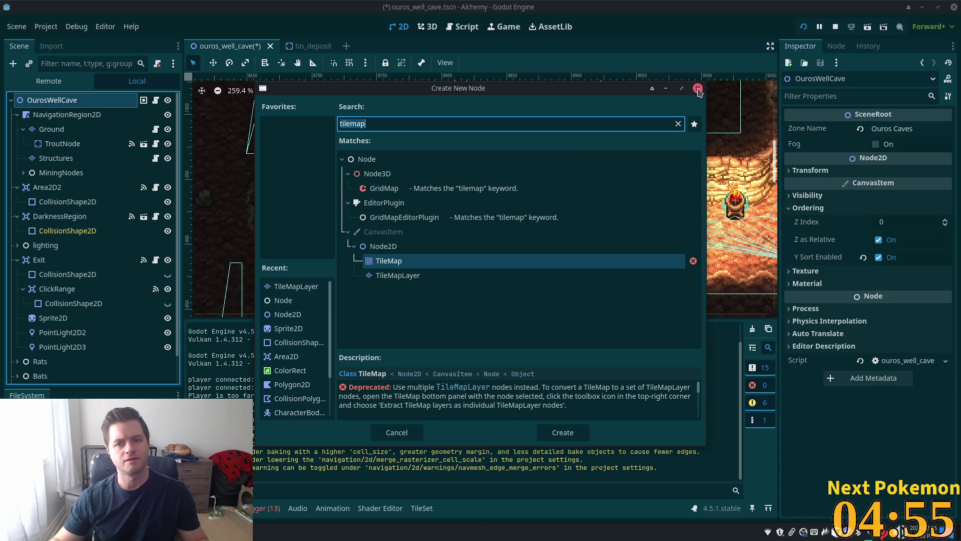
left_click(698, 89)
Click through TinDeposit, TinDeposit2, CopperDeposit2 and IronDeposit, ending on TinDeposit
scroll(30, 351, "down", 2)
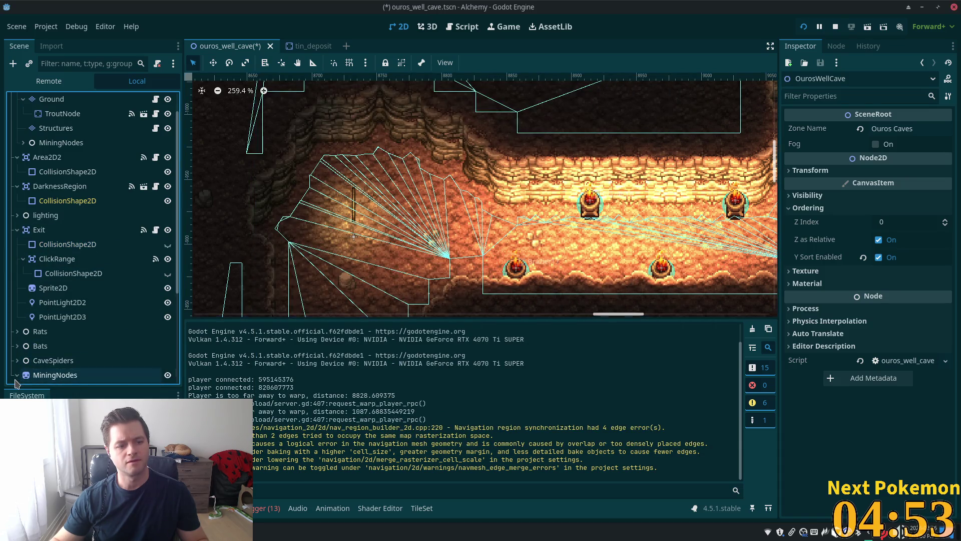
scroll(15, 380, "down", 5)
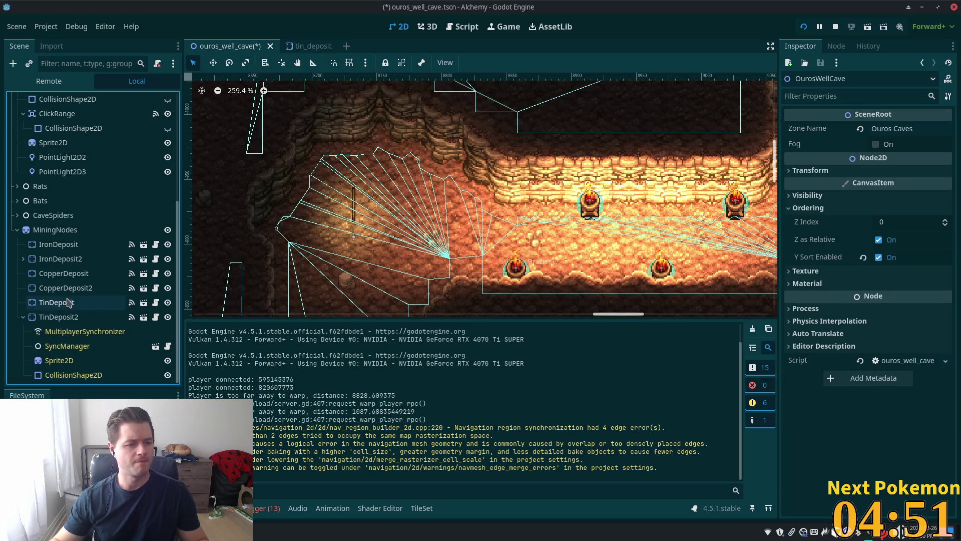
left_click(67, 302)
left_click(58, 317)
left_click(59, 288)
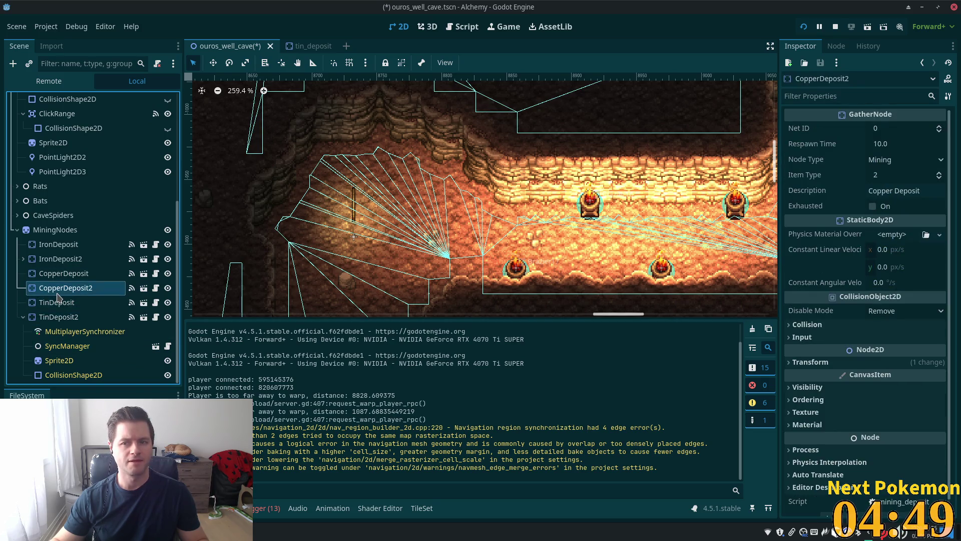
left_click(67, 258)
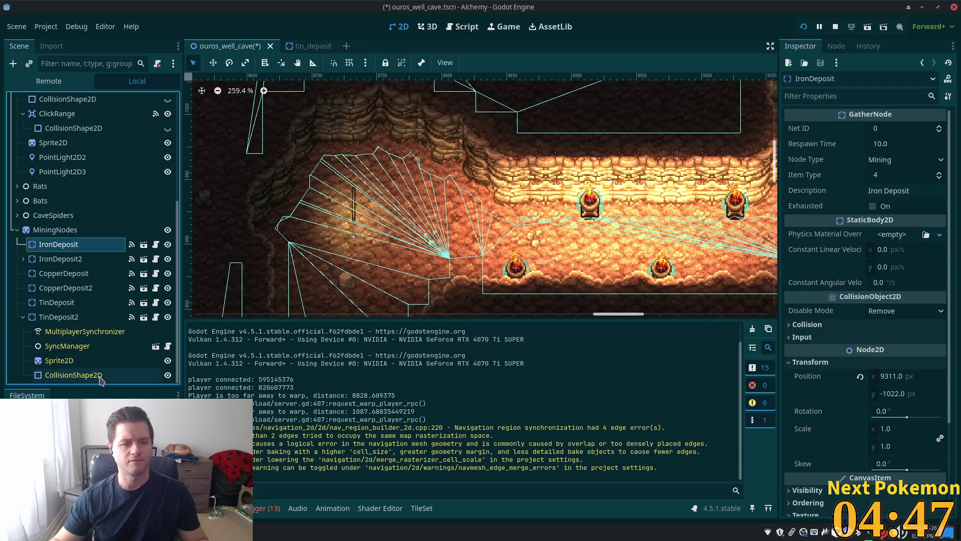
left_click(23, 317)
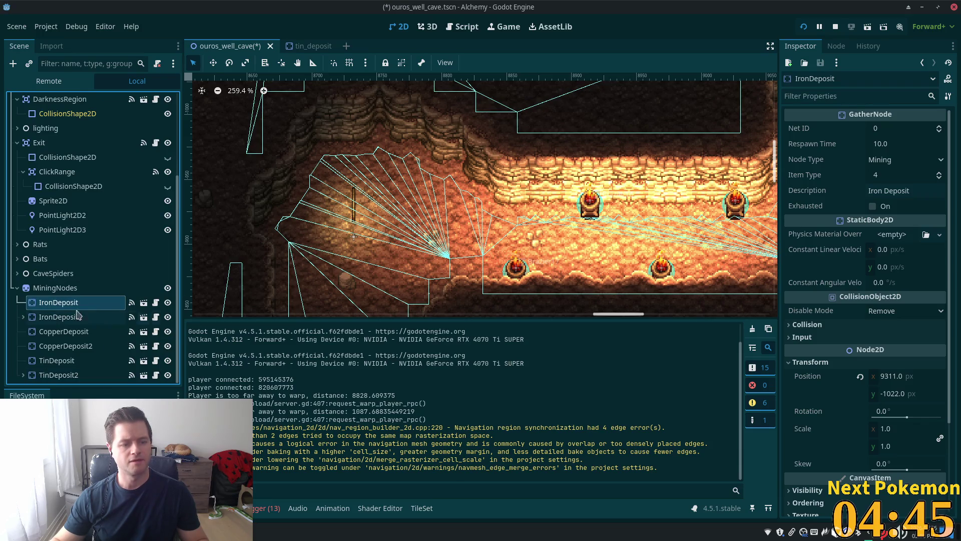
left_click(77, 362)
key("alt+Tab")
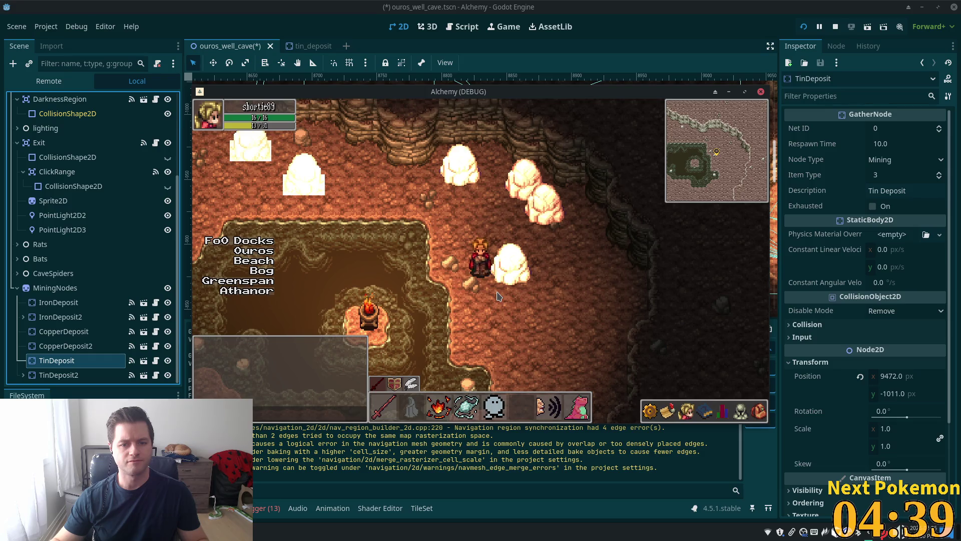
Walk the character up to the tin deposit and try to mine it
left_click(498, 297)
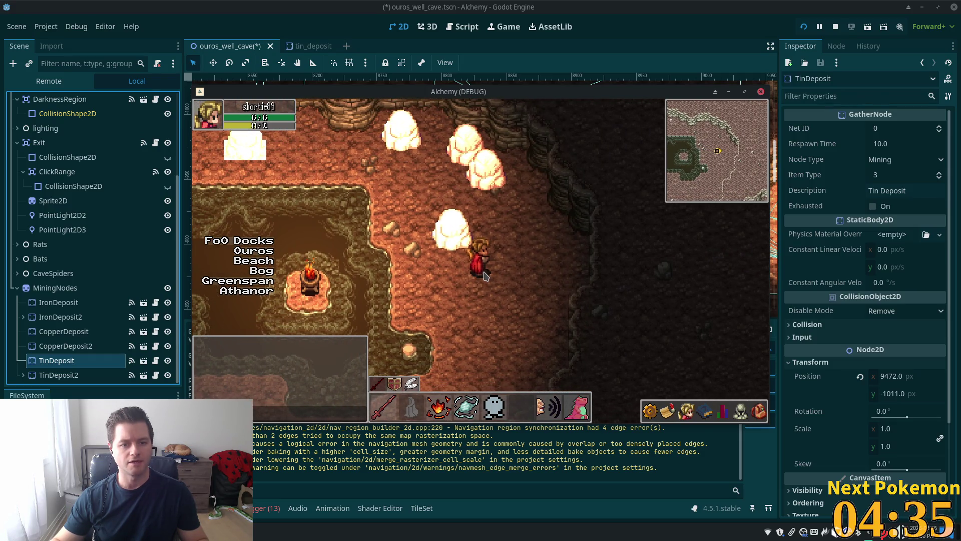
key("Left")
key("Left")
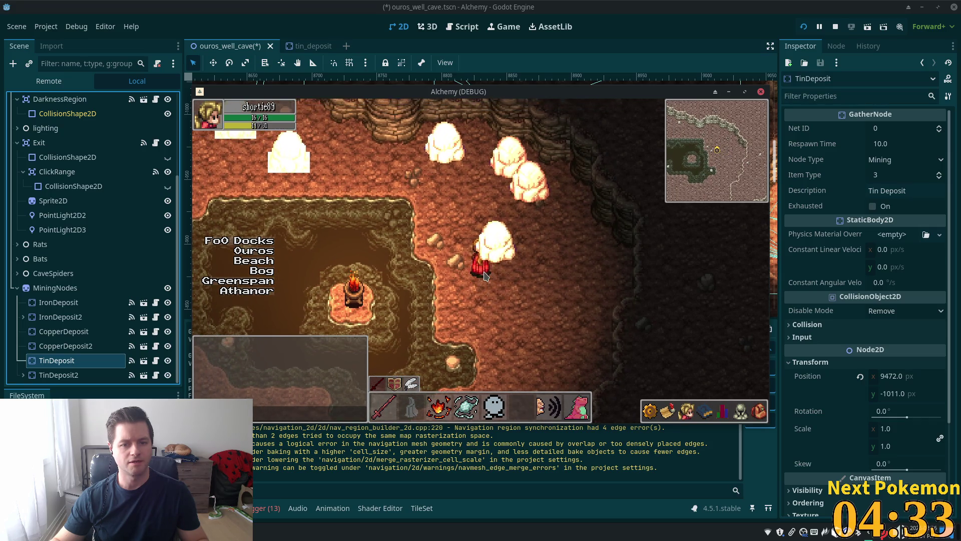
key("Up")
key("Right")
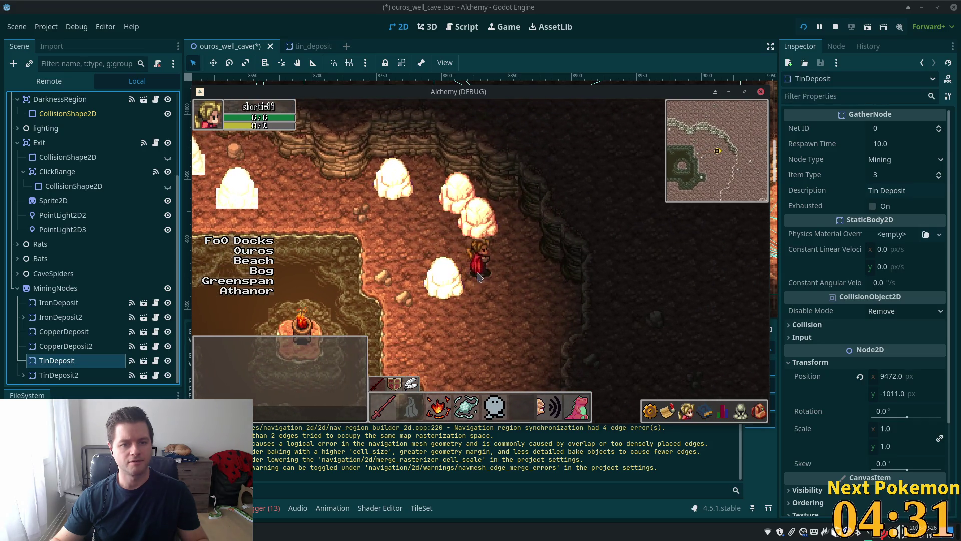
left_click(447, 285)
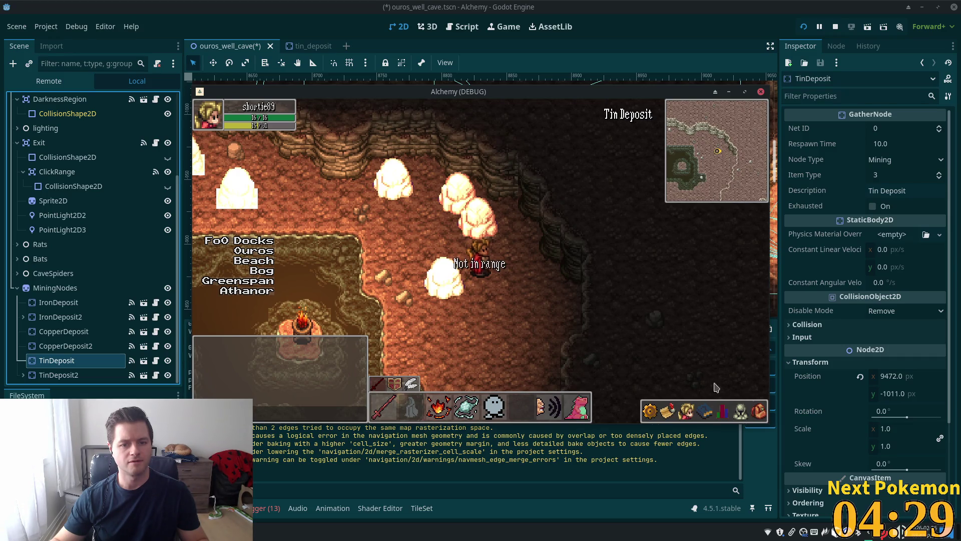
Check the inventory's gathering tools, then mine the Tin Deposit for 2 Tin Ore
key("i")
key("Left")
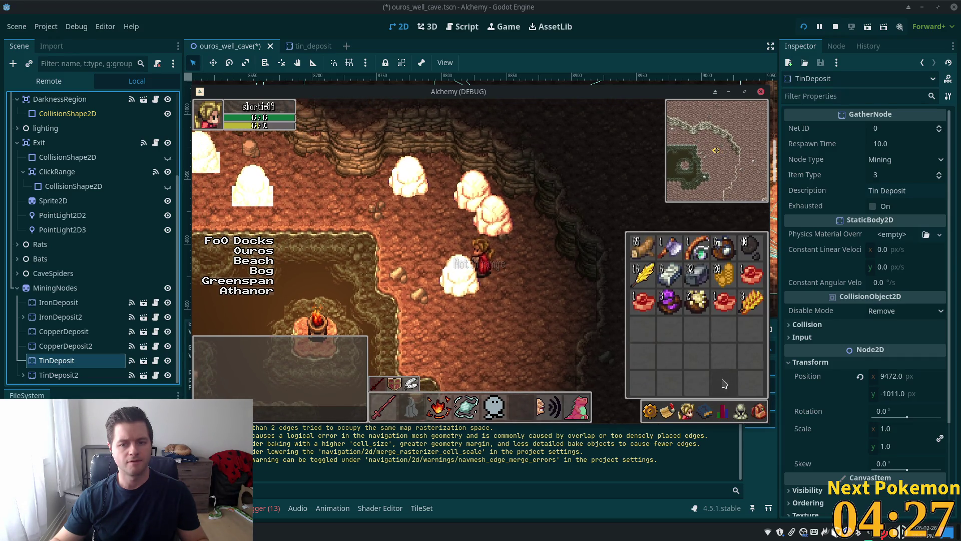
left_click(737, 417)
left_click(729, 415)
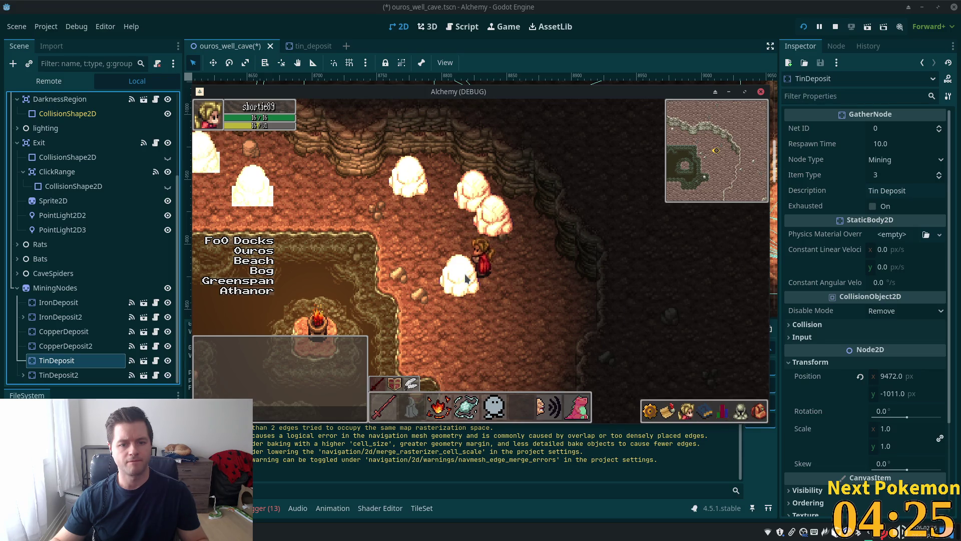
left_click(466, 277)
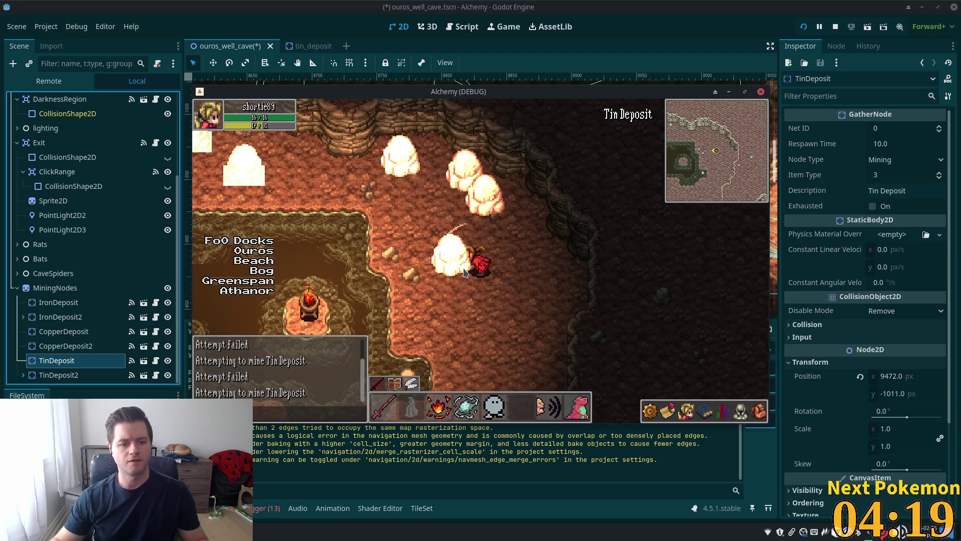
left_click(451, 289)
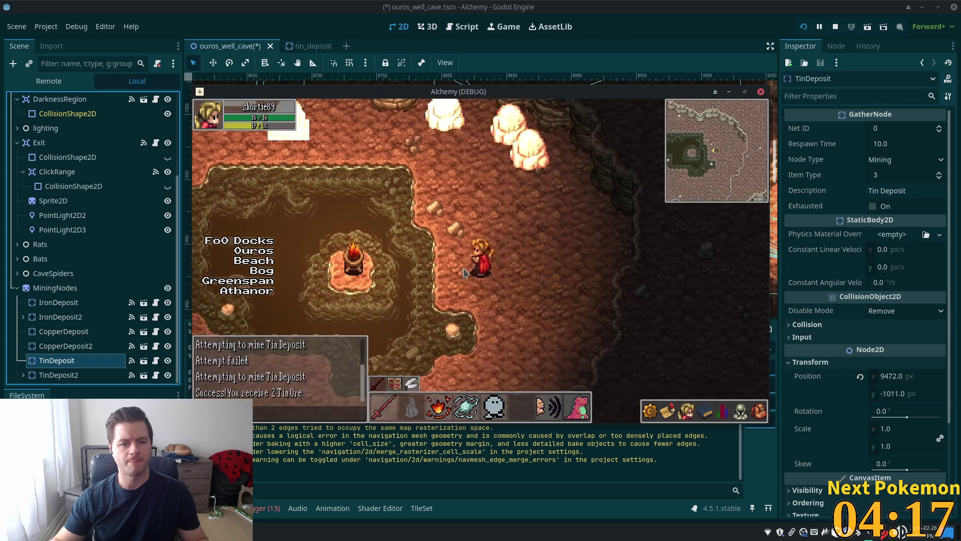
left_click(50, 289)
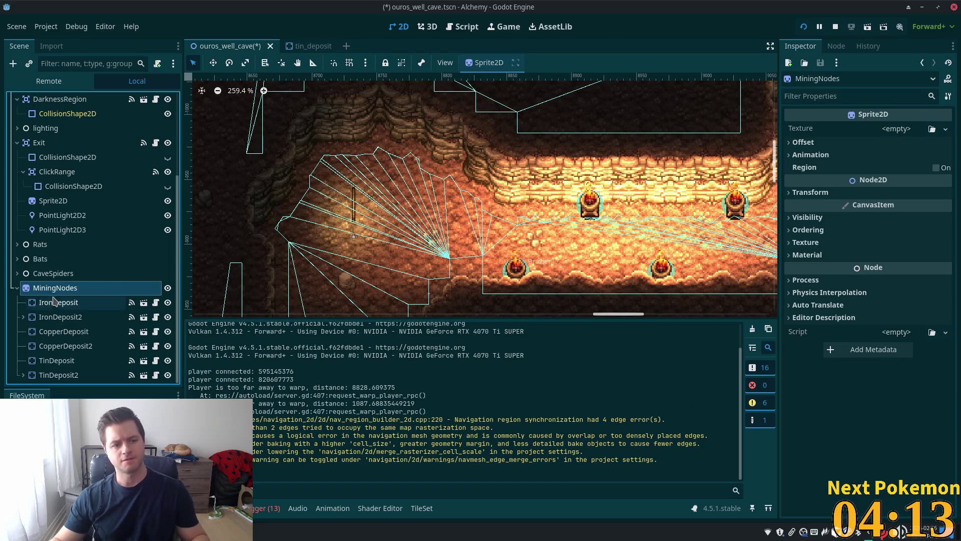
Change MiningNodes' type from Sprite2D to Node and save the cave scene
key("F2")
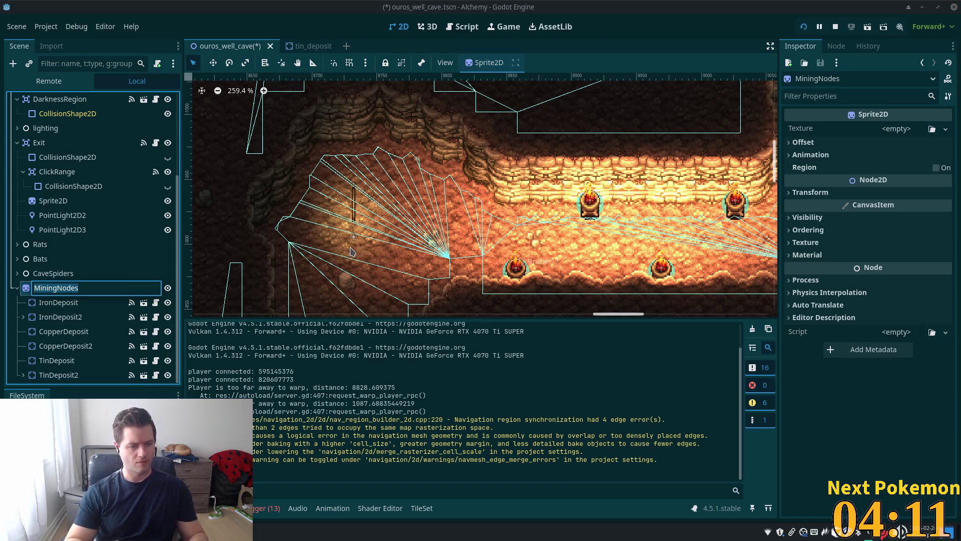
key("Escape")
right_click(78, 295)
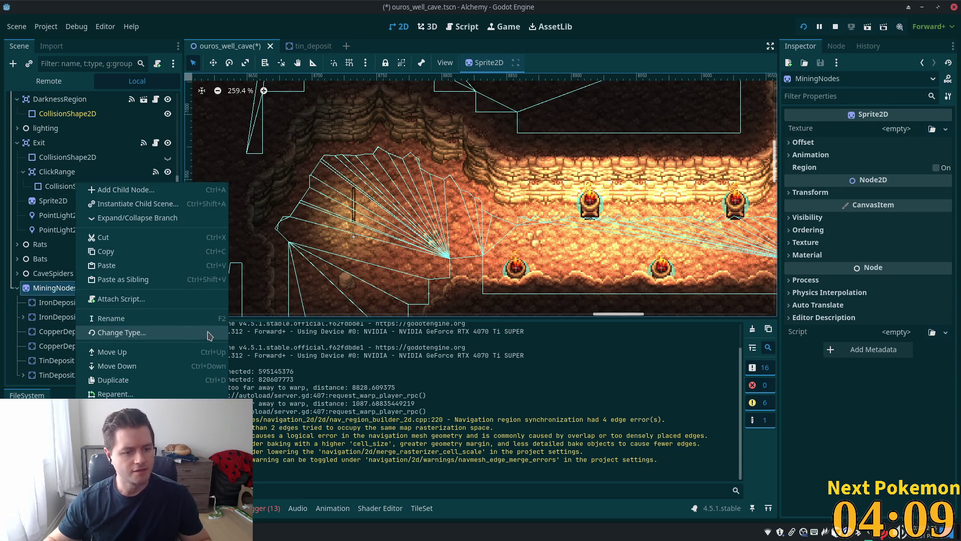
left_click(123, 333)
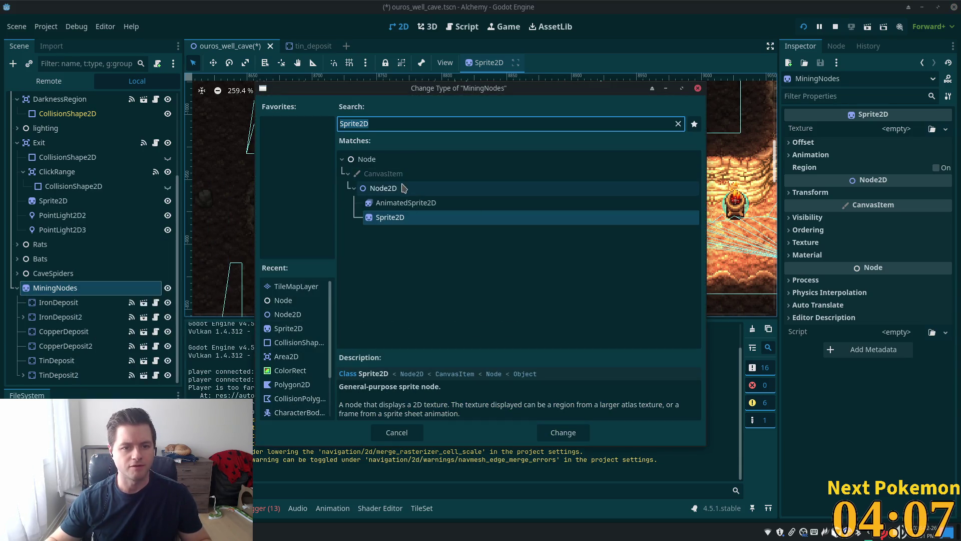
double_click(381, 159)
key("ctrl+s")
Walk the character down-left in the running game
key("alt+Tab")
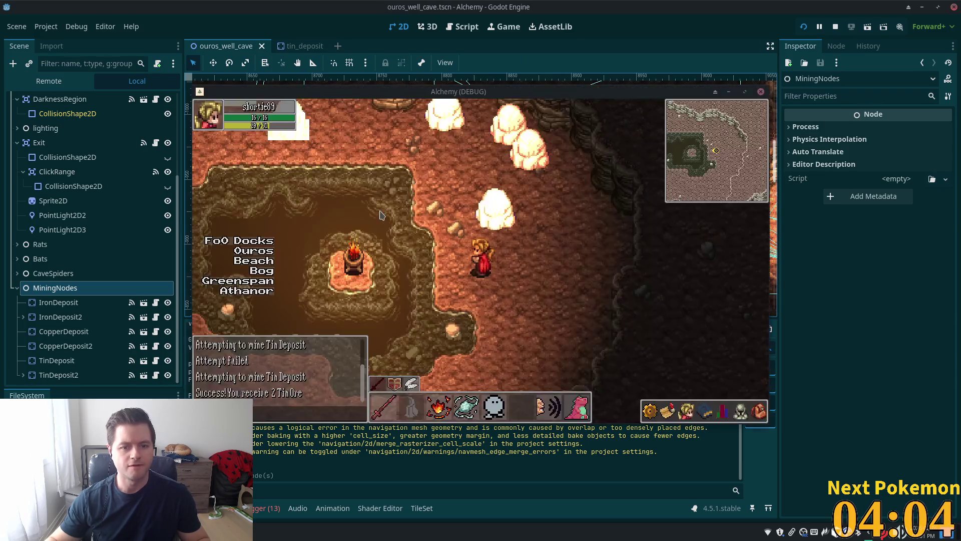
key("Down")
key("Left")
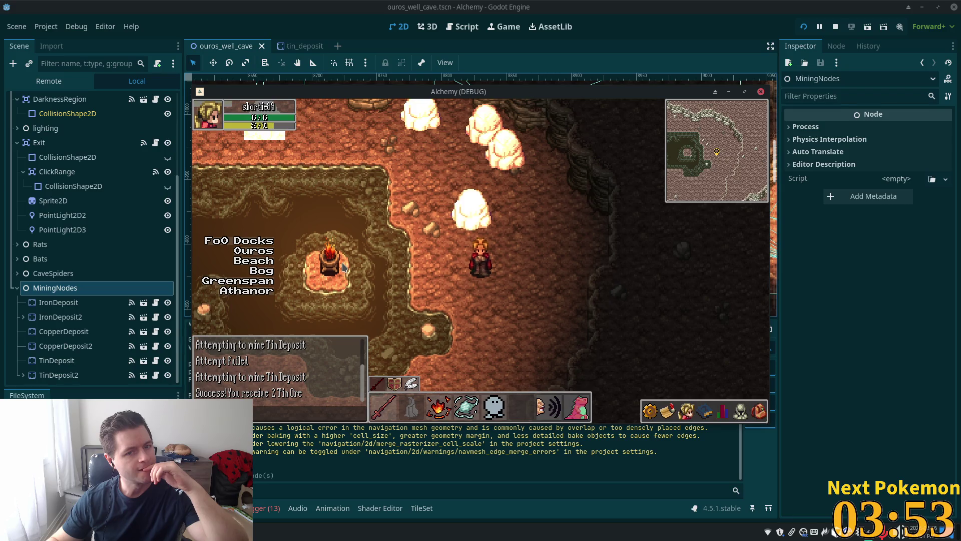
Select MiningNodes and expand its Process settings in the Inspector
left_click(75, 295)
right_click(75, 294)
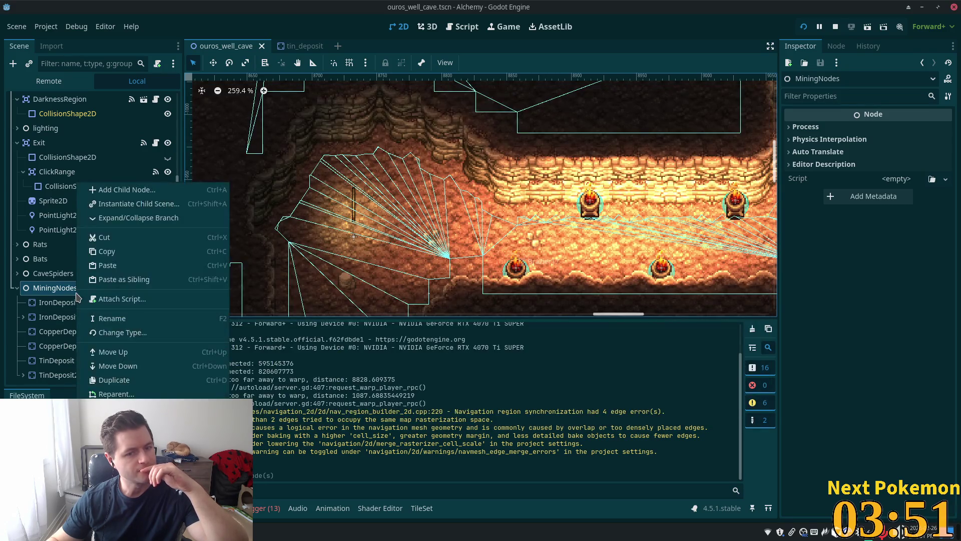
left_click(882, 300)
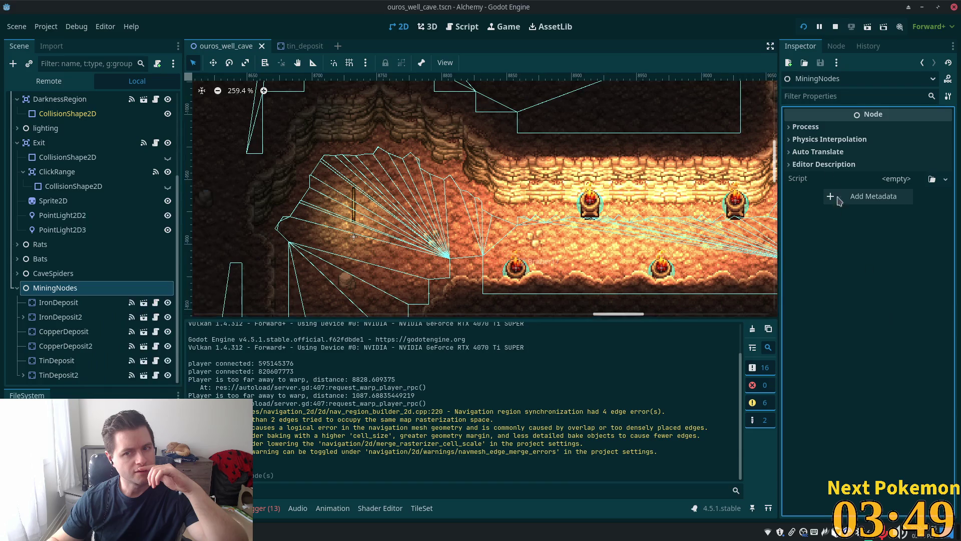
left_click(791, 129)
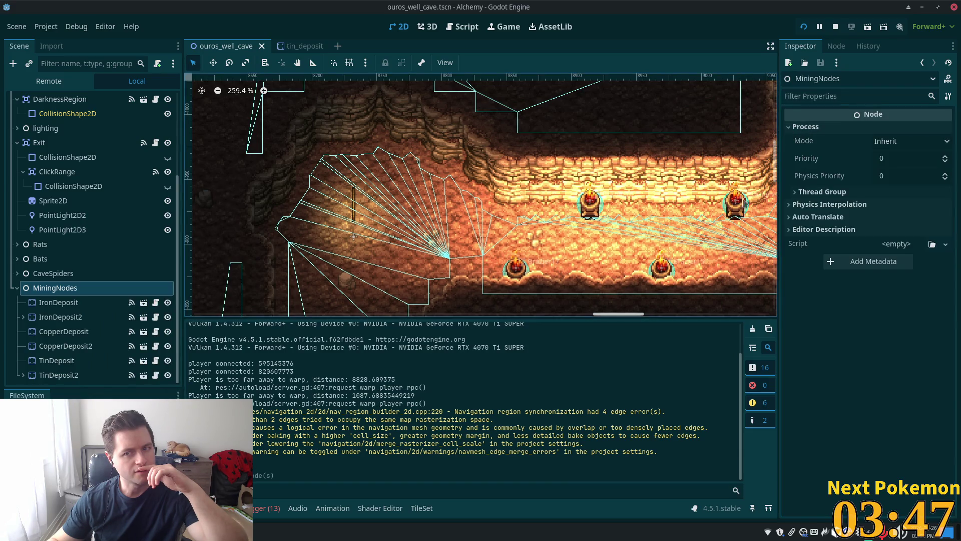
Select IronDeposit and expand its CanvasItem > Visibility settings
left_click(58, 303)
scroll(912, 418, "down", 4)
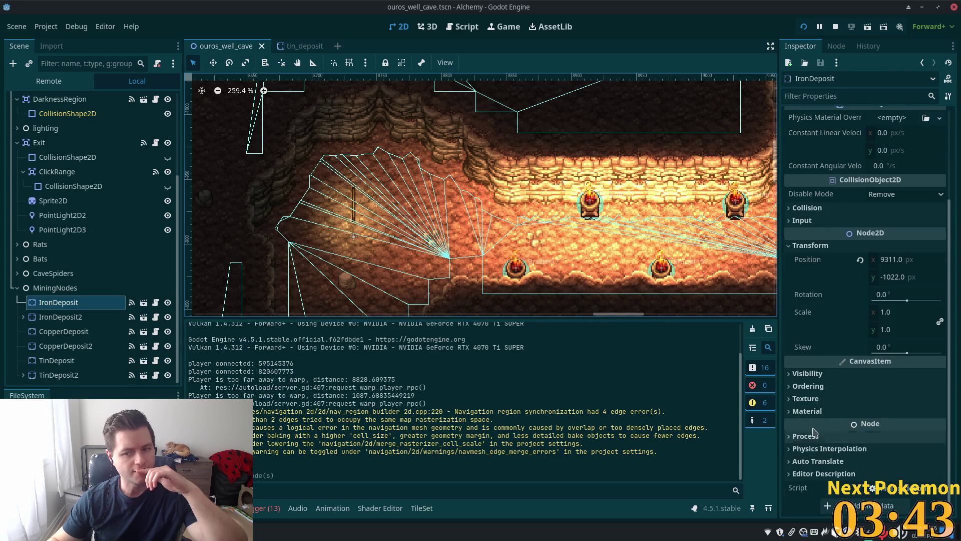
left_click(806, 373)
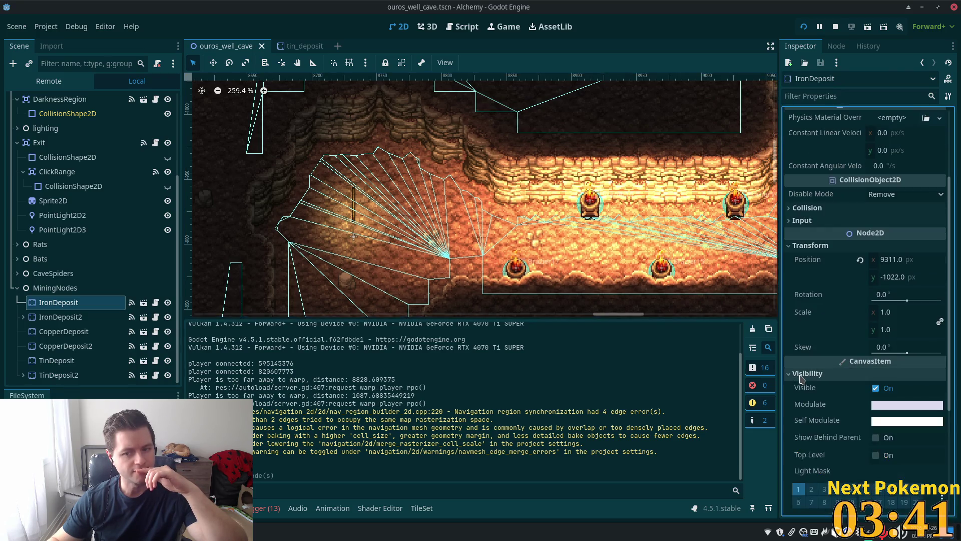
scroll(846, 453, "down", 5)
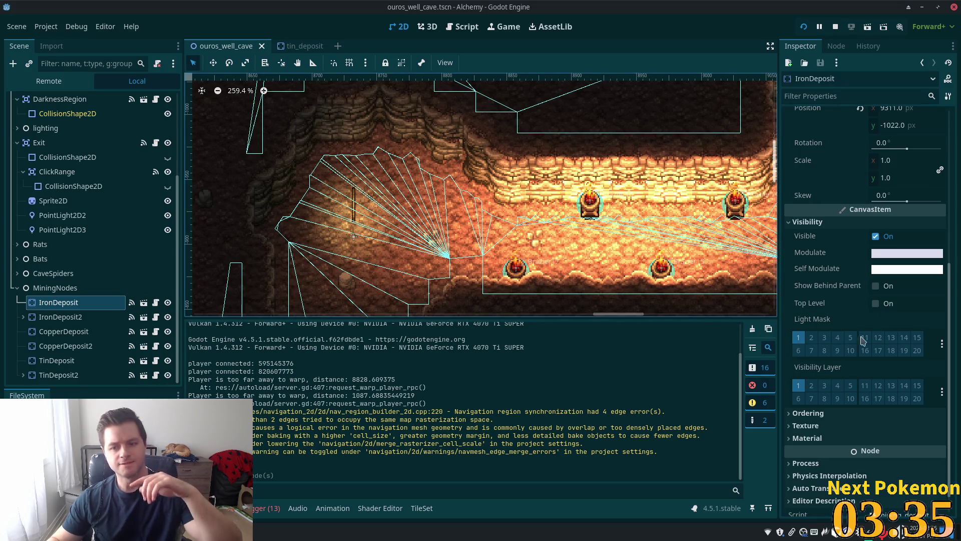
scroll(734, 301, "down", 3)
scroll(544, 260, "up", 4)
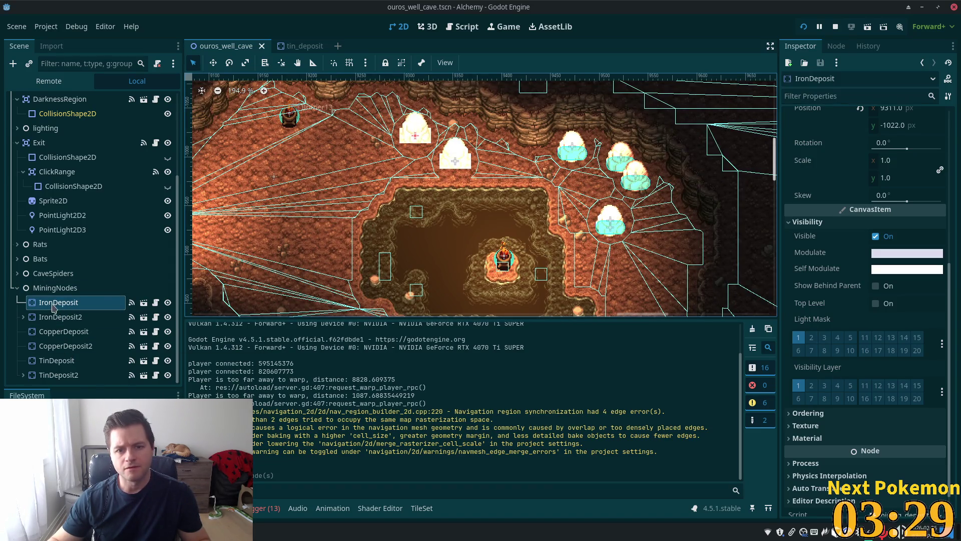
Toggle IronDeposit's Light Mask and Visibility Layer bit 1 off and back on, then save
left_click(799, 337)
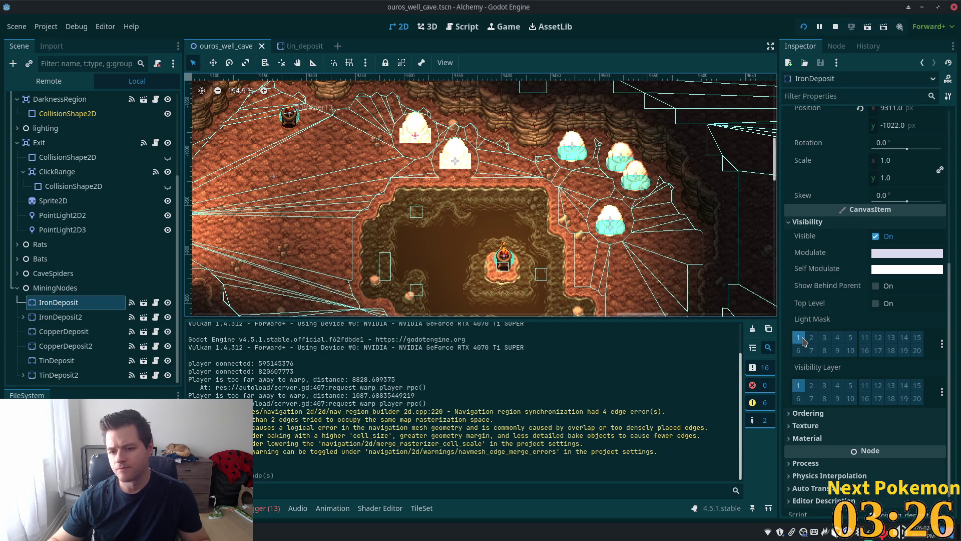
left_click(799, 385)
left_click(800, 387)
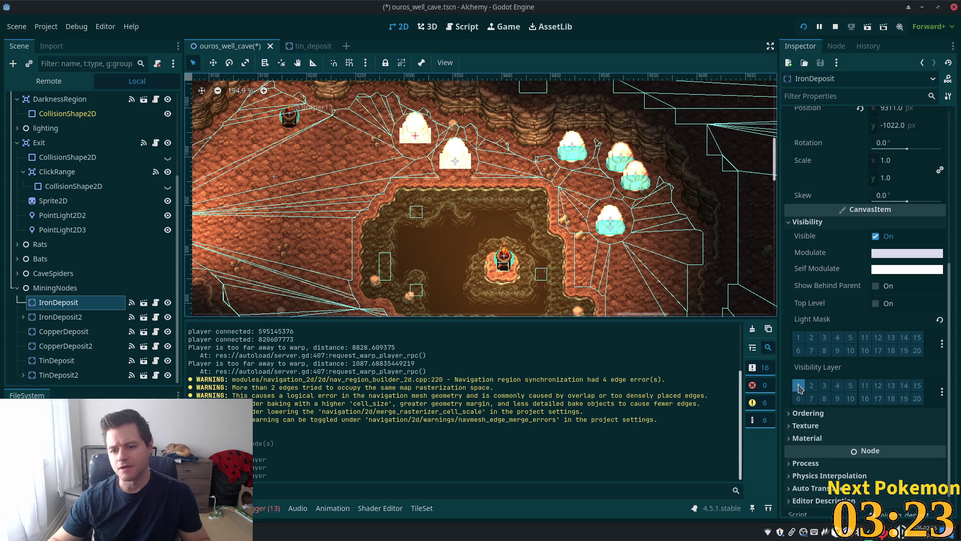
left_click(799, 338)
key("ctrl+s")
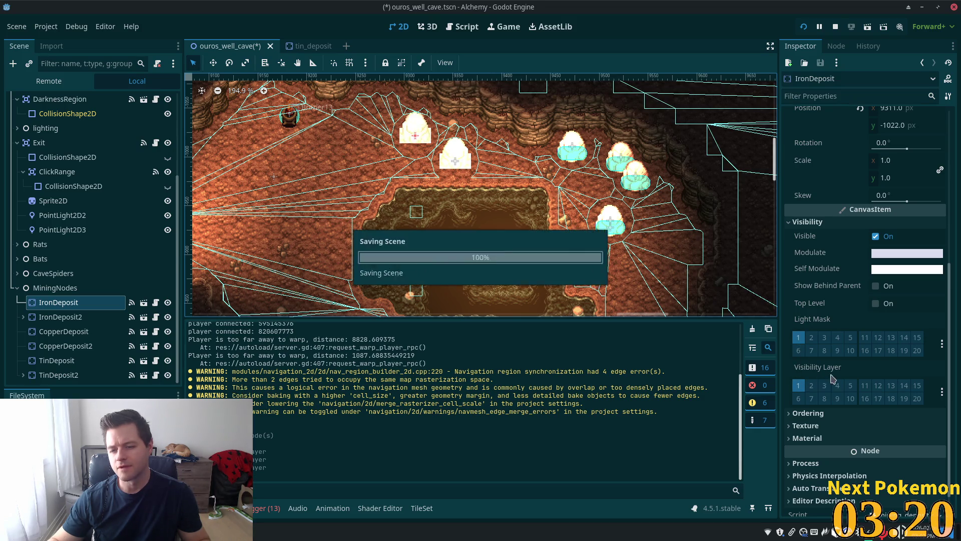
Check the layer naming options and IronDeposit's Self Modulate colour, leaving both unchanged
left_click(941, 391)
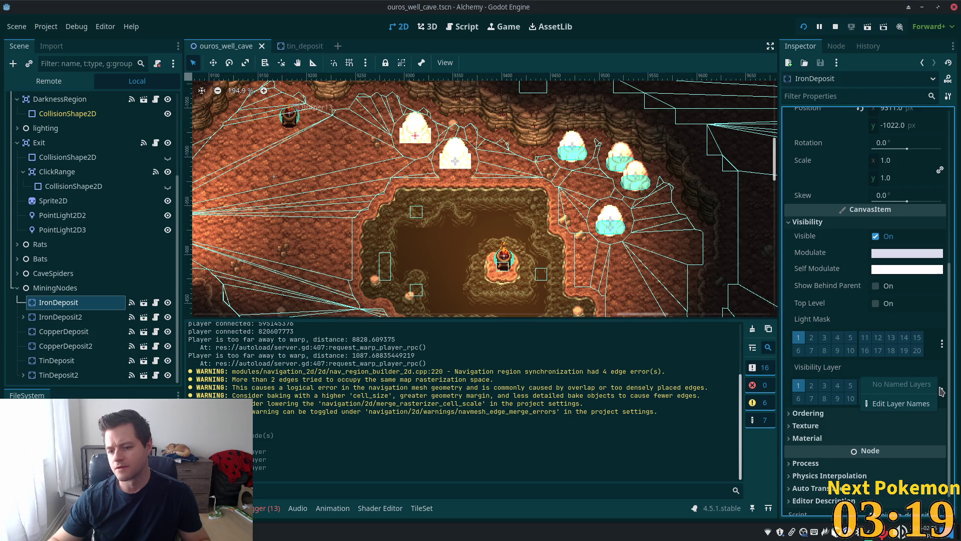
left_click(908, 434)
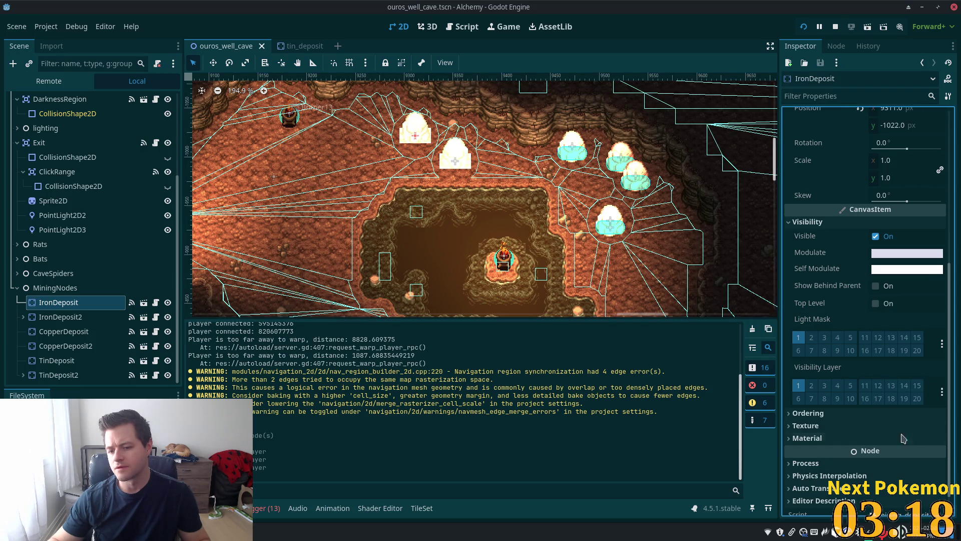
left_click(879, 274)
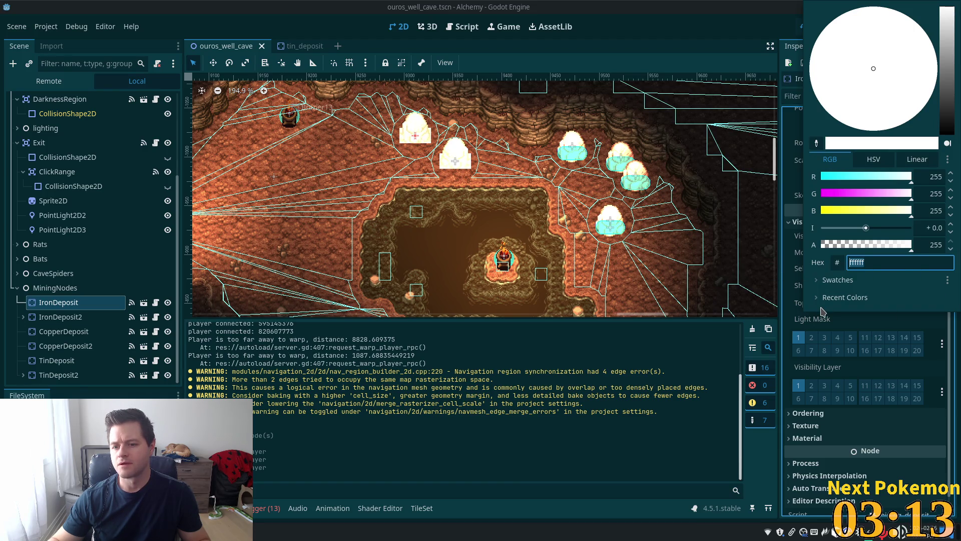
left_click(788, 304)
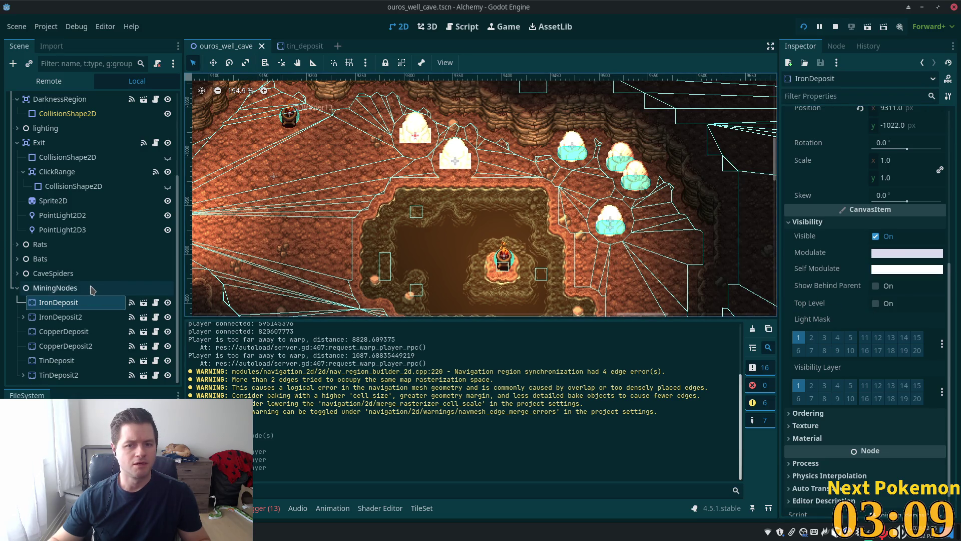
Relaunch the game into Ouros Caves, then switch to the tin_deposit scene tab
left_click(803, 29)
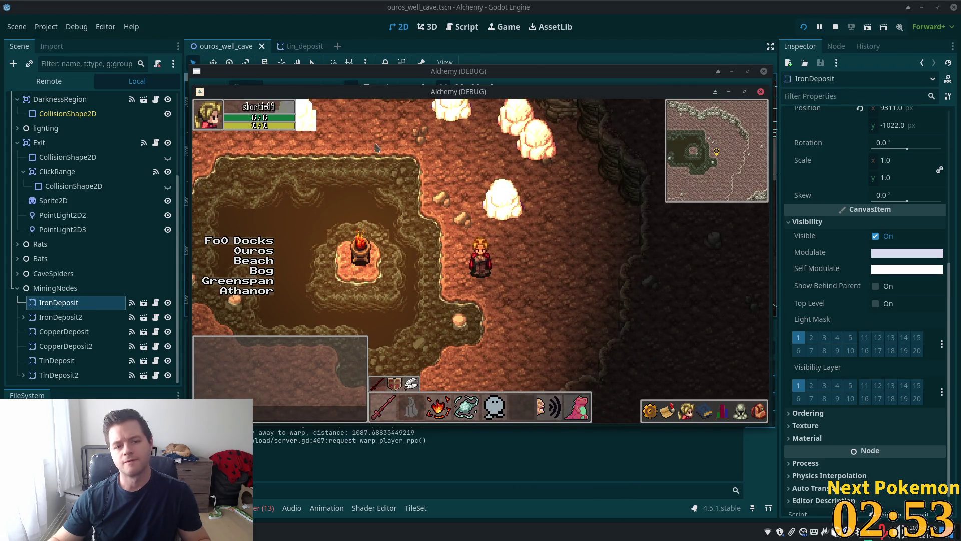
left_click(293, 46)
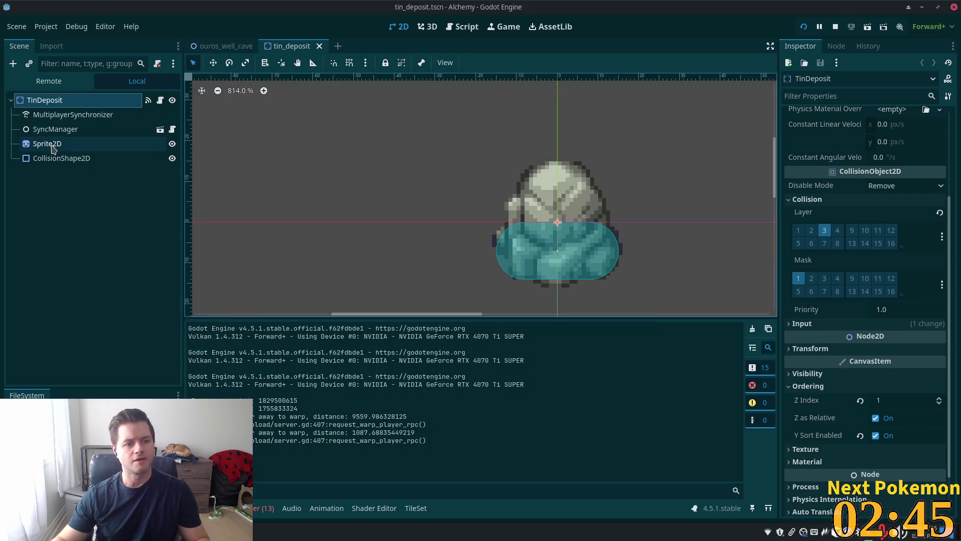
Give the tin deposit's Sprite2D a vertical offset of -16 px
left_click(50, 144)
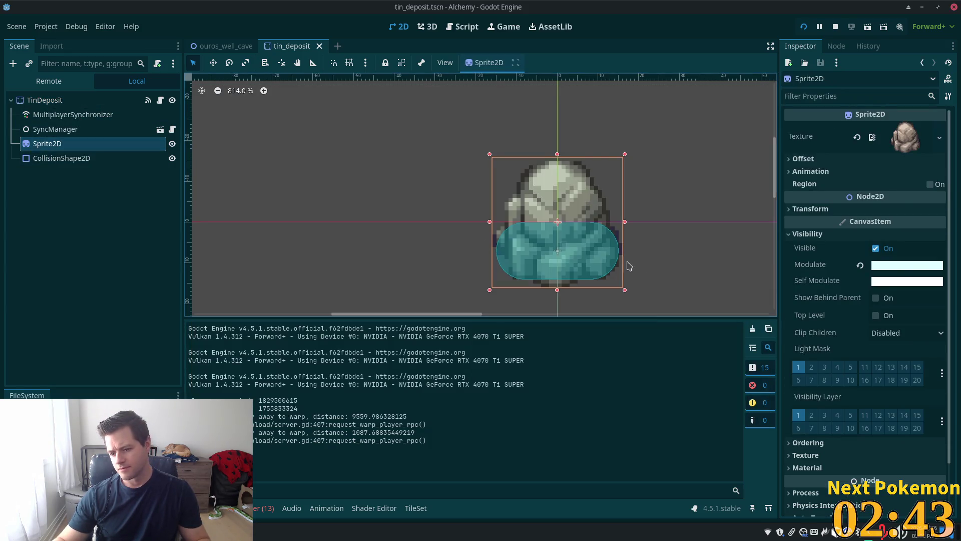
scroll(883, 311, "down", 2)
left_click(807, 385)
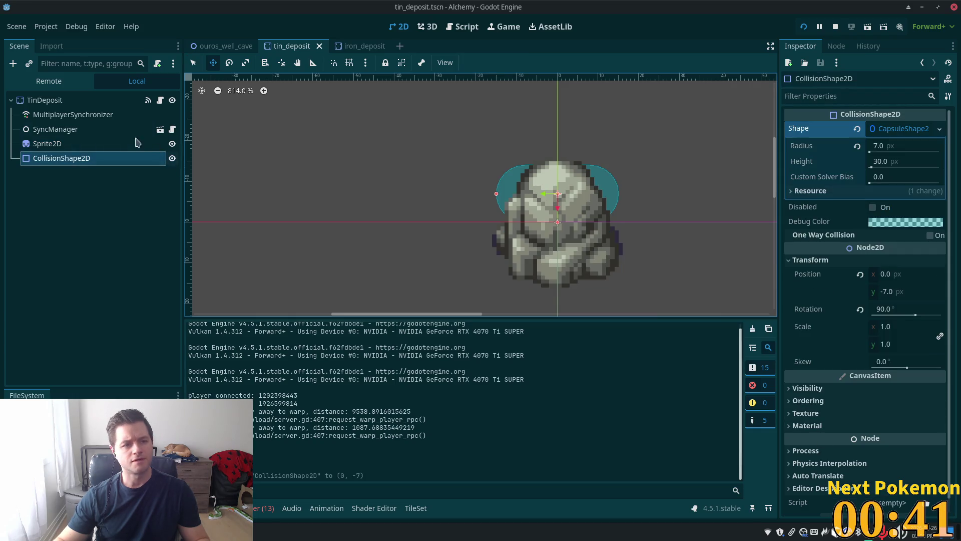
left_click(145, 144)
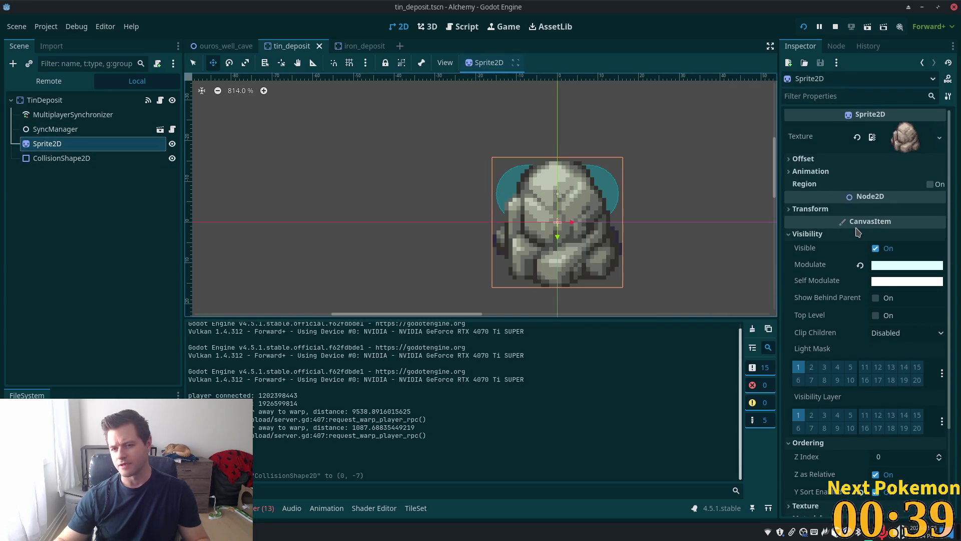
scroll(852, 229, "up", 2)
left_click(800, 159)
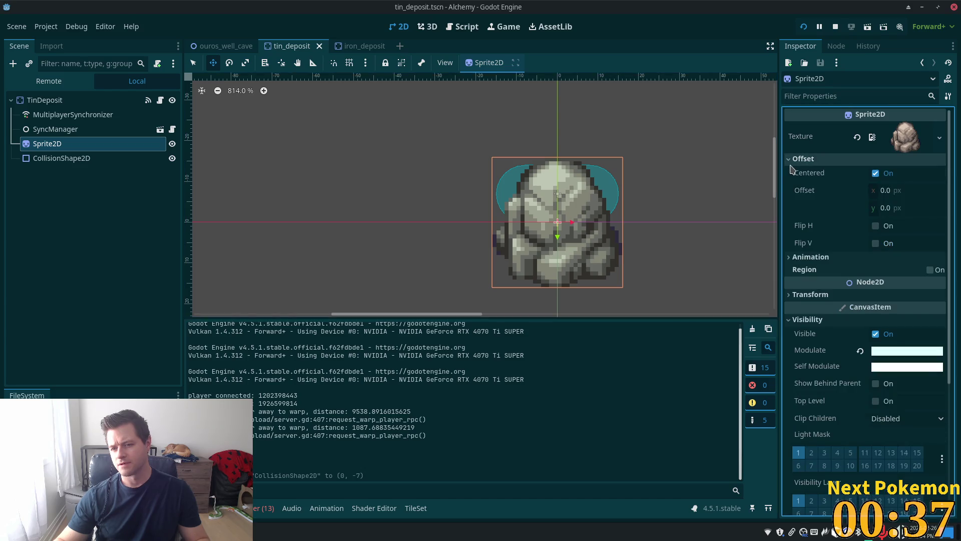
left_click(907, 207)
key("Down")
key("Down")
key("Down")
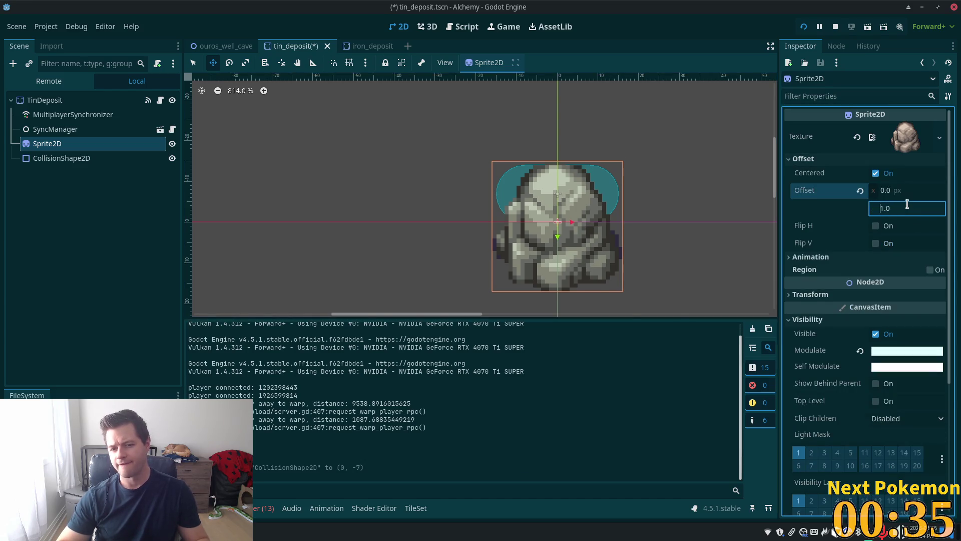
key("Down")
key("Down")
Launch the game with F5, walk down-left, restart it as host, then return to the editor
key("F5")
key("Down")
key("Left")
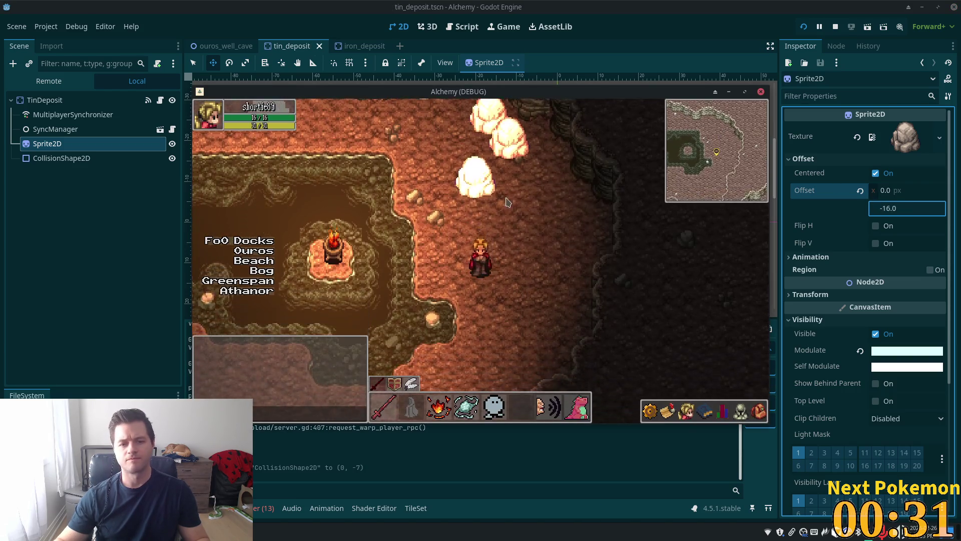
left_click(803, 27)
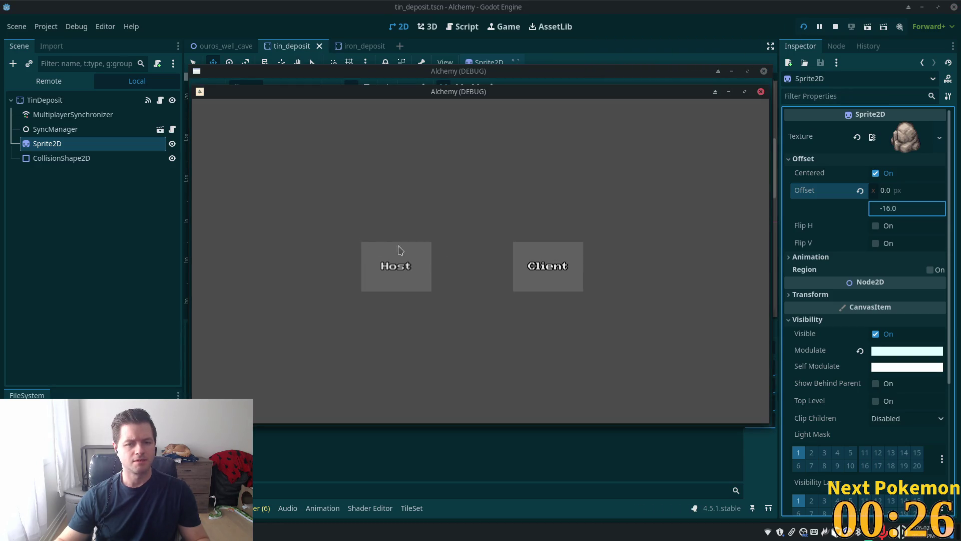
left_click(399, 251)
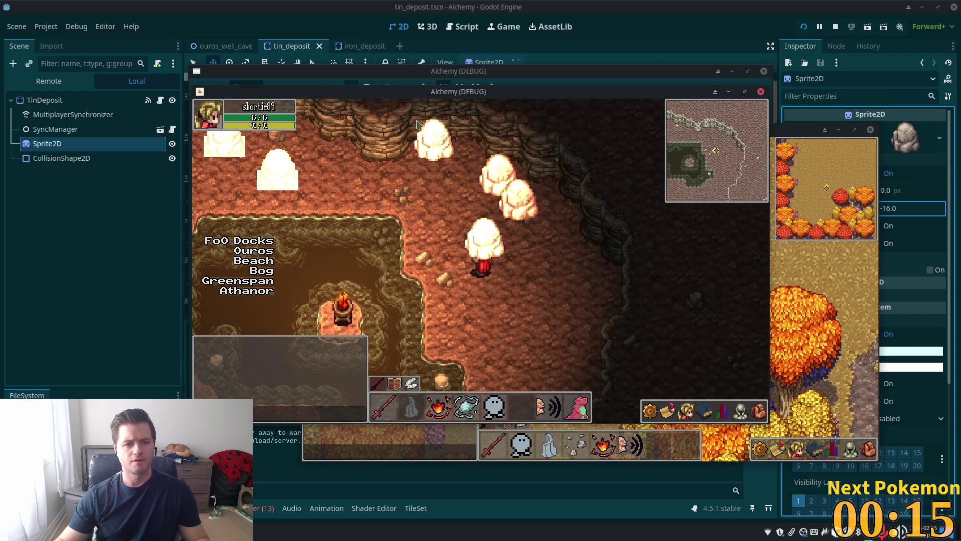
left_click(45, 100)
Set the TinDeposit root's Z Index to 0
left_click(899, 395)
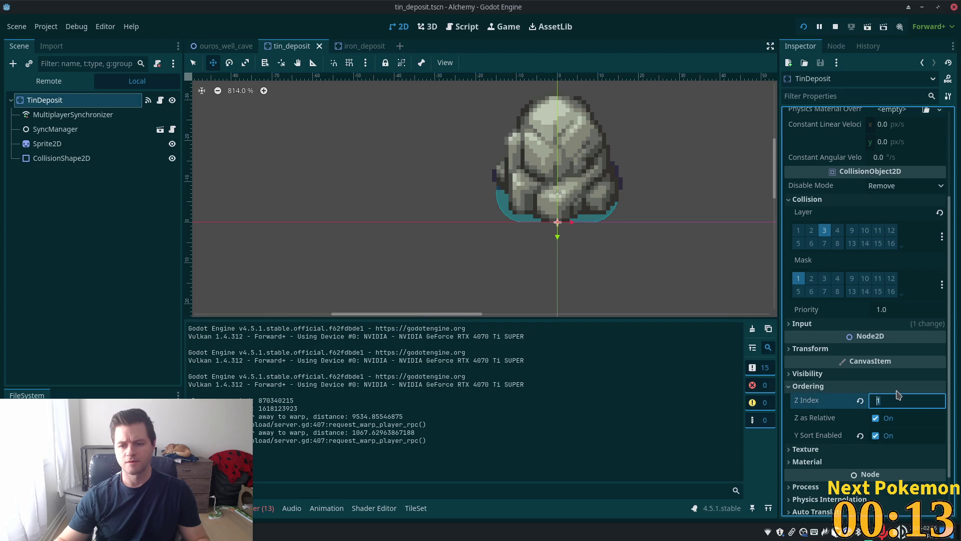
type("0")
key("Tab")
key("ctrl+s")
key("alt+Tab")
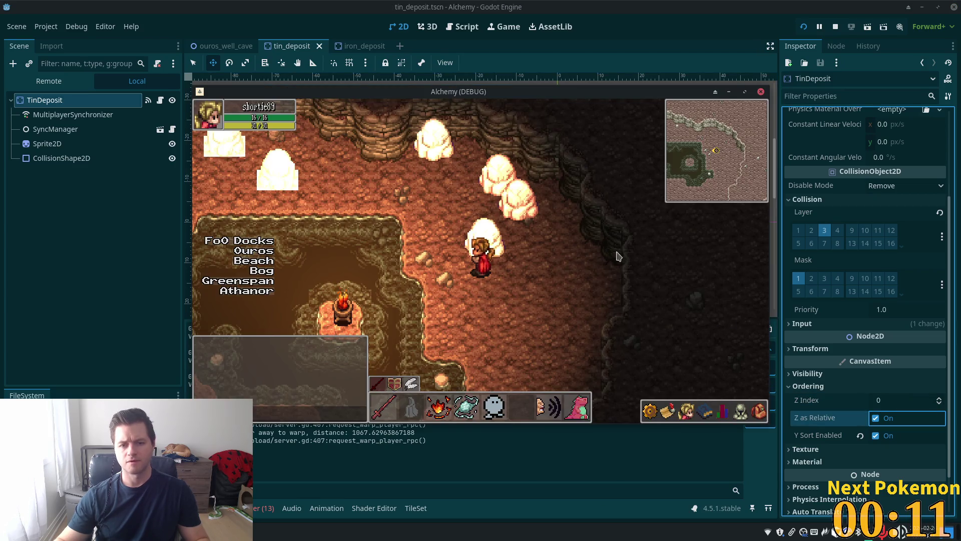
key("alt+Tab")
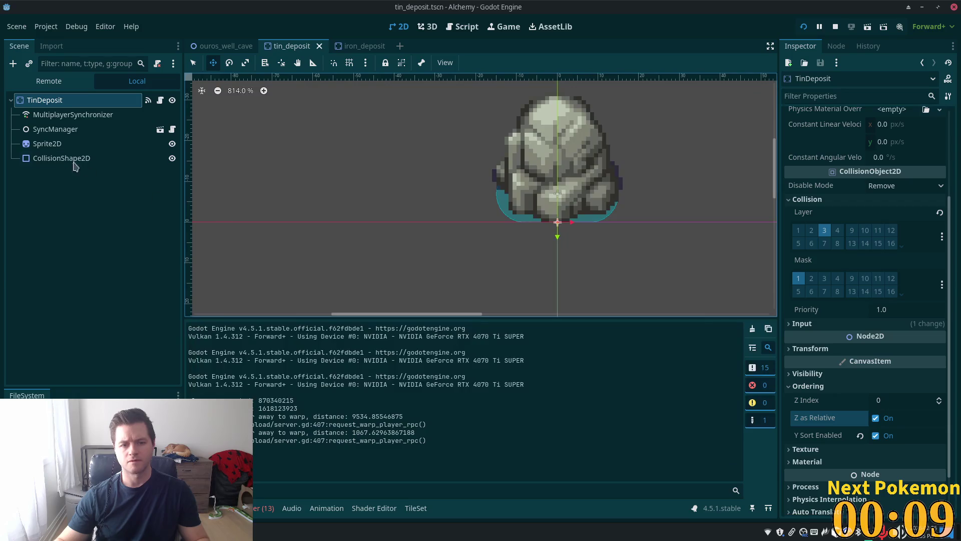
Set the tin deposit Sprite2D's Z Index to 1, then walk the player right and left in the game
left_click(36, 145)
scroll(884, 371, "down", 4)
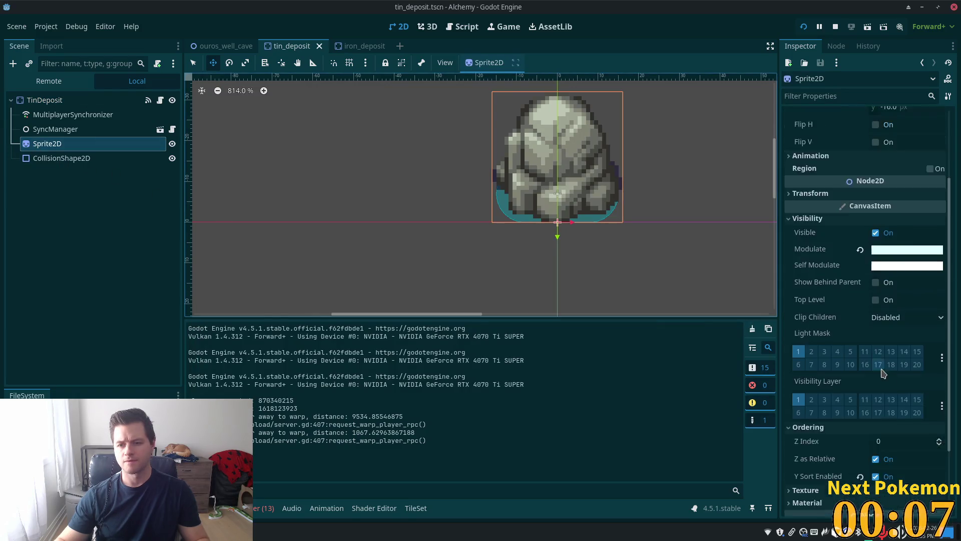
left_click(892, 349)
type("1")
key("Return")
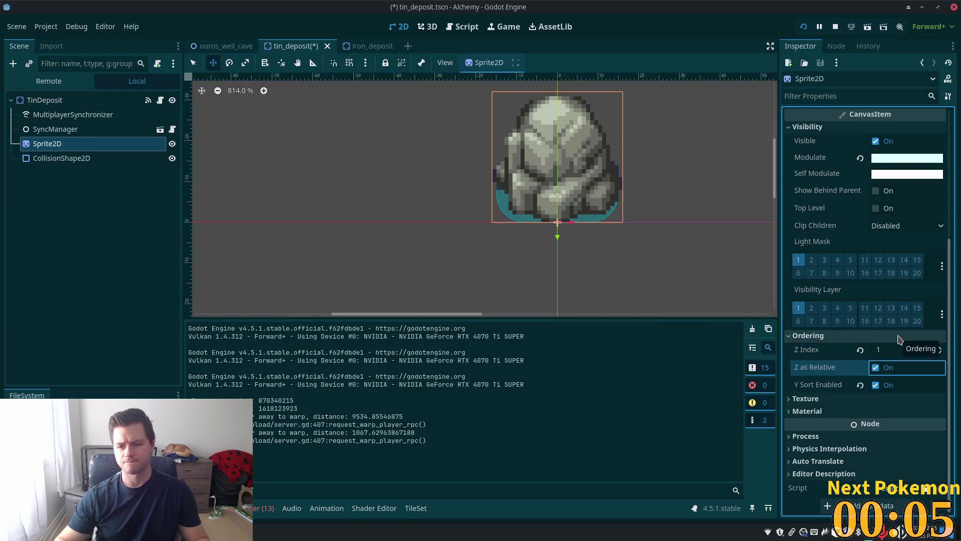
key("alt+Tab")
key("d")
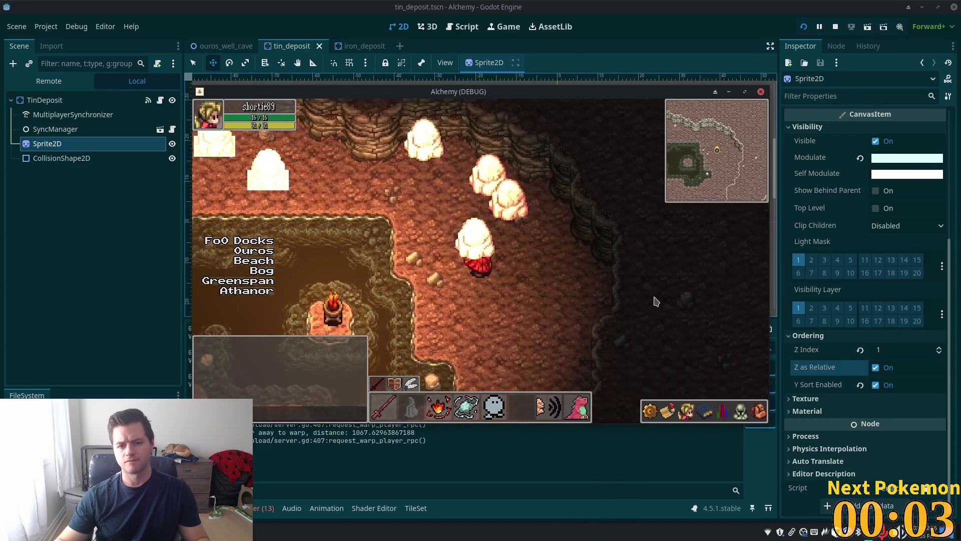
key("a")
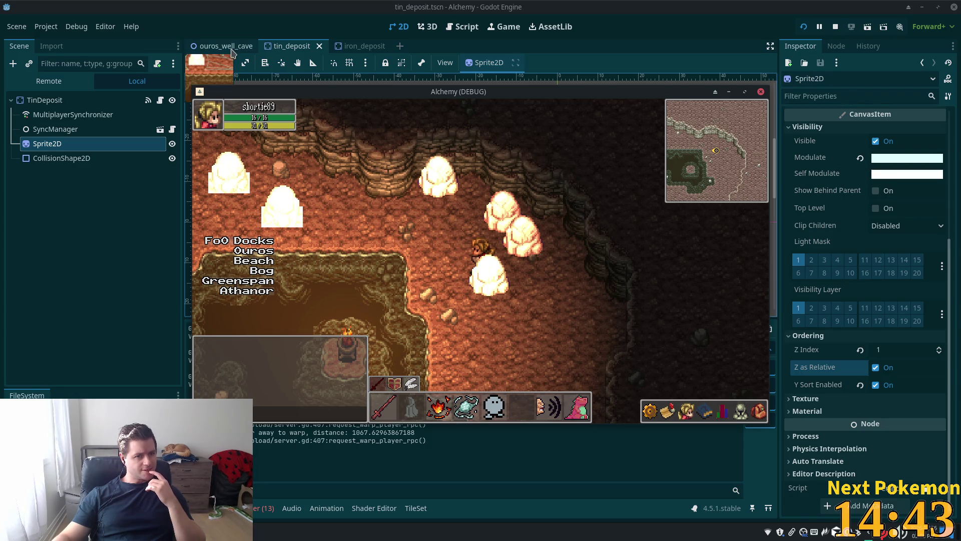
Quick-open bog_cave.tscn by searching 'bog_ca'
left_click(517, 44)
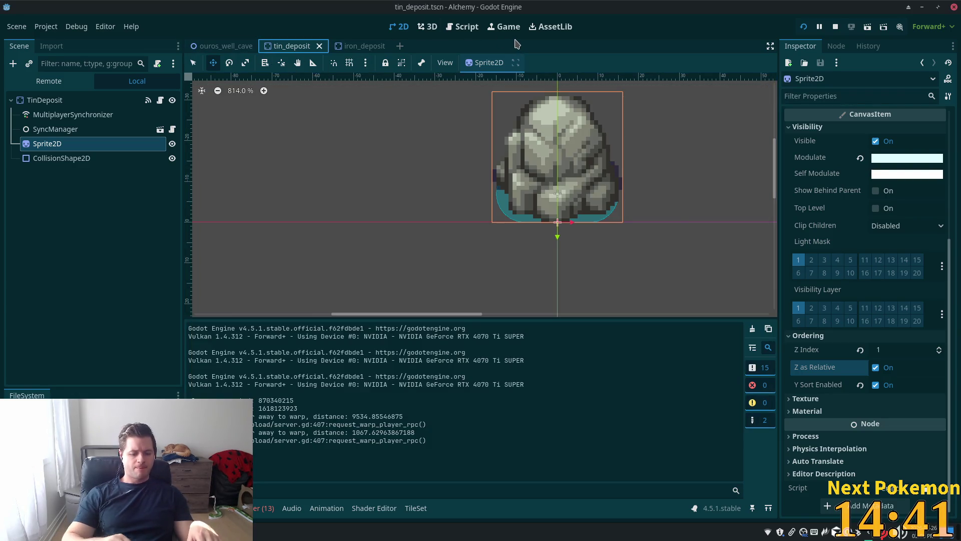
key("alt+shift+o")
type("indo")
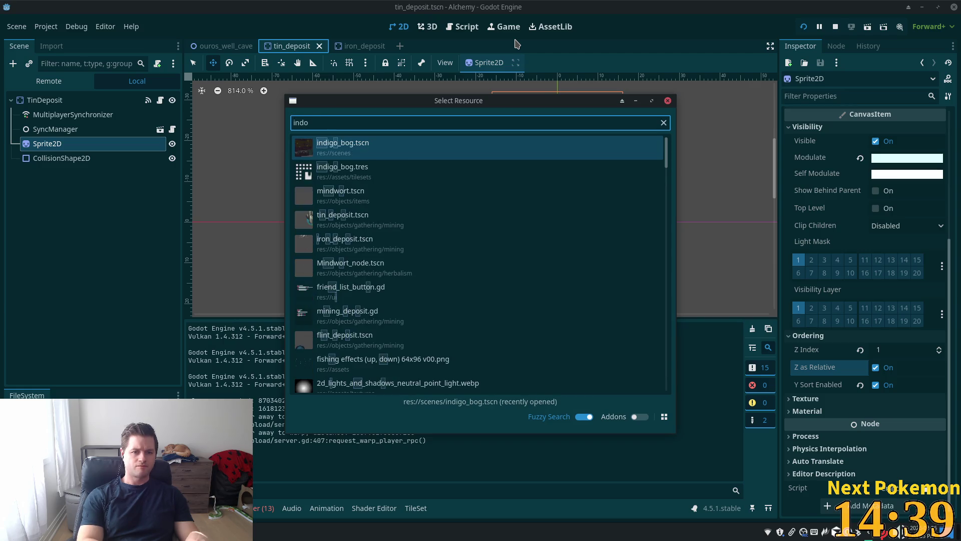
key("BackSpace")
key("BackSpace")
key("BackSpace")
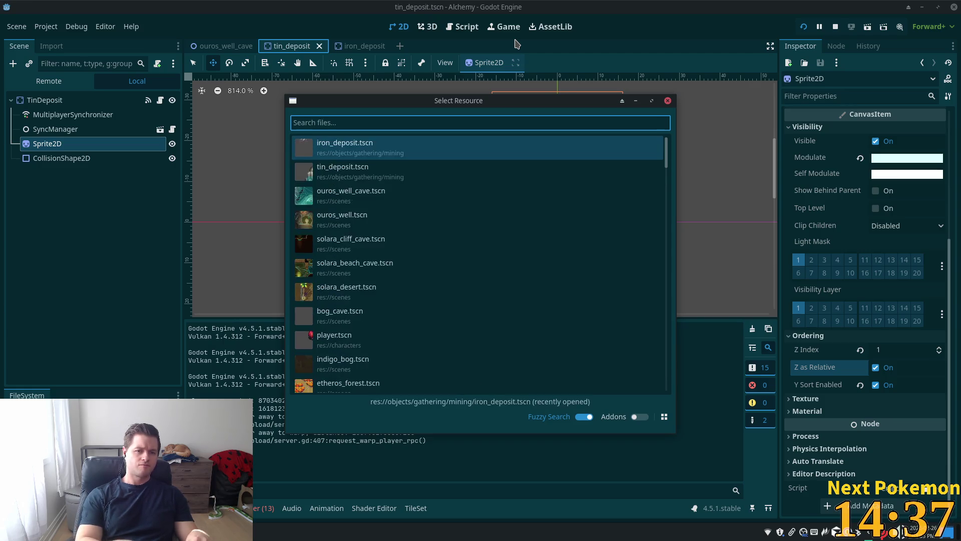
type("bog_ca")
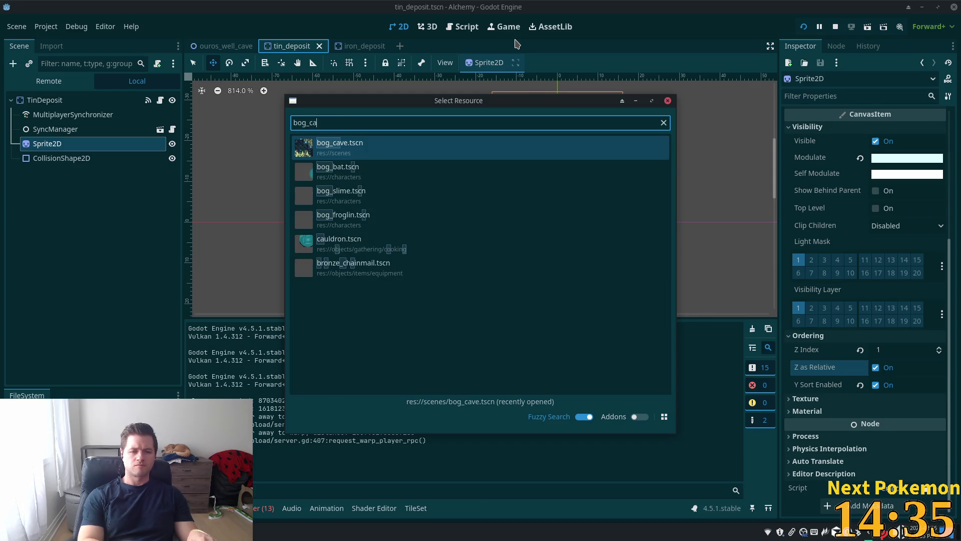
key("Return")
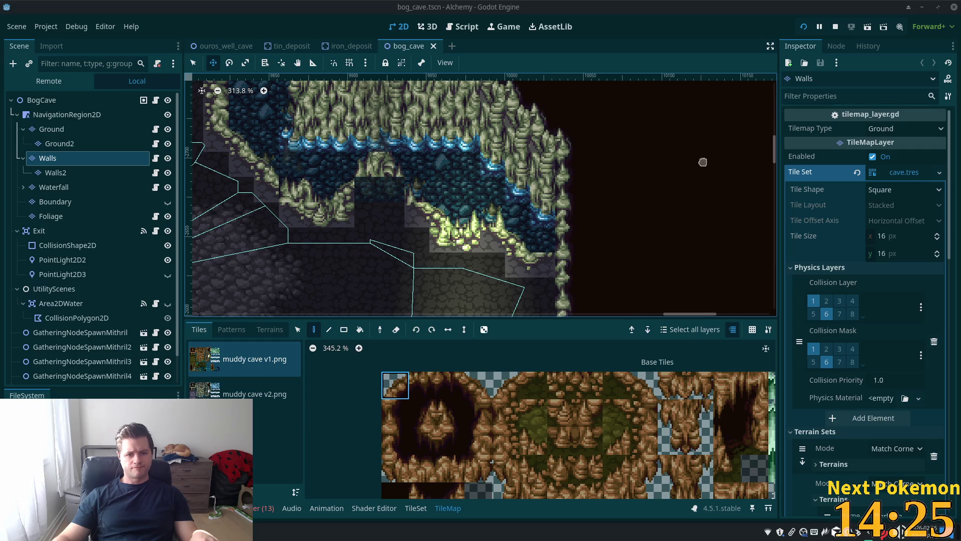
Inspect the BogCave root and its GatheringNodeSpawnMithril node, then return to the iron_deposit scene tab
scroll(637, 152, "up", 3)
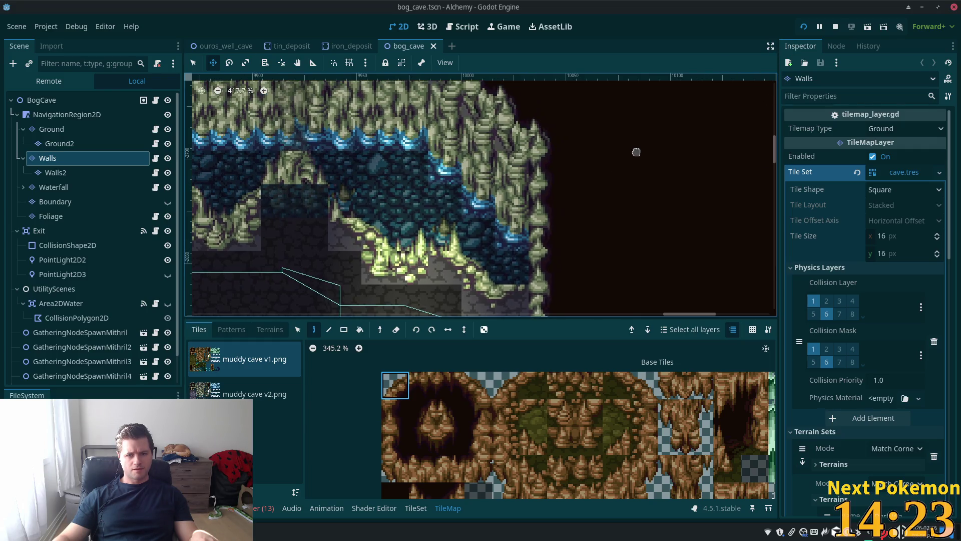
scroll(631, 165, "down", 12)
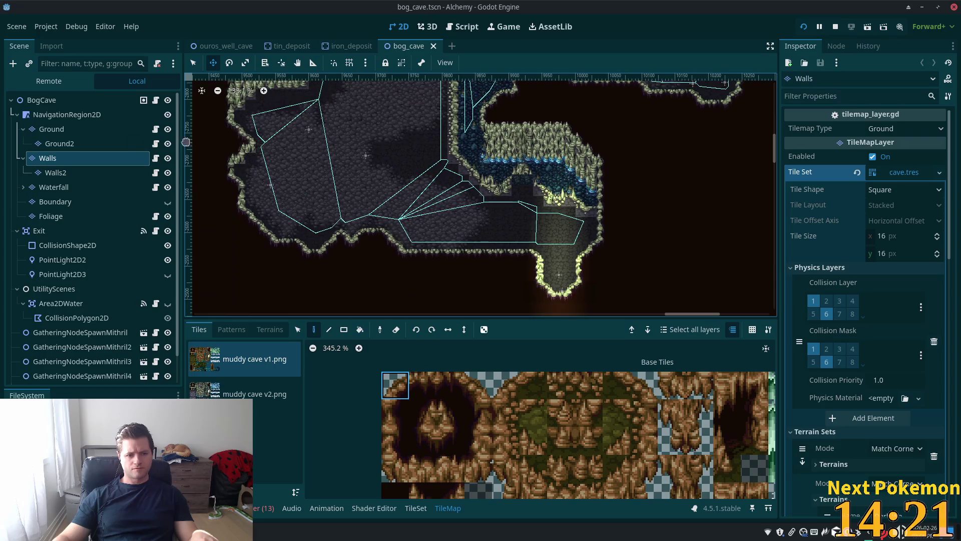
left_click(72, 103)
scroll(532, 240, "up", 7)
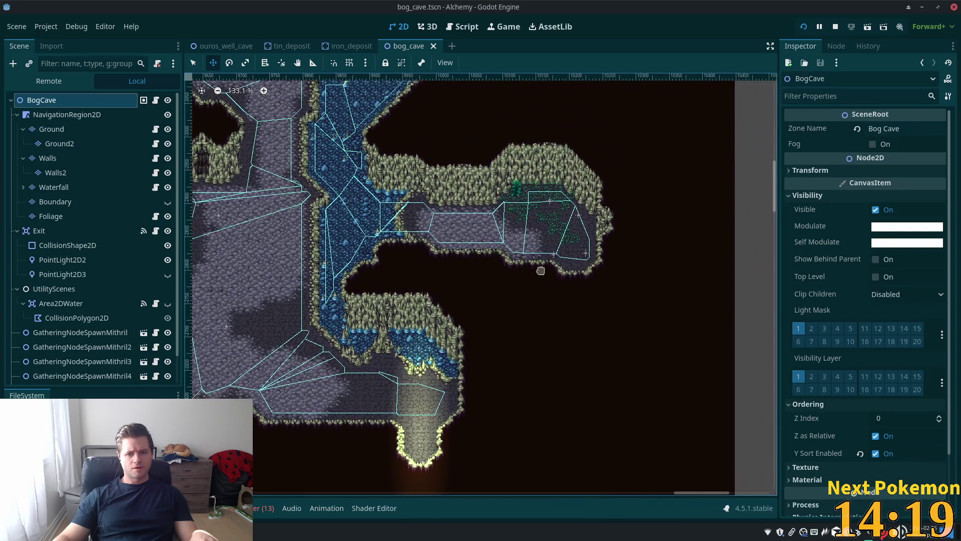
left_click(78, 332)
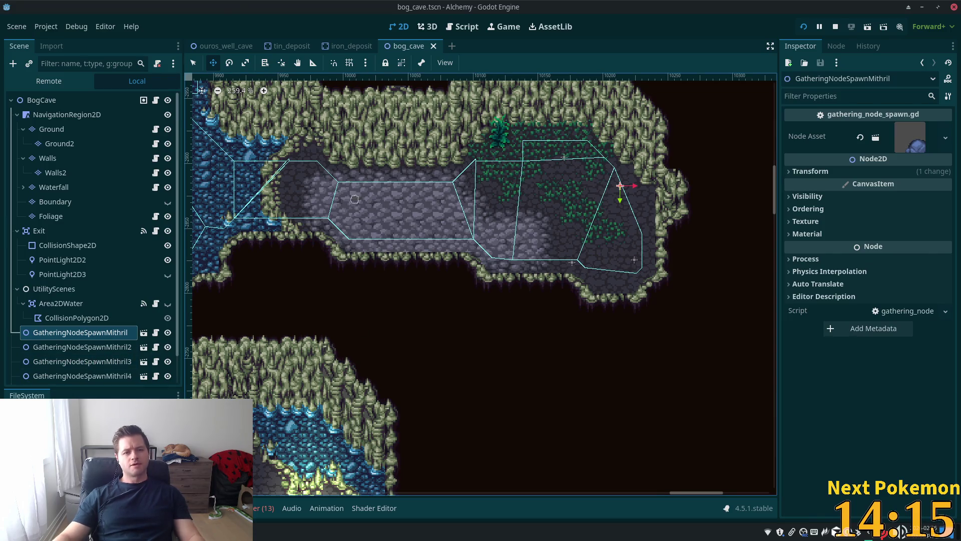
left_click(356, 47)
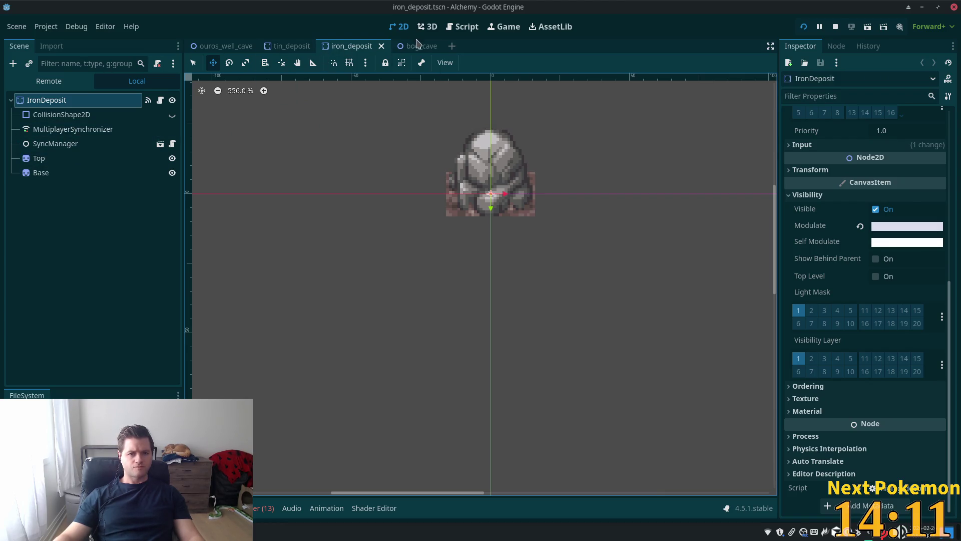
Check the TinDeposit root, then in ouros_well_cave select MiningNodes and inspect IronDeposit
left_click(288, 46)
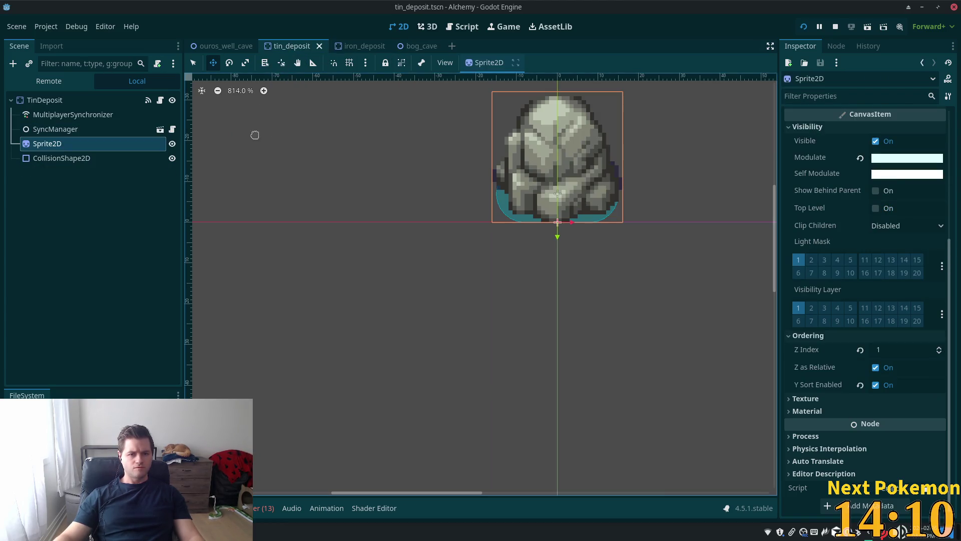
left_click(45, 100)
left_click(225, 47)
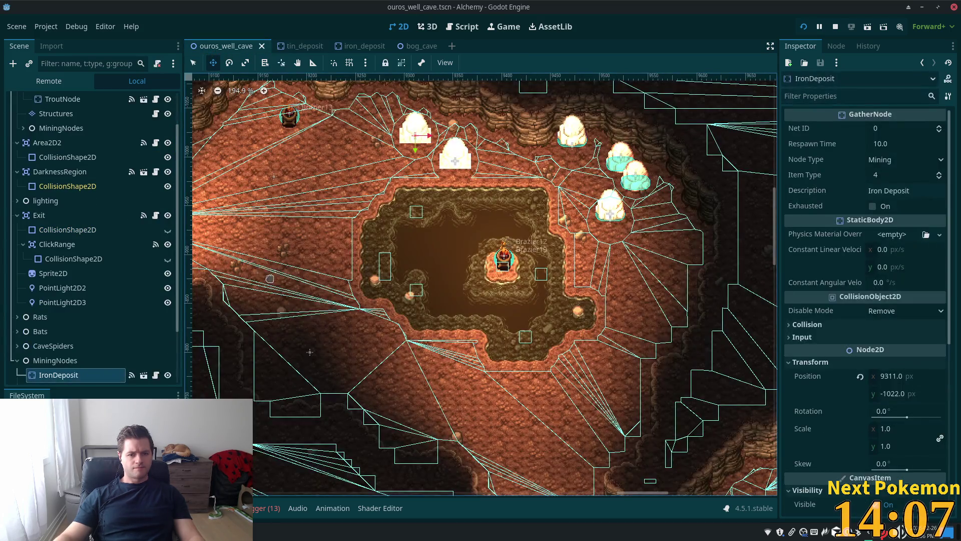
scroll(62, 295, "down", 3)
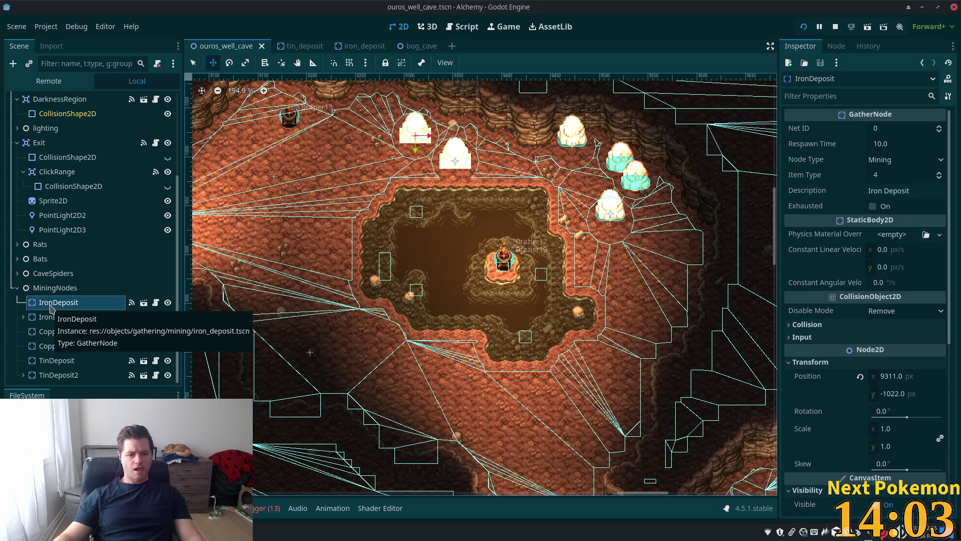
left_click(53, 288)
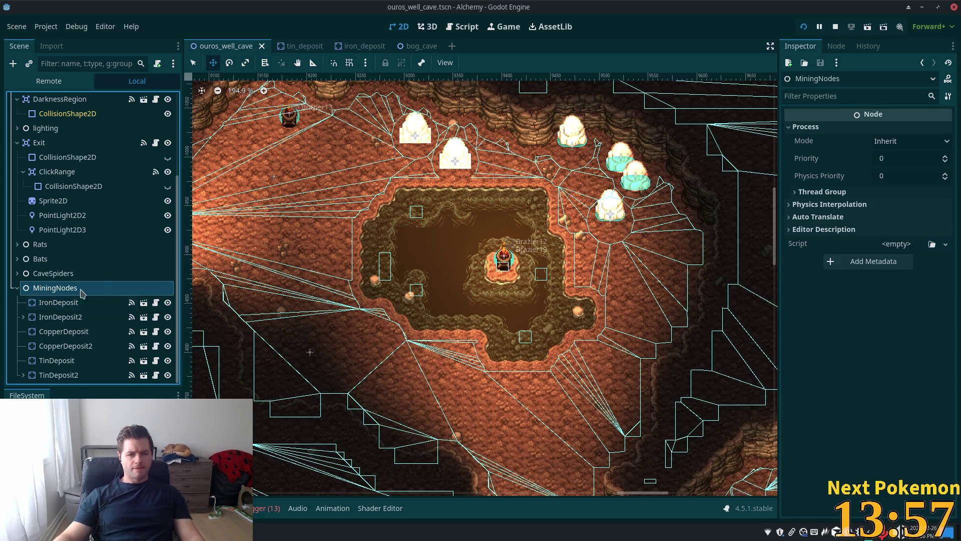
left_click(103, 302)
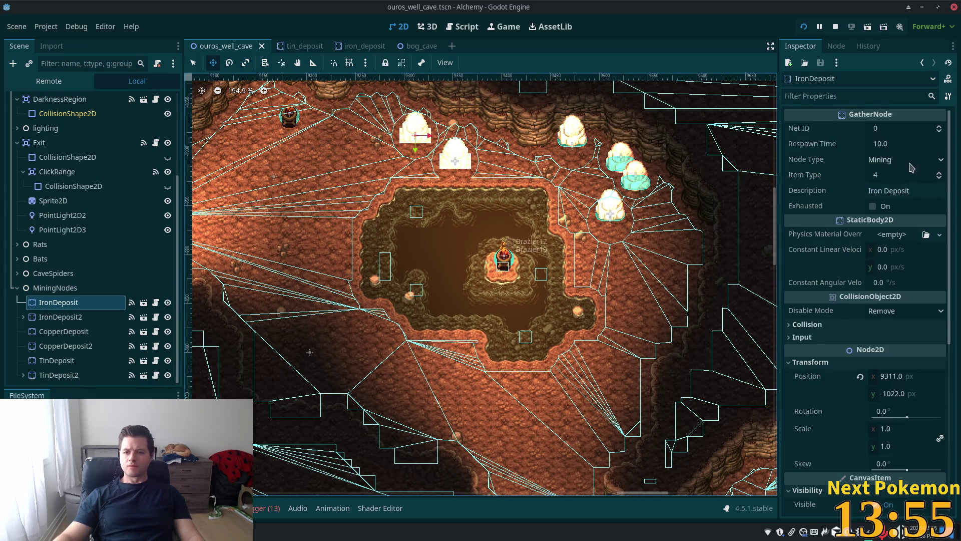
Zoom to the ore cluster by the brazier and switch the canvas to Select mode (Q)
scroll(622, 219, "up", 4)
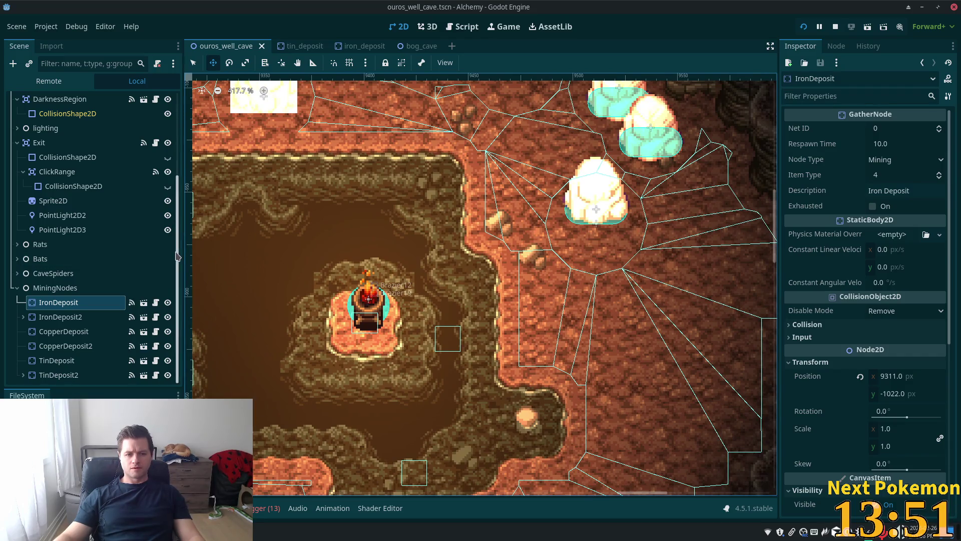
scroll(176, 256, "up", 5)
right_click(31, 101)
key("Escape")
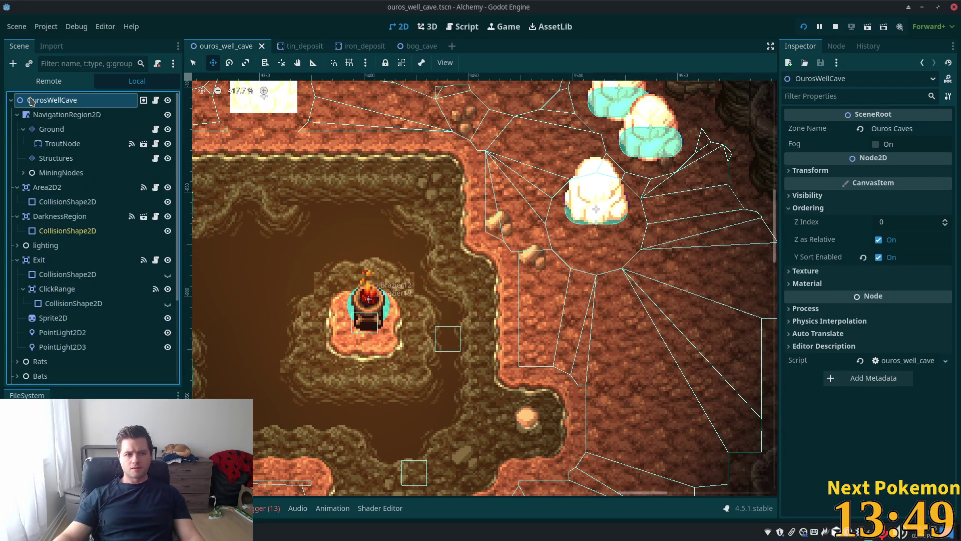
key("q")
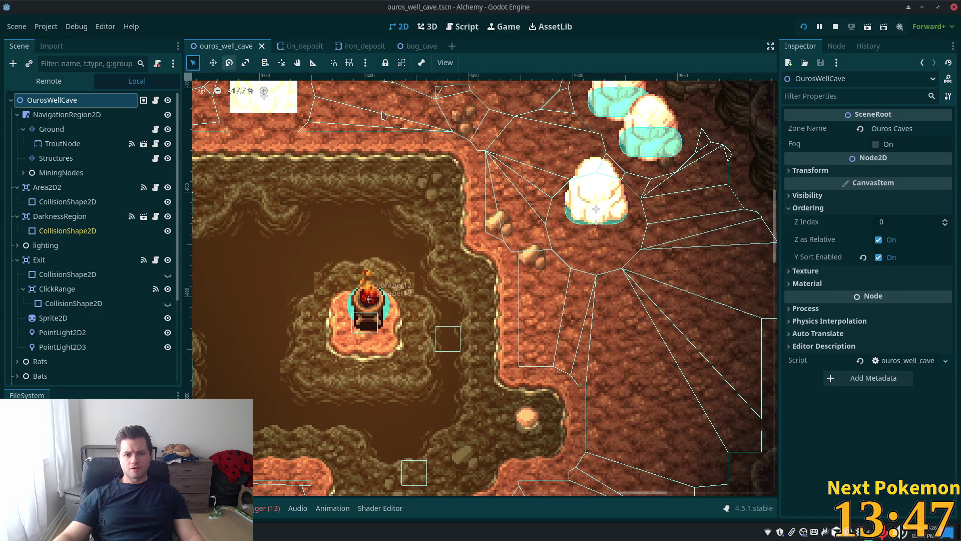
right_click(597, 211)
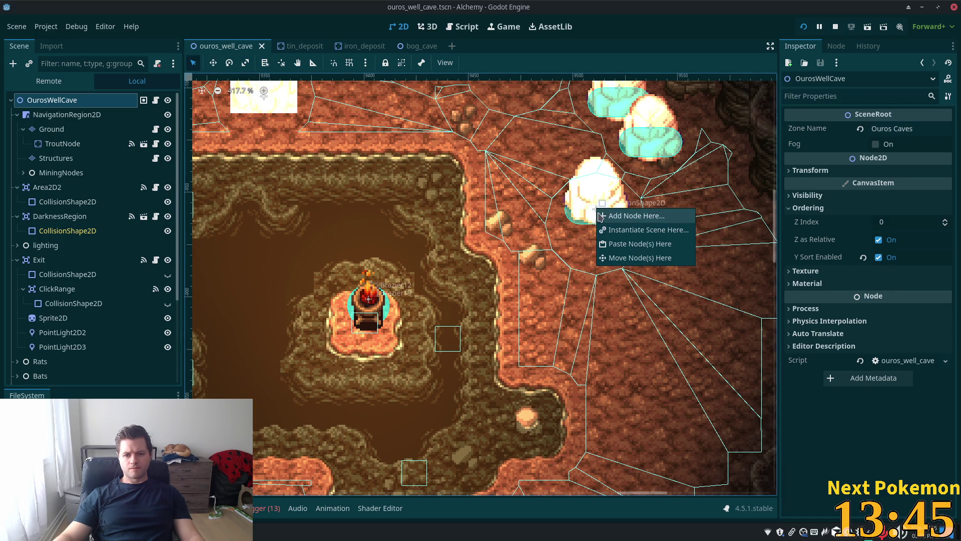
Instance gathering_node_spawn.tscn at the ore spot and move it under MiningNodes below IronDeposit
left_click(641, 229)
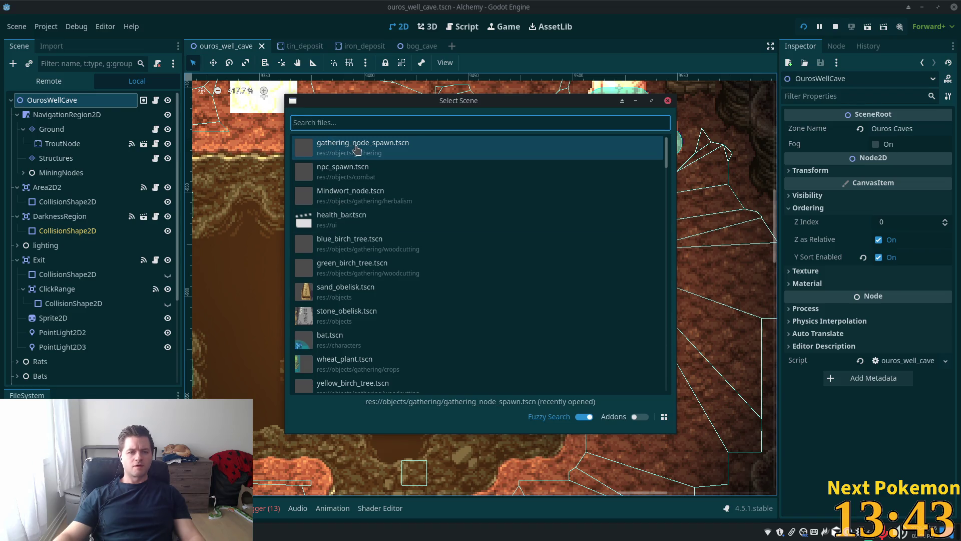
double_click(356, 149)
left_click_drag(36, 379, 46, 296)
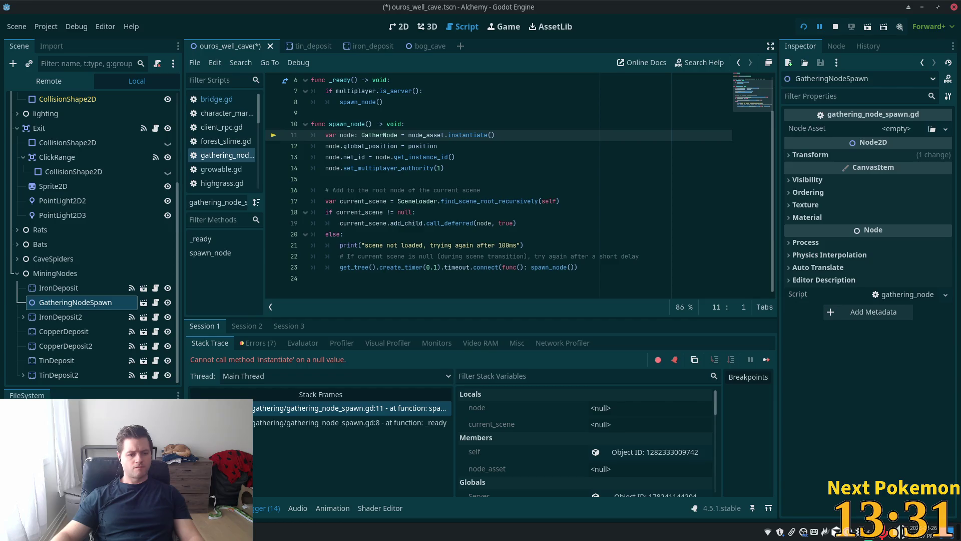
Set GatheringNodeSpawn's Node Asset to iron_deposit.tscn, save ouros_well_cave, and restart the game
left_click_drag(102, 387, 108, 359)
scroll(111, 300, "down", 2)
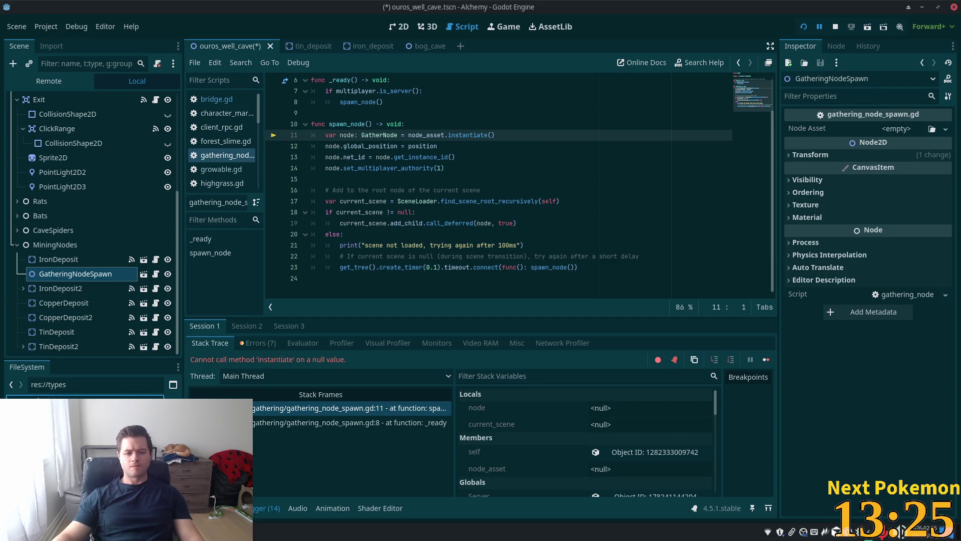
mouse_move(50, 397)
left_mouse_down()
mouse_move(684, 256)
mouse_move(929, 121)
mouse_move(901, 129)
left_mouse_up()
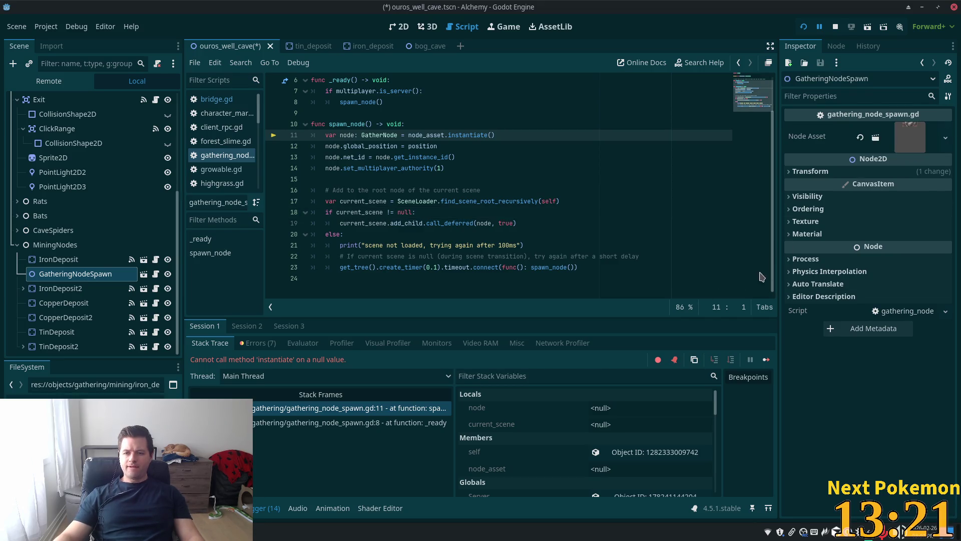
key("ctrl+s")
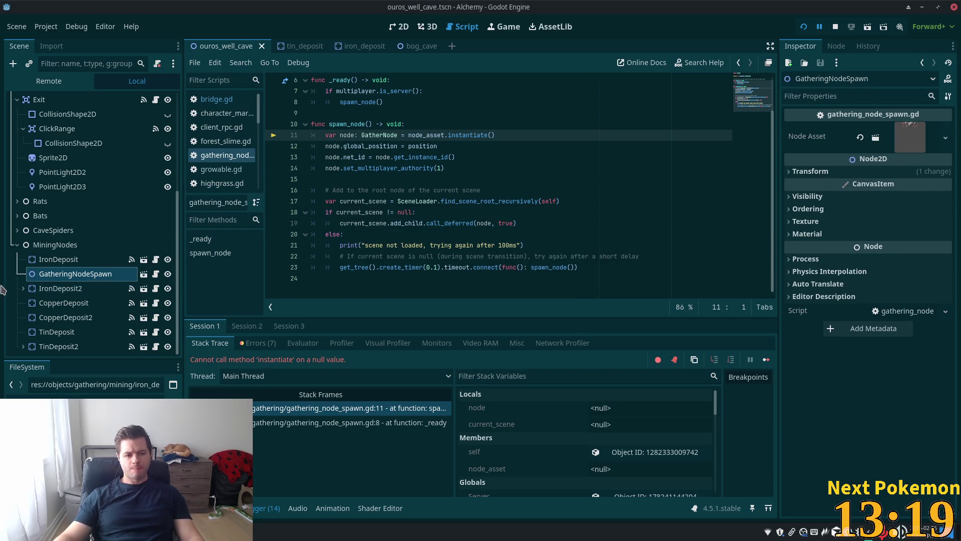
left_click(804, 29)
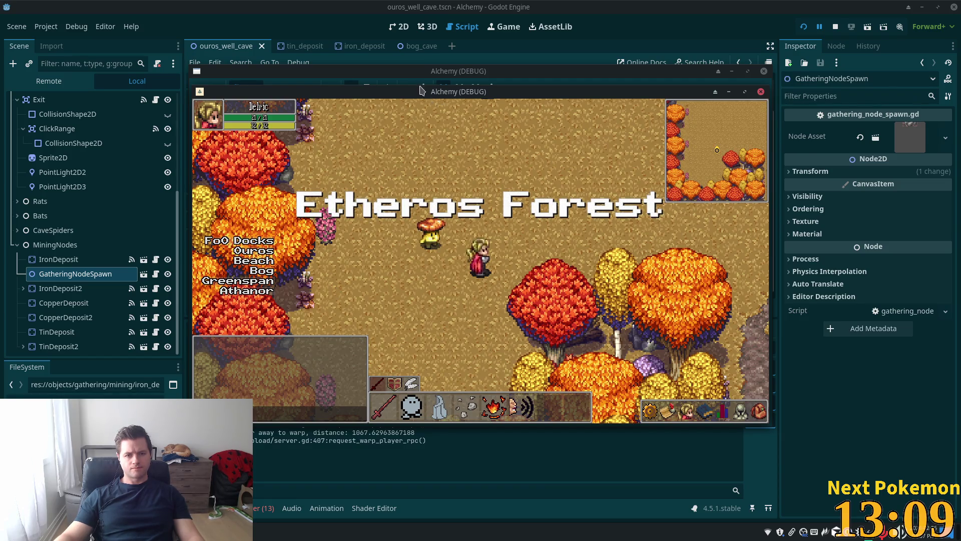
Stop the clients, relaunch with F5, walk toward the copper deposit, and unhide IronDeposit
mouse_move(421, 90)
left_mouse_down()
mouse_move(593, 220)
mouse_move(594, 206)
left_mouse_up()
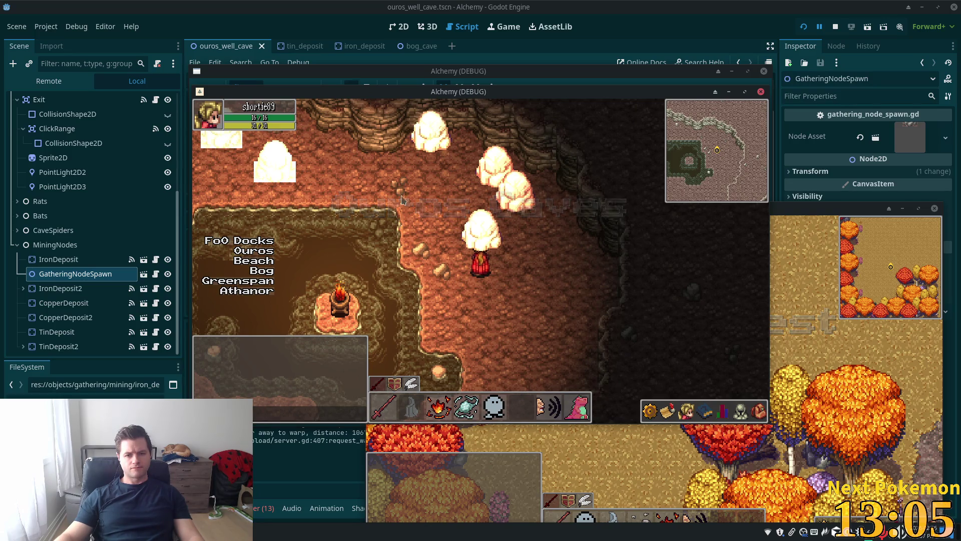
key("F8")
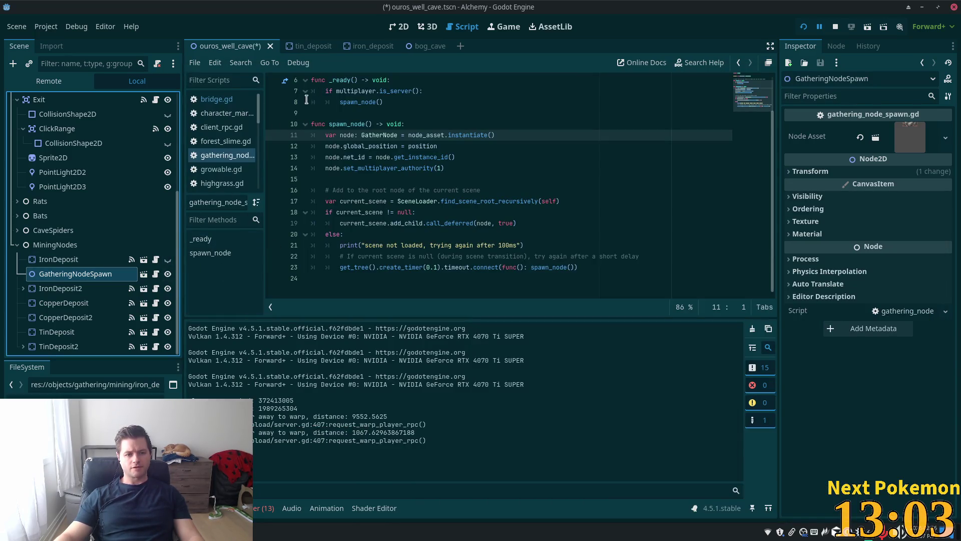
key("F5")
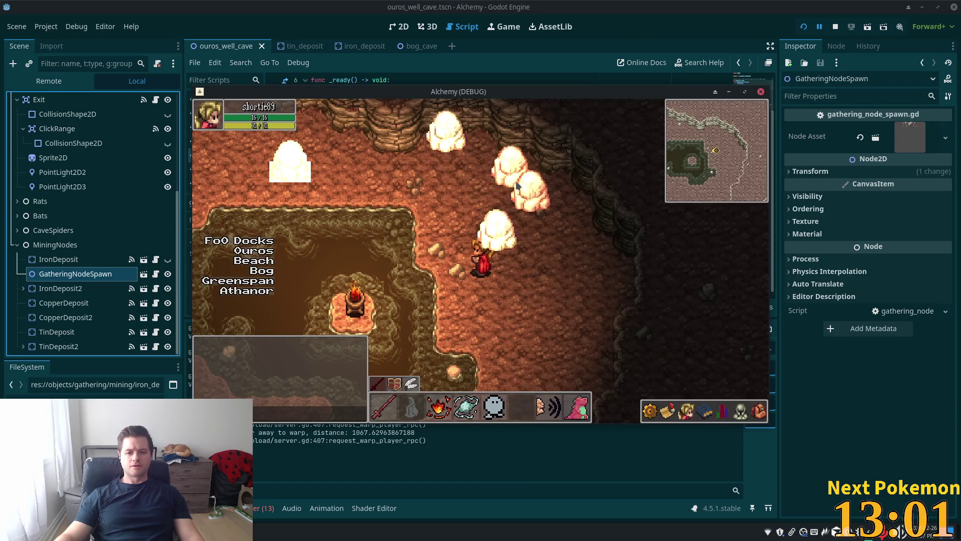
left_click(518, 185)
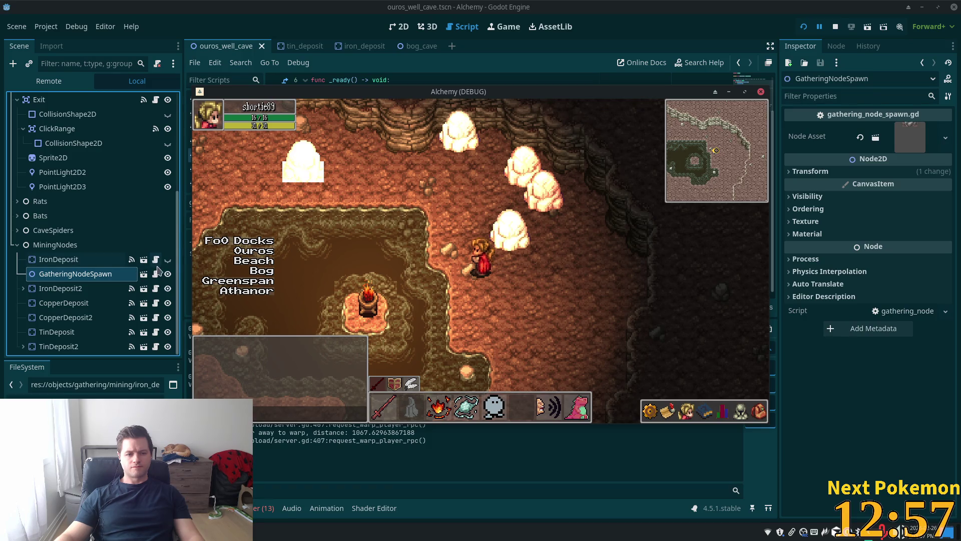
left_click(168, 261)
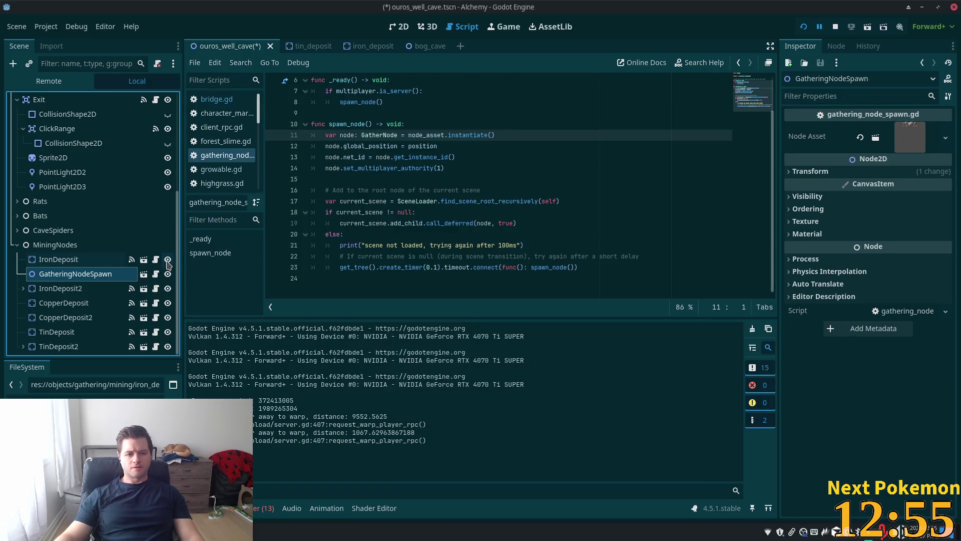
double_click(601, 17)
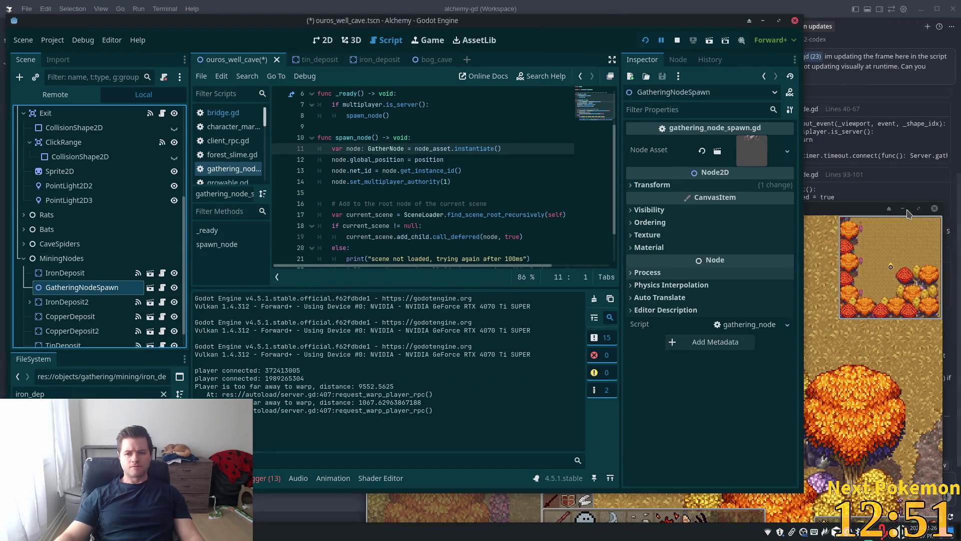
Close the extra game window and arrange the game and editor windows side by side
left_click(935, 207)
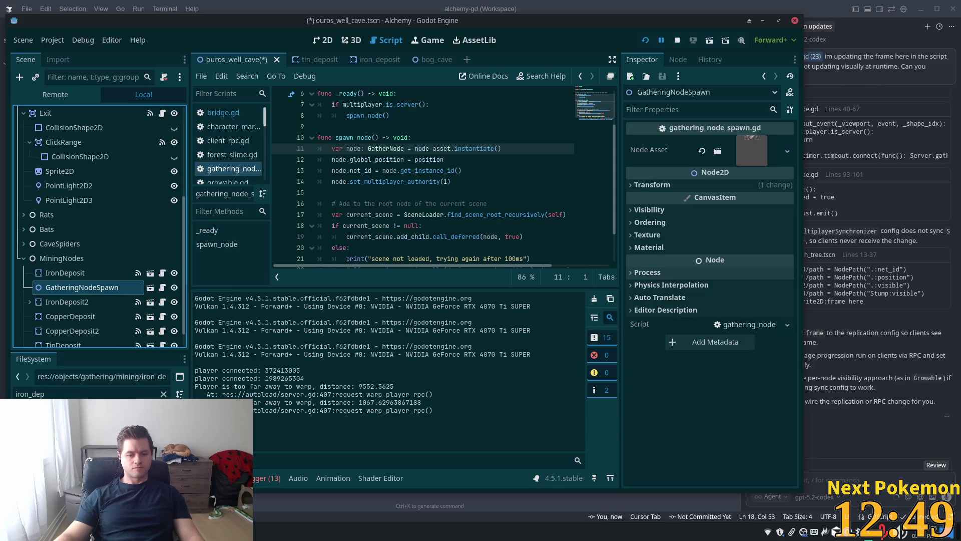
left_click(310, 492)
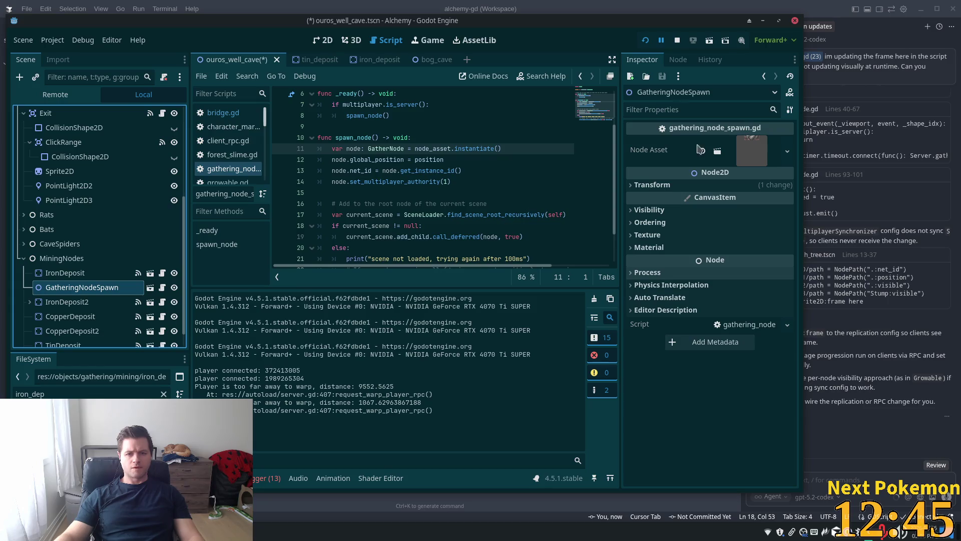
key("alt+Tab")
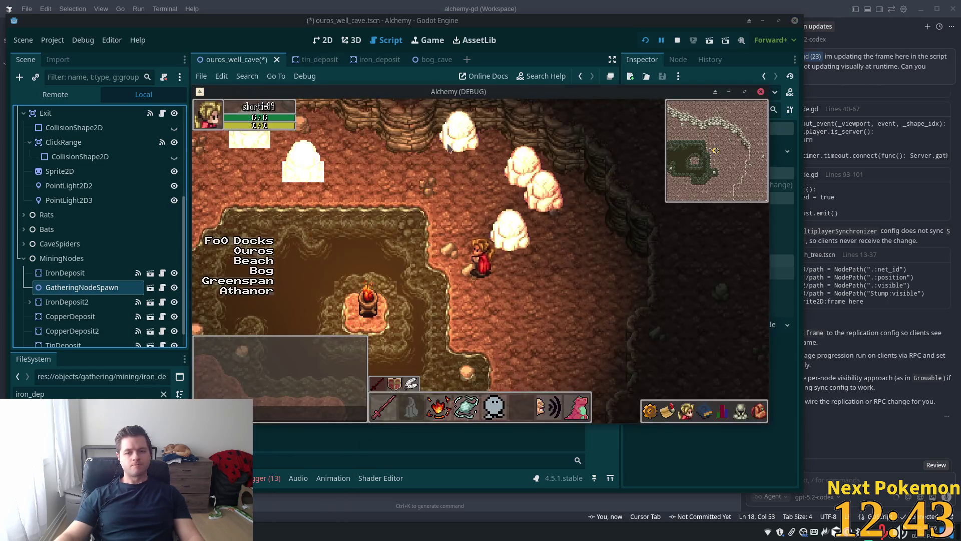
mouse_move(414, 97)
left_mouse_down()
mouse_move(462, 124)
mouse_move(781, 172)
left_mouse_up()
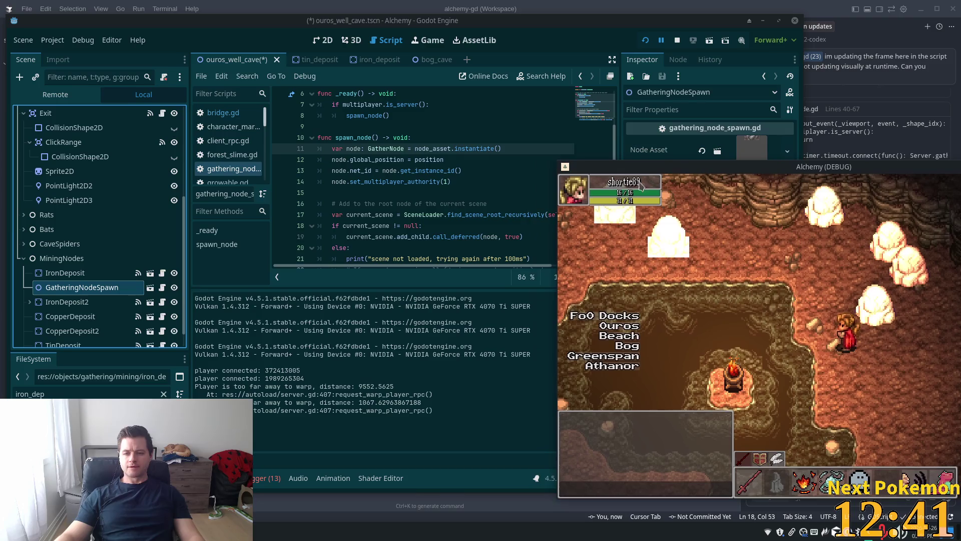
left_click(174, 275)
Toggle GatheringNodeSpawn and IronDeposit visibility live, leave both visible, and save the cave scene
left_click(174, 288)
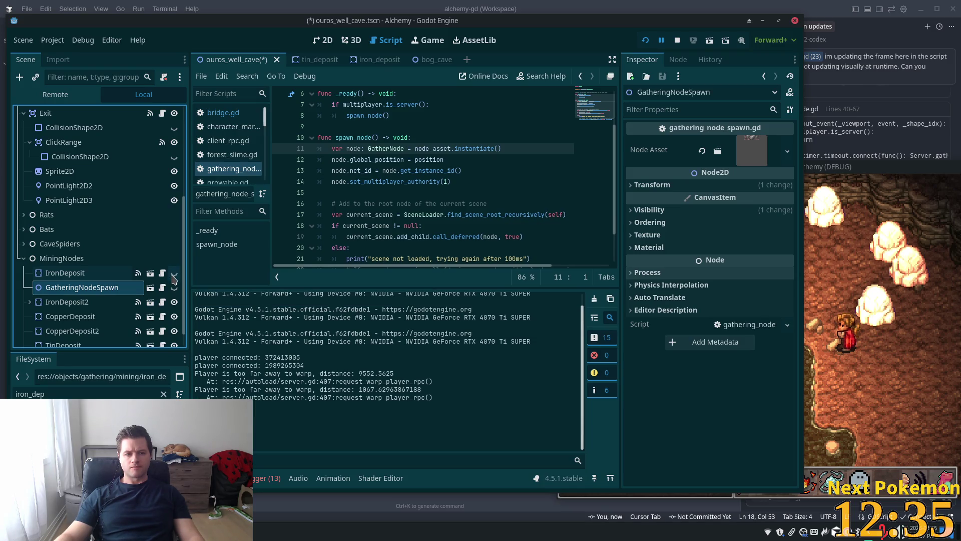
left_click(174, 274)
left_click(174, 287)
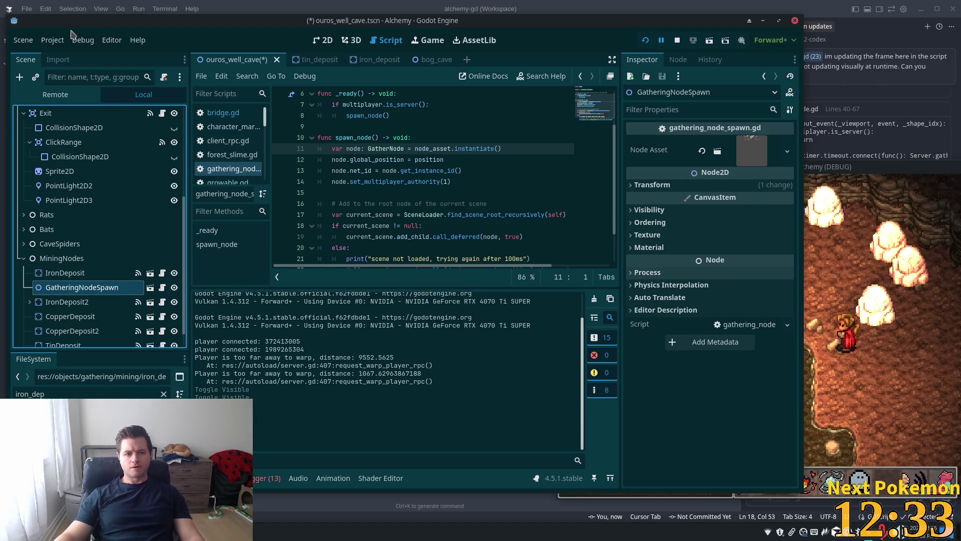
key("ctrl+s")
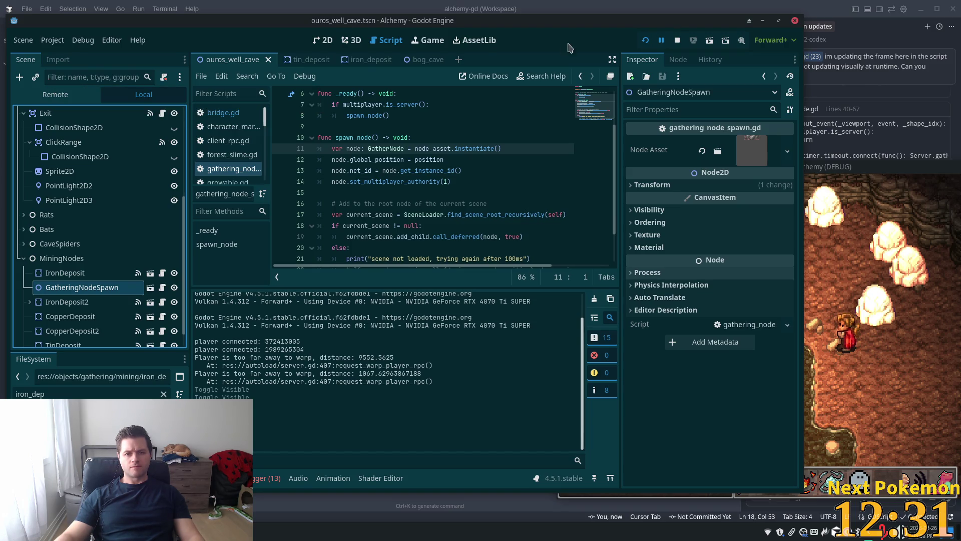
left_click_drag(556, 31, 442, 36)
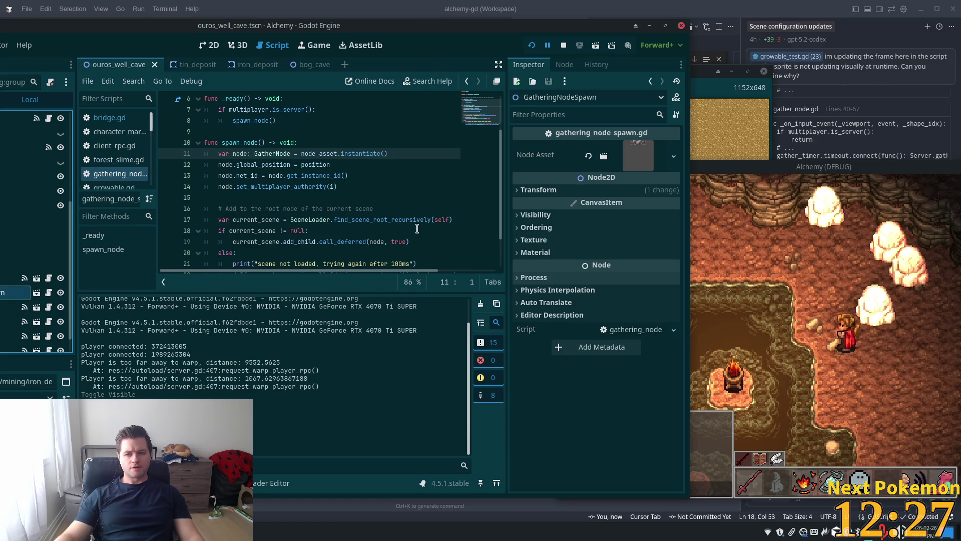
scroll(417, 229, "down", 2)
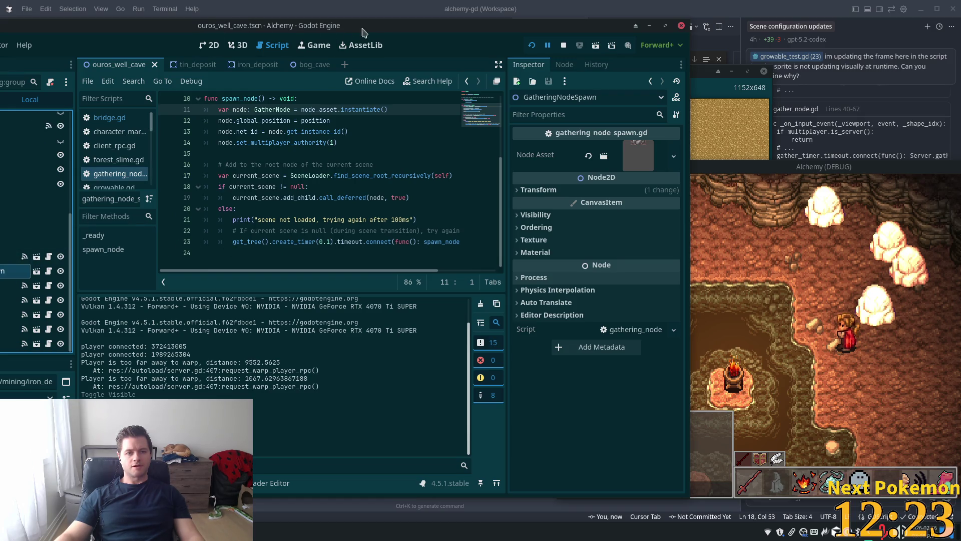
left_click_drag(361, 28, 516, 17)
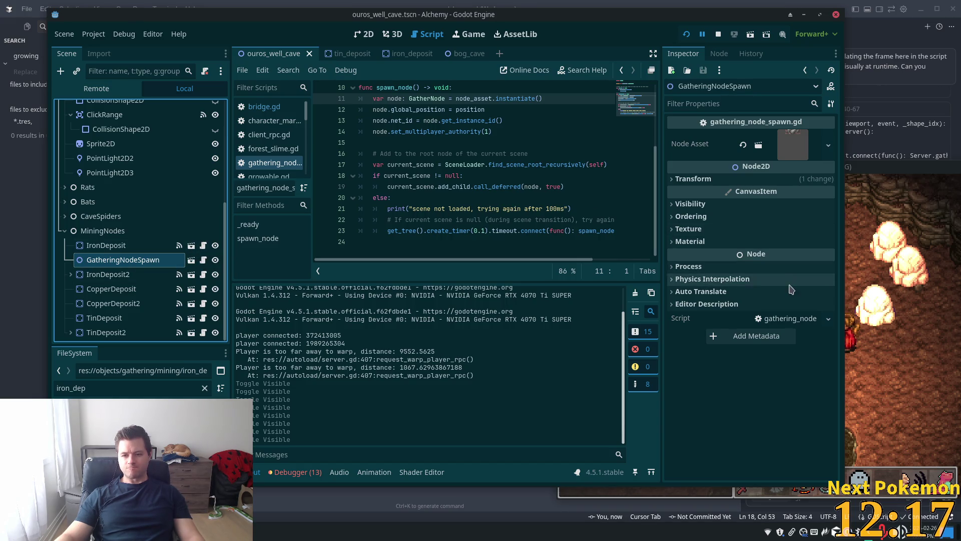
Toggle the deposits' eye icons, ending with TinDeposit and TinDeposit2 hidden and GatheringNodeSpawn visible
left_click(215, 319)
left_click(215, 320)
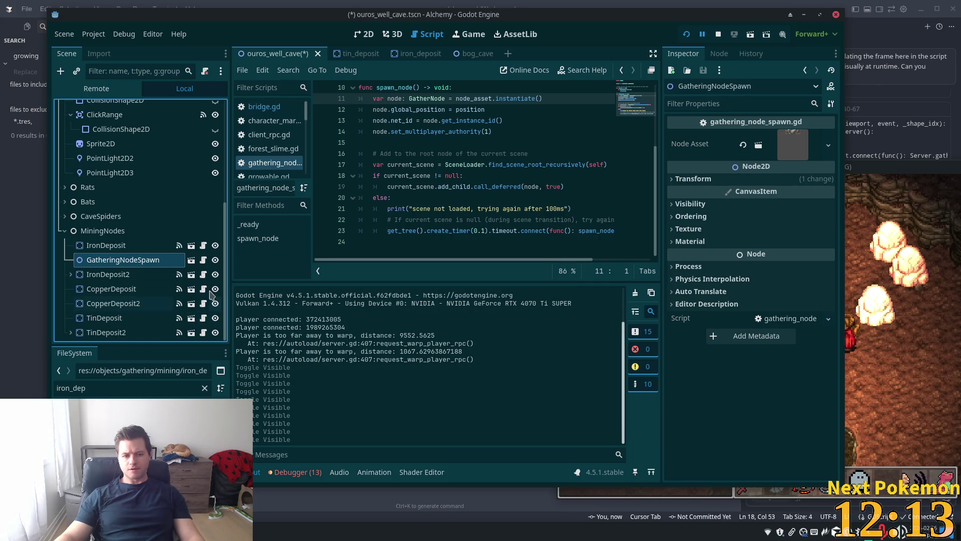
left_click(216, 260)
left_click(215, 318)
left_click(215, 333)
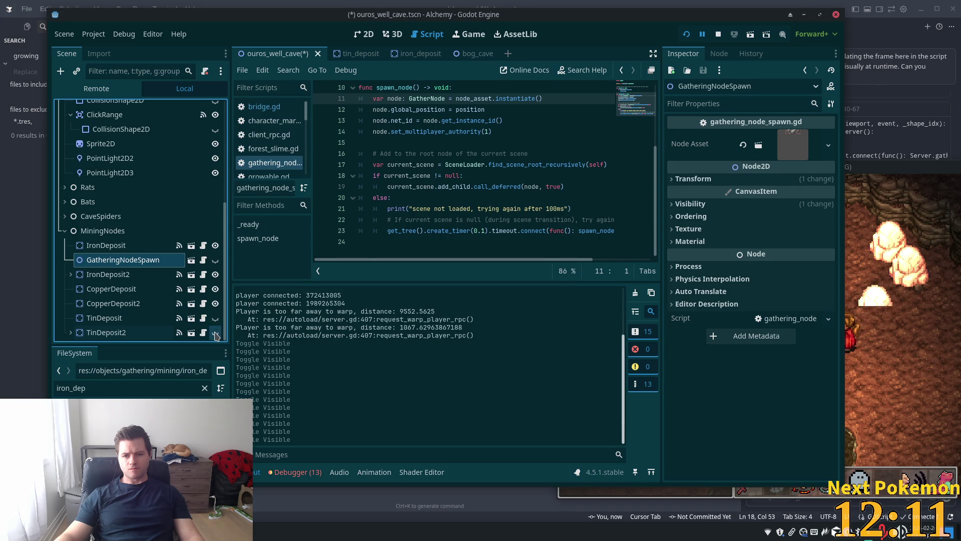
left_click(216, 333)
left_click(215, 333)
left_click(215, 333)
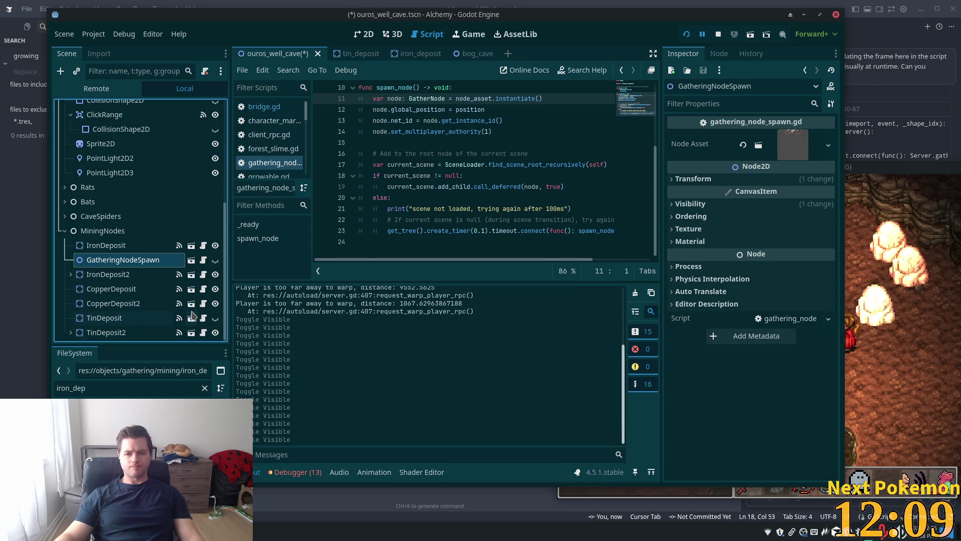
left_click(216, 260)
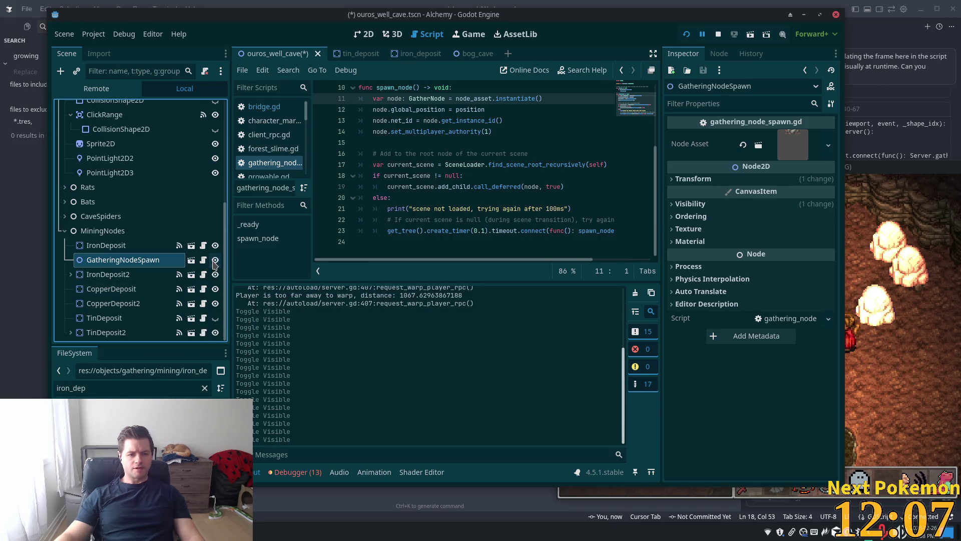
left_click(215, 333)
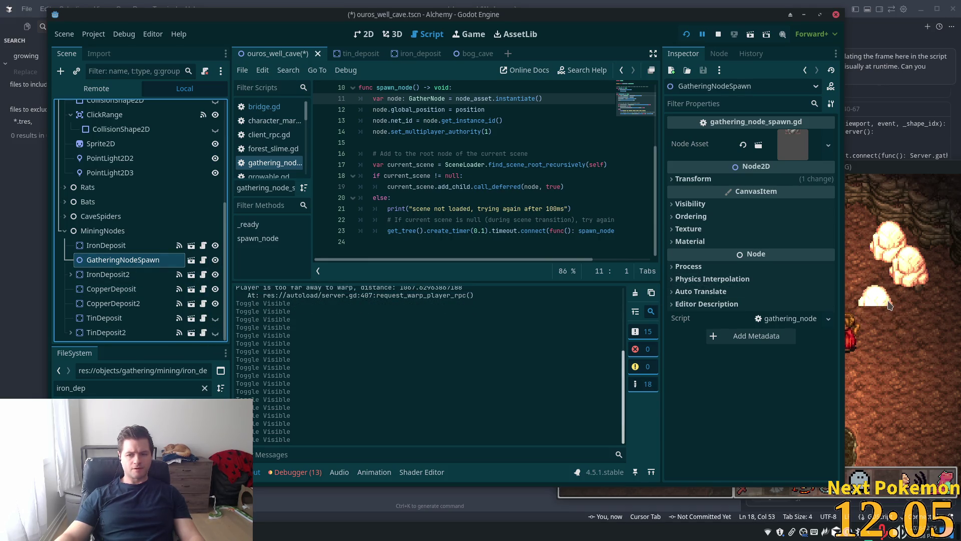
Walk the player up, left and back down through the cave in the game window
left_click(874, 311)
key("w")
key("a")
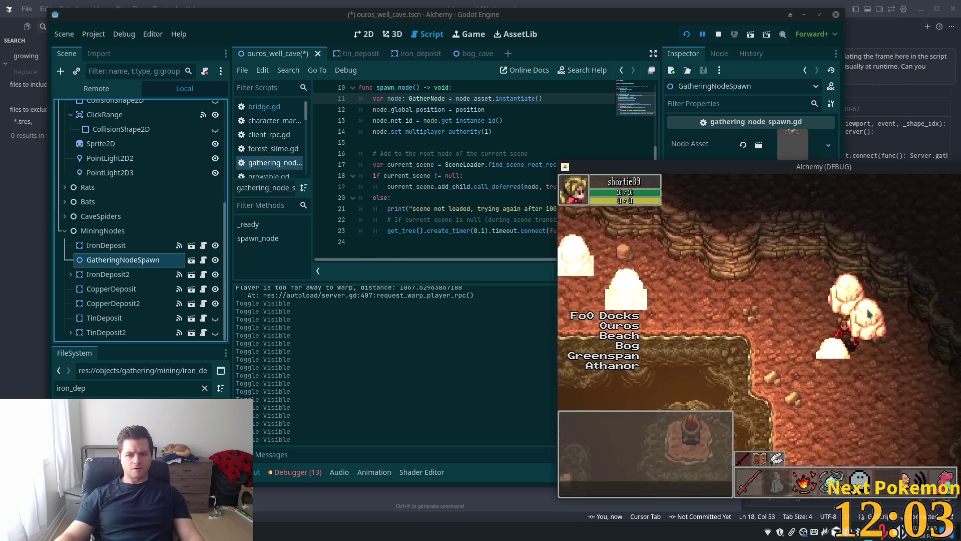
key("s")
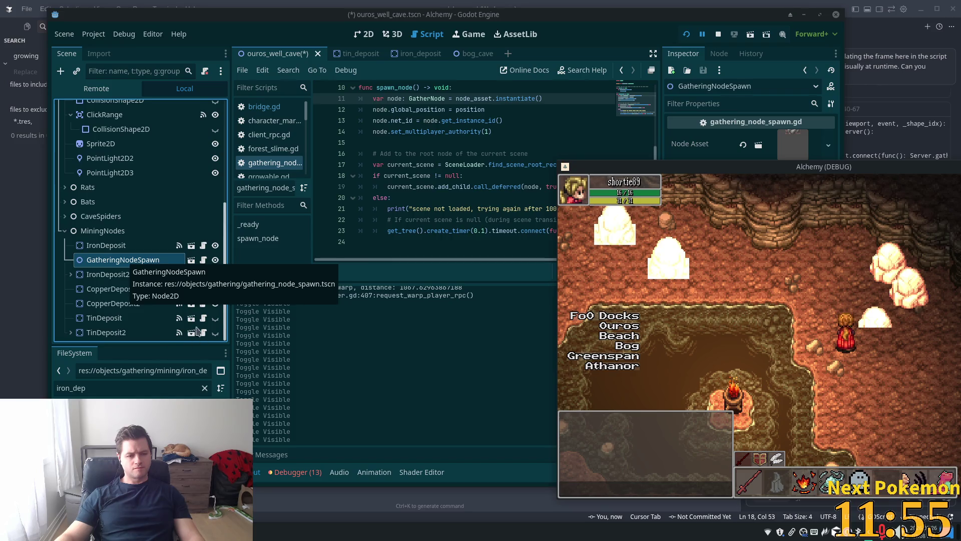
Move GatheringNodeSpawn below TinDeposit2, to the end of the MiningNodes group
left_click(113, 319)
left_click(135, 261)
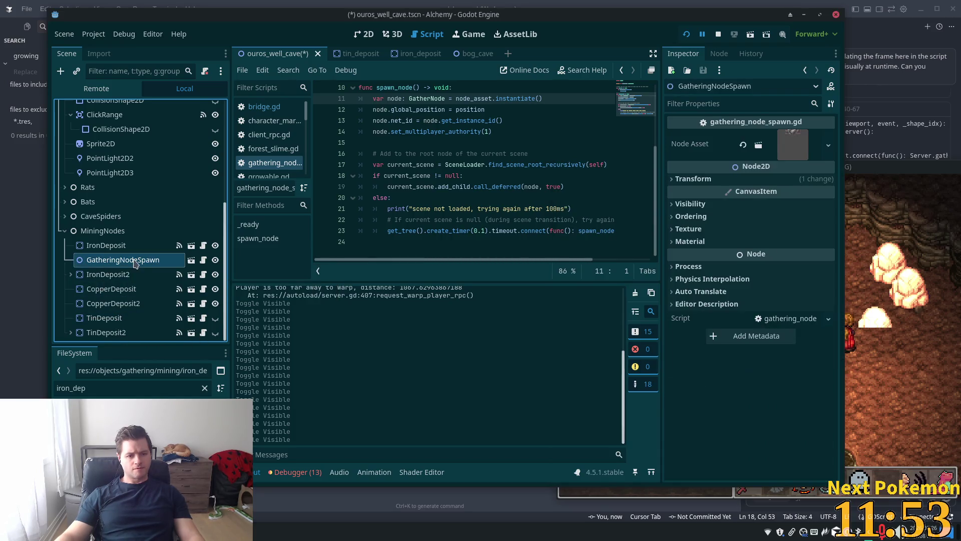
left_click_drag(103, 266, 95, 339)
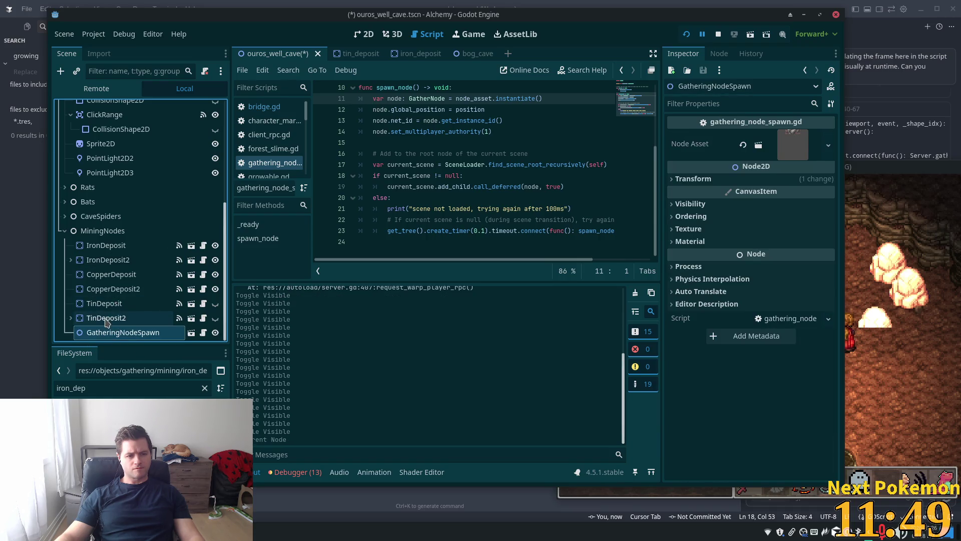
Filter FileSystem for 'tin' and assign tin_deposit.tscn to GatheringNodeSpawn's Node Asset
double_click(71, 388)
type("tin")
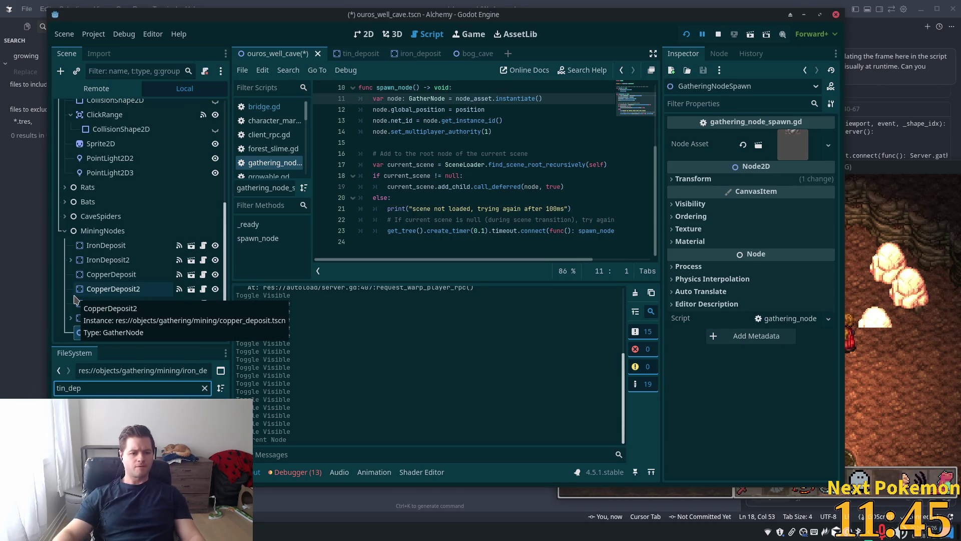
left_click_drag(792, 133, 793, 140)
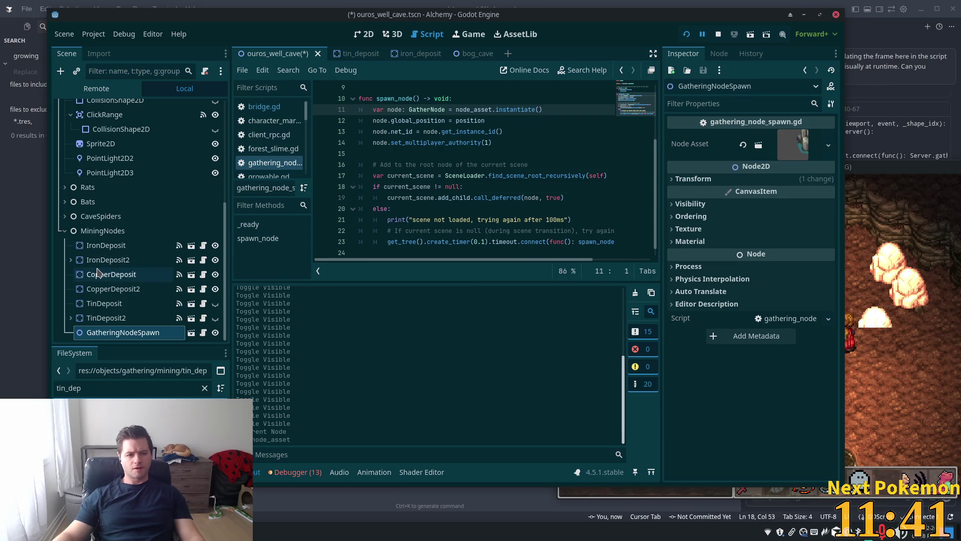
Briefly toggle TinDeposit2's visibility, then bring up its context actions
left_click(129, 319)
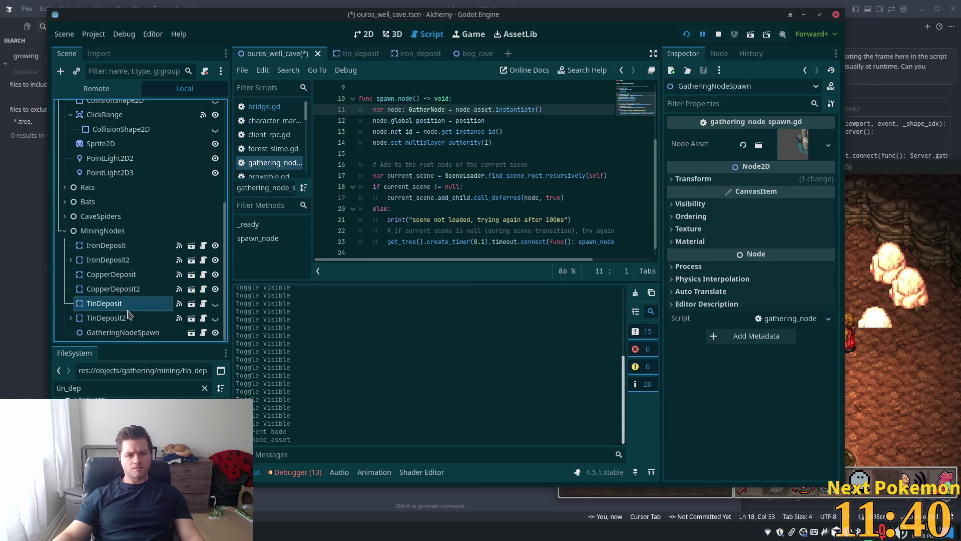
left_click(215, 321)
left_click(215, 320)
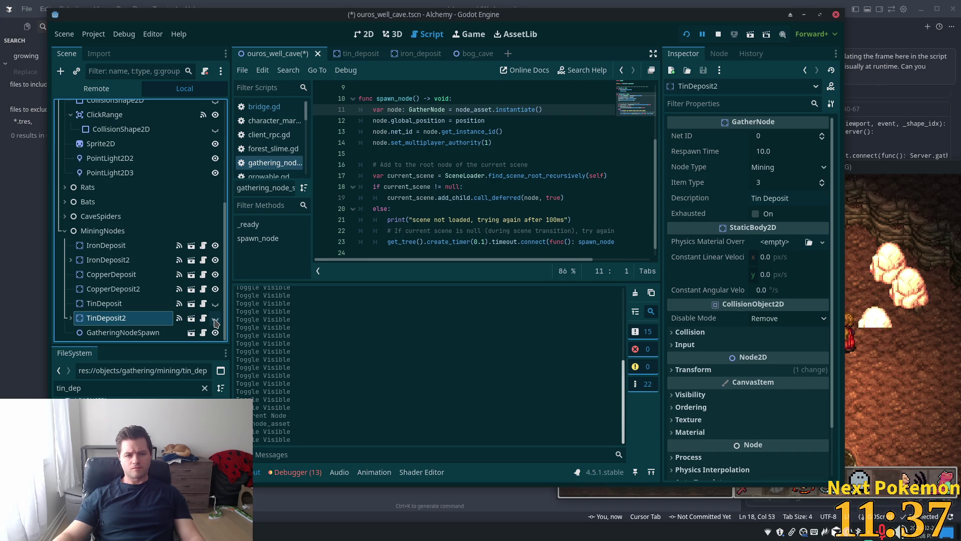
right_click(129, 319)
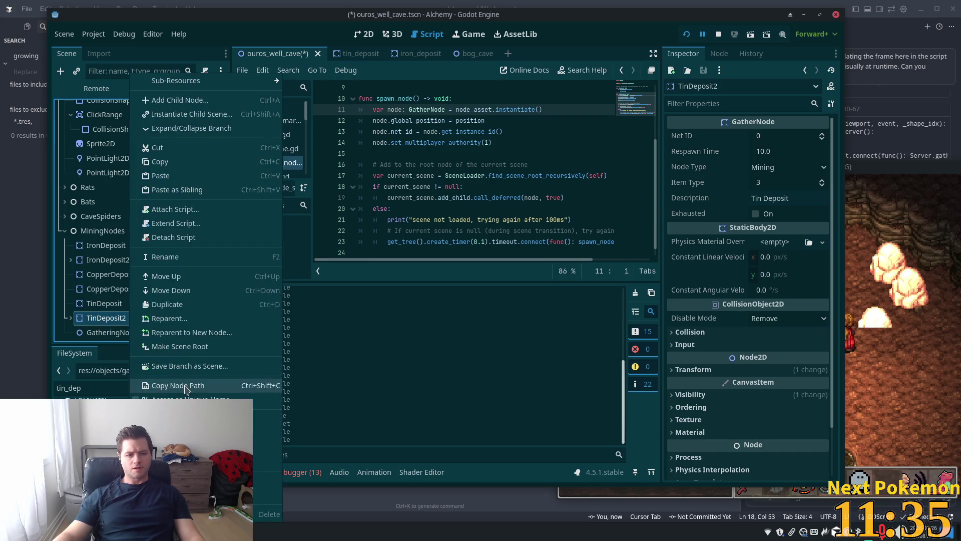
Delete TinDeposit2, then toggle TinDeposit's visibility to compare it with the spawner
key("Delete")
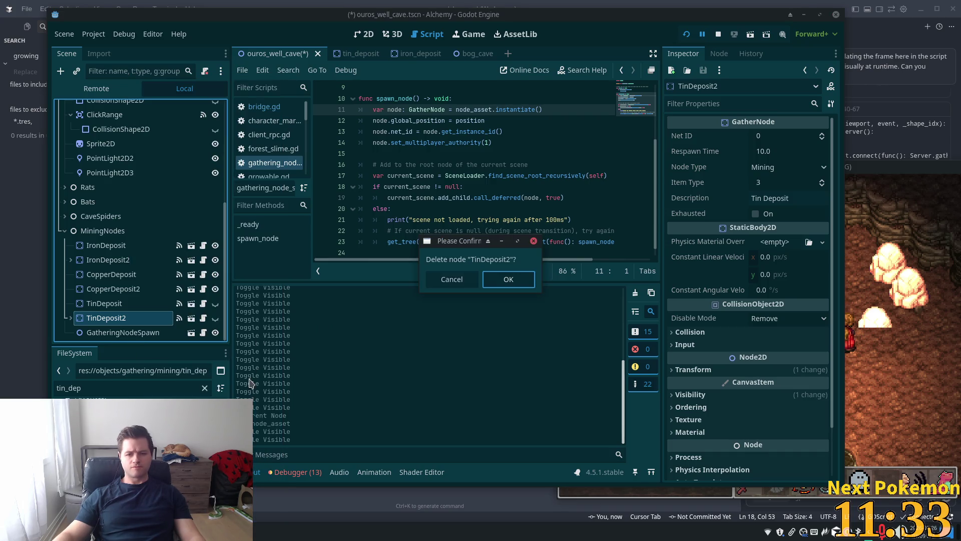
left_click(506, 279)
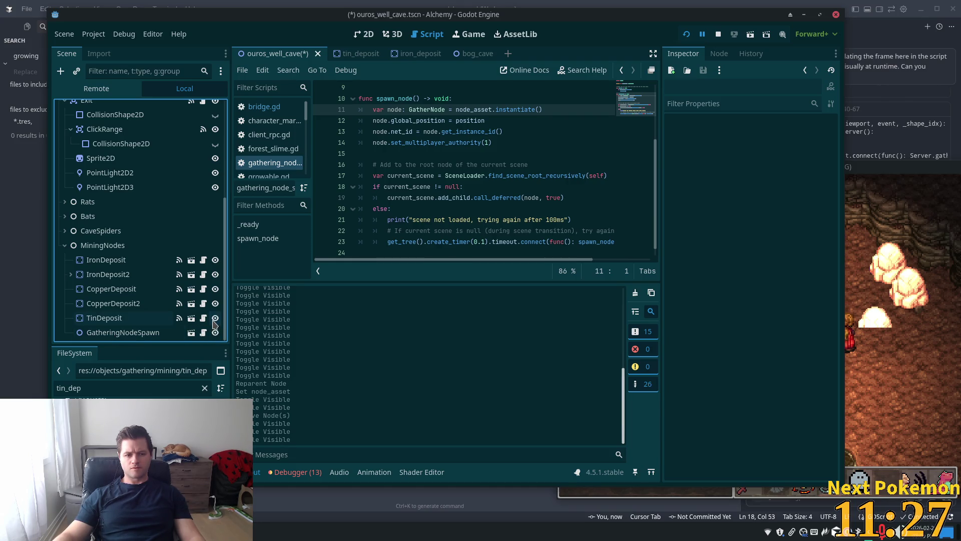
left_click(214, 319)
left_click(215, 319)
left_click(215, 319)
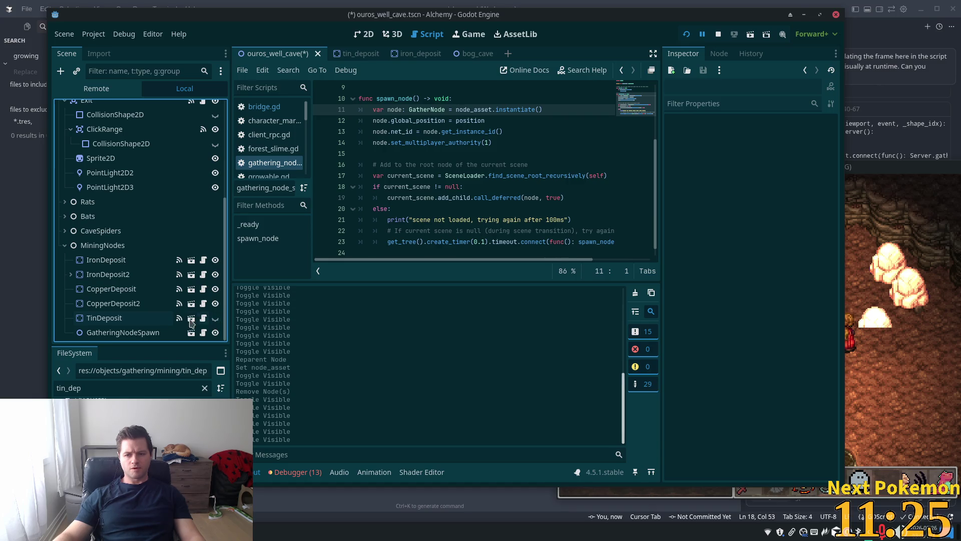
Make TinDeposit visible again, select GatheringNodeSpawn and save ouros_well_cave
left_click(214, 320)
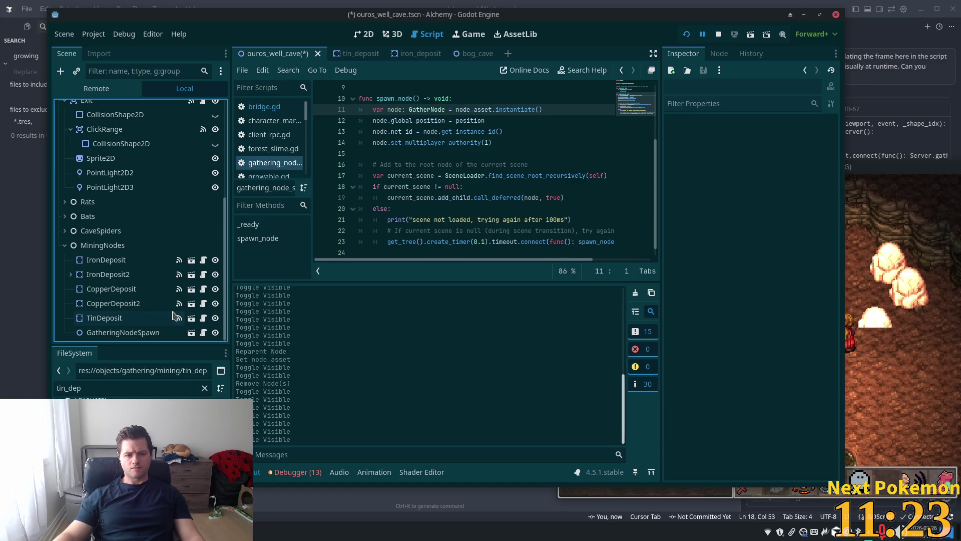
left_click(110, 334)
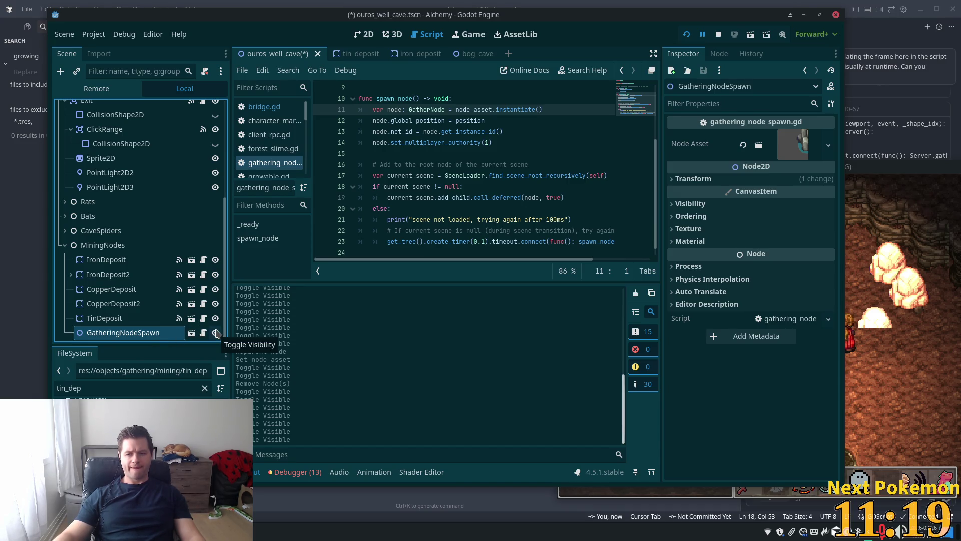
key("ctrl+s")
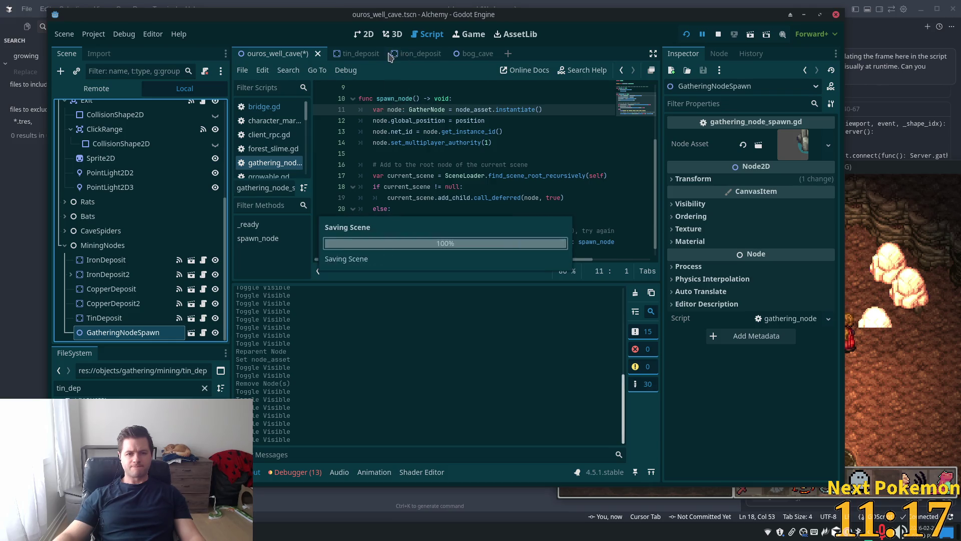
Bring the tin_deposit scene up in the 2D view and run the project again
left_click(360, 55)
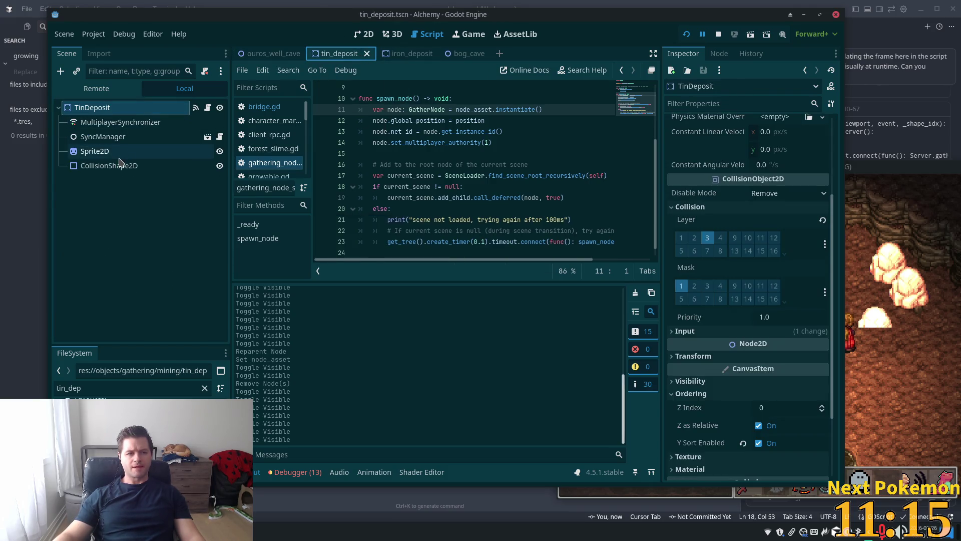
left_click(363, 40)
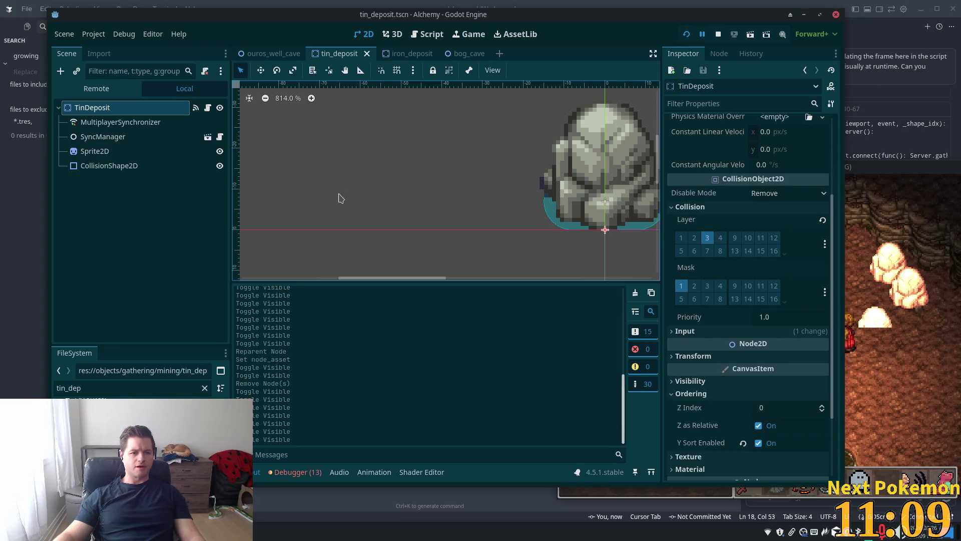
left_click(684, 35)
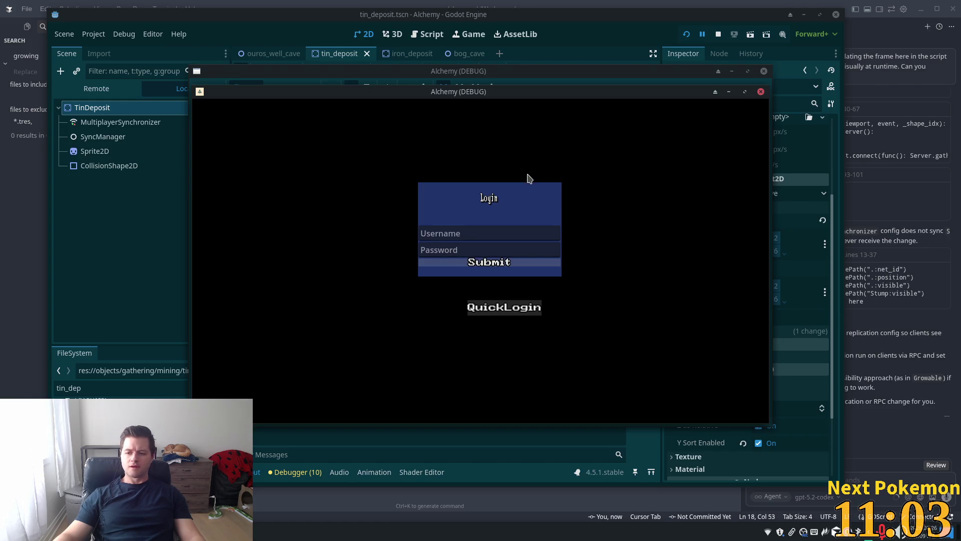
Log in with QuickLogin and walk the character around the cave entrance area
left_click(504, 307)
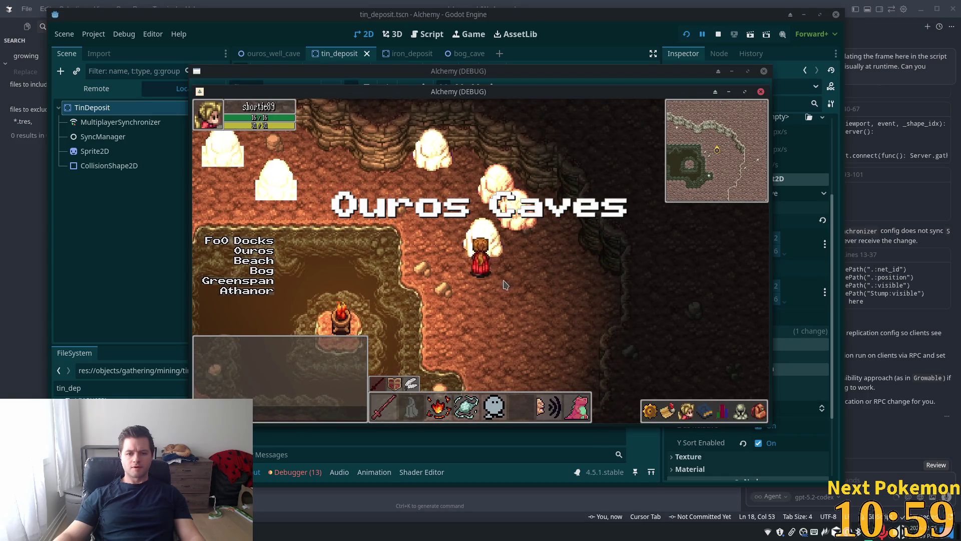
key("Up")
key("Left")
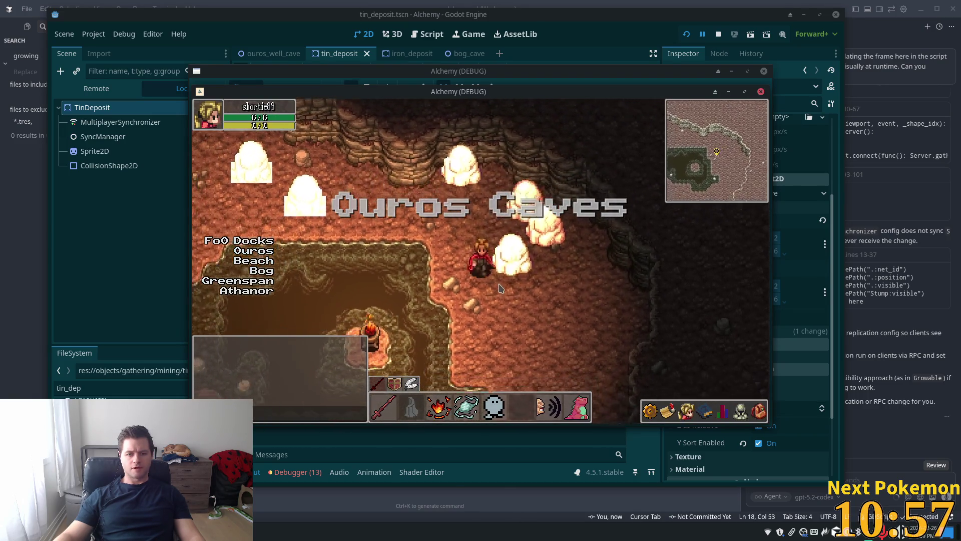
key("Up")
key("Right")
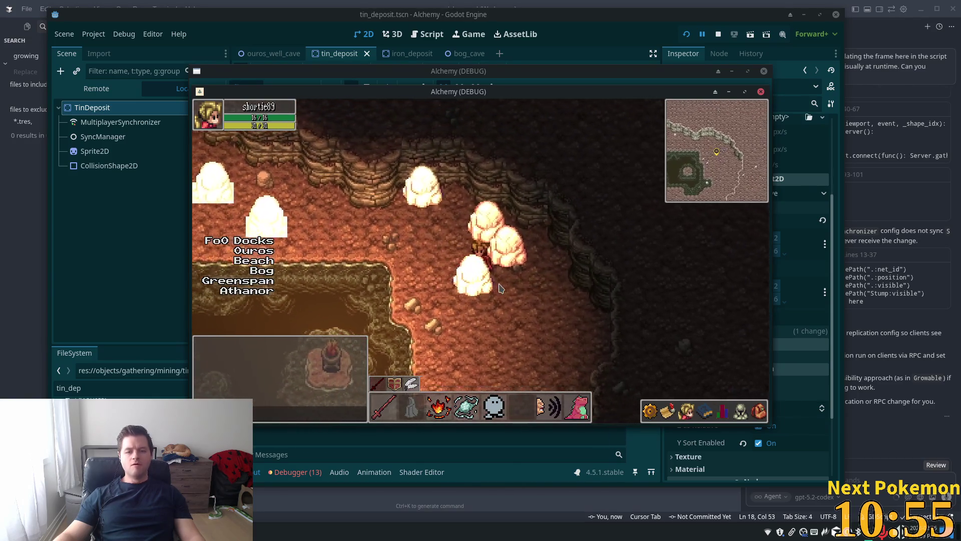
key("Down")
key("Left")
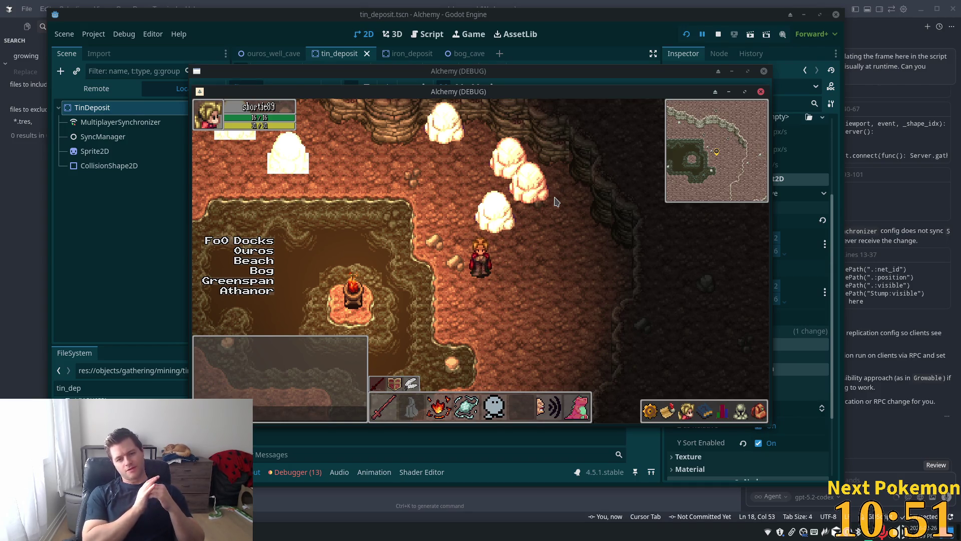
Walk past the mining deposits and a copper deposit, then return to the editor
key("w")
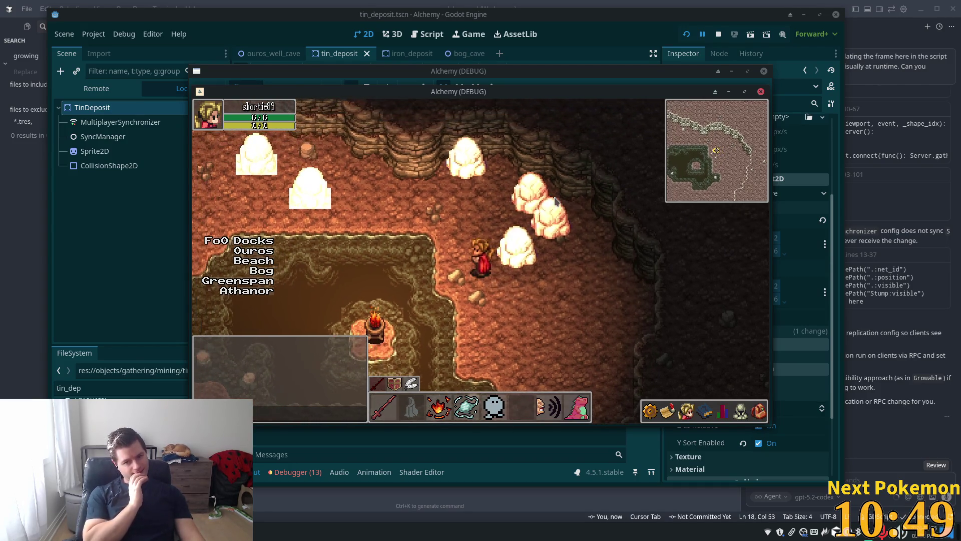
key("w")
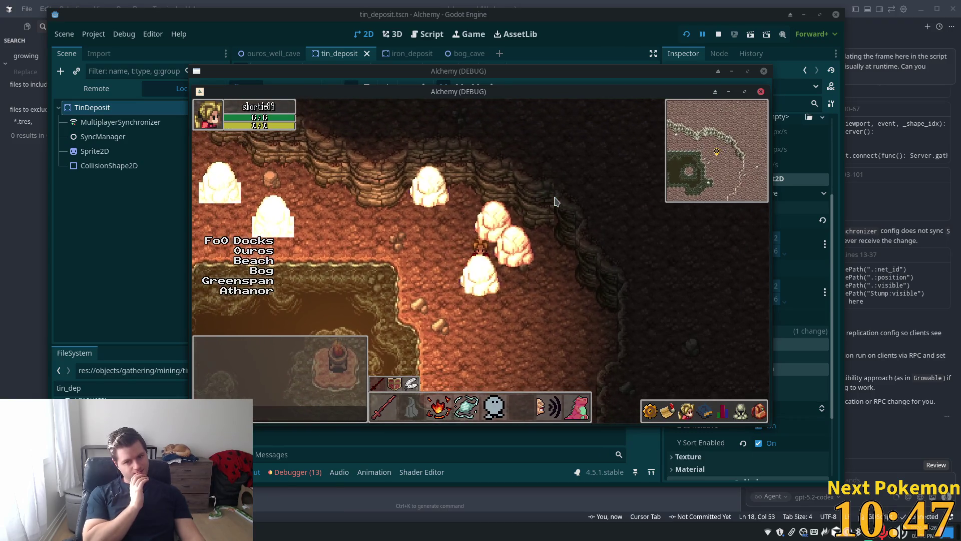
key("a")
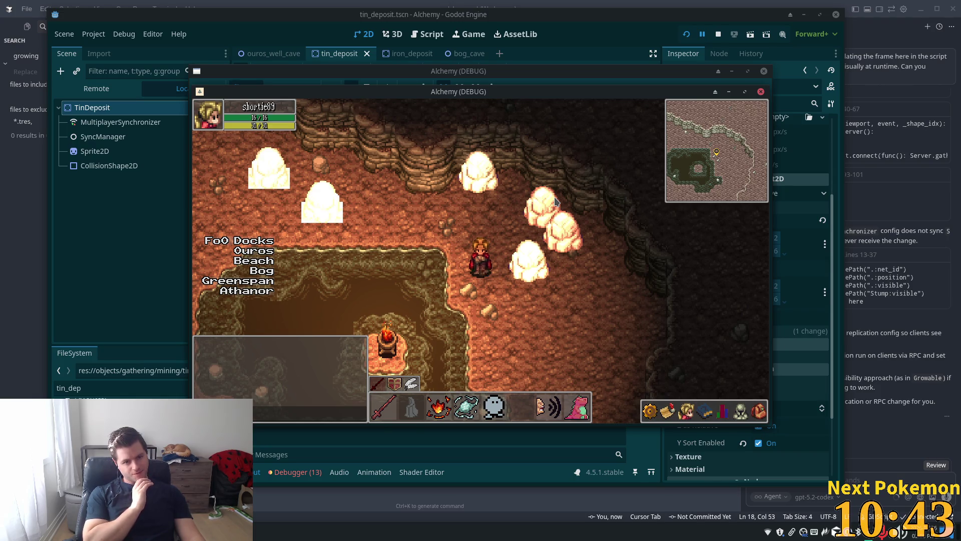
key("w")
key("a")
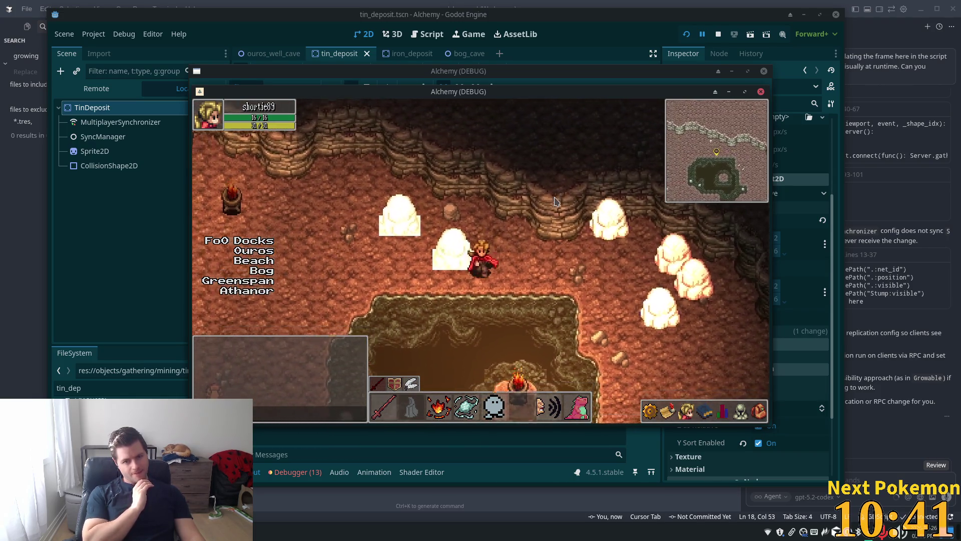
key("d")
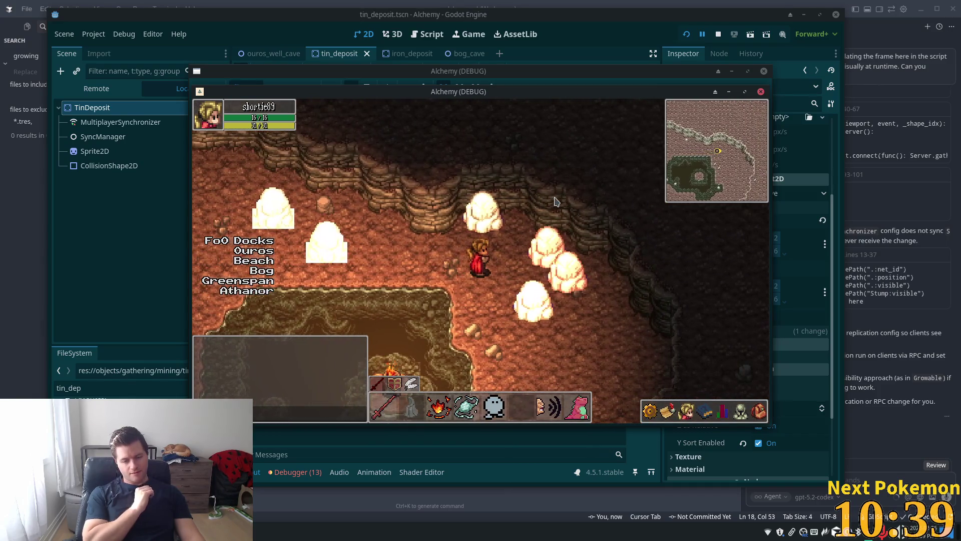
key("w")
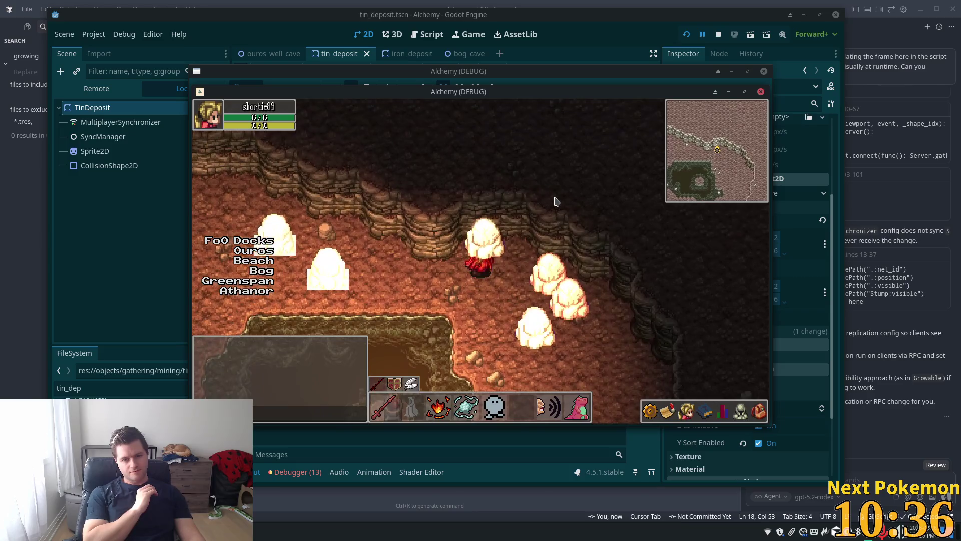
key("s")
key("d")
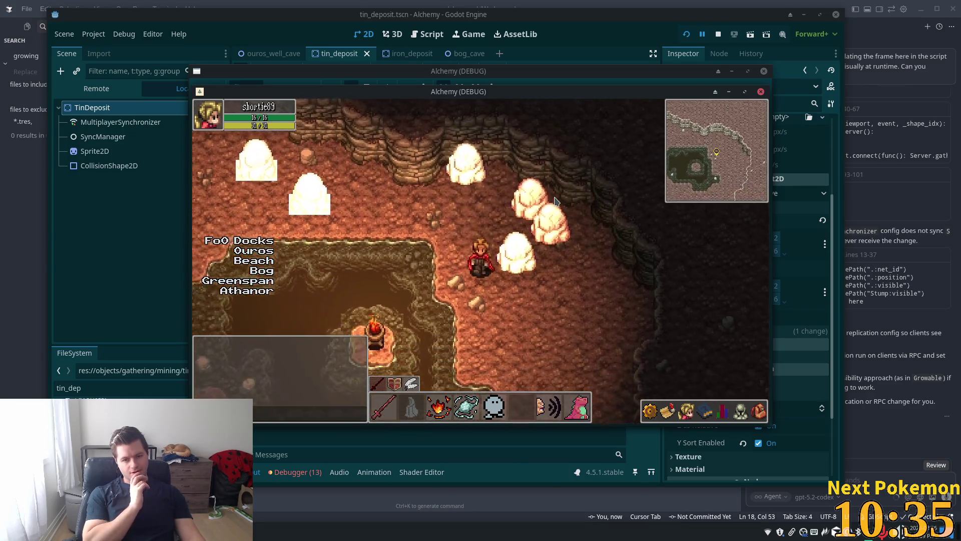
key("a")
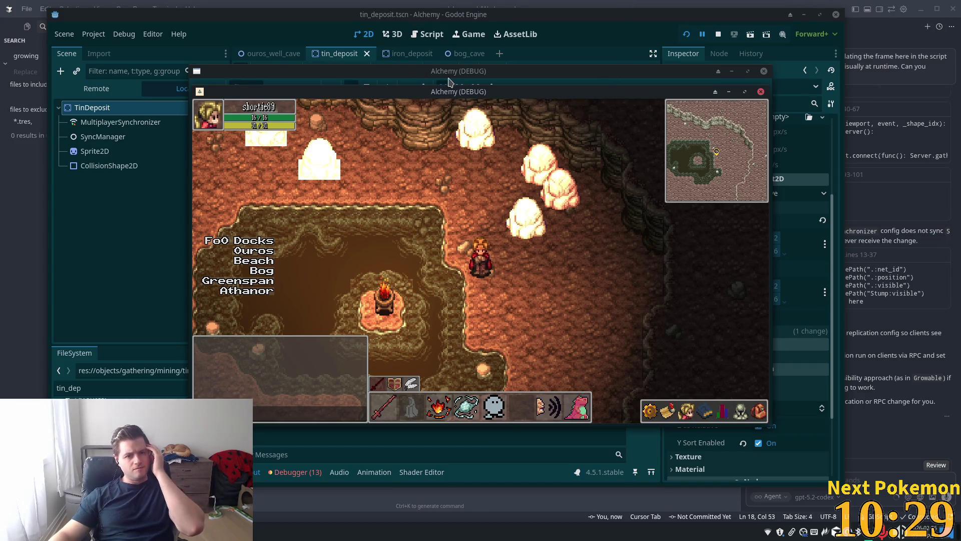
left_click(603, 28)
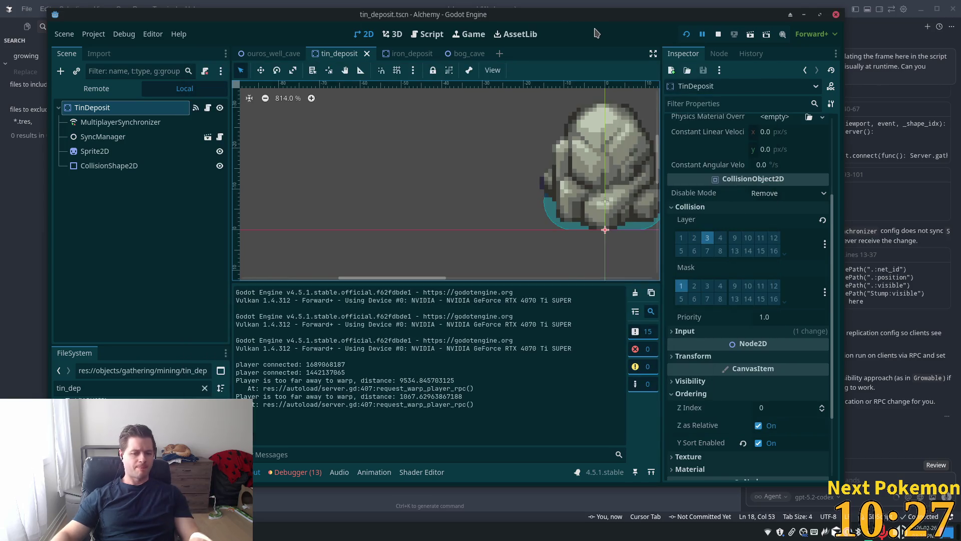
Quick-open player.tscn by searching scene files for 'player'
key("ctrl+shift+o")
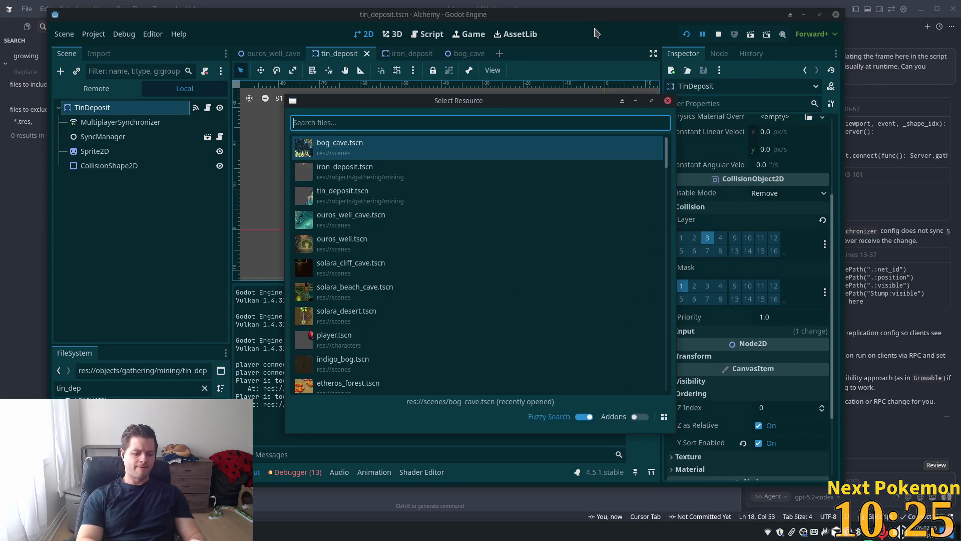
type("player")
key("Return")
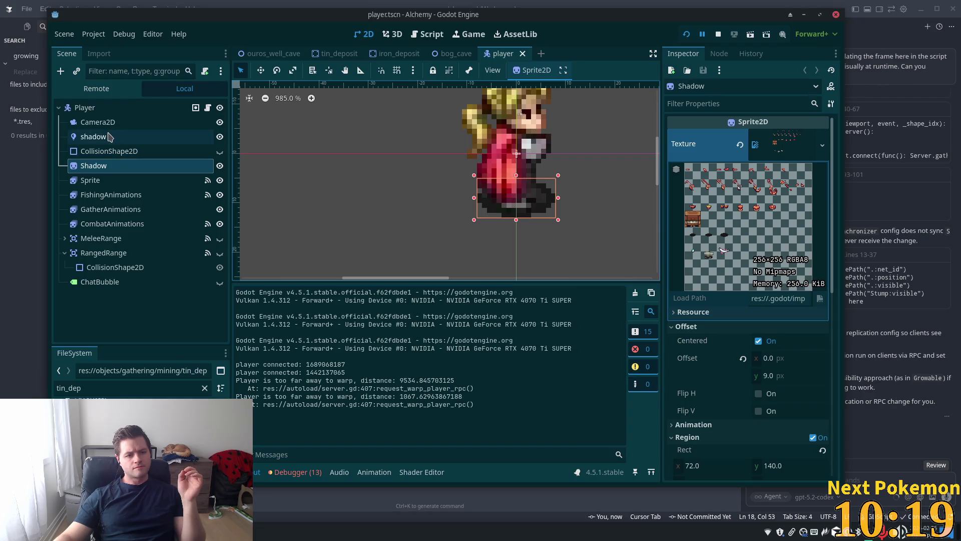
Inspect the shadow LightOccluder2D's occluder polygon settings
left_click(89, 142)
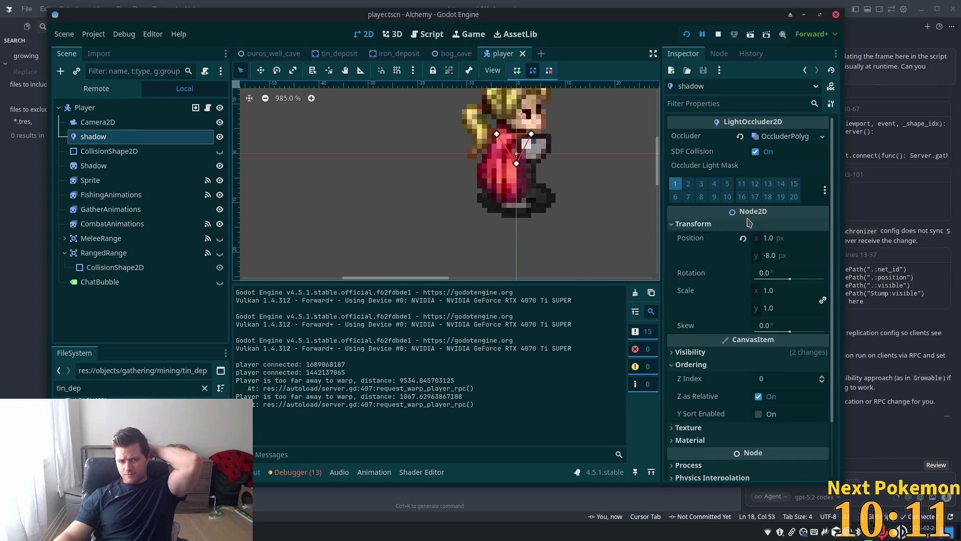
left_click(784, 140)
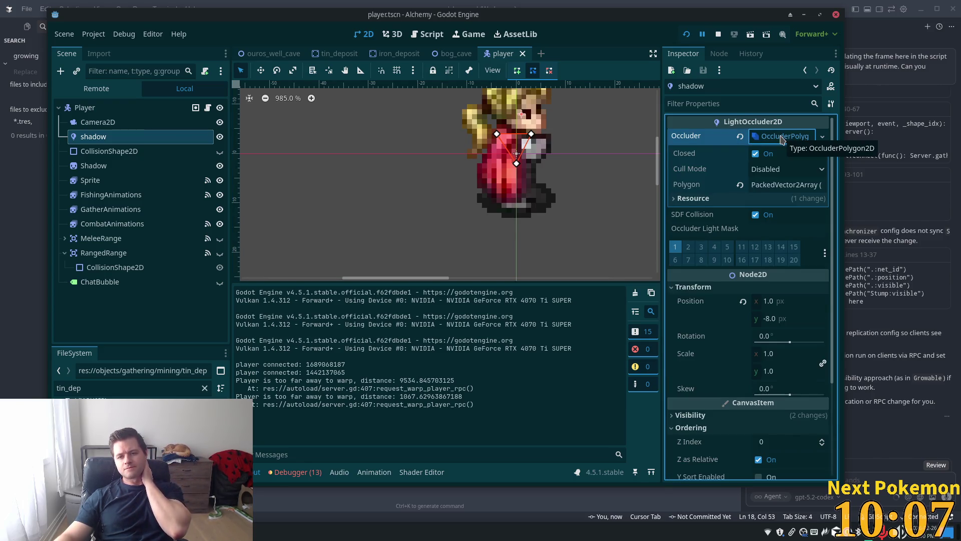
left_click(783, 140)
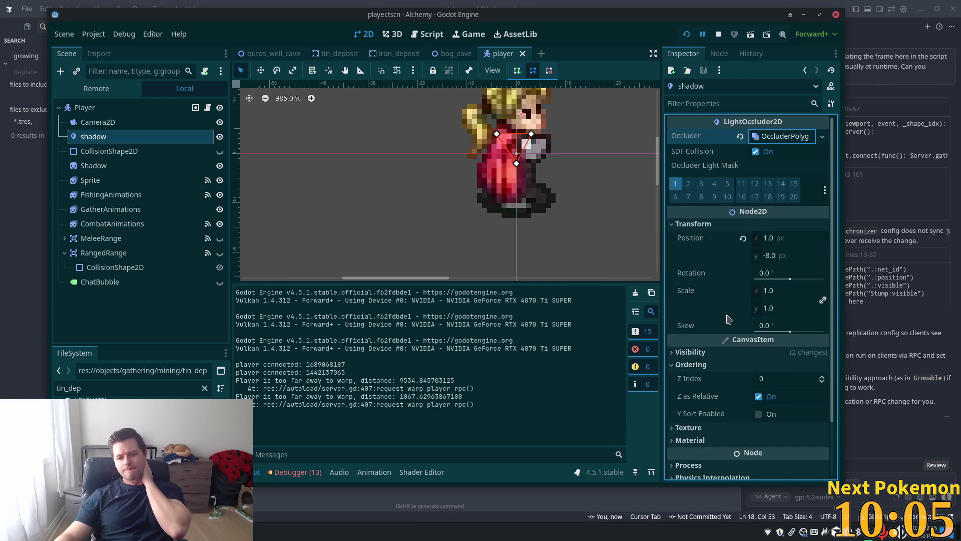
scroll(728, 319, "down", 3)
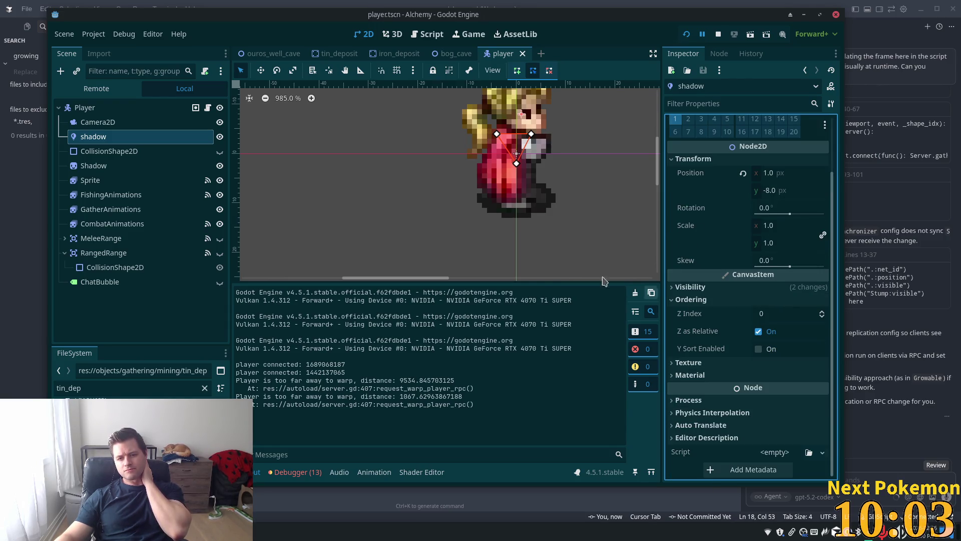
Review the Player root's ordering settings: Z Index 1 with Y-sorting enabled
left_click(180, 107)
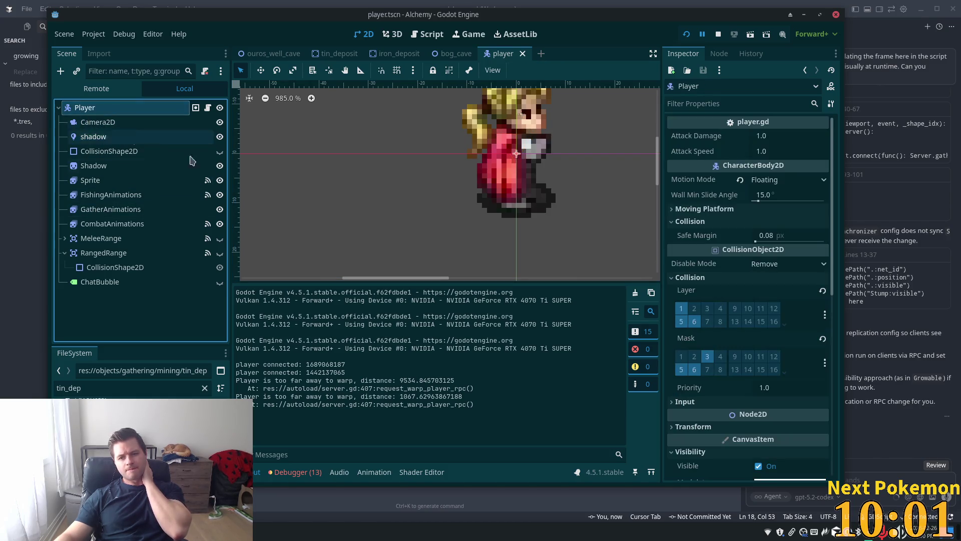
scroll(789, 316, "down", 5)
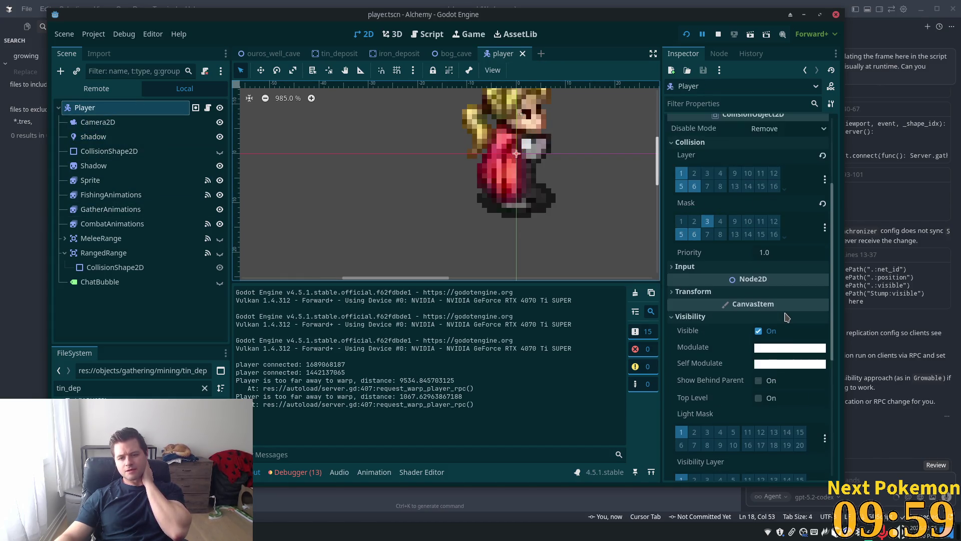
scroll(788, 318, "down", 2)
scroll(785, 318, "down", 7)
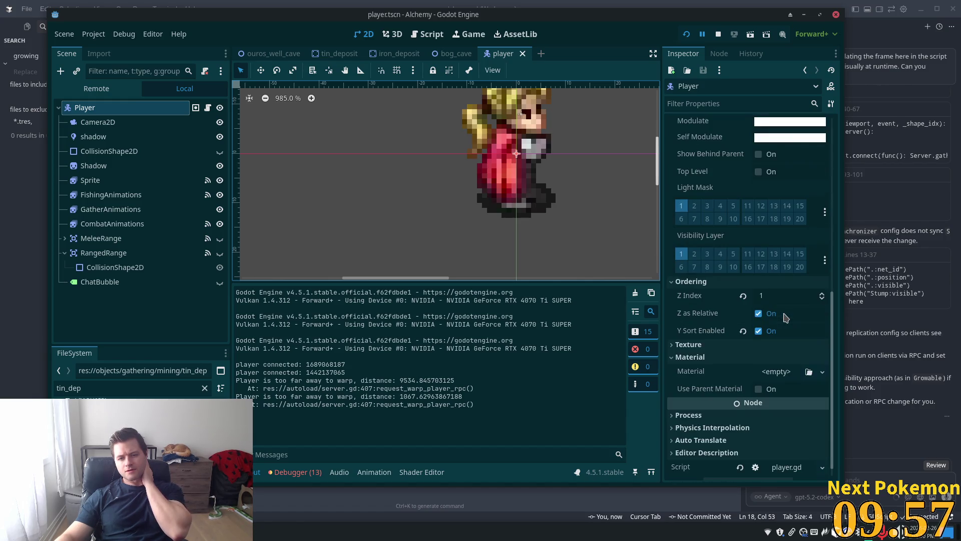
scroll(775, 332, "down", 1)
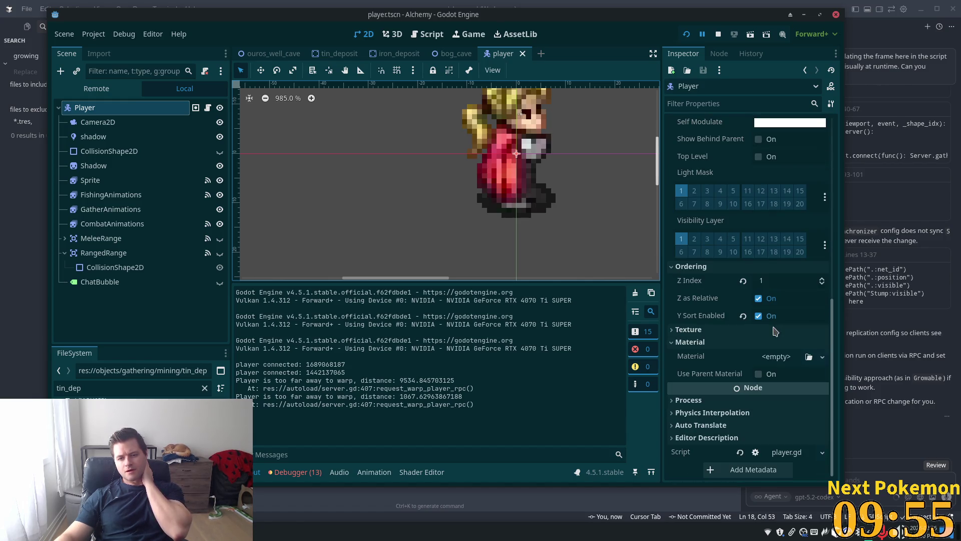
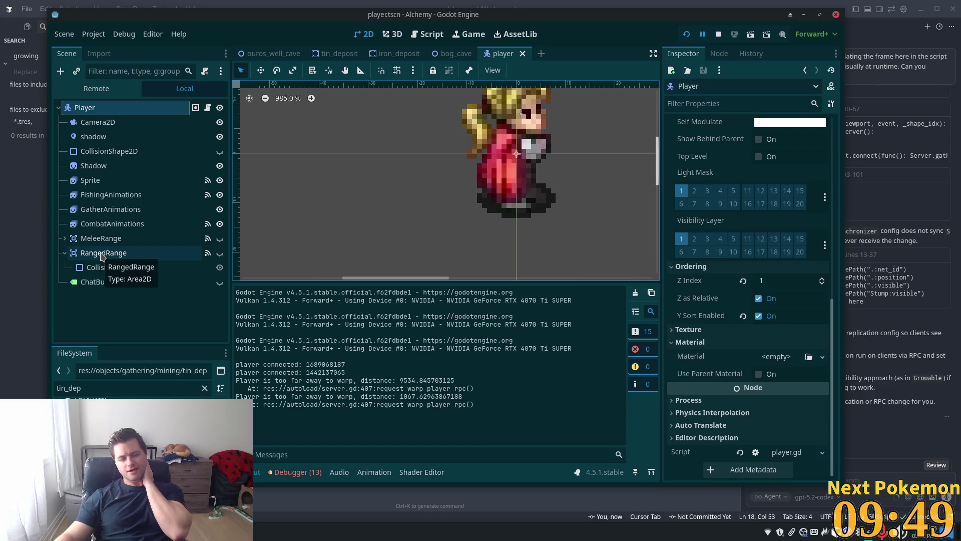
Select the player's Sprite node and review its Light Mask and visibility properties
left_click(100, 181)
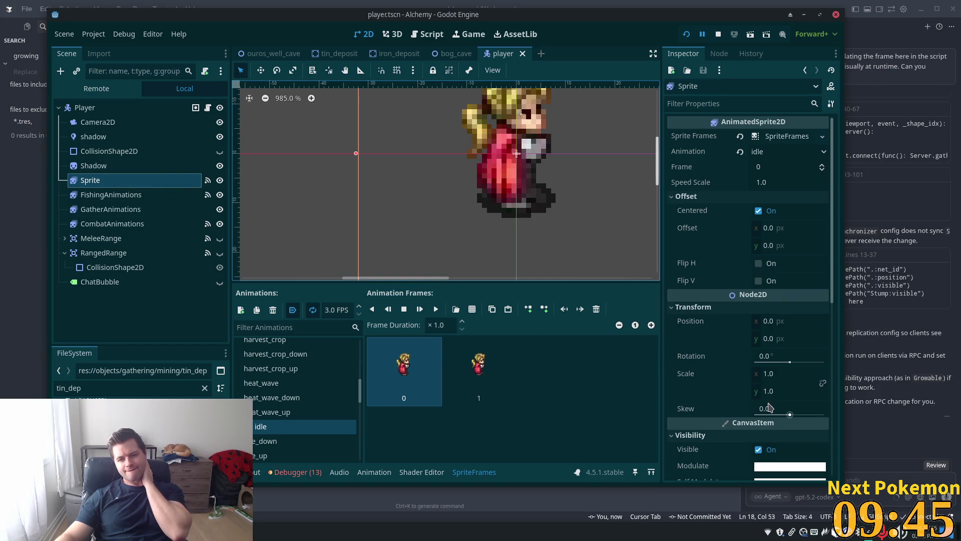
scroll(770, 407, "down", 5)
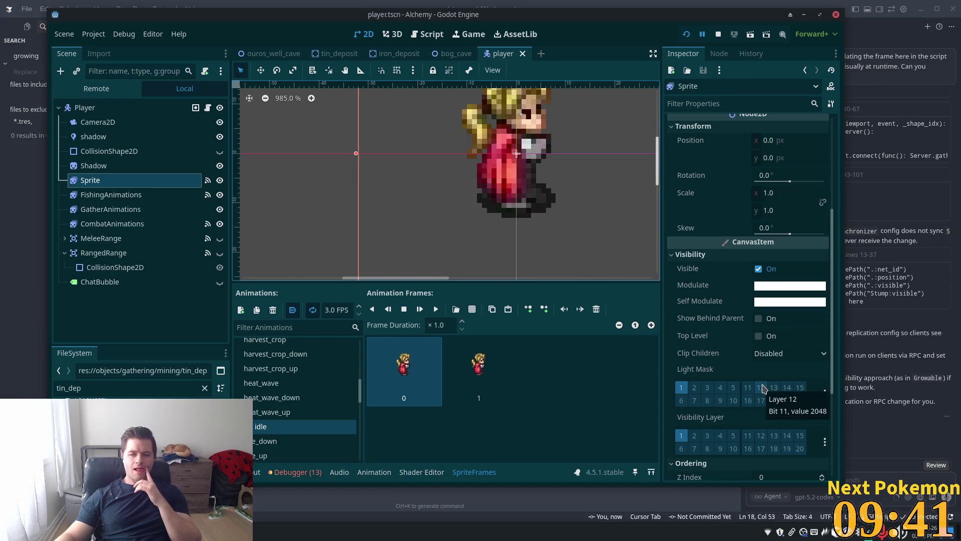
scroll(763, 388, "down", 4)
scroll(765, 389, "up", 6)
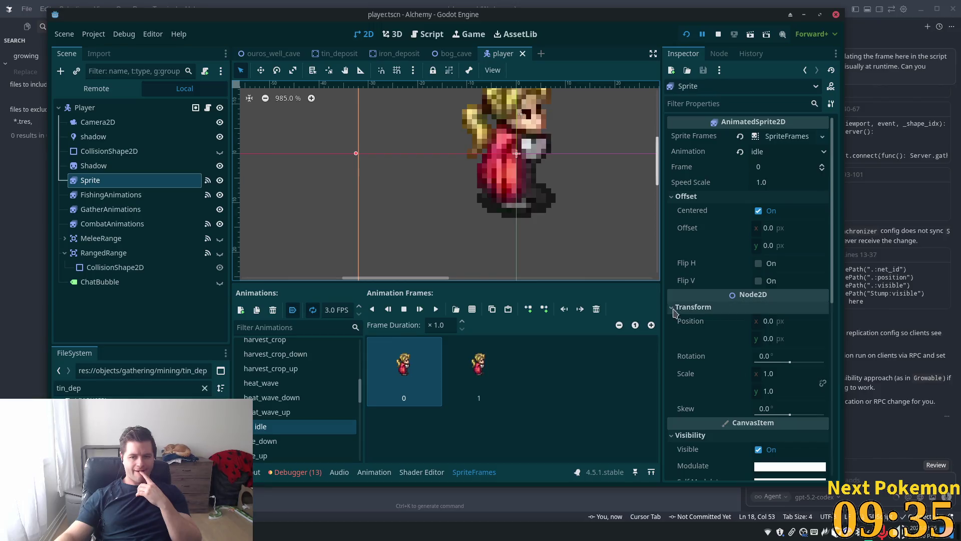
Collapse the Transform, Visibility and Ordering groups, then select the Player root node
left_click(678, 318)
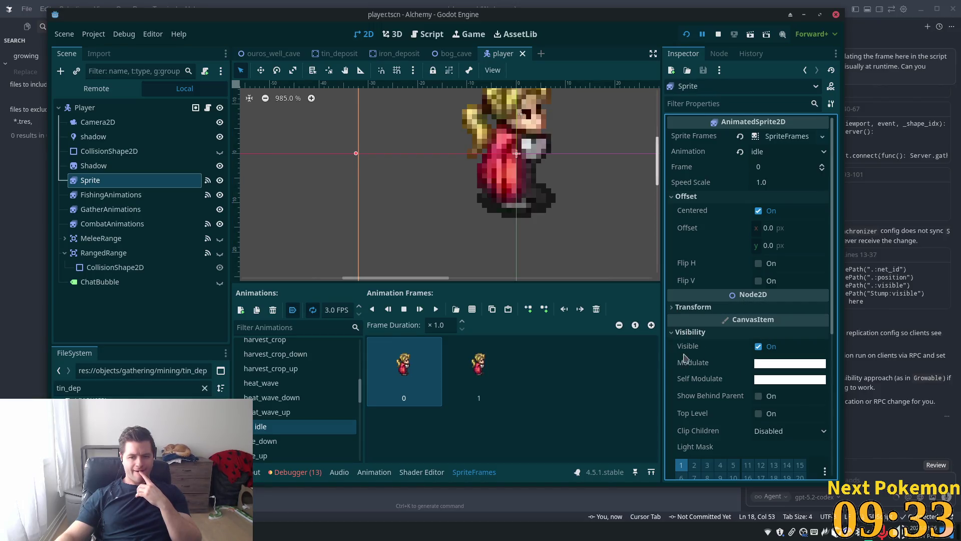
left_click(674, 332)
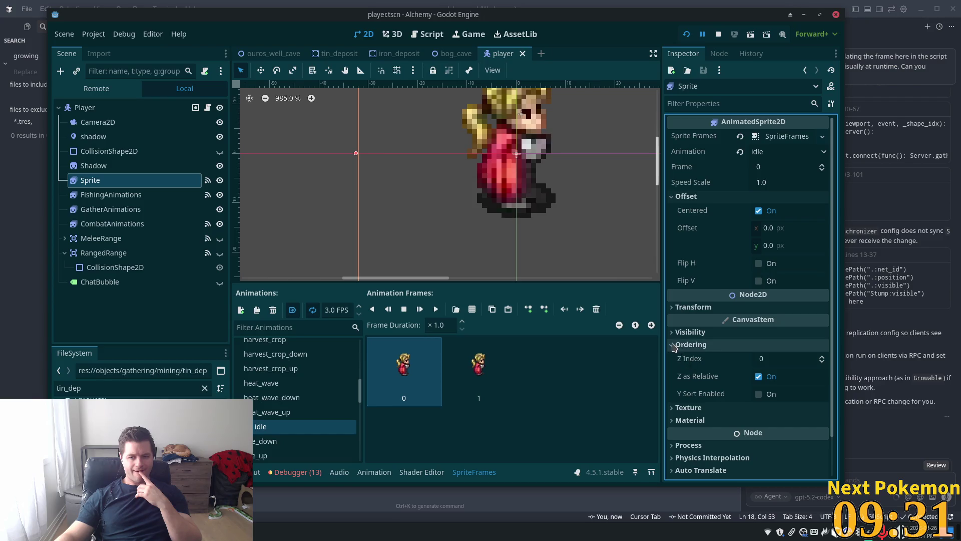
left_click(674, 345)
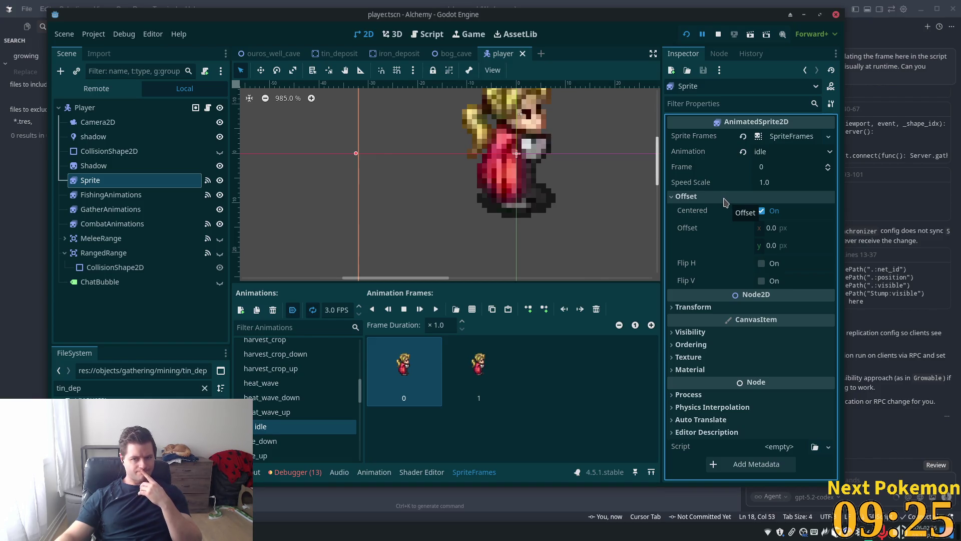
left_click(119, 108)
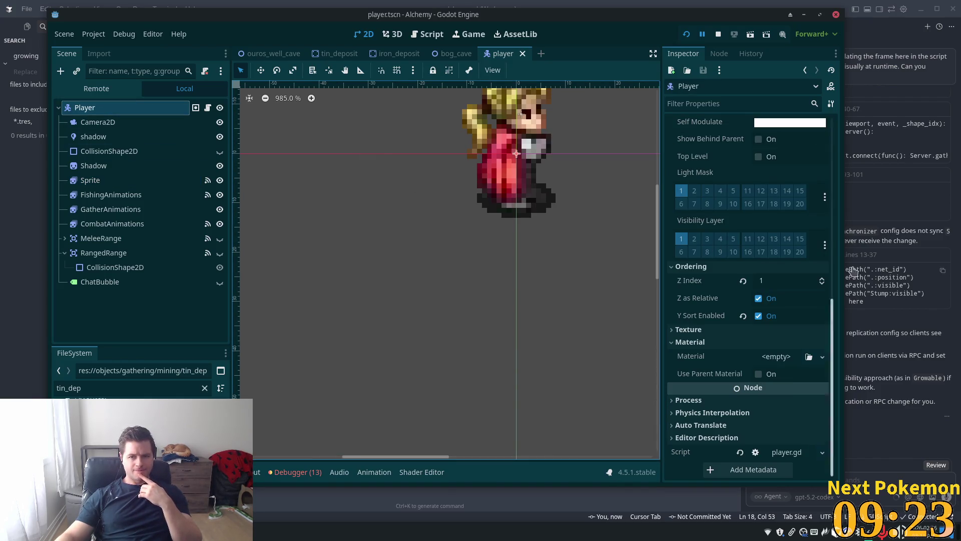
scroll(784, 304, "up", 10)
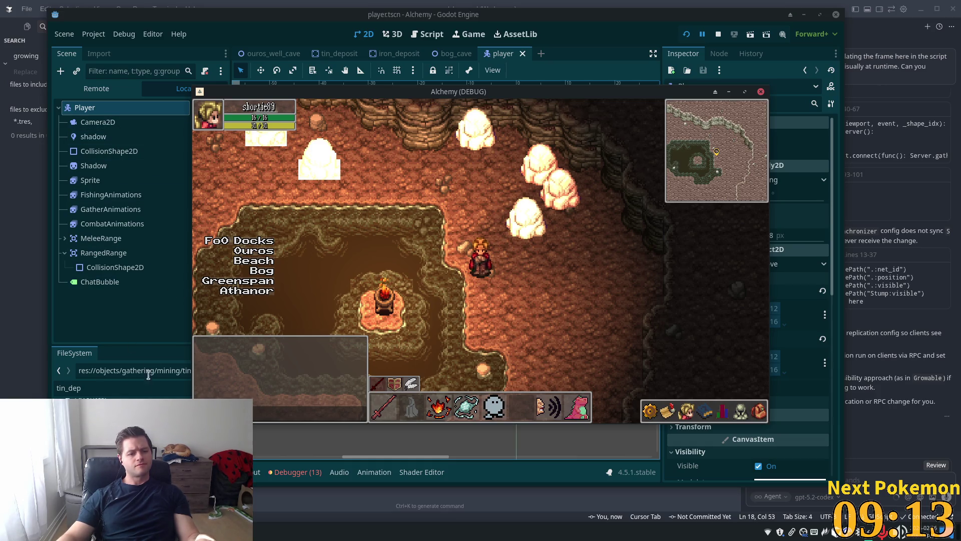
Switch to the ouros_well_cave scene and inspect the mining deposits, including CopperDeposit2
left_click(119, 302)
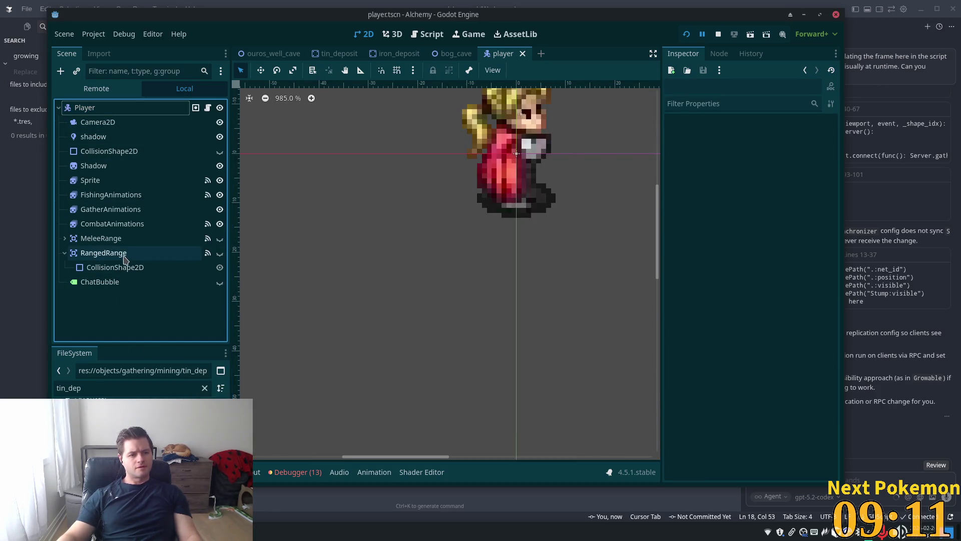
left_click(111, 195)
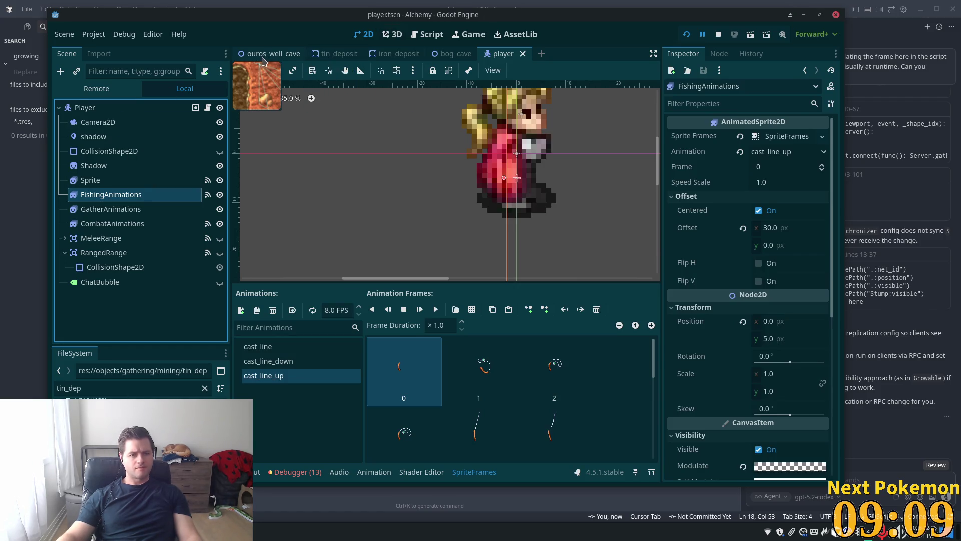
left_click(264, 59)
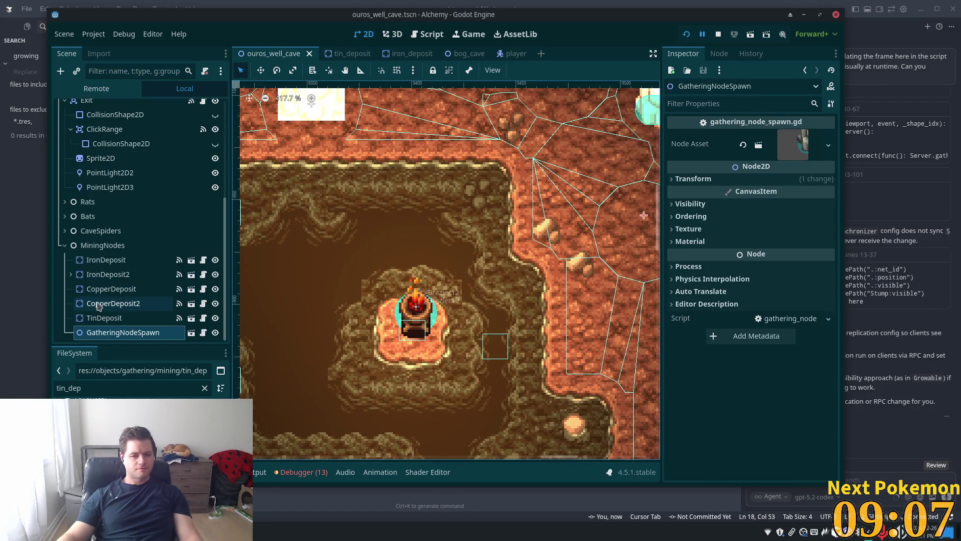
scroll(532, 270, "down", 2)
mouse_move(532, 271)
left_mouse_down()
mouse_move(394, 297)
mouse_move(405, 306)
left_mouse_up()
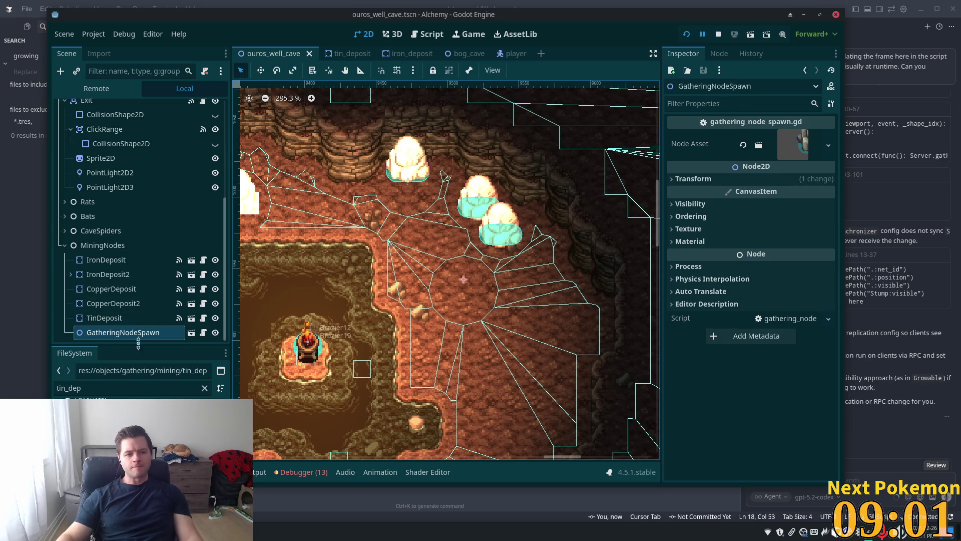
left_click(95, 304)
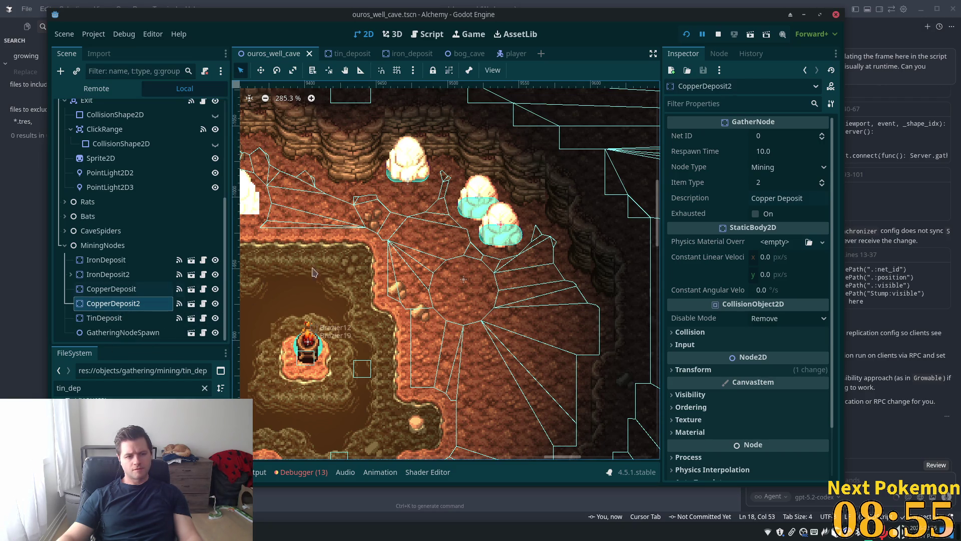
left_click_drag(224, 269, 228, 143)
key("Home")
scroll(212, 285, "down", 5)
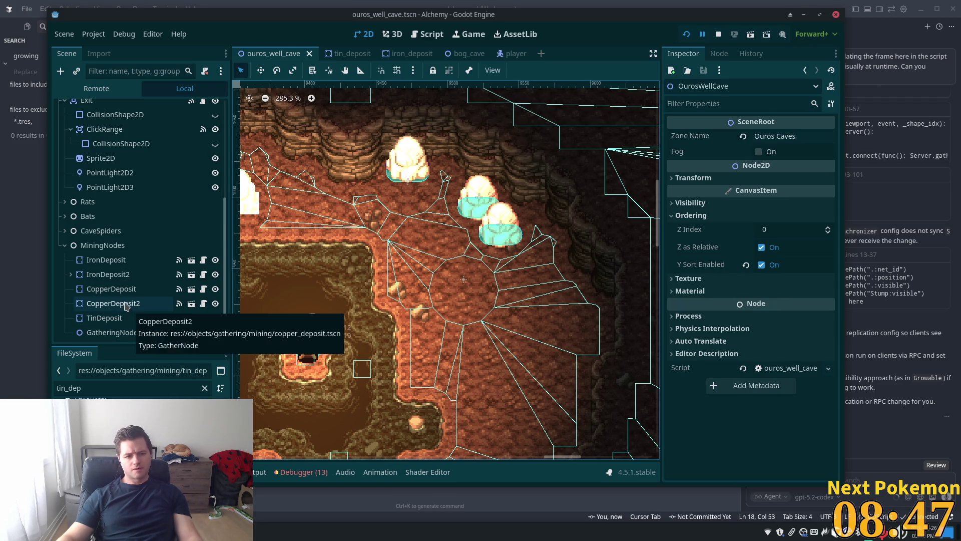
Rename the GatheringNodeSpawn node to GatheringNodeSpawnTin2
left_click(136, 333)
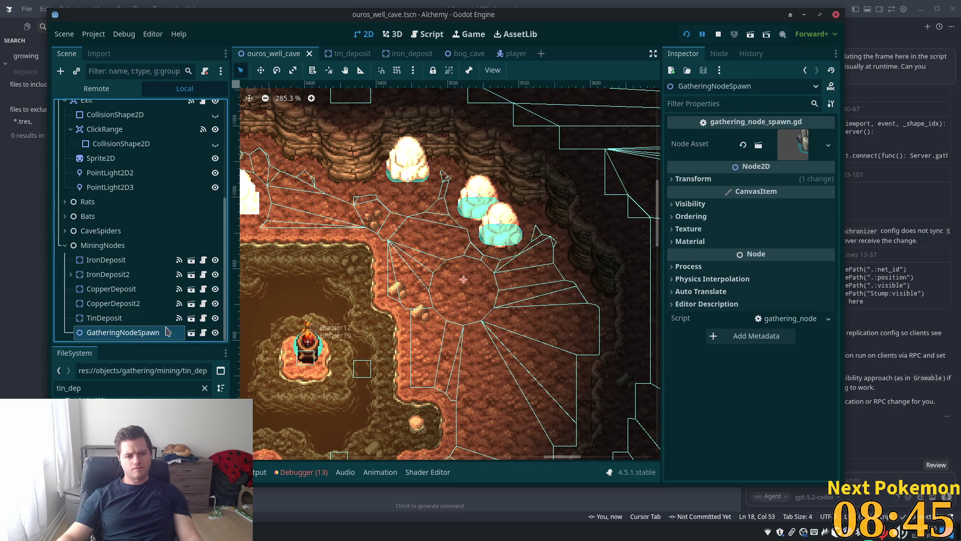
left_click(166, 331)
key("End")
type("T")
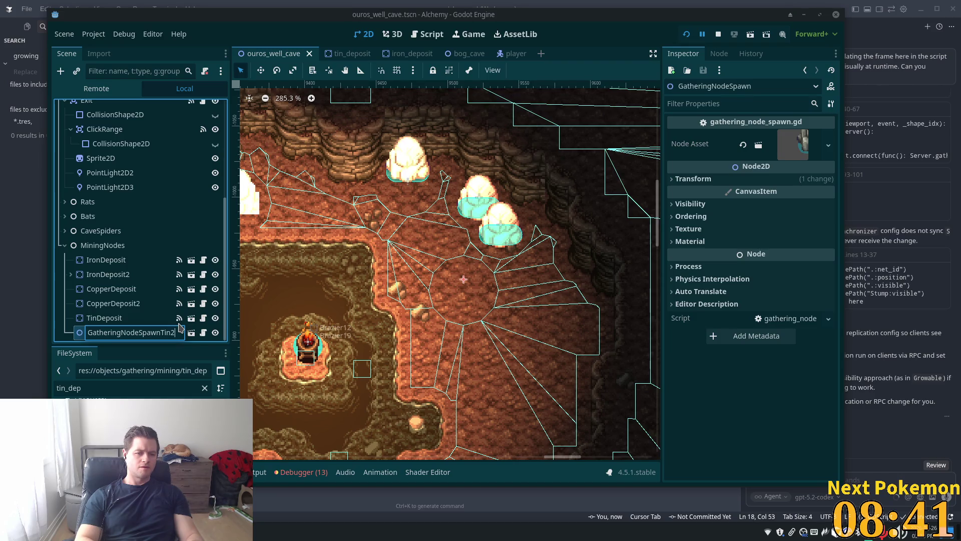
key("Return")
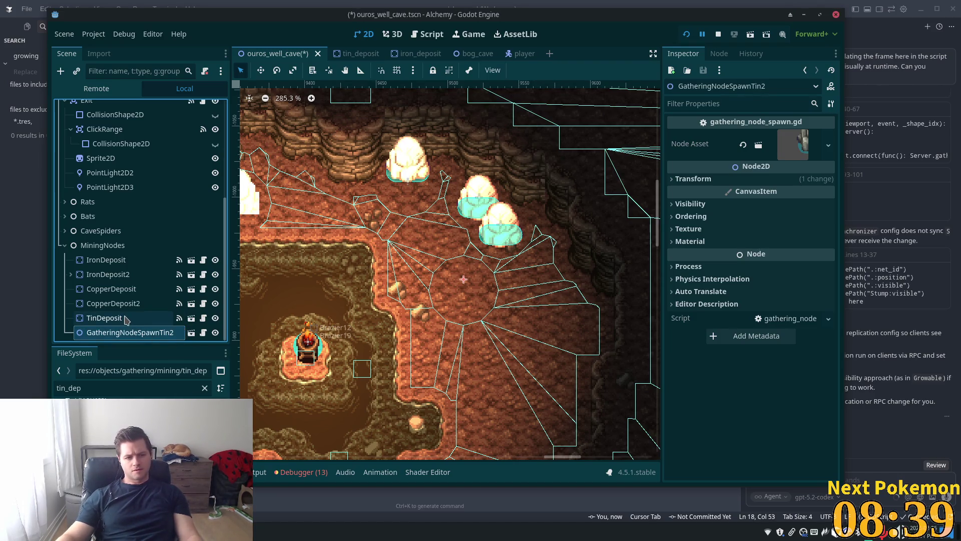
Check the TinDeposit node, then reselect the OurosWellCave root node
left_click(126, 319)
scroll(350, 300, "down", 1)
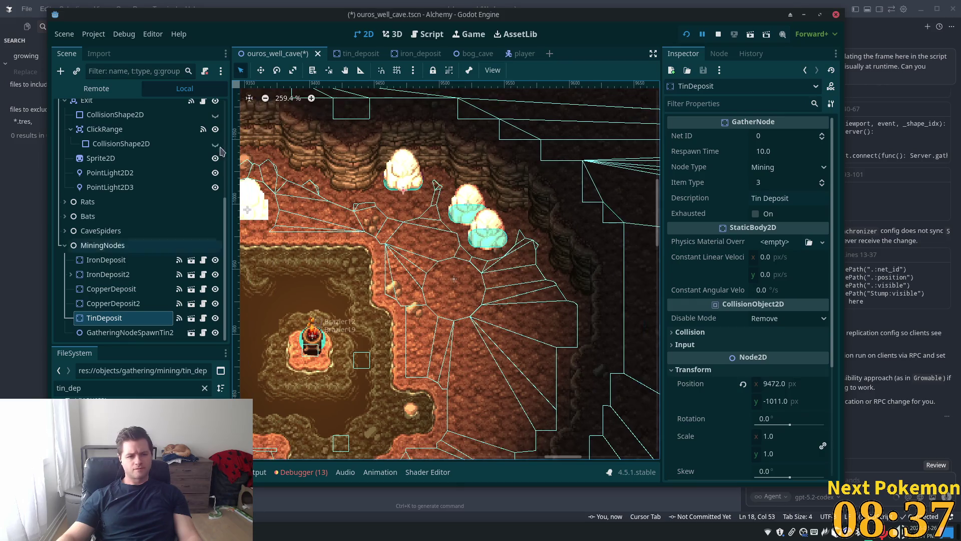
left_click_drag(227, 216, 226, 118)
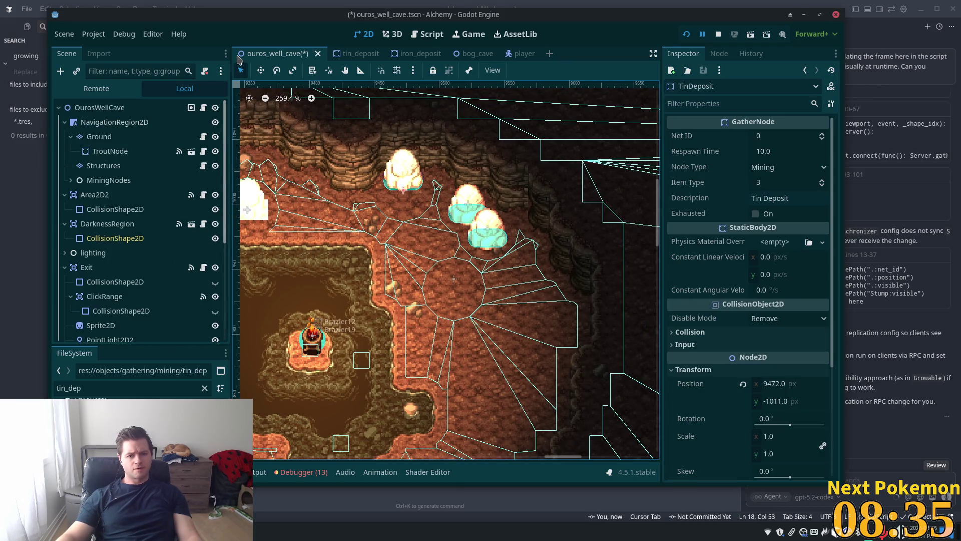
left_click(100, 107)
scroll(440, 199, "up", 6)
scroll(400, 188, "up", 2)
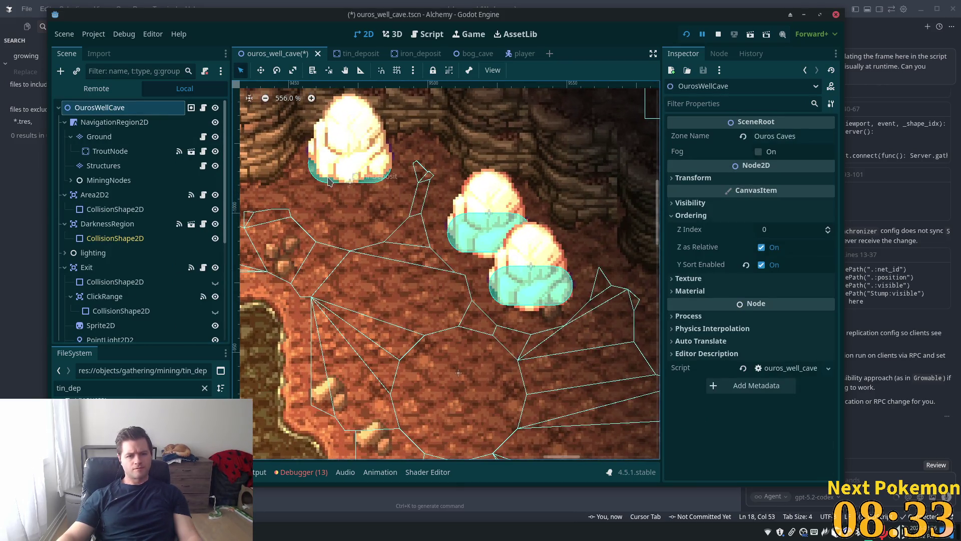
Instance a GatheringNodeSpawn at the deposit spot with Node Asset set to tin_deposit.tscn
right_click(352, 186)
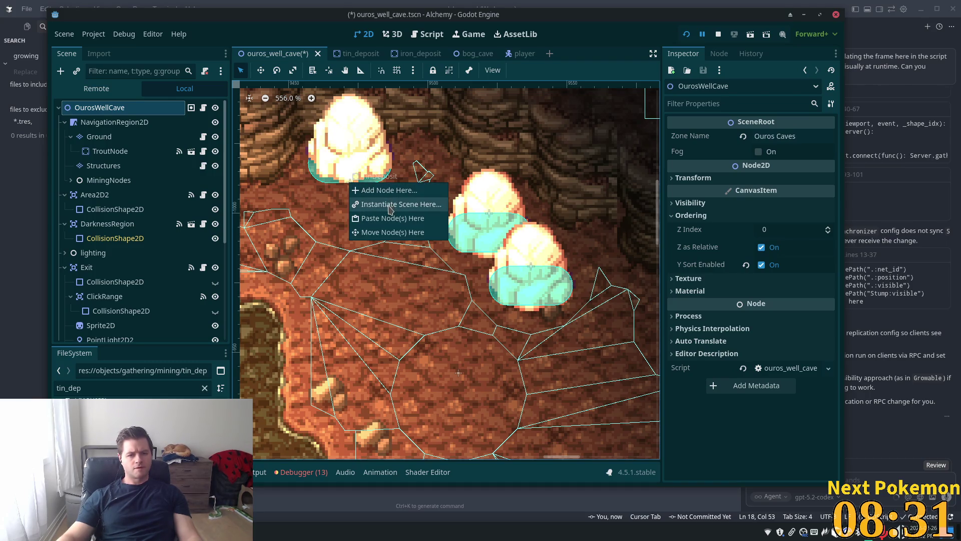
left_click(390, 204)
double_click(373, 148)
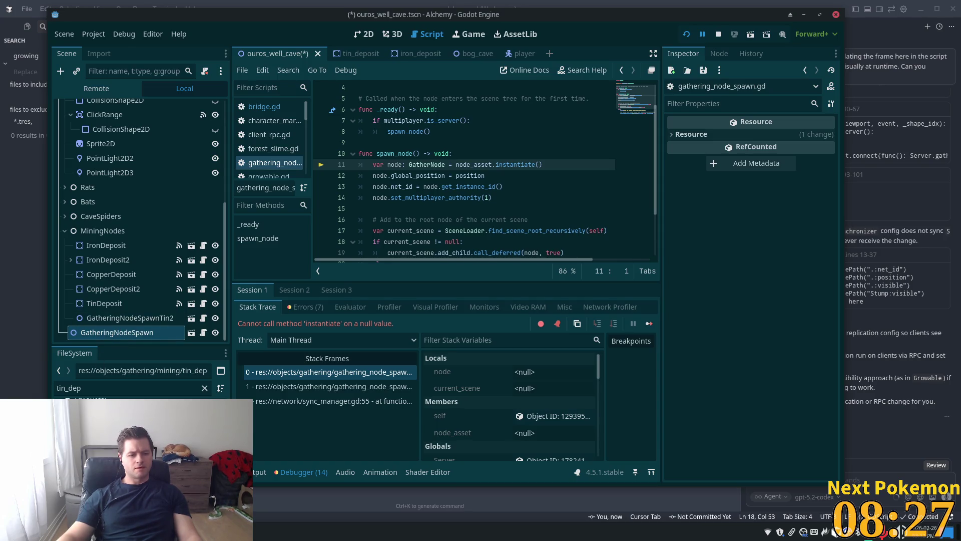
left_click_drag(86, 403, 804, 117)
mouse_move(735, 101)
left_mouse_down()
mouse_move(239, 411)
mouse_move(595, 285)
mouse_move(578, 301)
mouse_move(791, 135)
mouse_move(703, 282)
left_mouse_up()
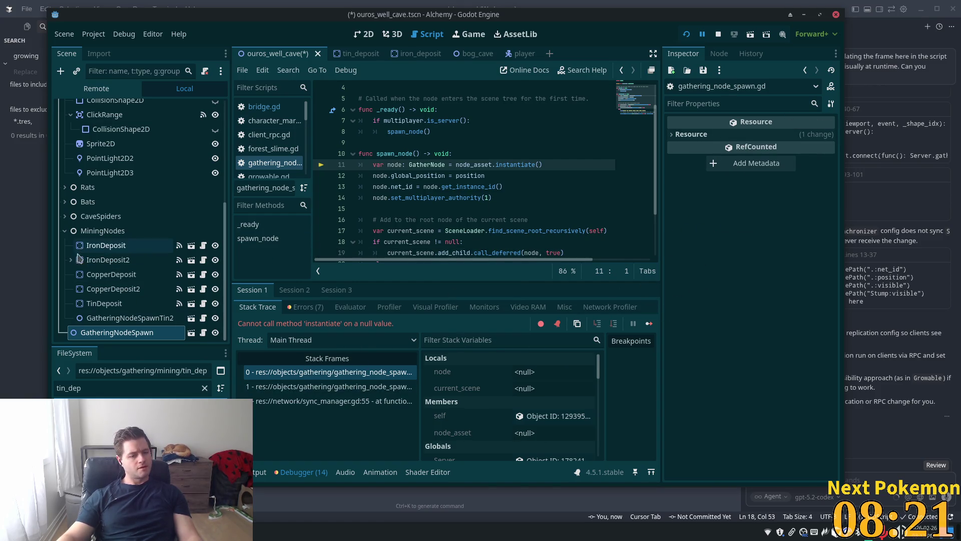
left_click(123, 333)
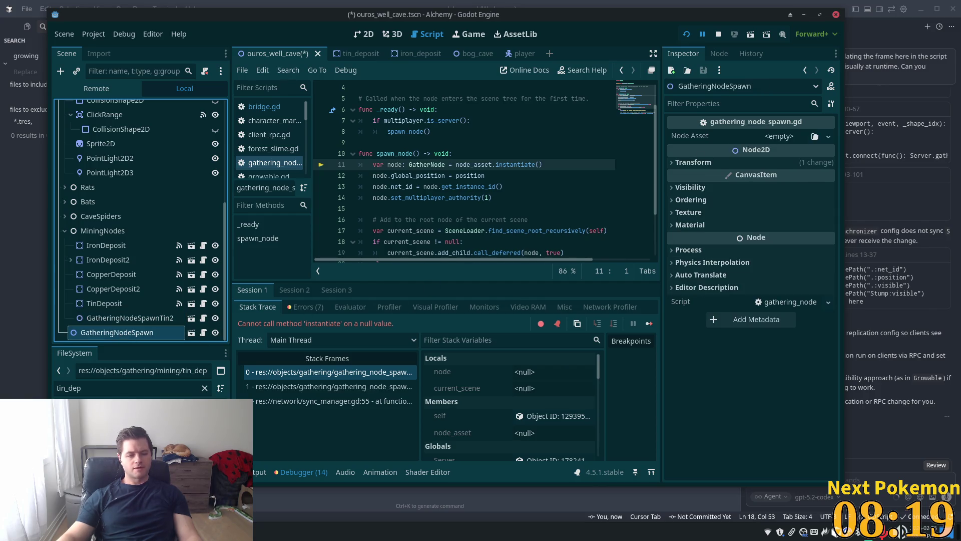
left_click_drag(239, 412, 757, 179)
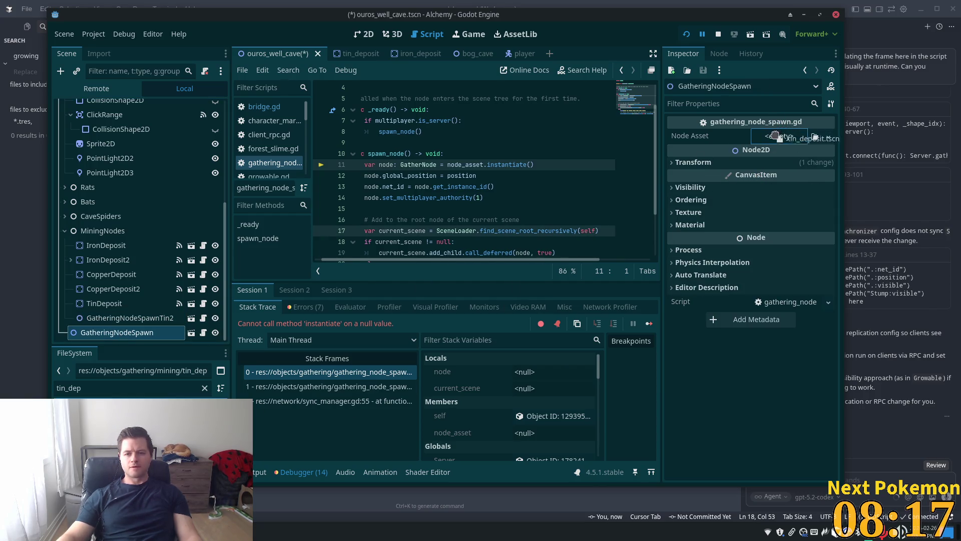
left_click_drag(776, 136, 776, 138)
Stop debugging, move the new spawner above GatheringNodeSpawnTin2, and delete TinDeposit
left_click(719, 34)
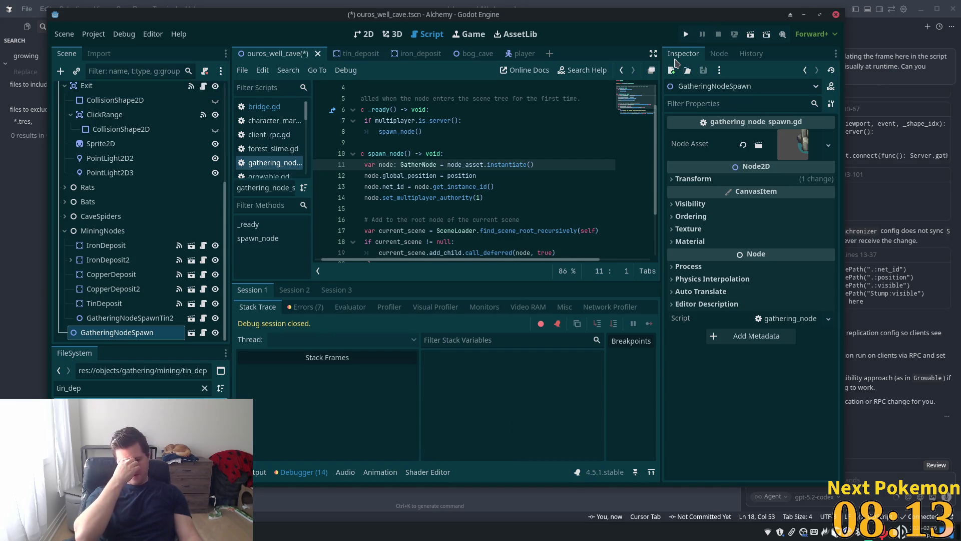
left_click_drag(82, 335, 106, 313)
left_click(106, 303)
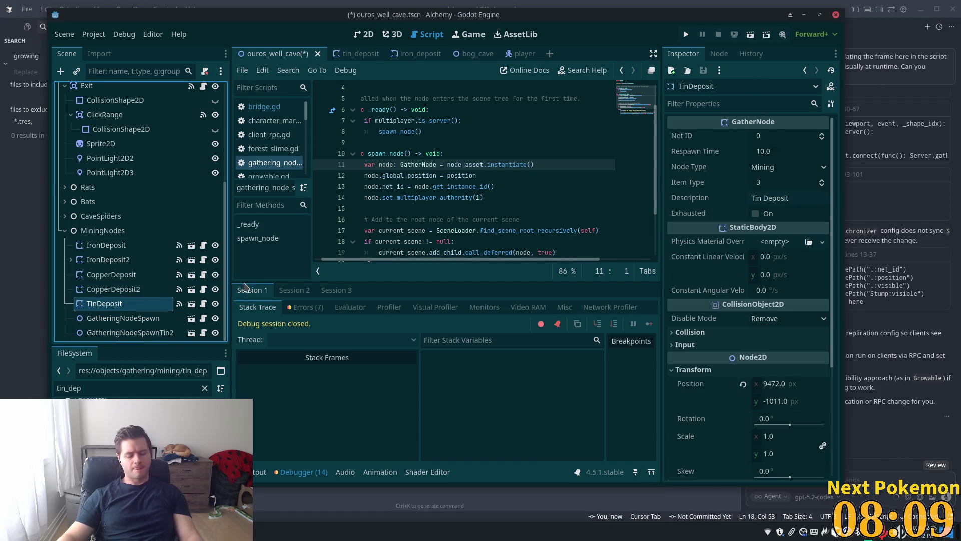
key("Delete")
left_click(501, 283)
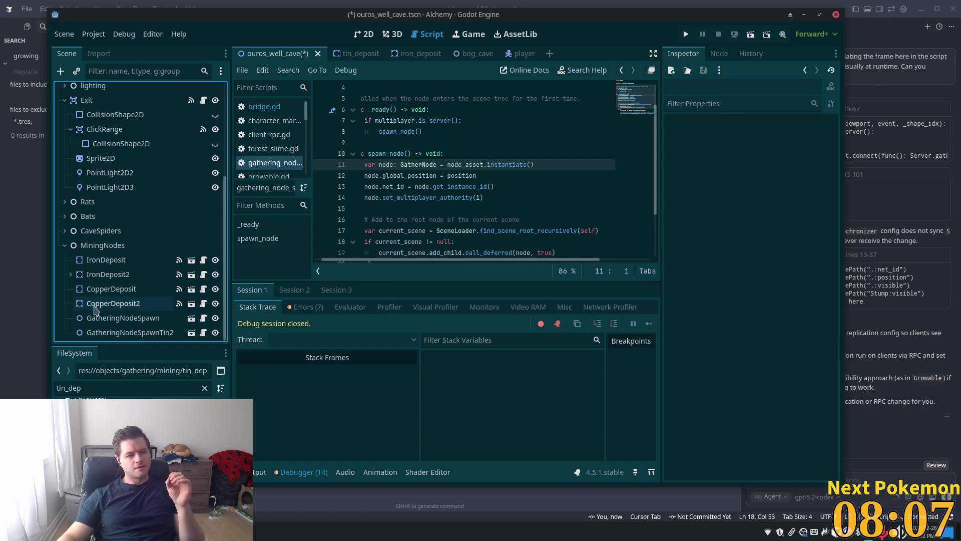
Instance a gathering node spawner at the copper deposit with Node Asset copper_deposit.tscn
left_click(364, 35)
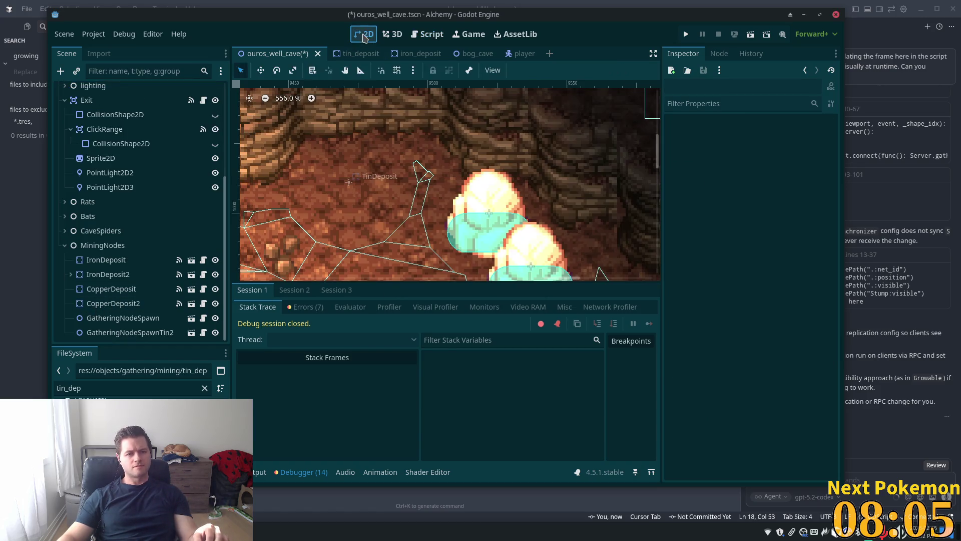
scroll(559, 204, "down", 5)
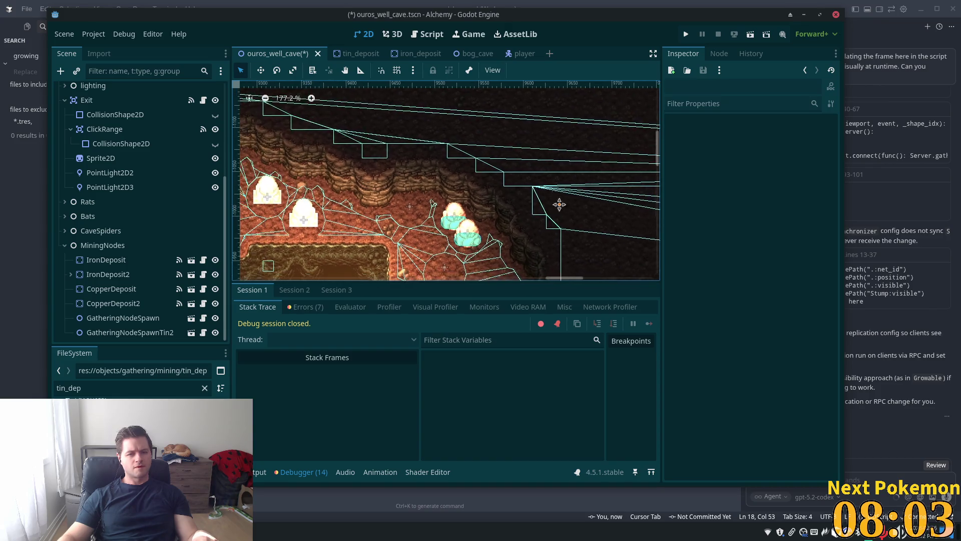
scroll(509, 182, "down", 3)
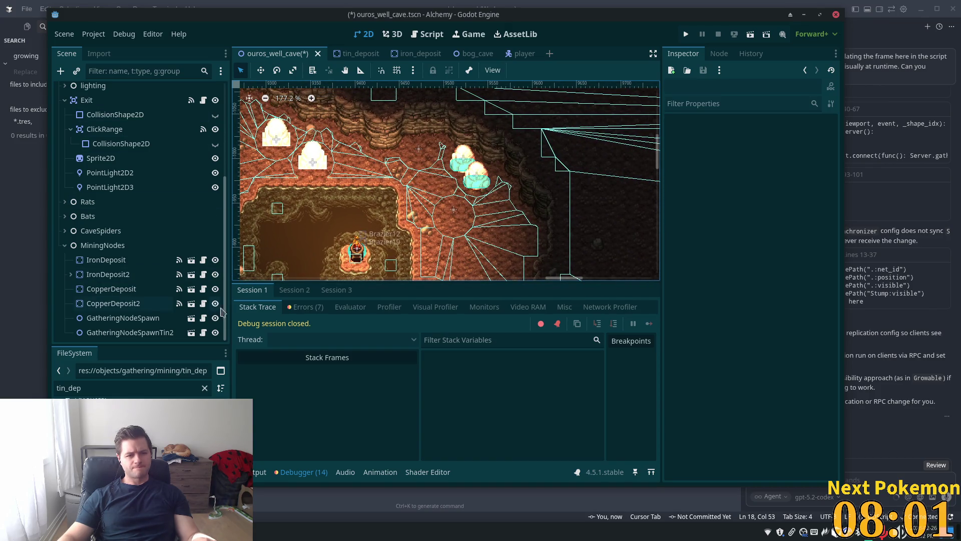
scroll(167, 109, "up", 5)
left_click(161, 90)
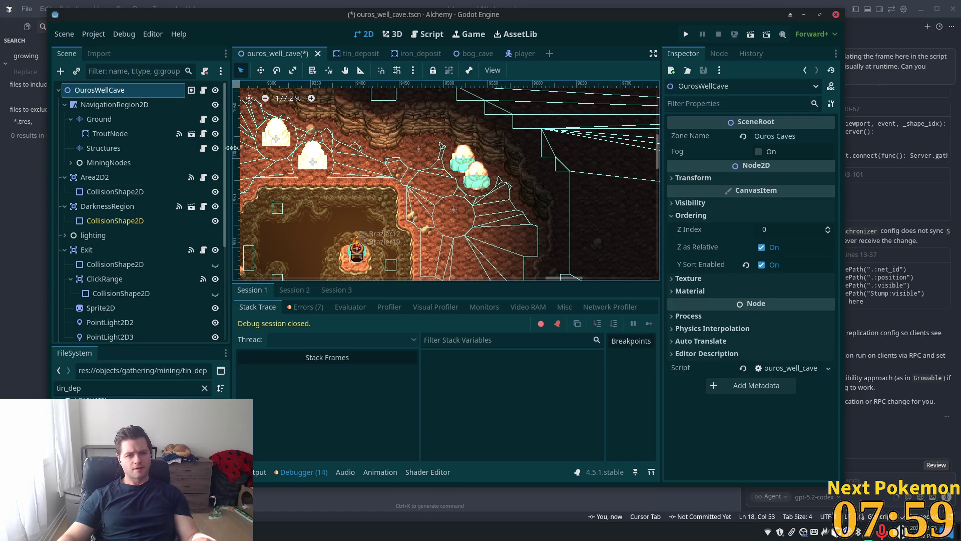
scroll(150, 200, "down", 3)
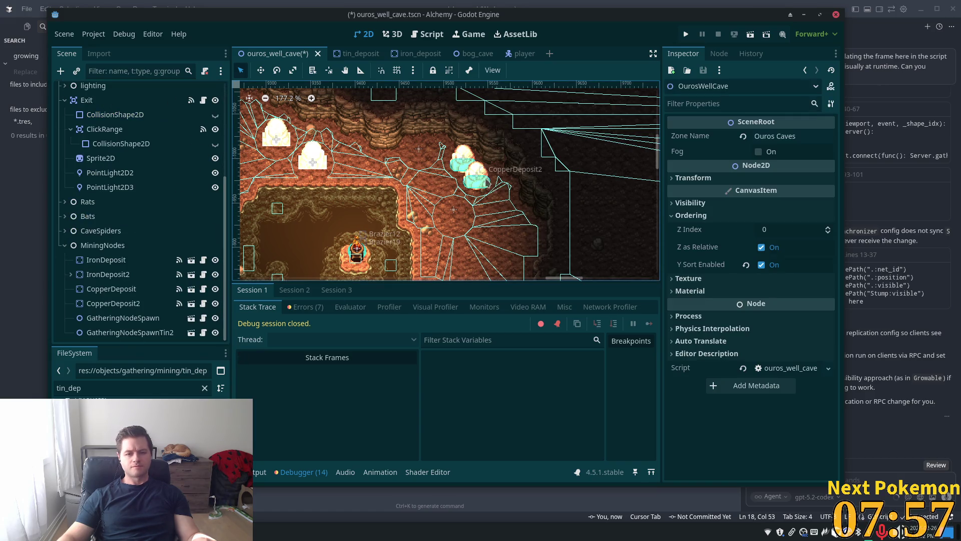
right_click(479, 180)
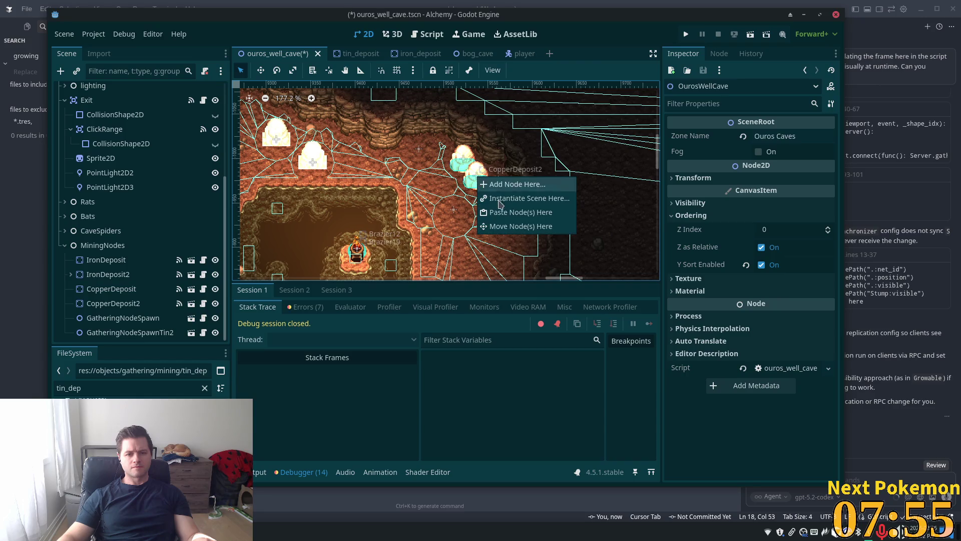
left_click(501, 199)
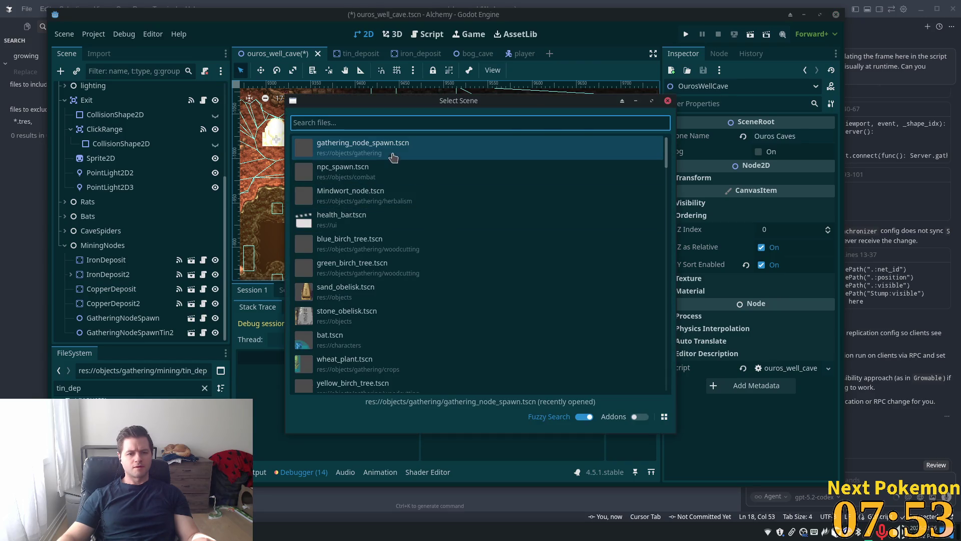
double_click(399, 153)
left_click(132, 393)
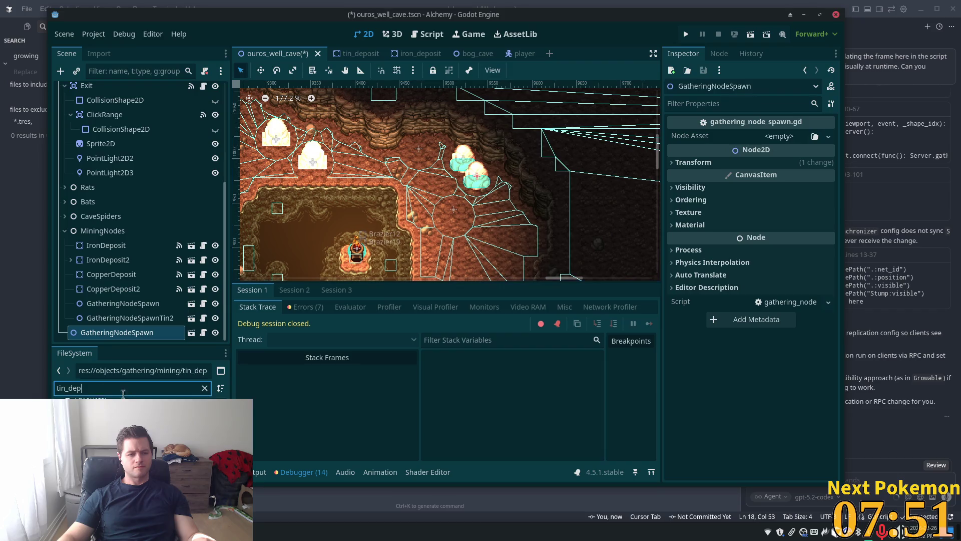
type("copper")
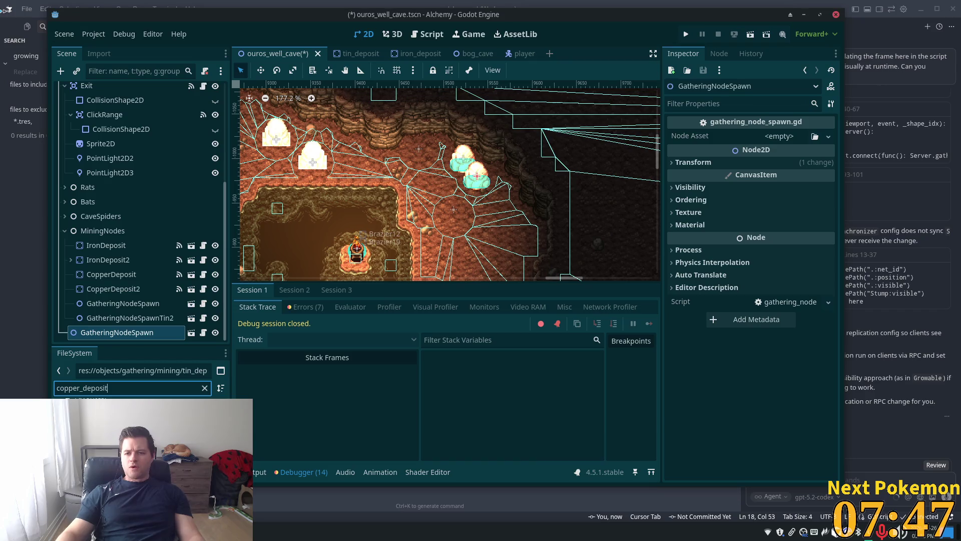
left_click_drag(91, 401, 856, 175)
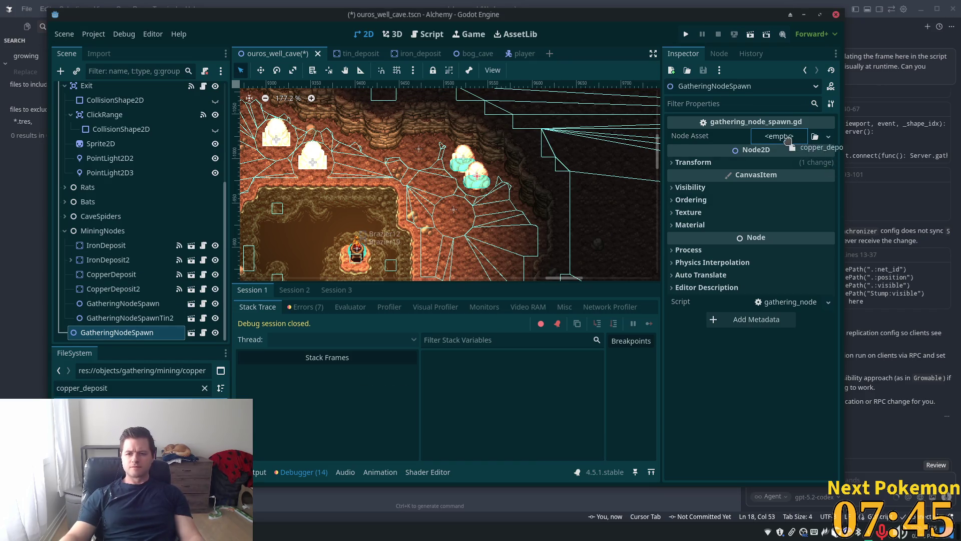
left_click_drag(787, 141, 786, 141)
Rename the spawner GatheringNodeSpawnCopper2, place it by CopperDeposit2, and delete CopperDeposit2
mouse_move(81, 338)
left_mouse_down()
mouse_move(88, 294)
mouse_move(97, 299)
left_mouse_up()
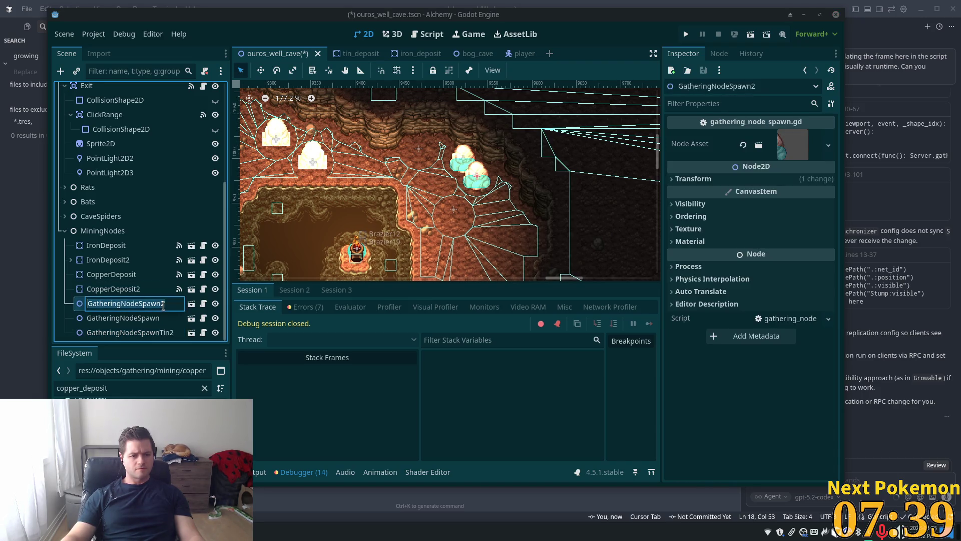
key("F2")
key("Left")
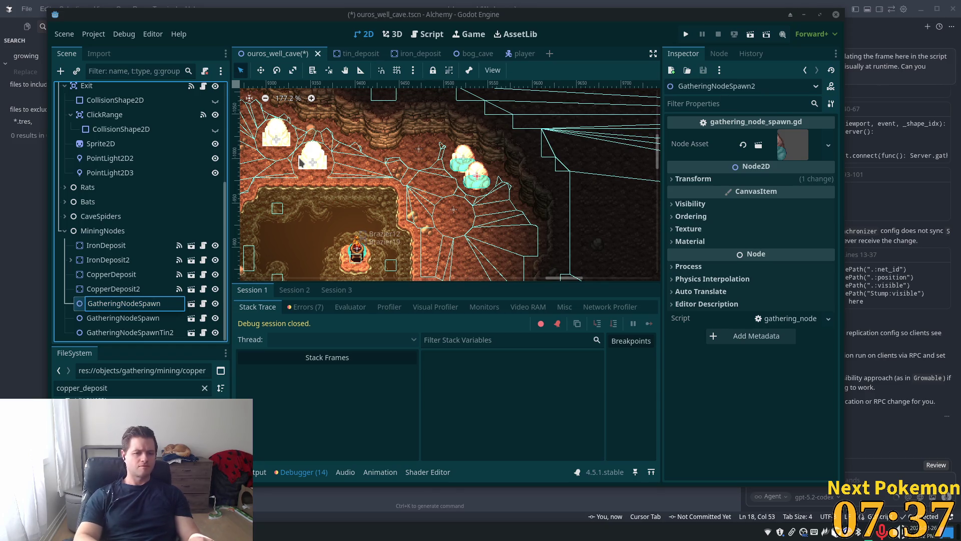
type("Coppe")
key("Return")
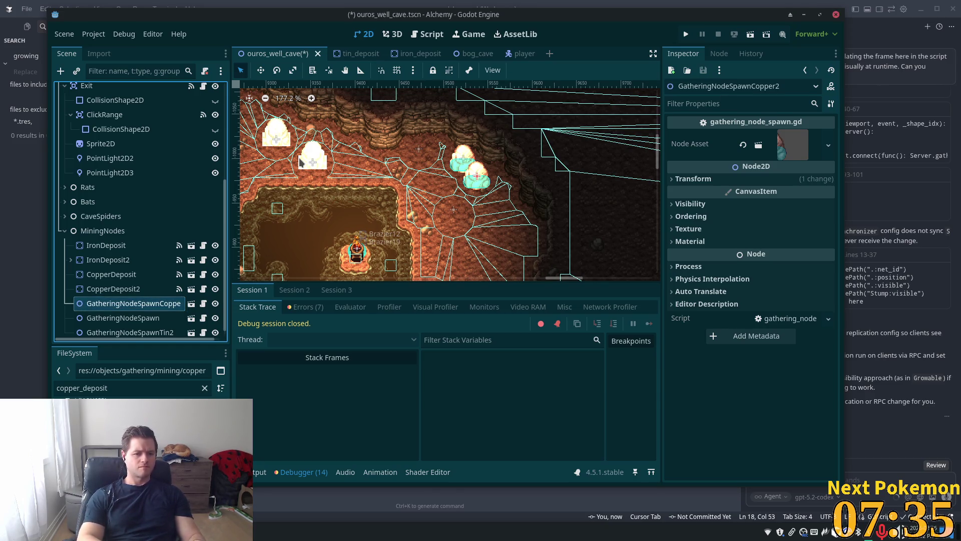
left_click(136, 288)
key("Delete")
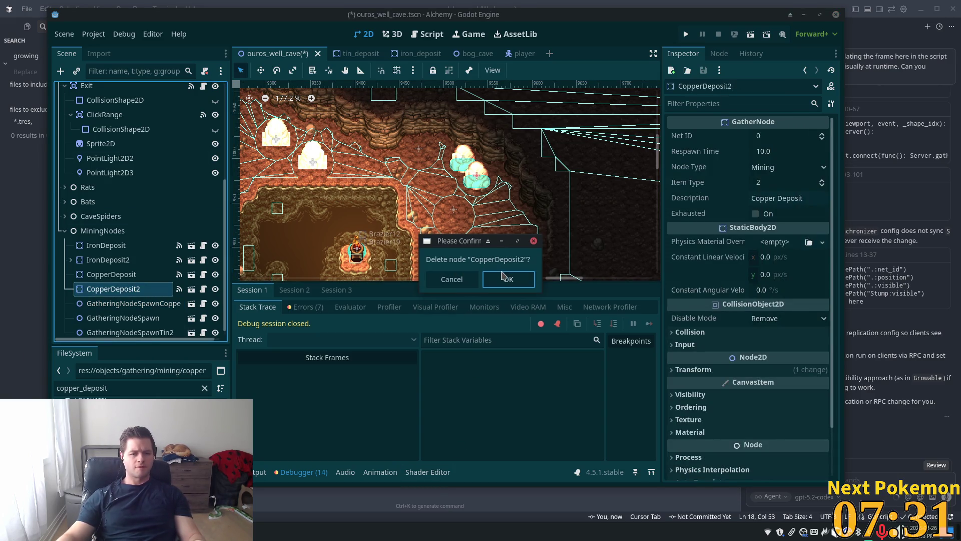
left_click(504, 275)
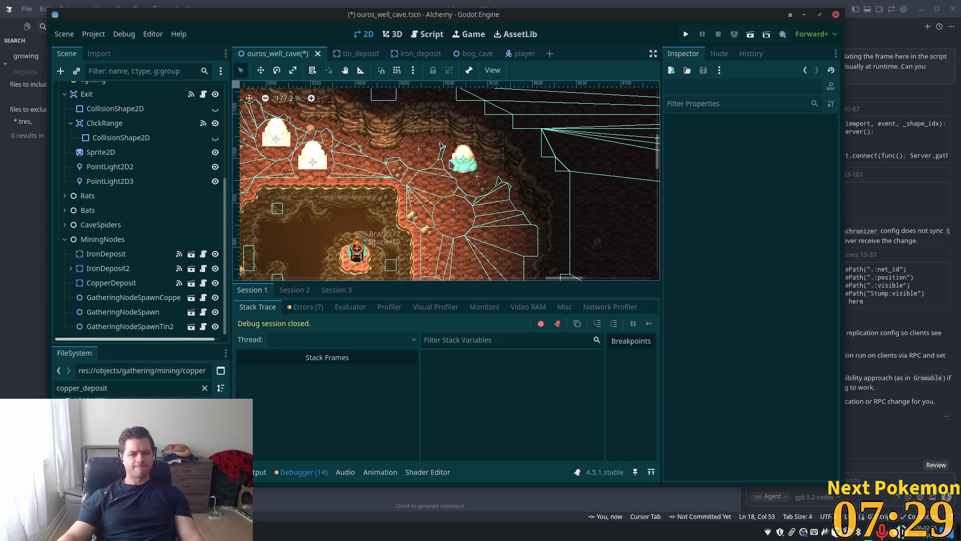
Instance another gathering spawner at the remaining copper deposit using copper_deposit.tscn
right_click(465, 162)
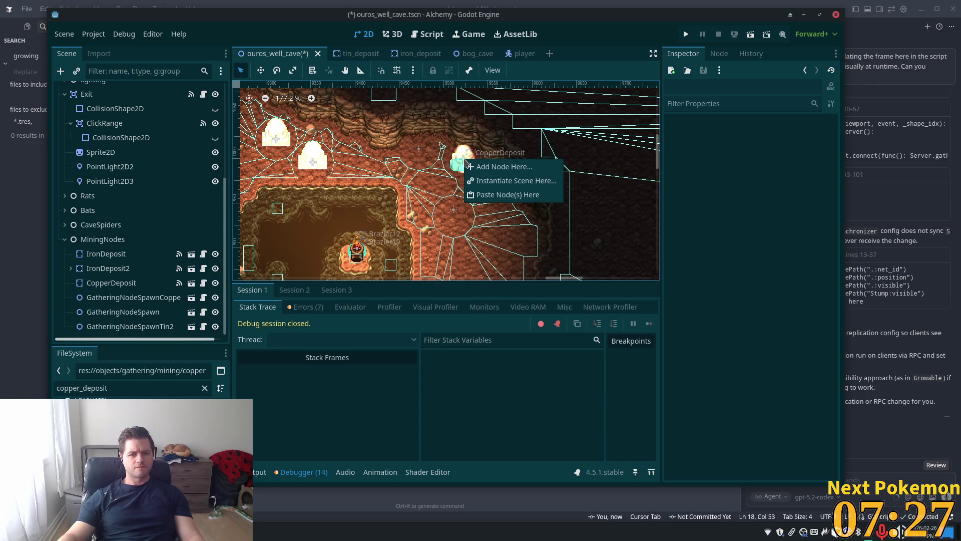
left_click(519, 182)
double_click(376, 155)
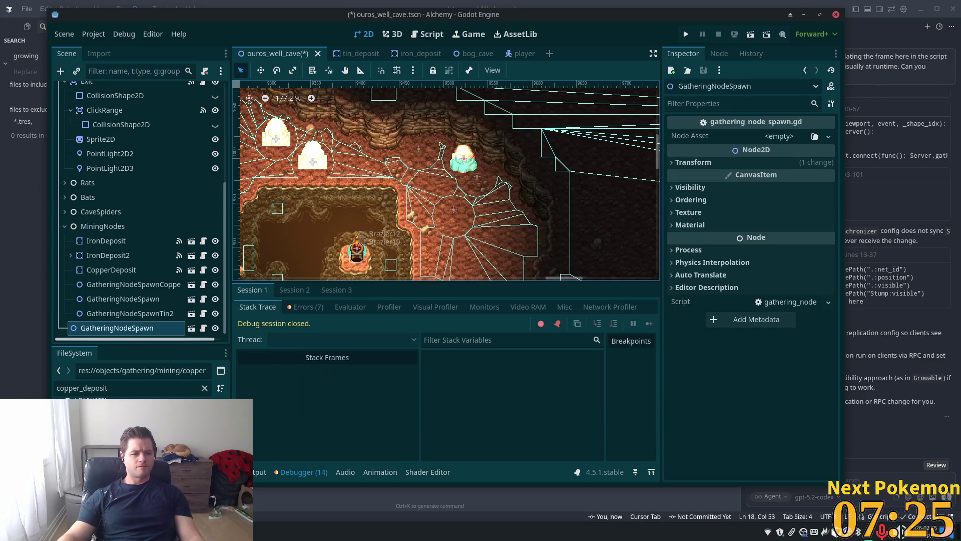
mouse_move(100, 400)
left_mouse_down()
mouse_move(305, 368)
mouse_move(781, 125)
mouse_move(757, 149)
left_mouse_up()
Rename it GatheringNodeSpawnCopper, move it below CopperDeposit, and delete CopperDeposit
left_click(122, 336)
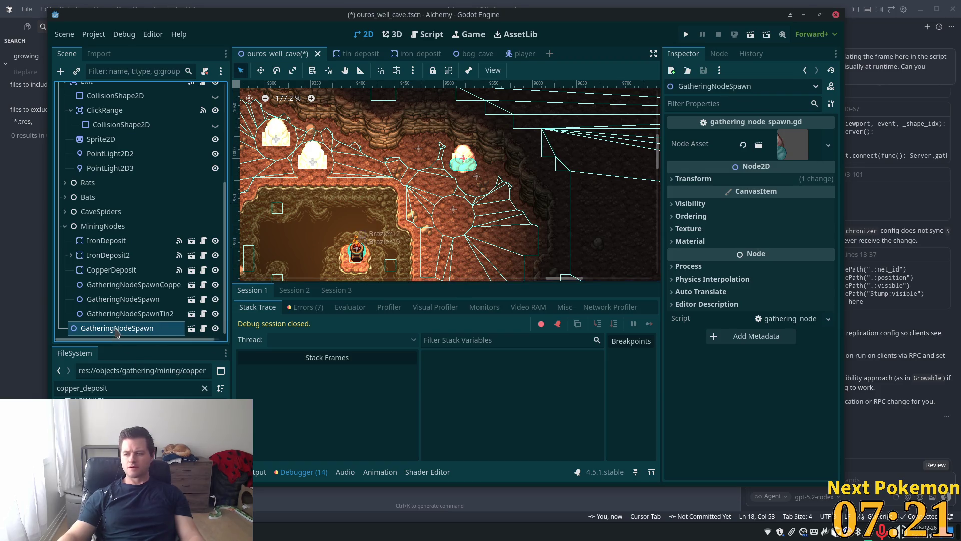
left_click(144, 331)
left_click(161, 332)
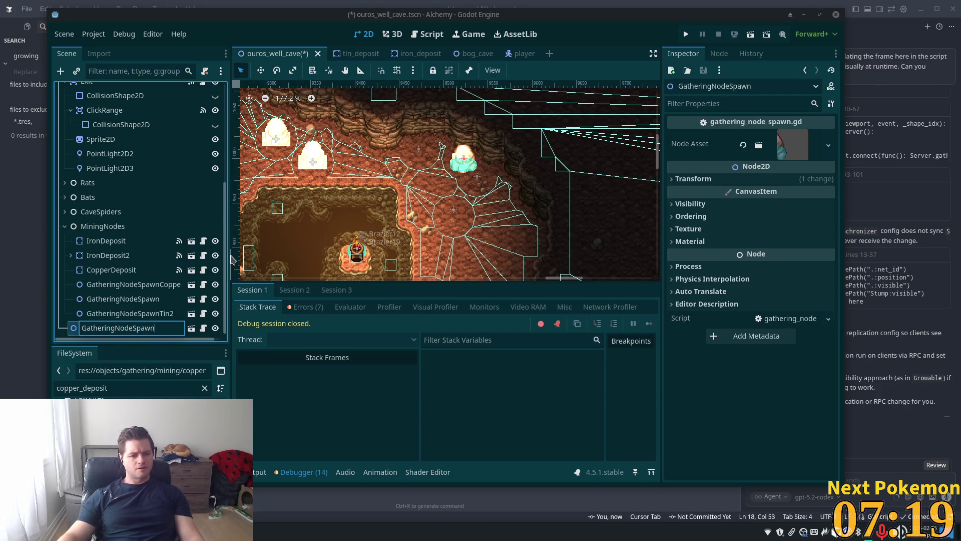
type("er")
key("Return")
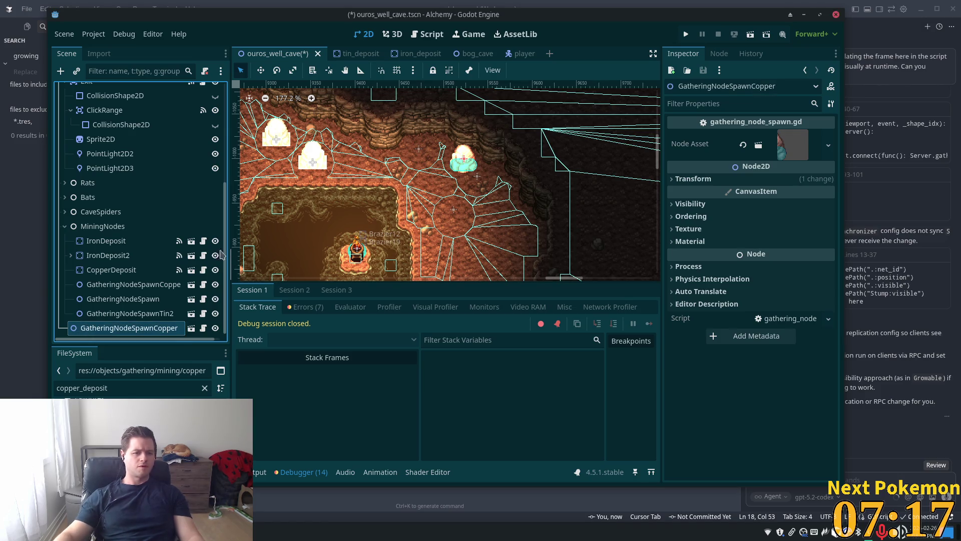
left_click_drag(83, 329, 100, 275)
left_click(107, 269)
key("Delete")
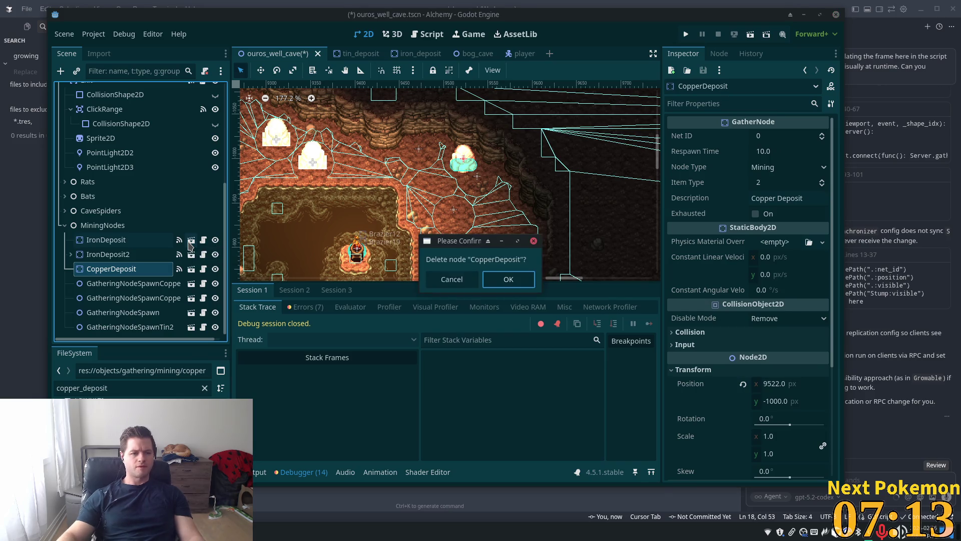
left_click(508, 279)
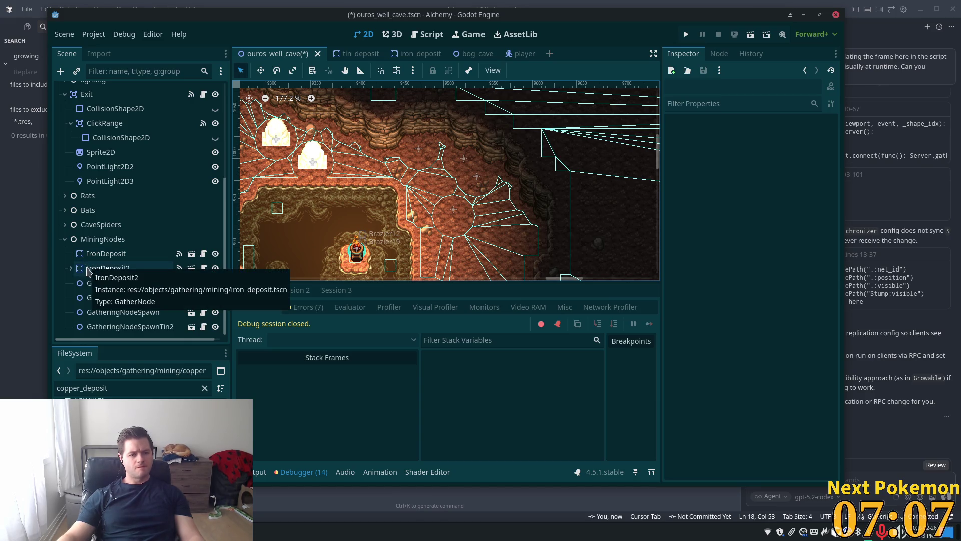
Check IronDeposit2, then instance another empty GatheringNodeSpawn in the cave and select it
left_click(88, 272)
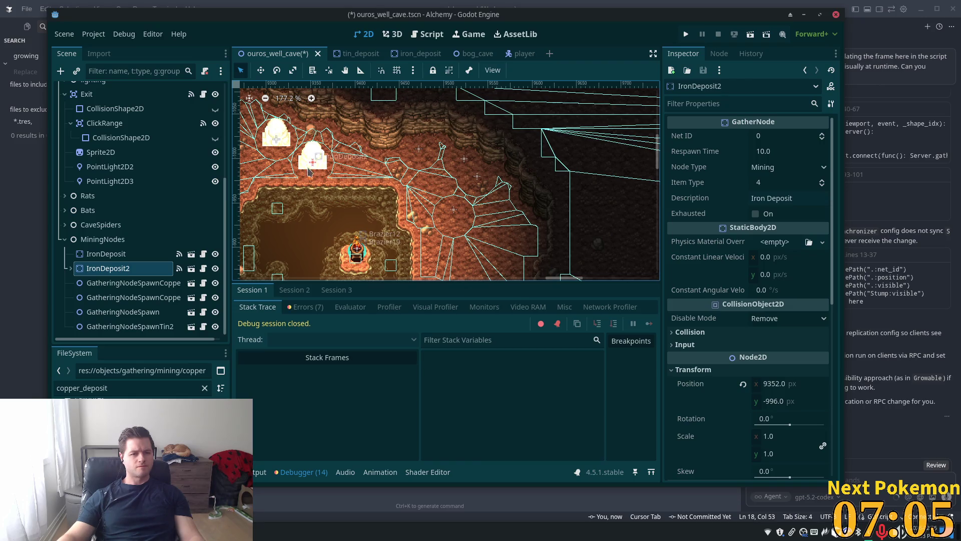
scroll(148, 125, "up", 5)
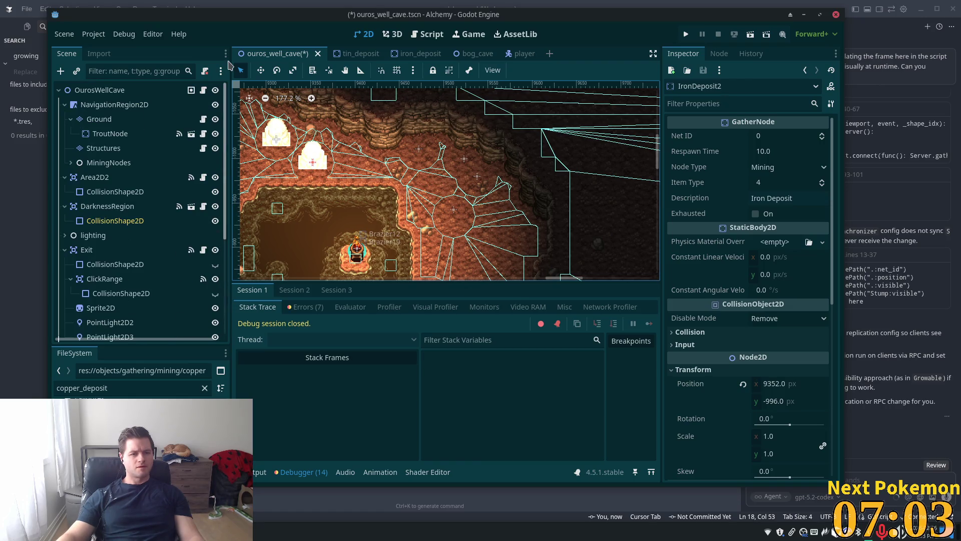
left_click(149, 92)
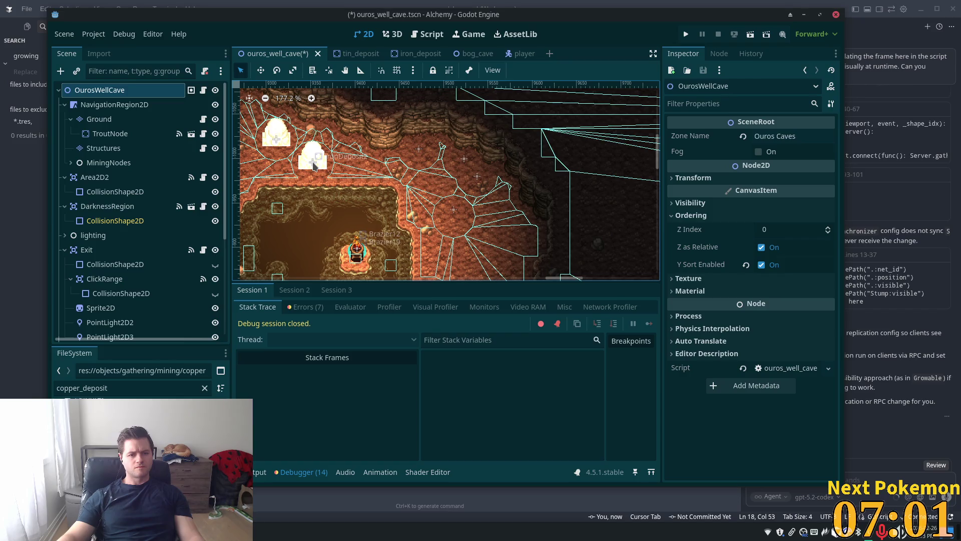
right_click(315, 166)
left_click(354, 182)
key("Return")
key("ctrl+z")
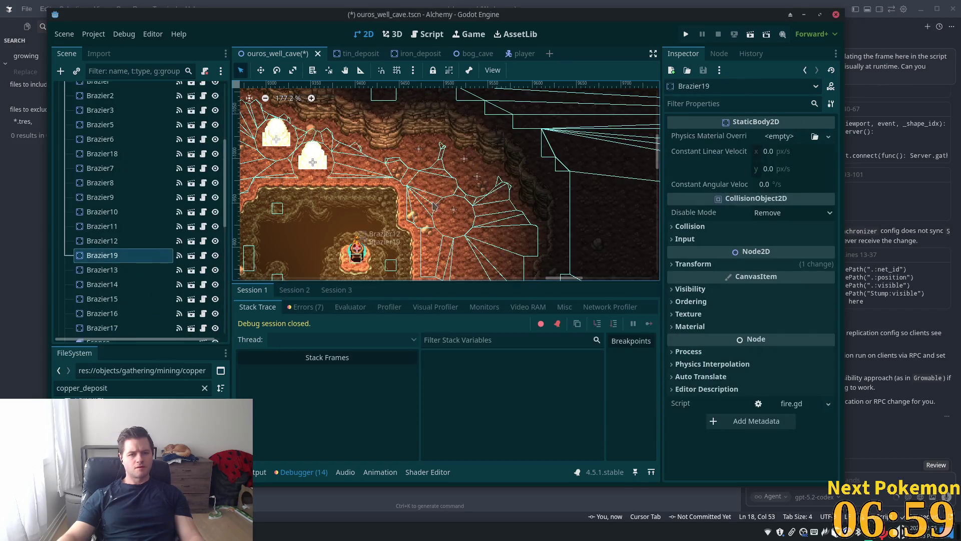
scroll(217, 270, "down", 5)
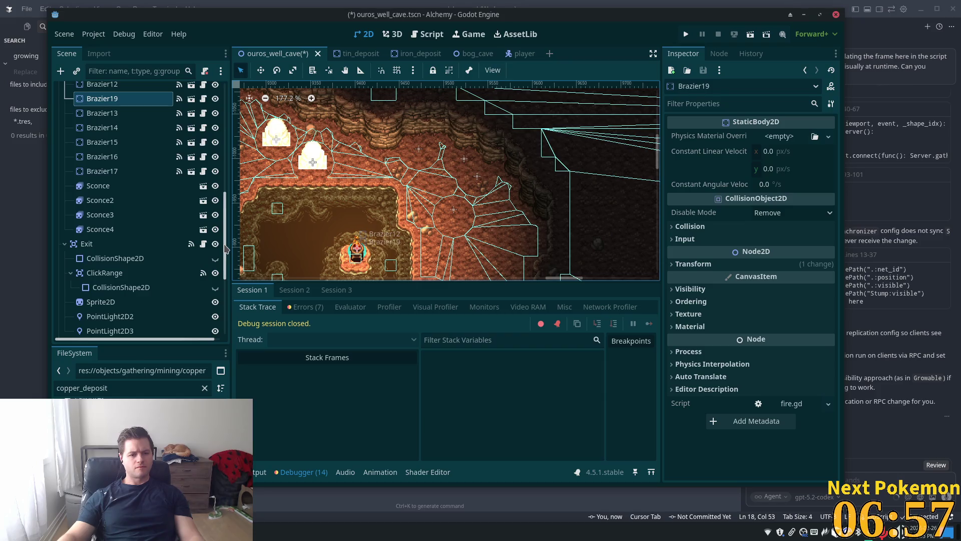
scroll(226, 249, "down", 5)
left_click(115, 325)
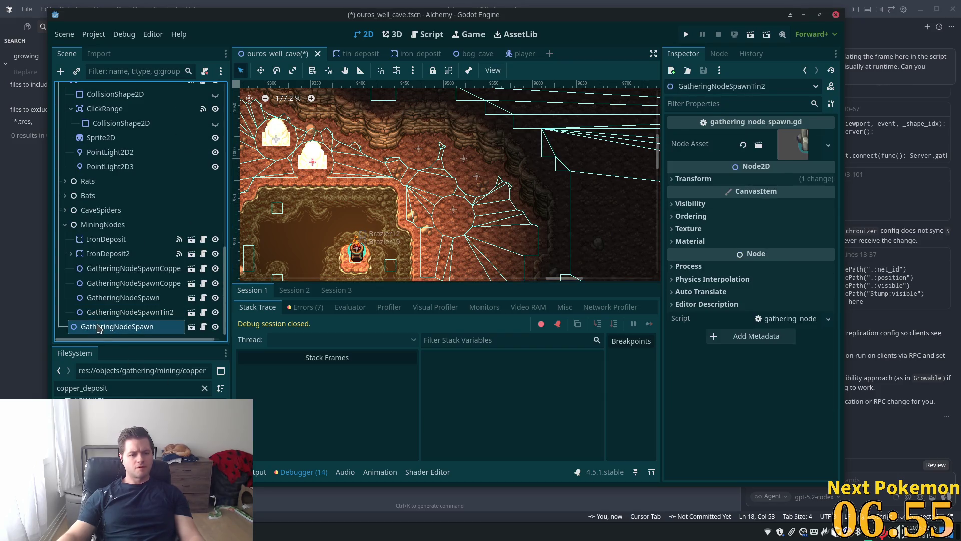
Find the iron_deposit scene and assign it as the new spawner's Node Asset
left_click(109, 389)
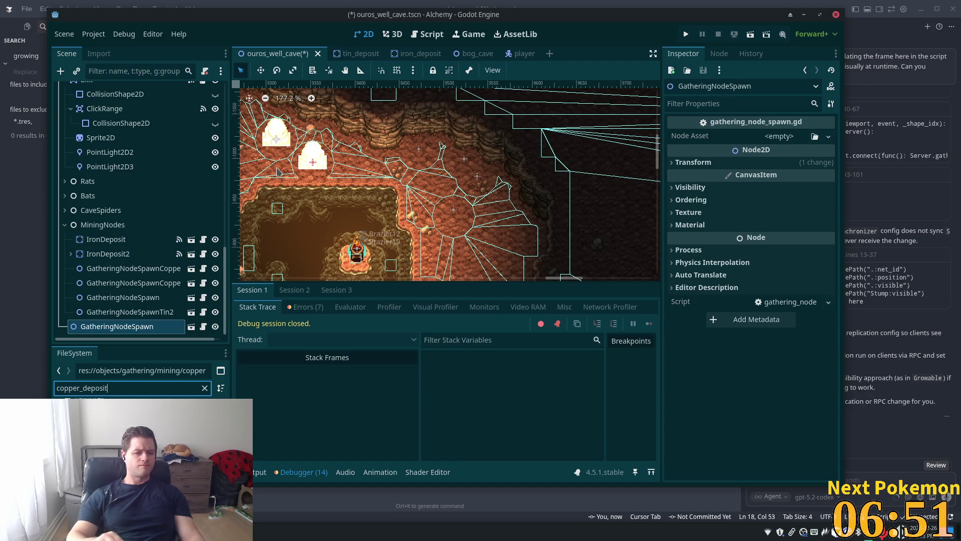
type("ir")
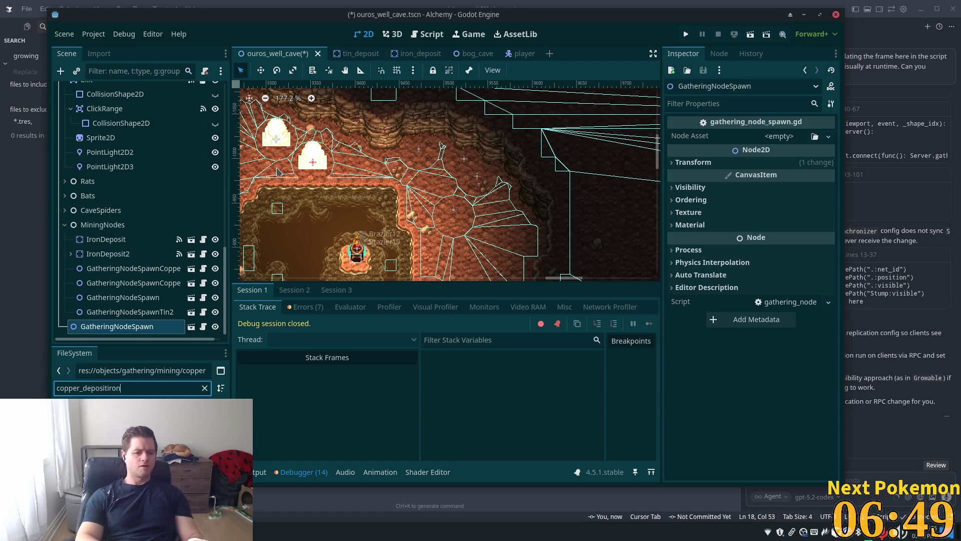
type("on")
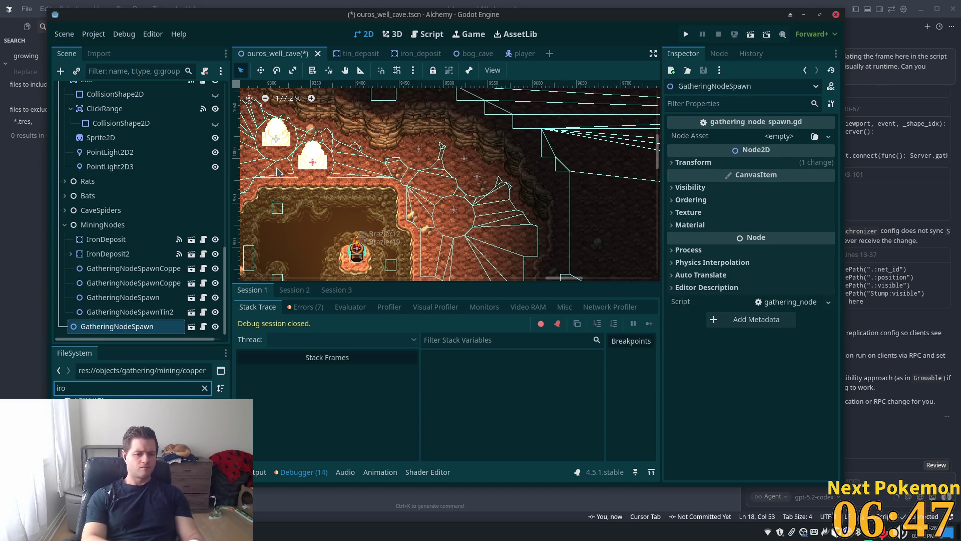
type("n_")
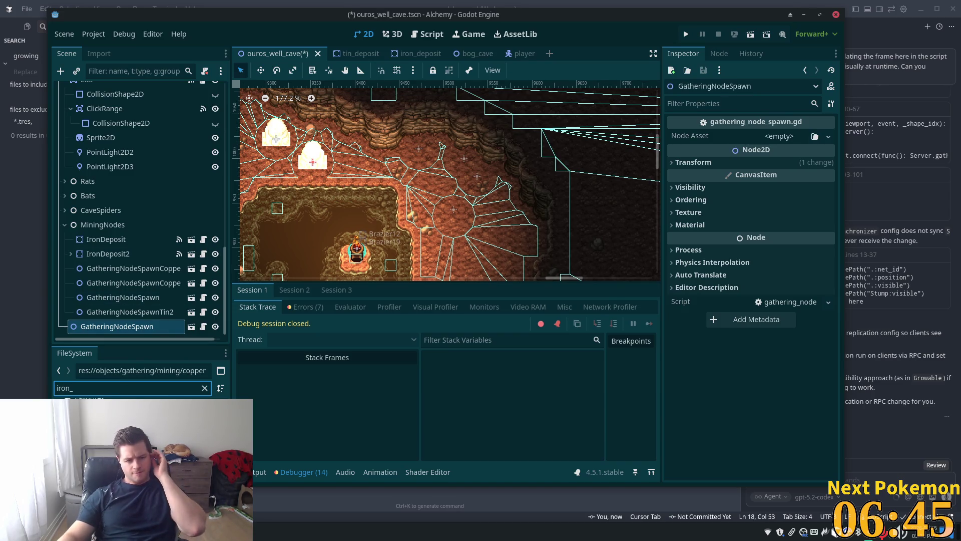
double_click(100, 415)
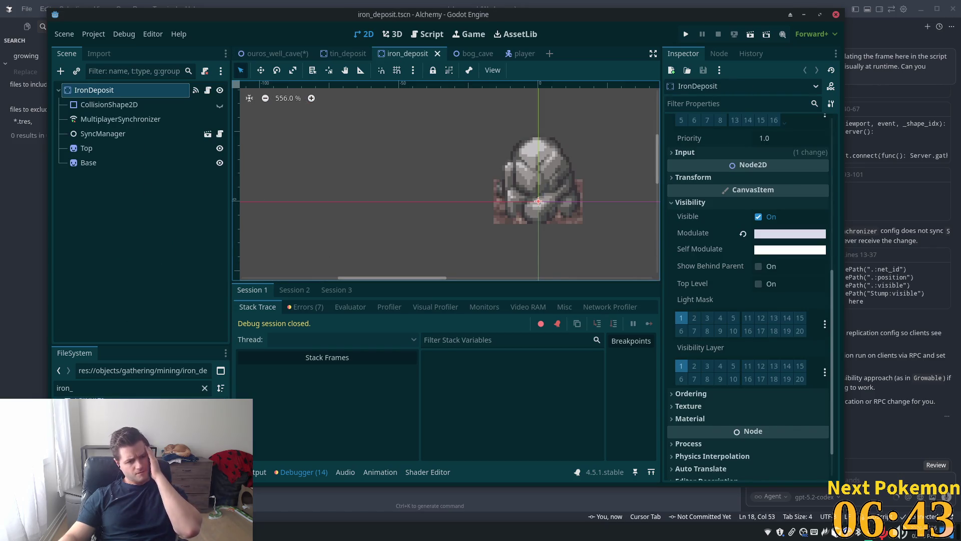
left_click(277, 53)
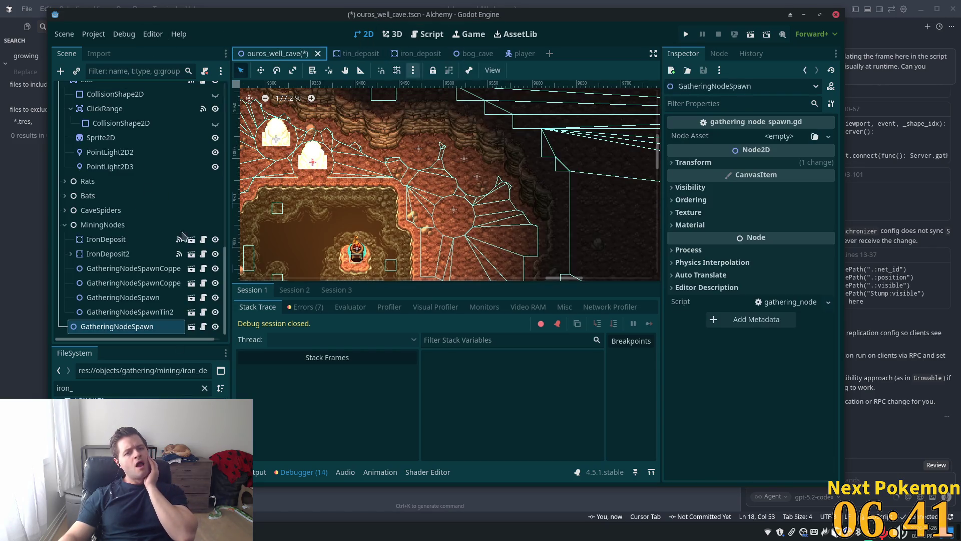
left_click_drag(100, 415, 791, 136)
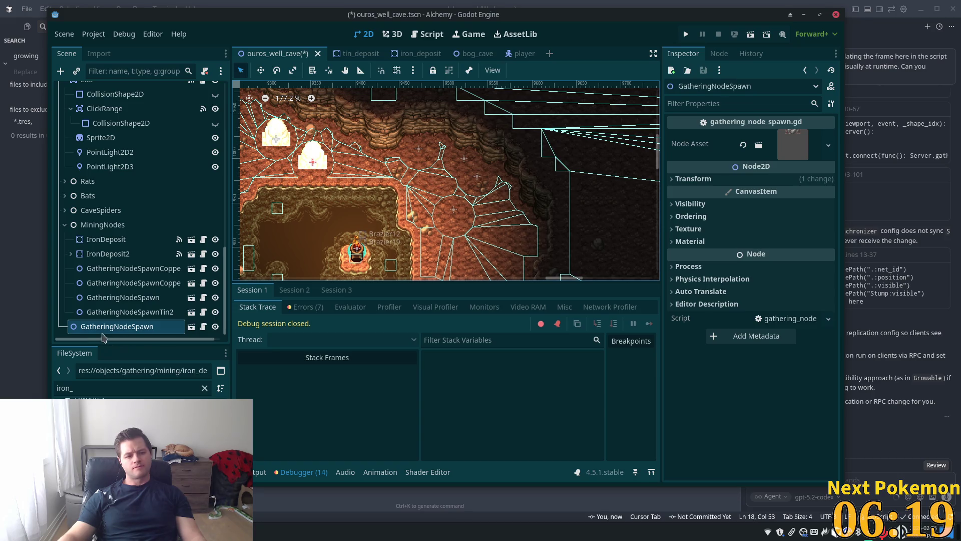
Move the spawner below IronDeposit2 and rename it GatheringNodeSpawnIron2
mouse_move(83, 325)
left_mouse_down()
mouse_move(90, 266)
mouse_move(116, 266)
left_mouse_up()
double_click(116, 266)
key("End")
key("BackSpace")
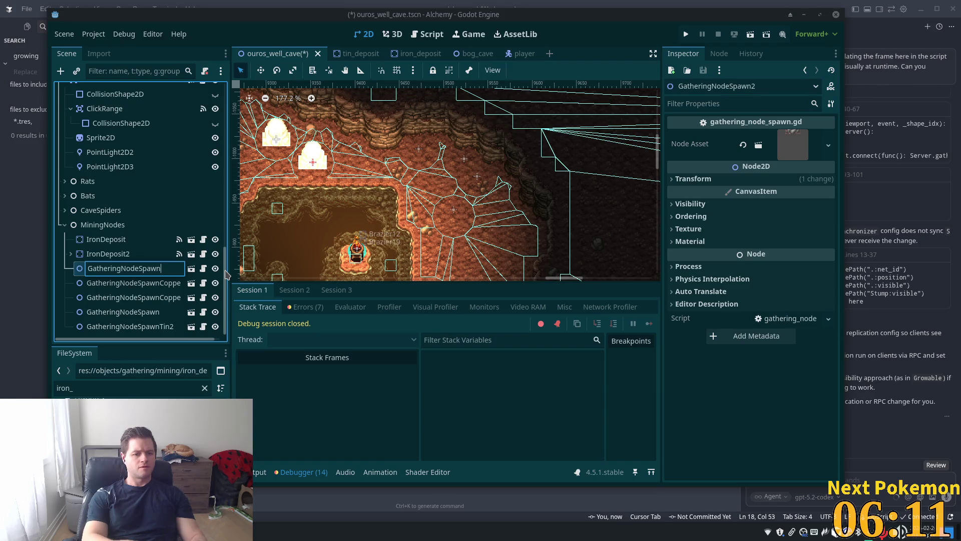
type("Iron2")
key("Return")
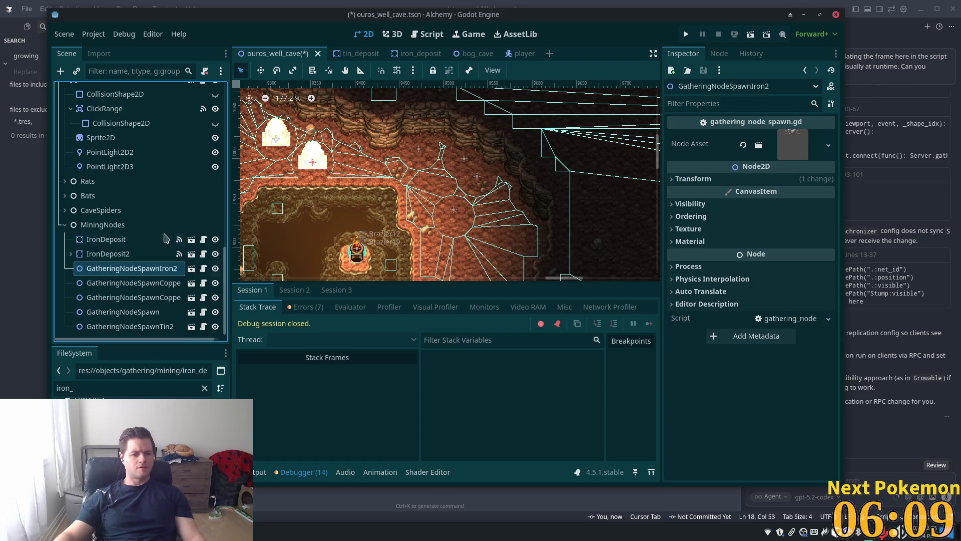
Delete IronDeposit2 and reselect the OurosWellCave root node
left_click(145, 254)
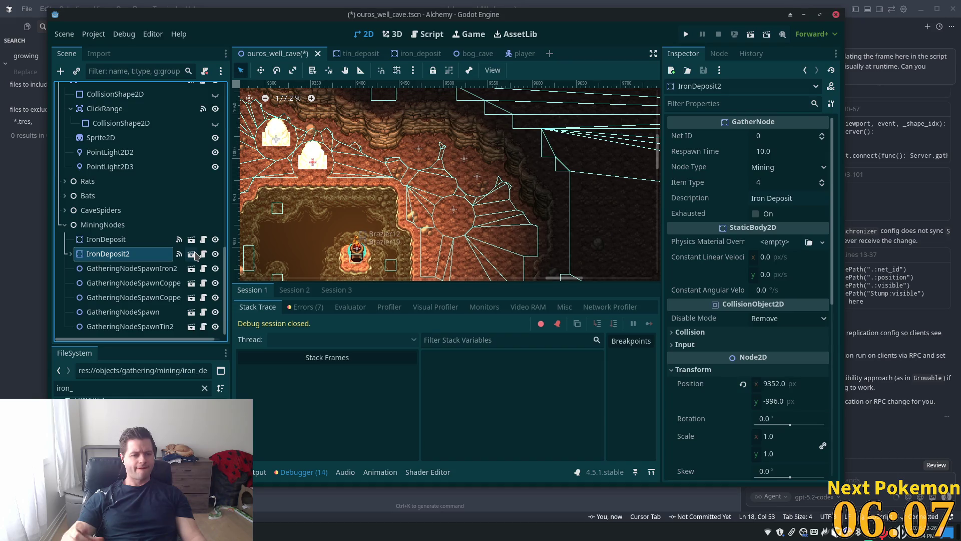
key("Delete")
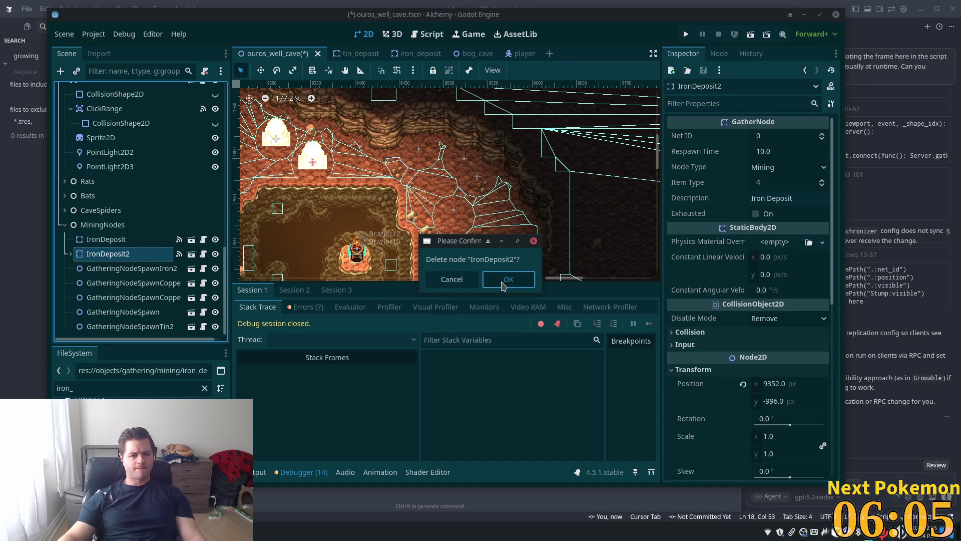
left_click(503, 285)
left_click(105, 255)
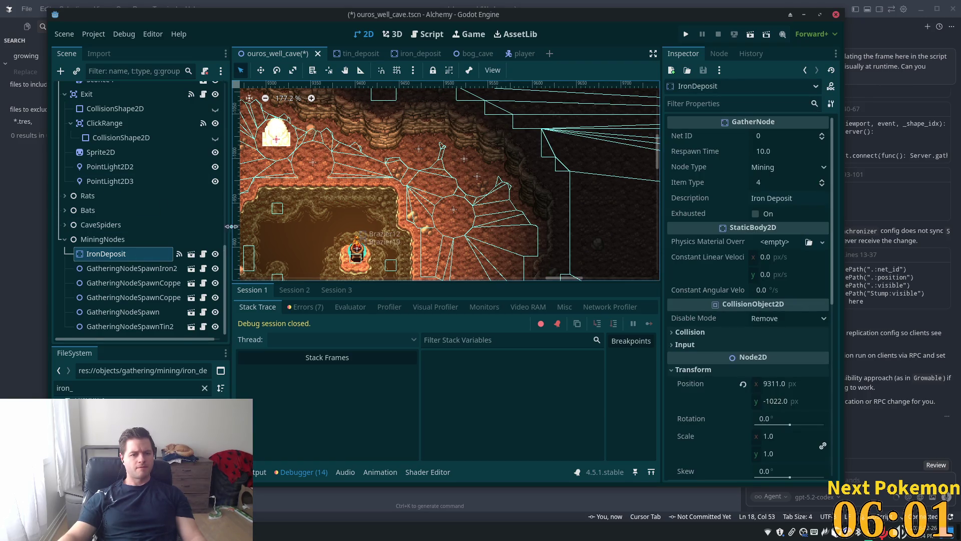
scroll(141, 210, "up", 10)
left_click(276, 130)
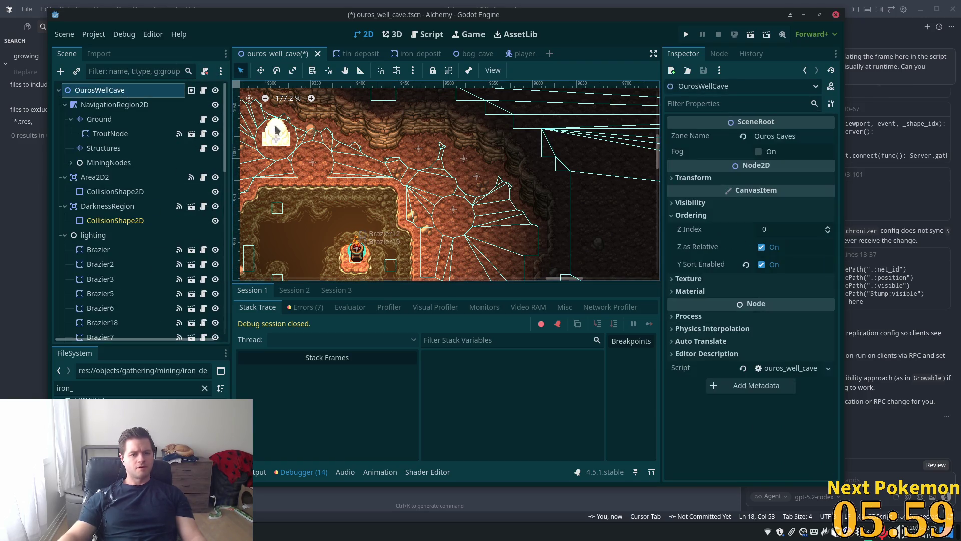
Instance a gathering_node_spawn named GatheringNodeSpawnIron and set its Node Asset
right_click(277, 141)
left_click(318, 162)
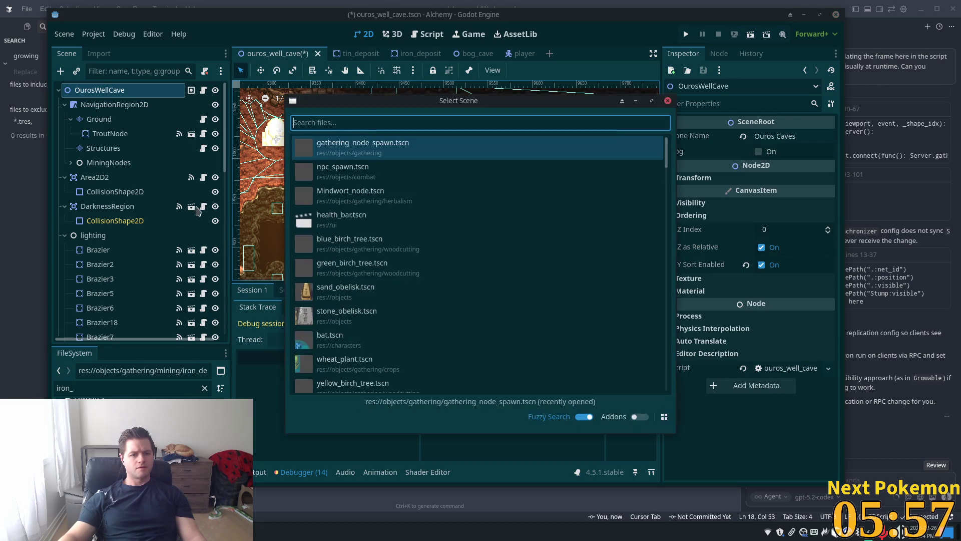
double_click(339, 147)
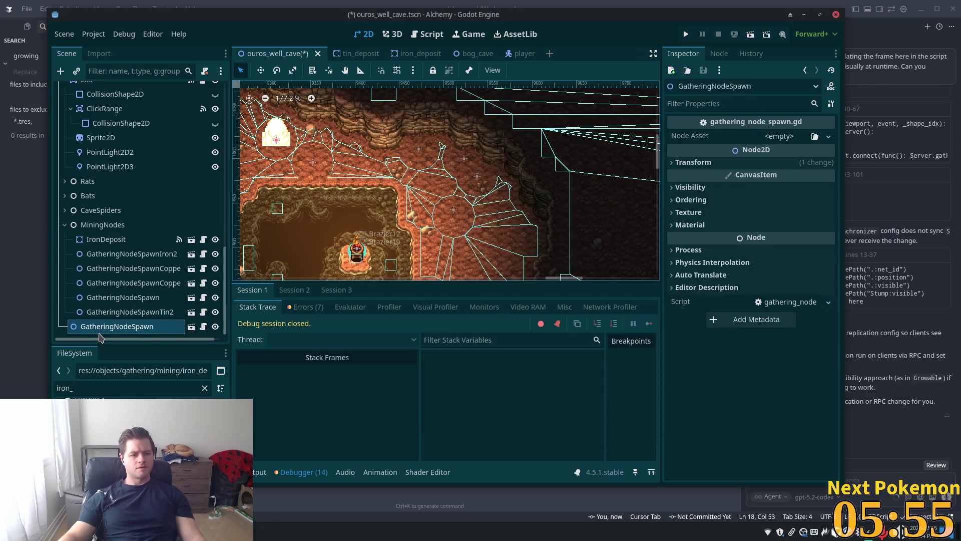
left_click(133, 327)
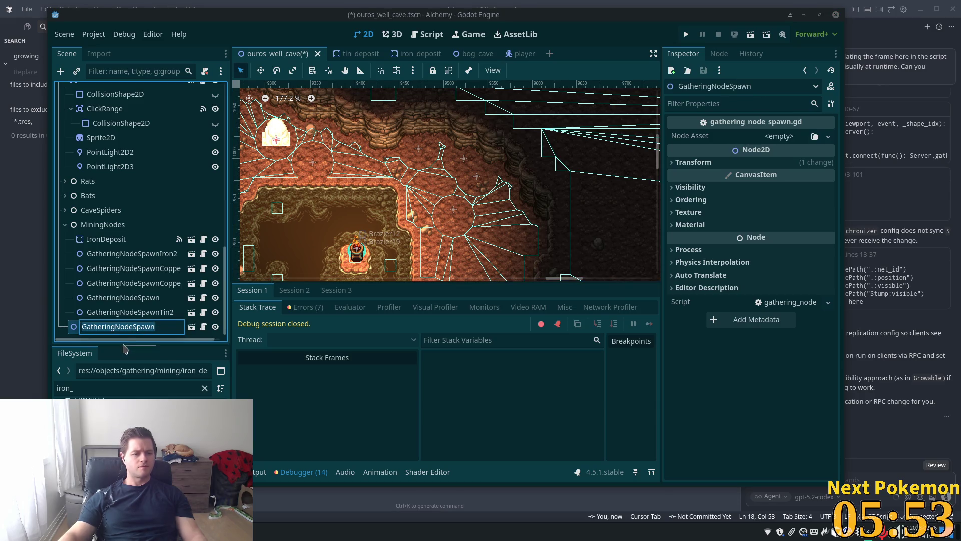
key("End")
key("Return")
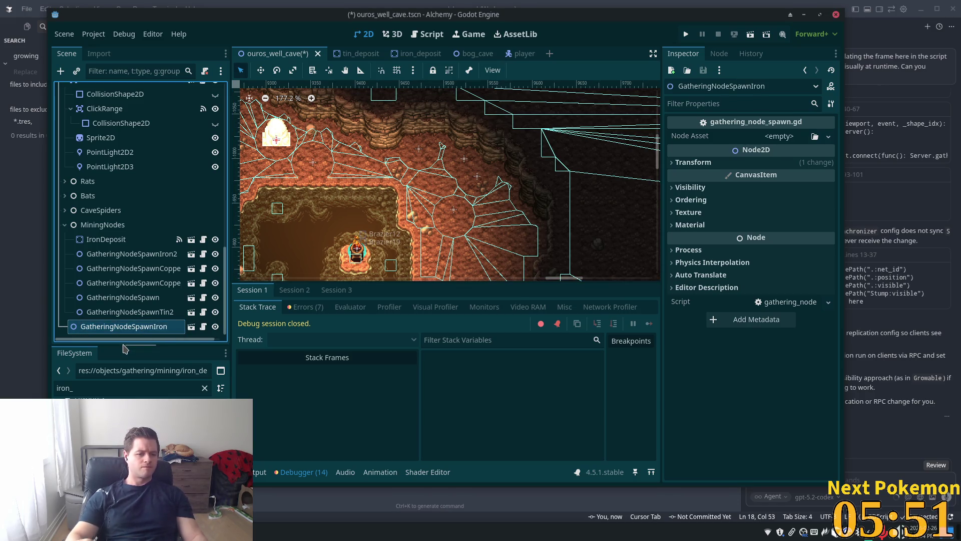
left_click_drag(781, 137, 779, 140)
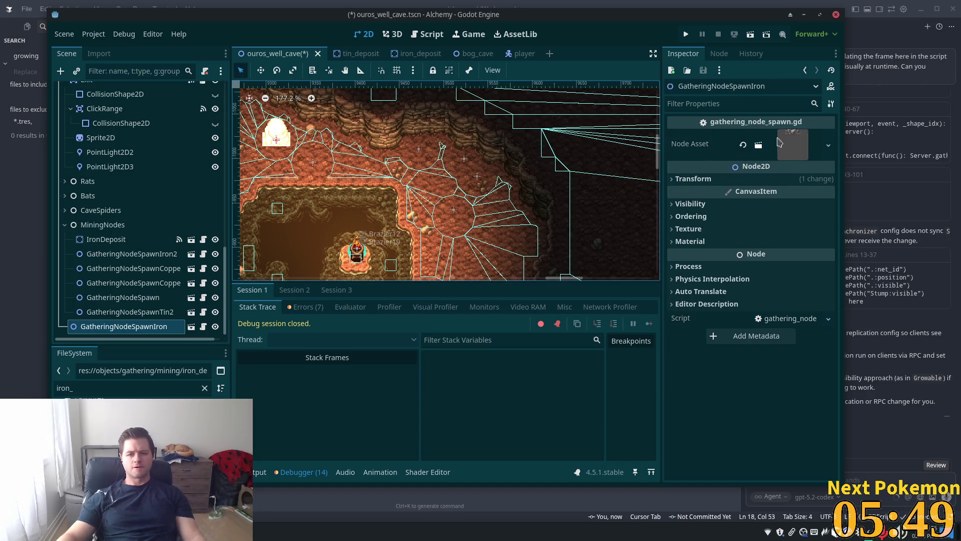
Place GatheringNodeSpawnIron below IronDeposit, delete IronDeposit, and save the scene
mouse_move(95, 326)
left_mouse_down()
mouse_move(86, 303)
mouse_move(98, 250)
left_mouse_up()
left_click(99, 240)
key("Delete")
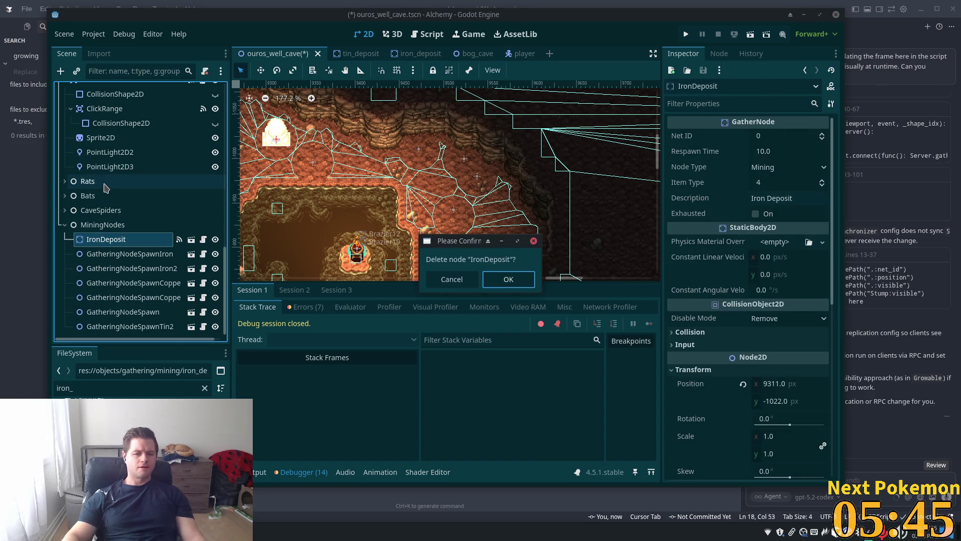
left_click(508, 279)
key("ctrl+s")
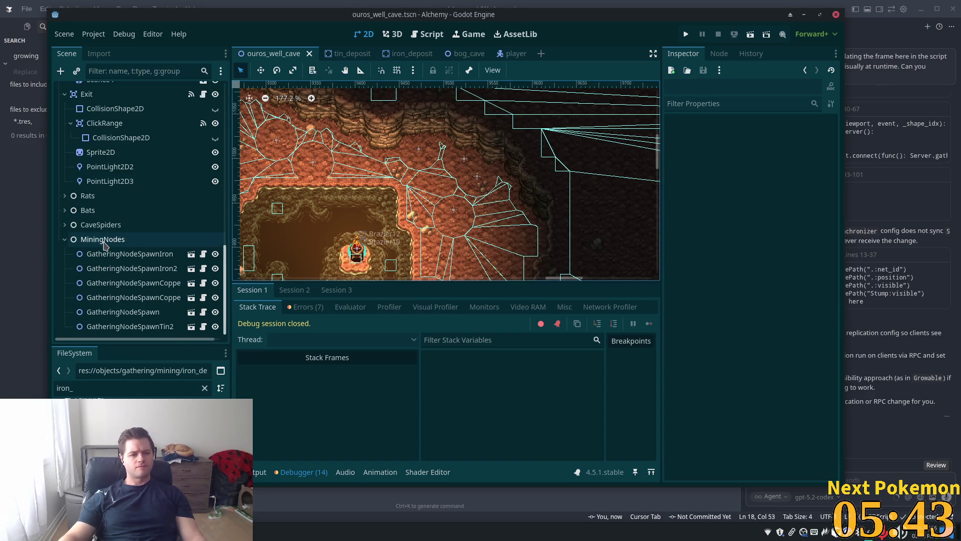
left_click(69, 243)
left_click(65, 240)
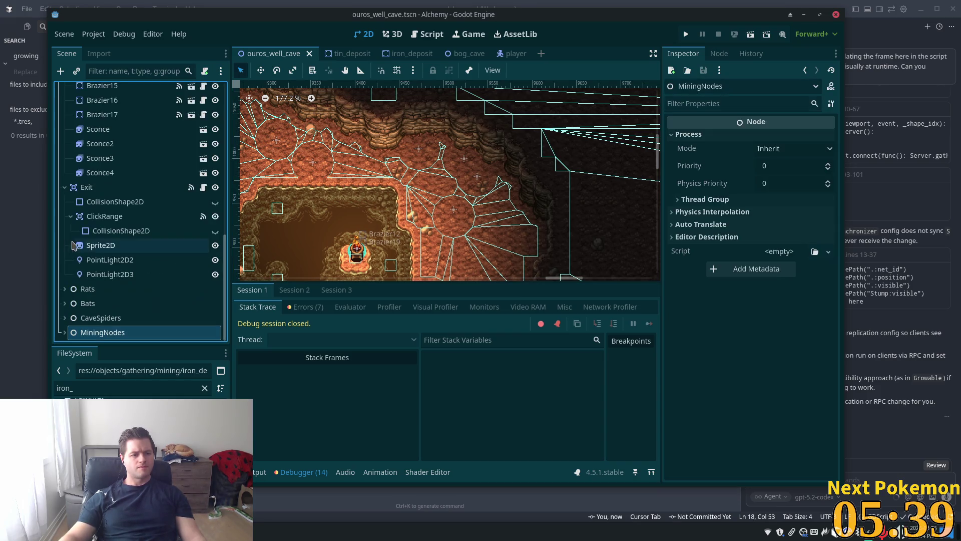
mouse_move(97, 332)
left_mouse_down()
mouse_move(125, 120)
mouse_move(122, 62)
mouse_move(123, 125)
mouse_move(112, 124)
left_mouse_up()
key("ctrl+s")
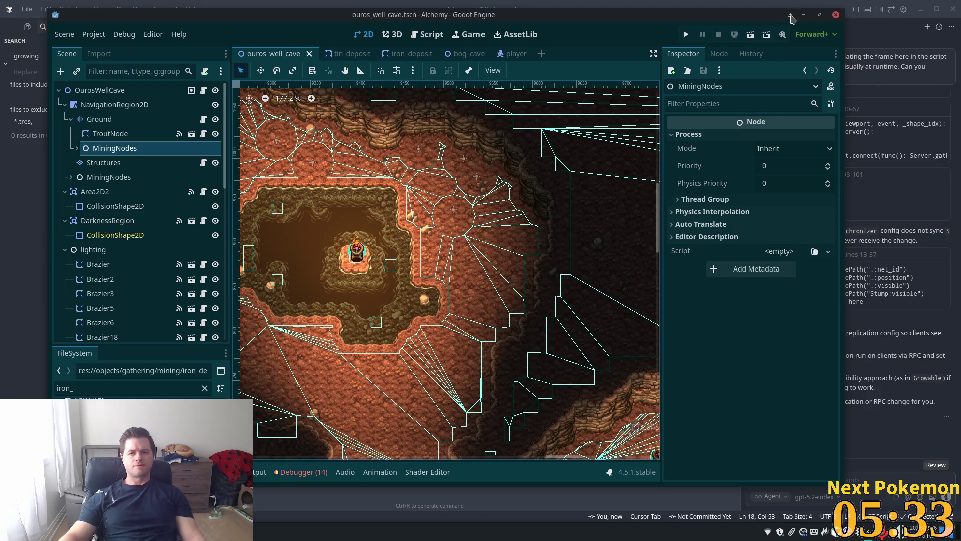
Run the game and walk the player north, south-east and west through the Ouros Caves
left_click(685, 35)
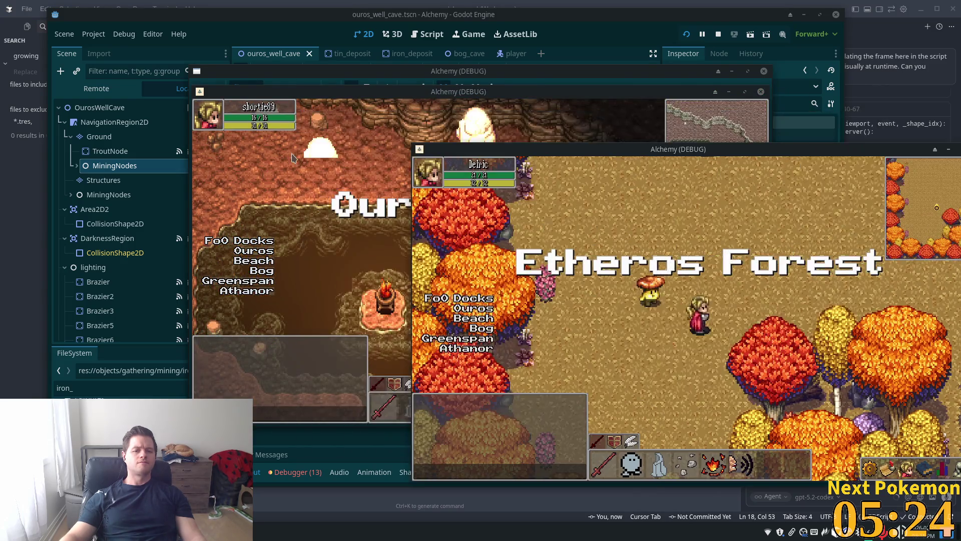
left_click(284, 208)
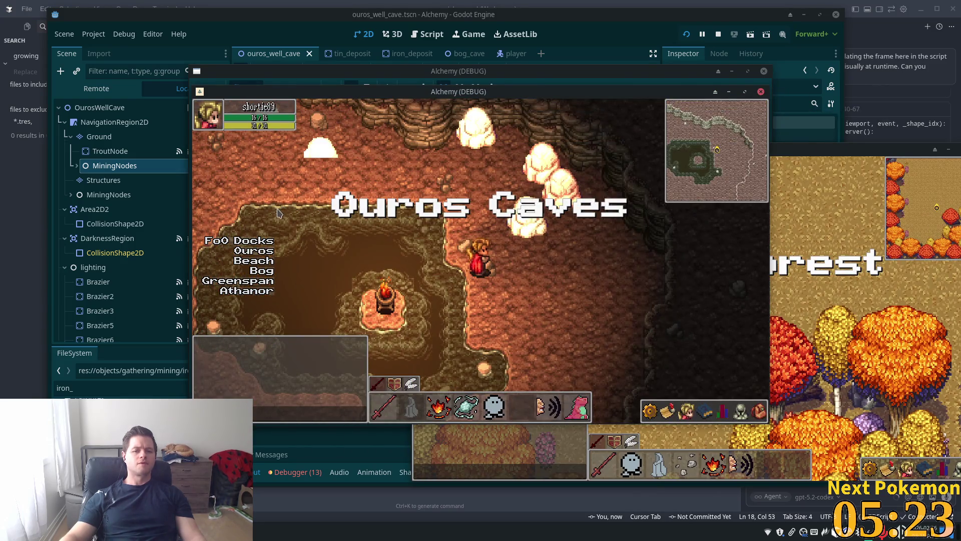
key("w")
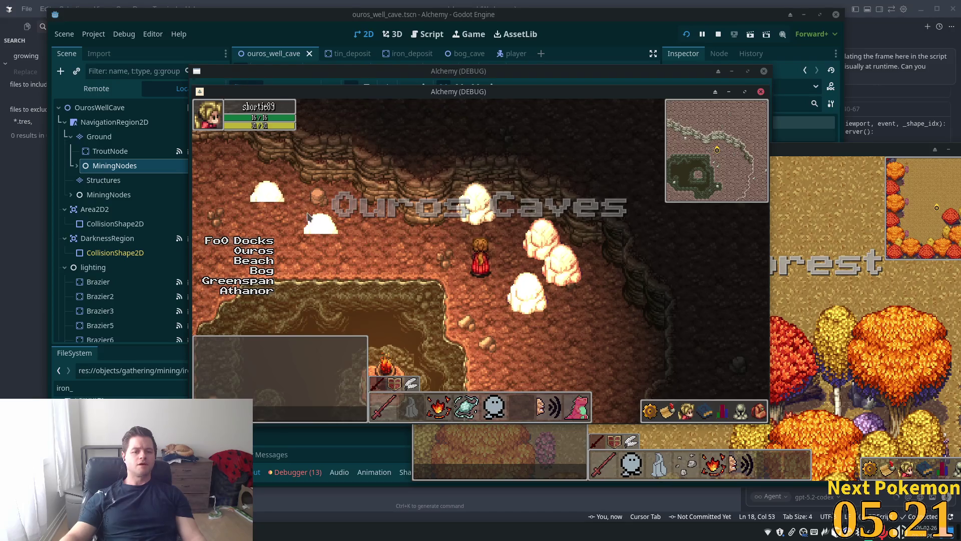
key("w")
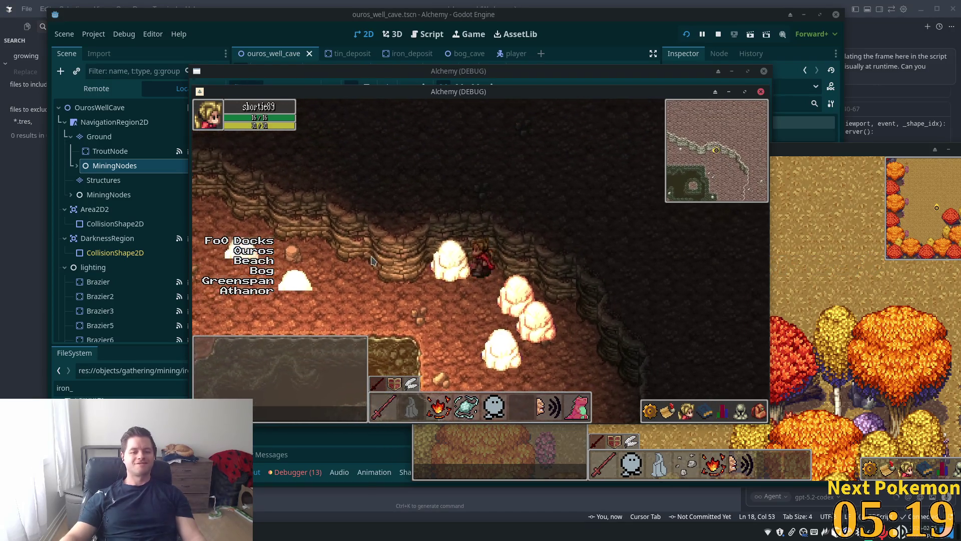
key("s")
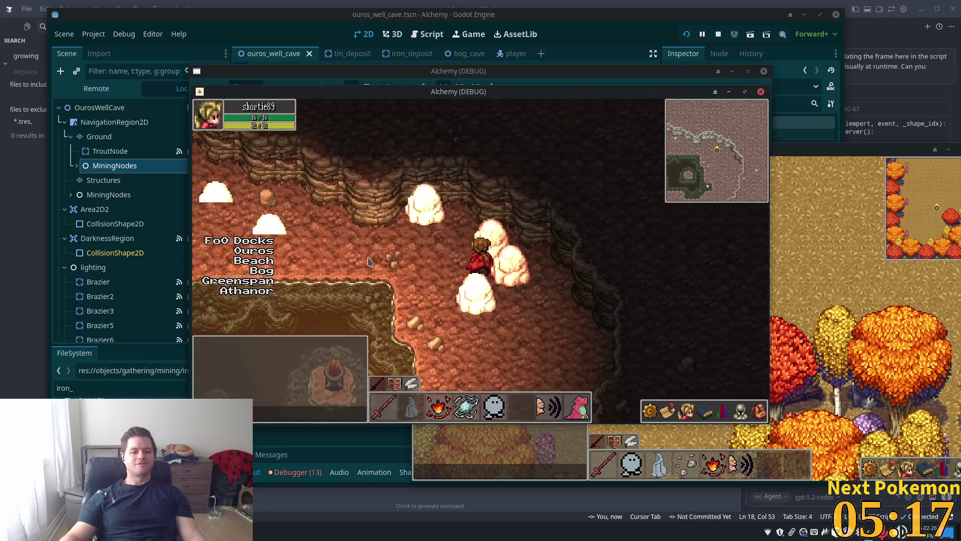
key("s")
key("d")
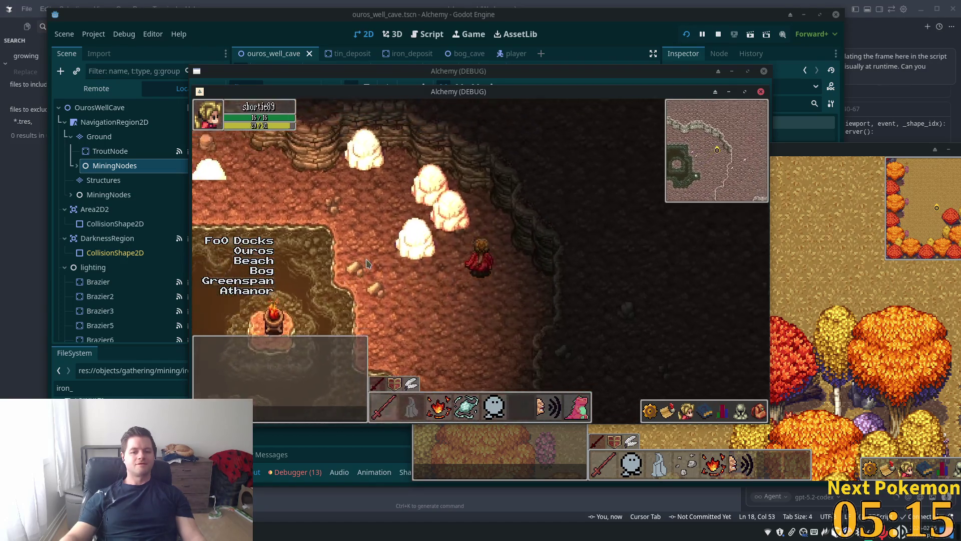
key("a")
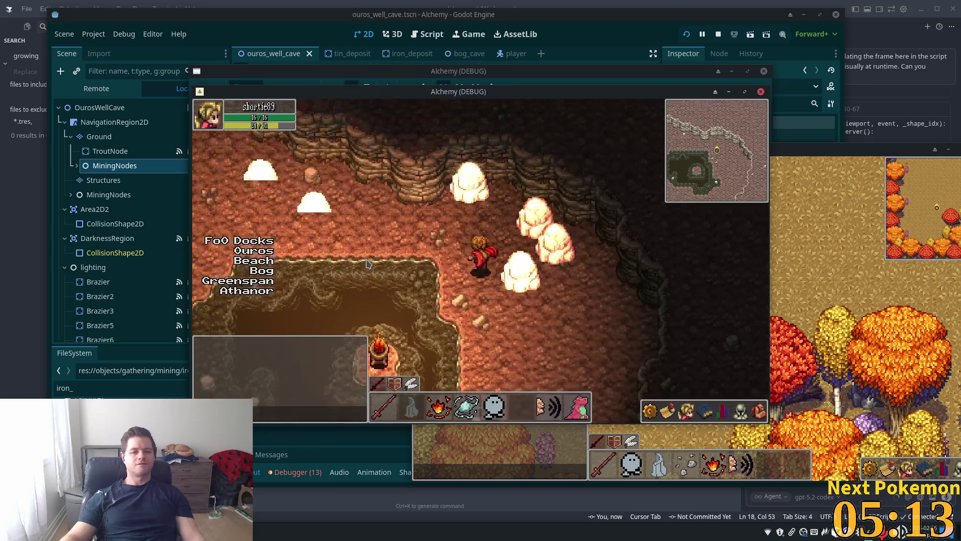
scroll(143, 161, "down", 3)
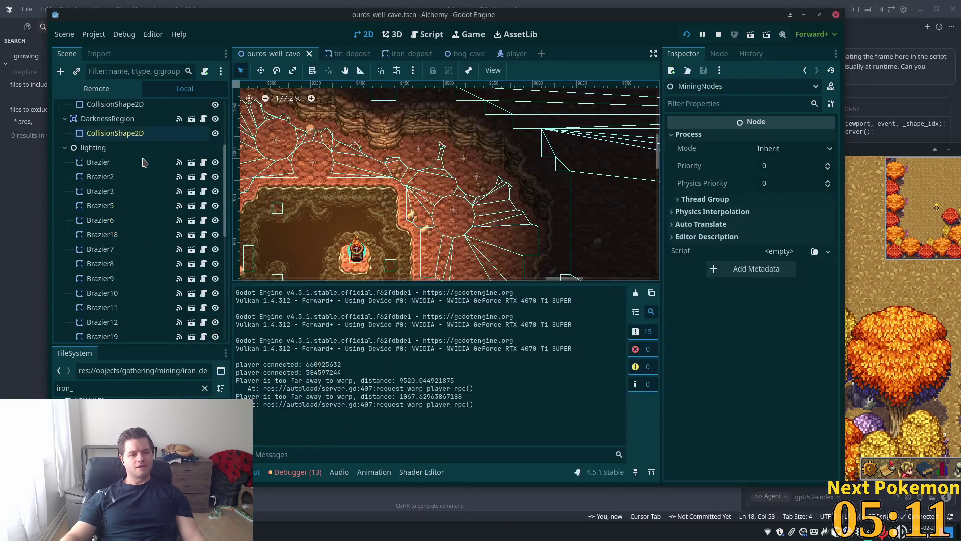
scroll(135, 164, "up", 3)
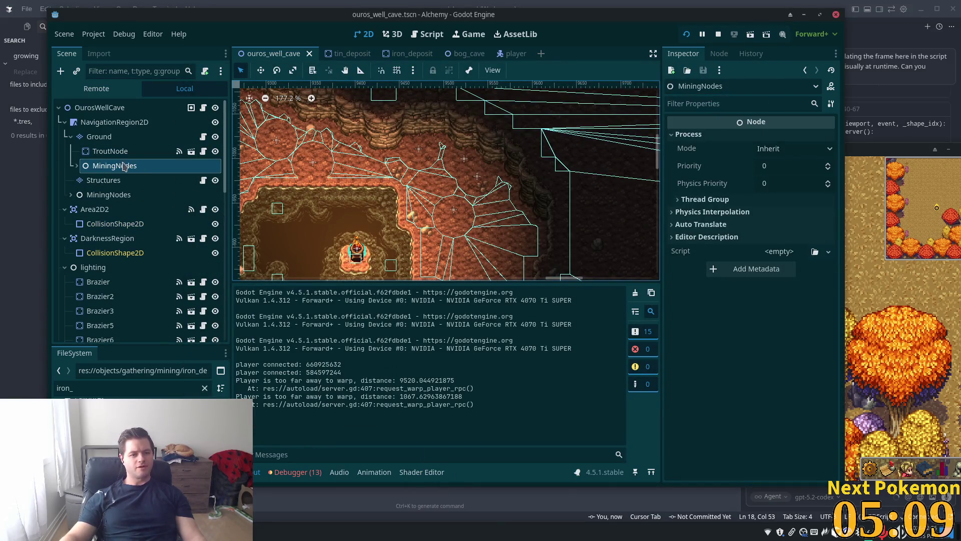
mouse_move(115, 167)
left_mouse_down()
mouse_move(107, 365)
mouse_move(110, 346)
mouse_move(73, 337)
mouse_move(75, 287)
mouse_move(81, 341)
left_mouse_up()
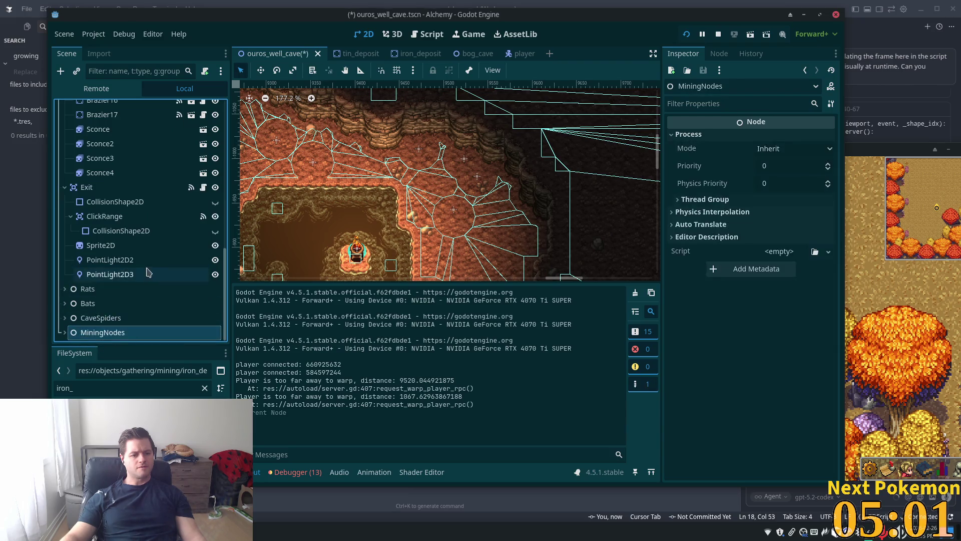
left_click(81, 328)
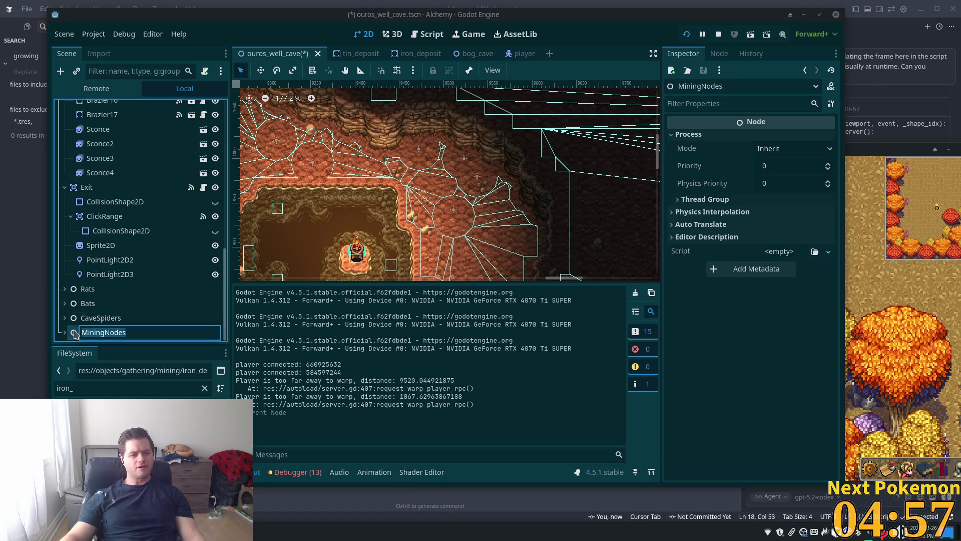
right_click(75, 334)
left_click(106, 331)
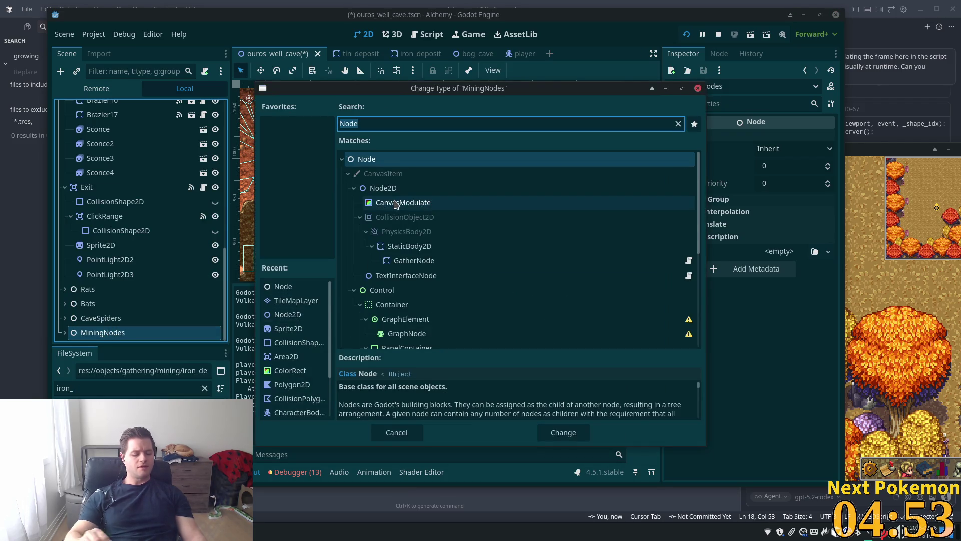
key("BackSpace")
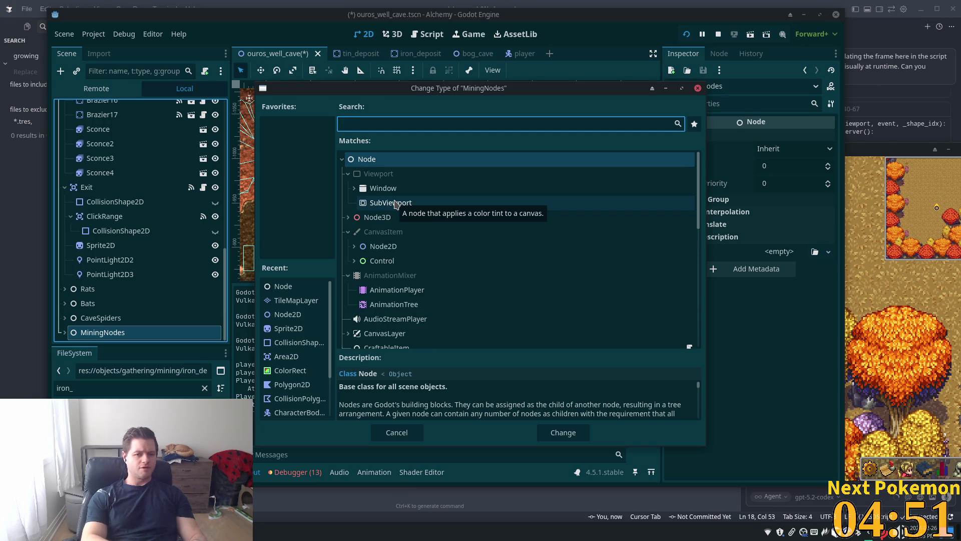
type("spri")
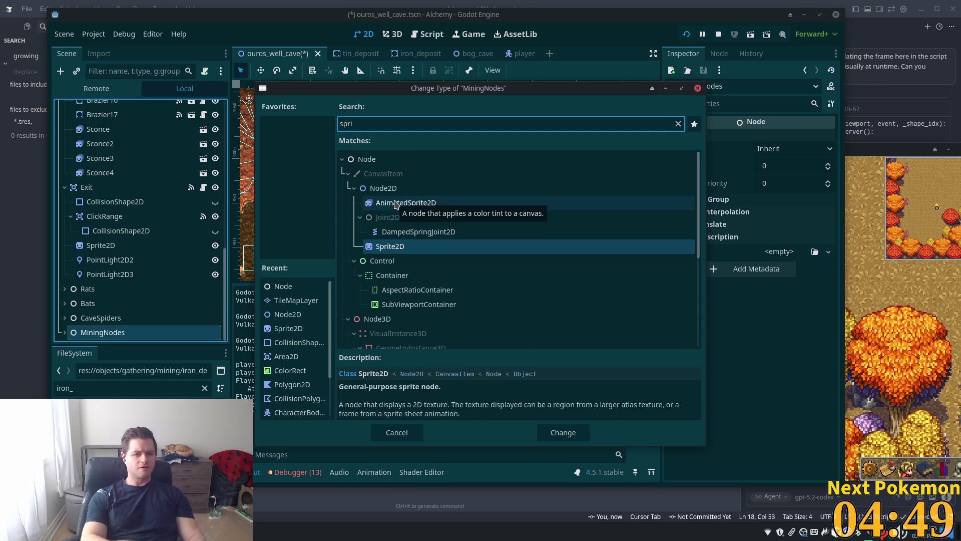
left_click(418, 246)
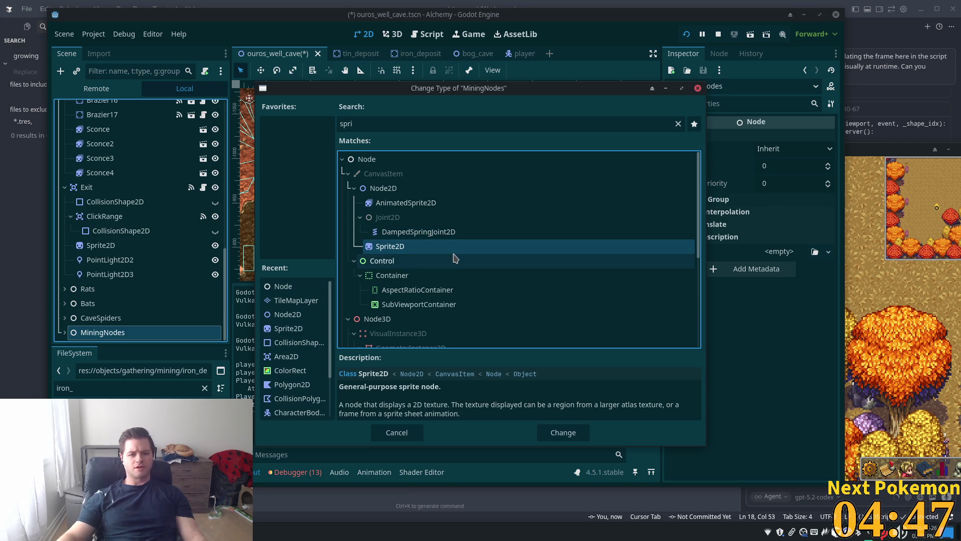
double_click(421, 246)
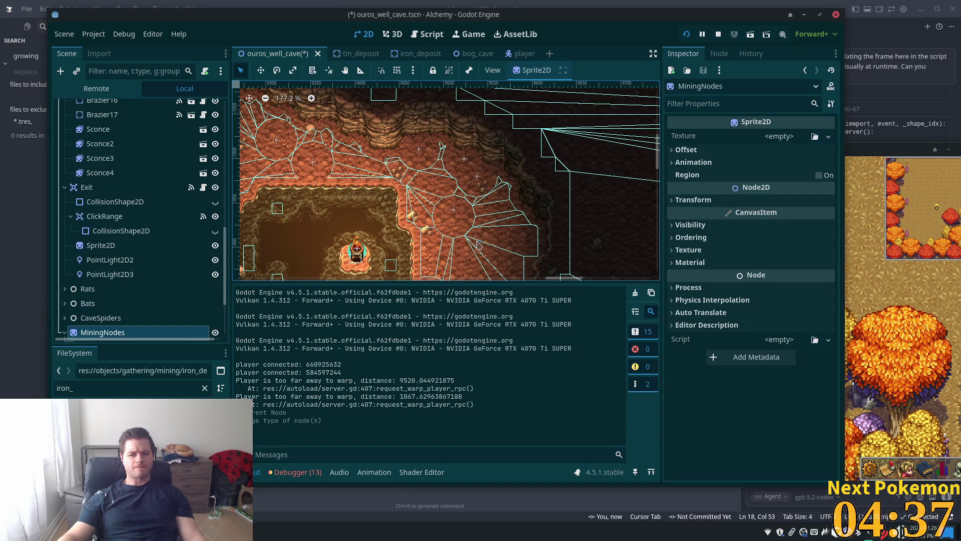
key("ctrl+z")
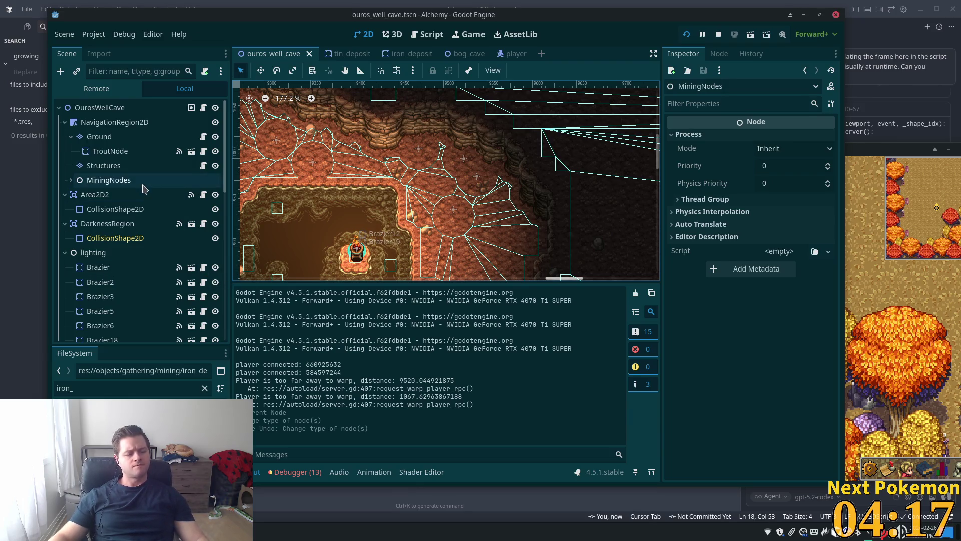
Open the Brazier's scene, then switch between iron_deposit and ouros_well_cave before showing tin_deposit
left_click(86, 270)
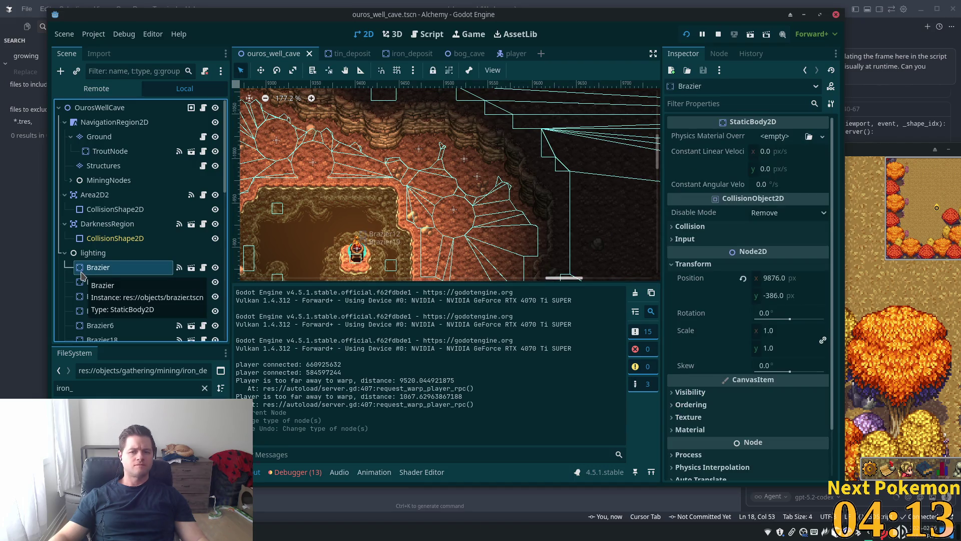
left_click(192, 269)
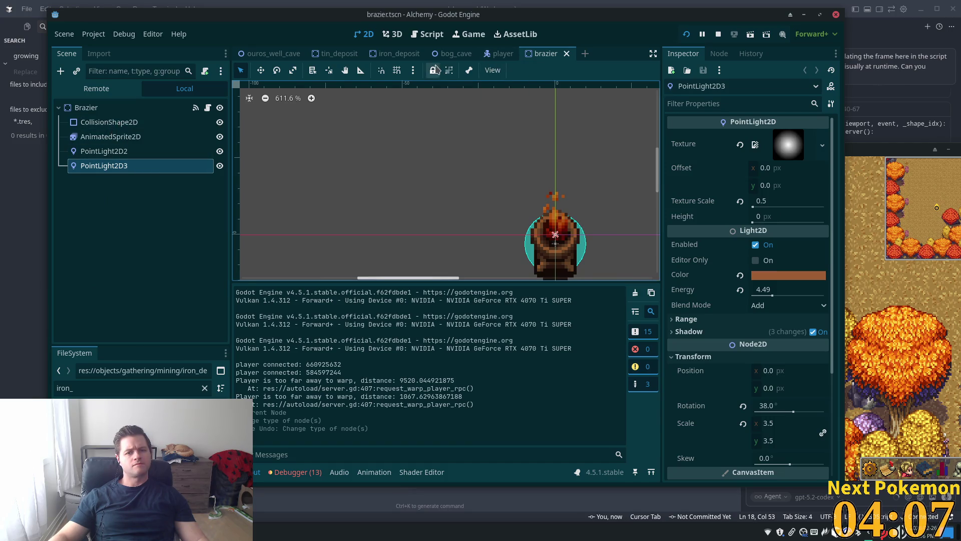
left_click(393, 54)
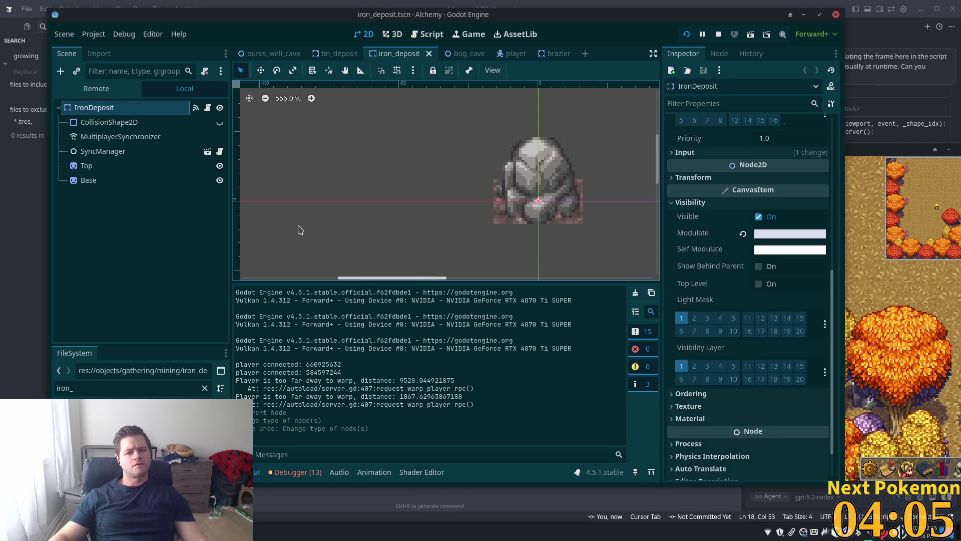
mouse_move(254, 50)
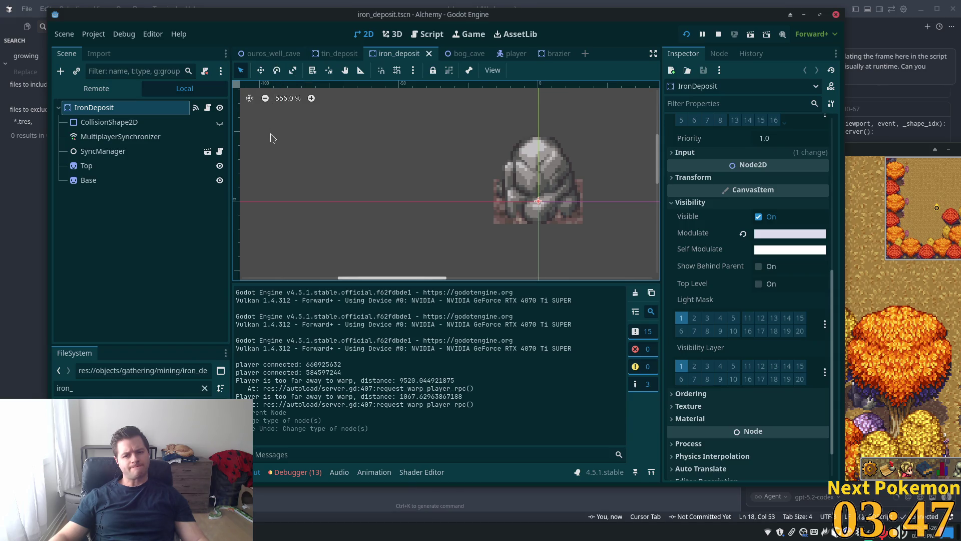
left_click(270, 54)
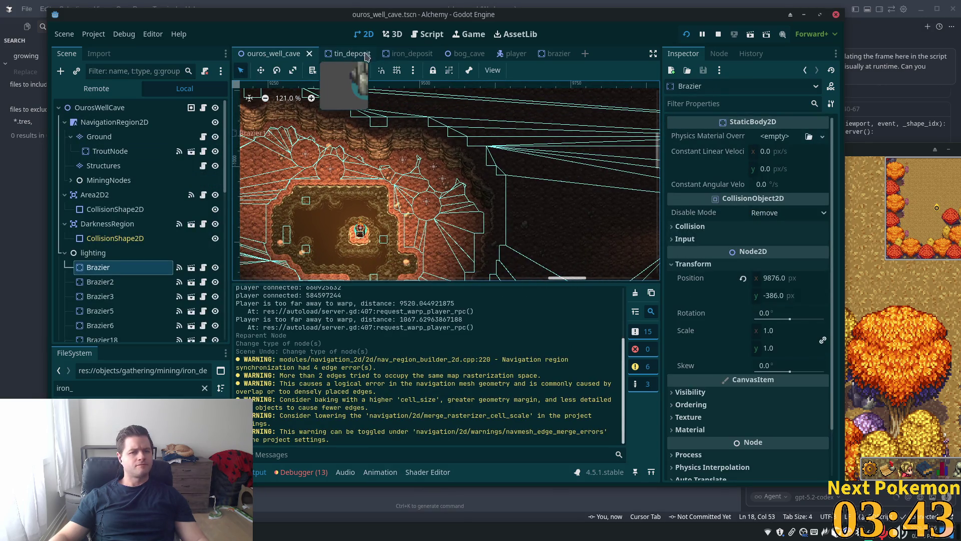
left_click(408, 54)
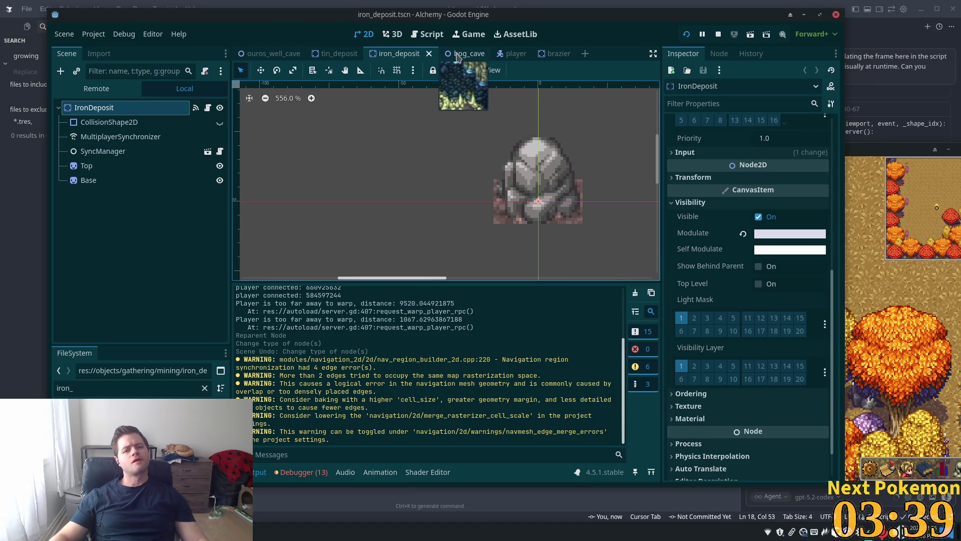
left_click(321, 55)
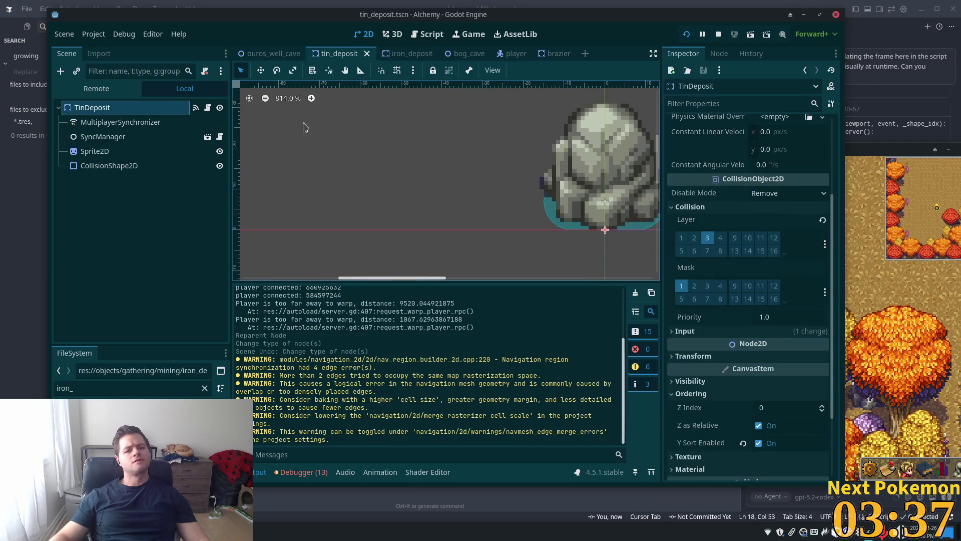
Copy the tin deposit's Sprite2D and paste it under the IronDeposit node
left_click(109, 166)
left_click(96, 152)
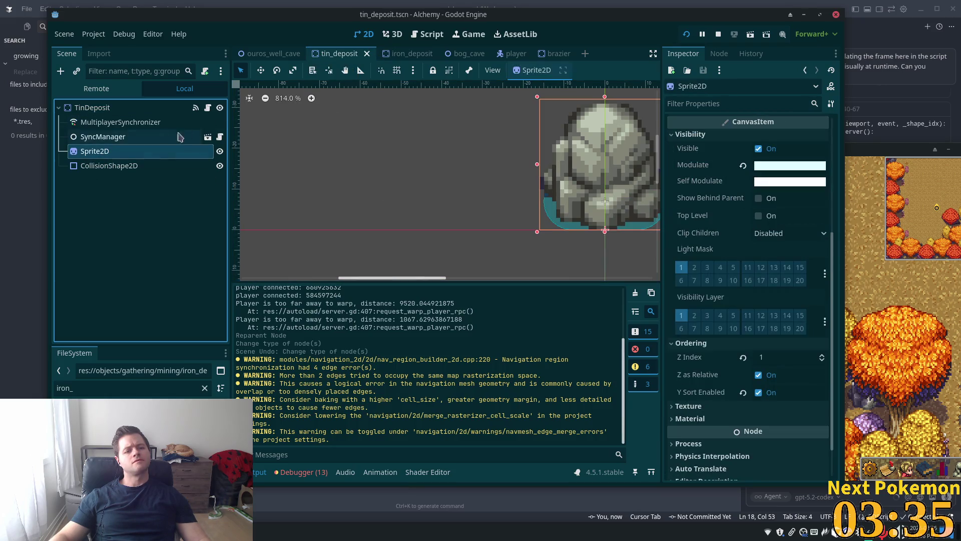
right_click(106, 152)
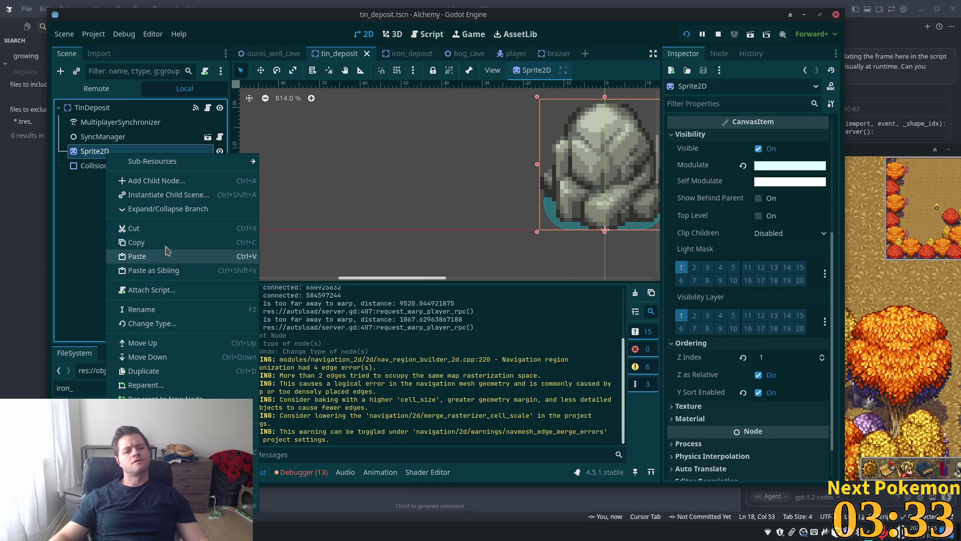
left_click(165, 243)
left_click(398, 54)
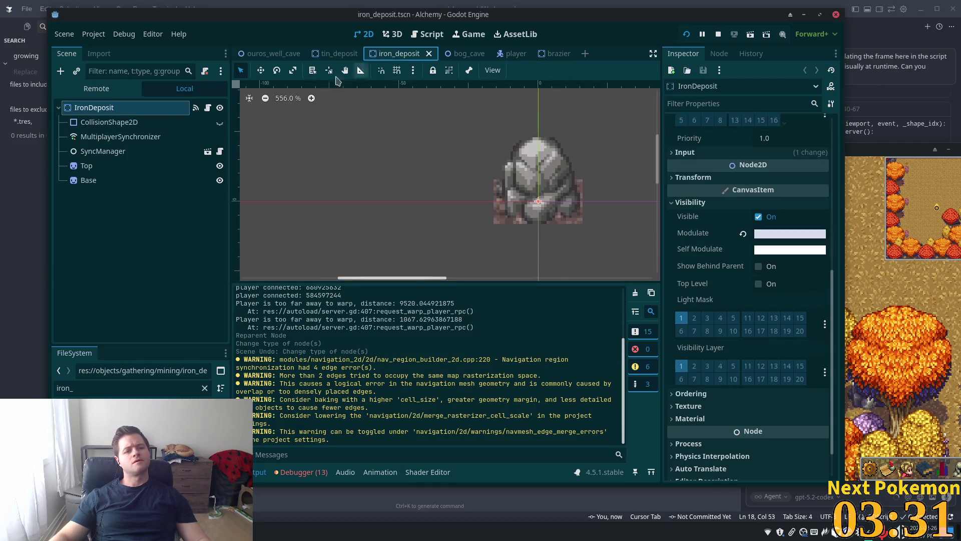
right_click(102, 113)
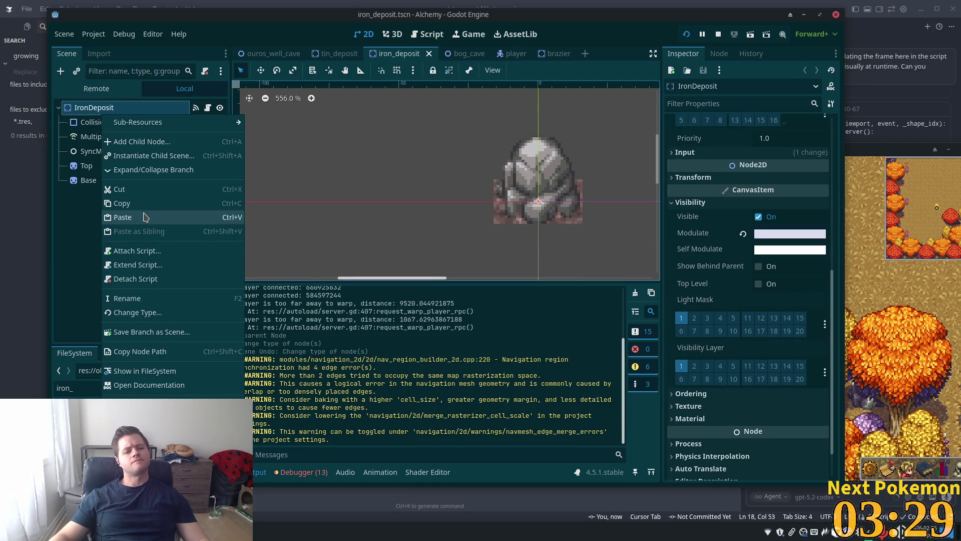
left_click(144, 217)
Delete the old Top and Base sprites and make the CollisionShape2D visible in the editor
left_click(100, 166)
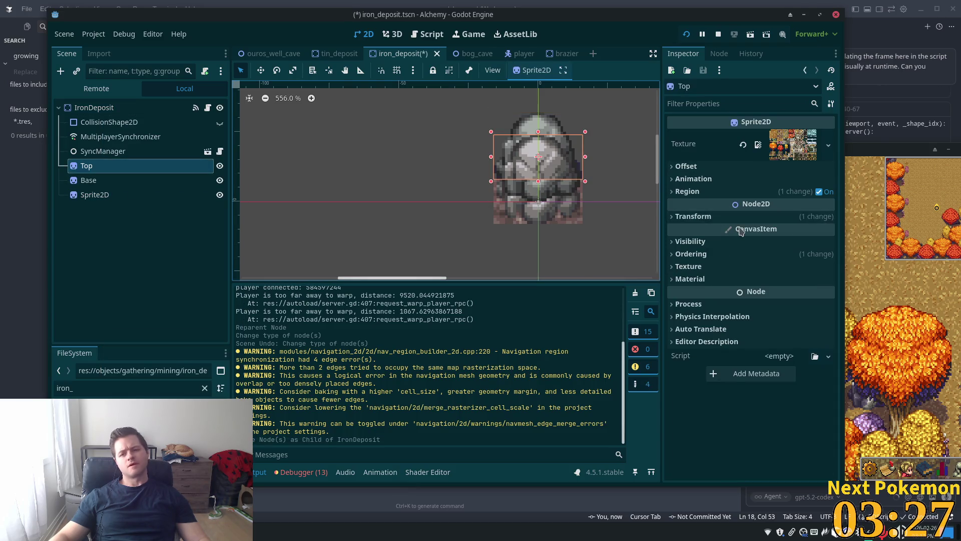
left_click(130, 180)
left_click(125, 165)
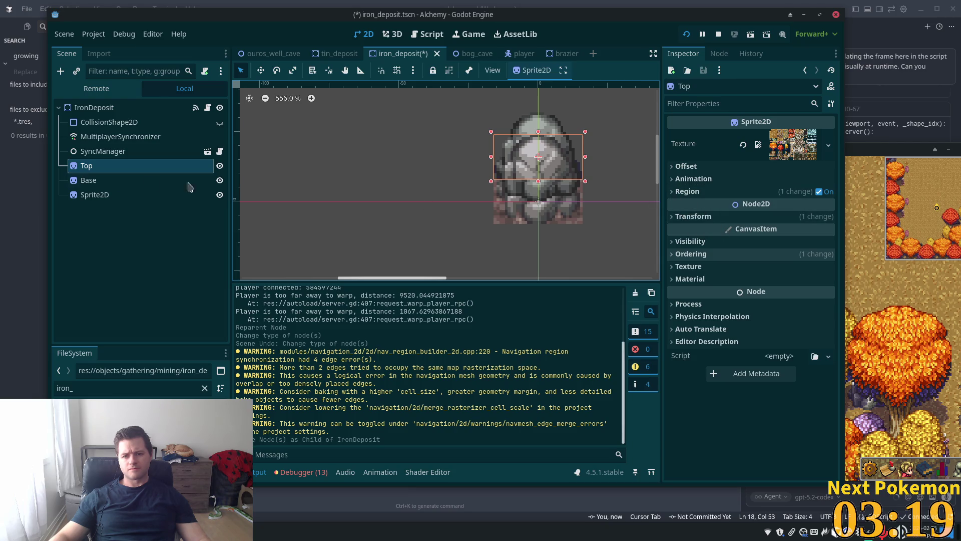
left_click(94, 107)
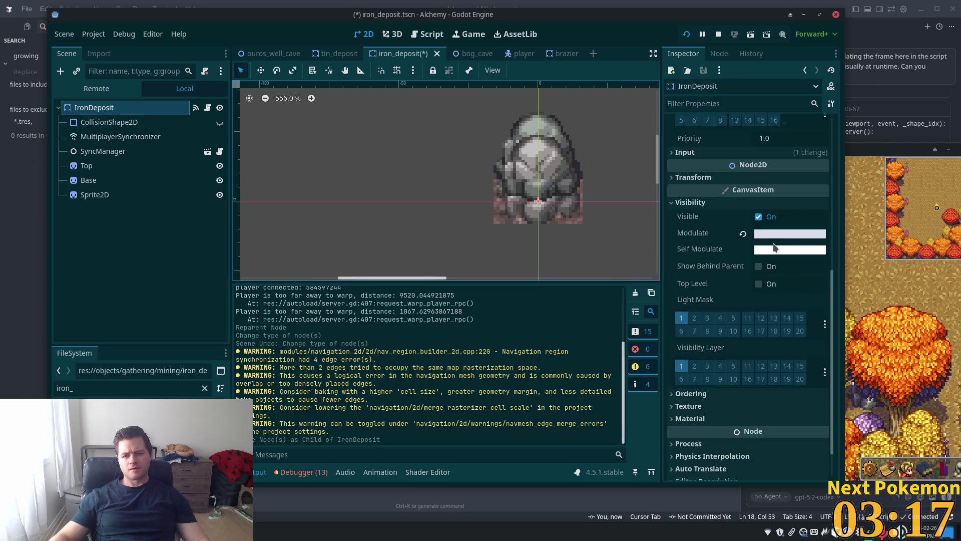
left_click(87, 166)
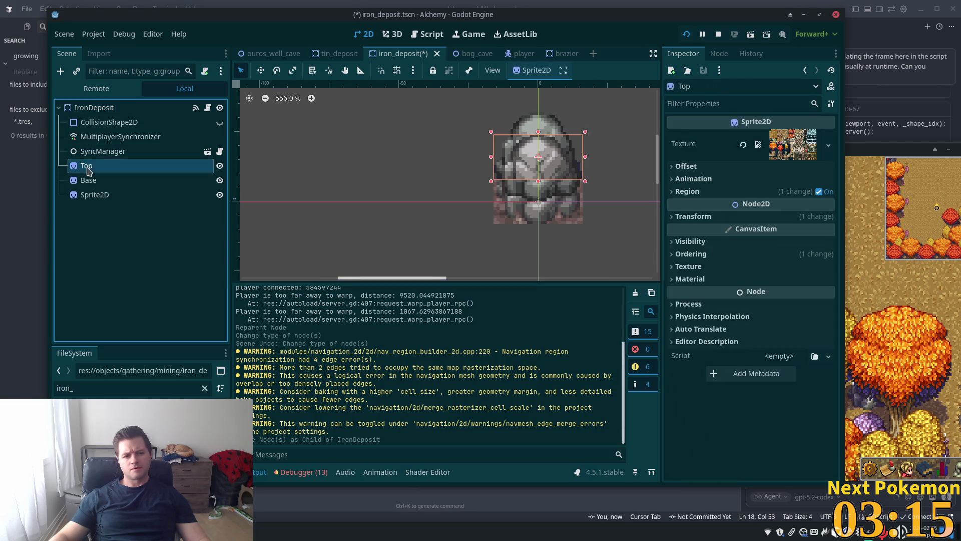
left_click(92, 181, "ctrl")
key("Delete")
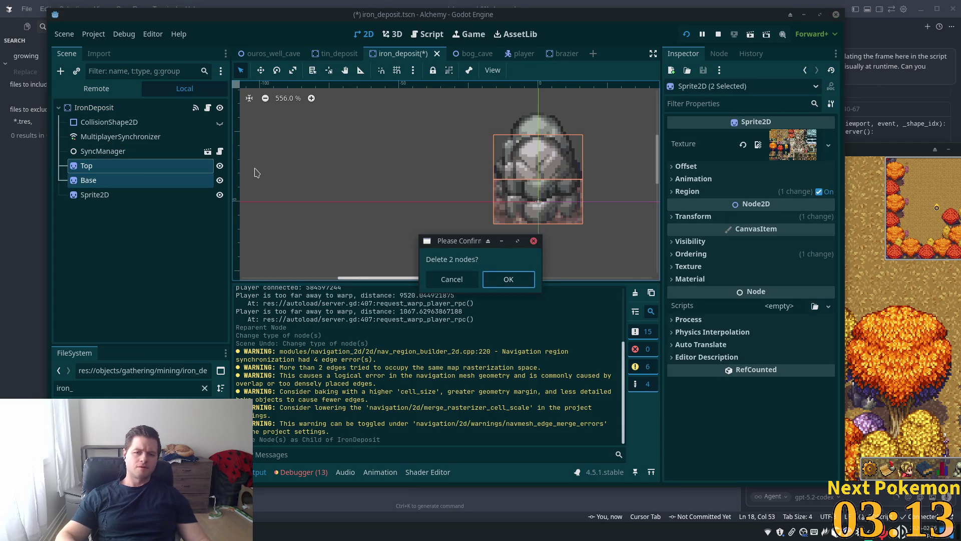
left_click(511, 276)
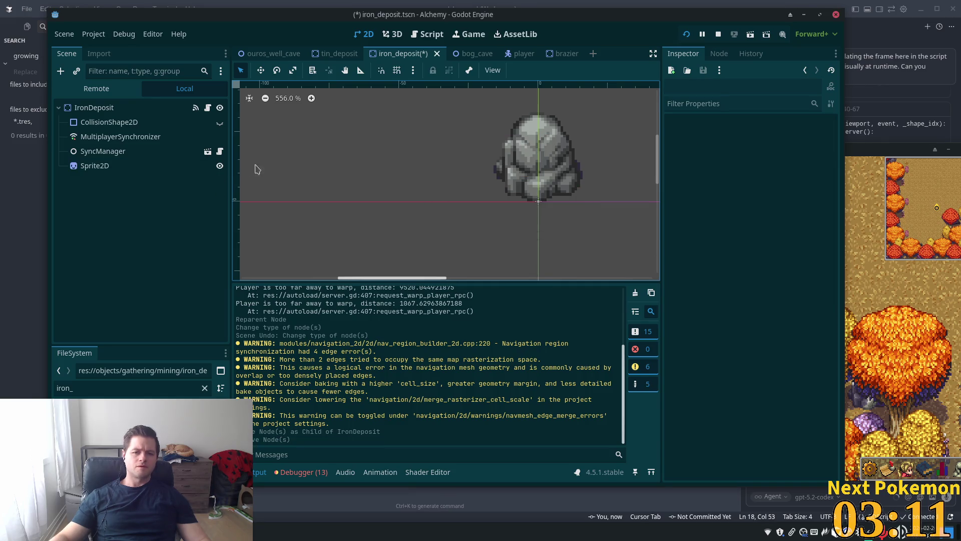
left_click(107, 121)
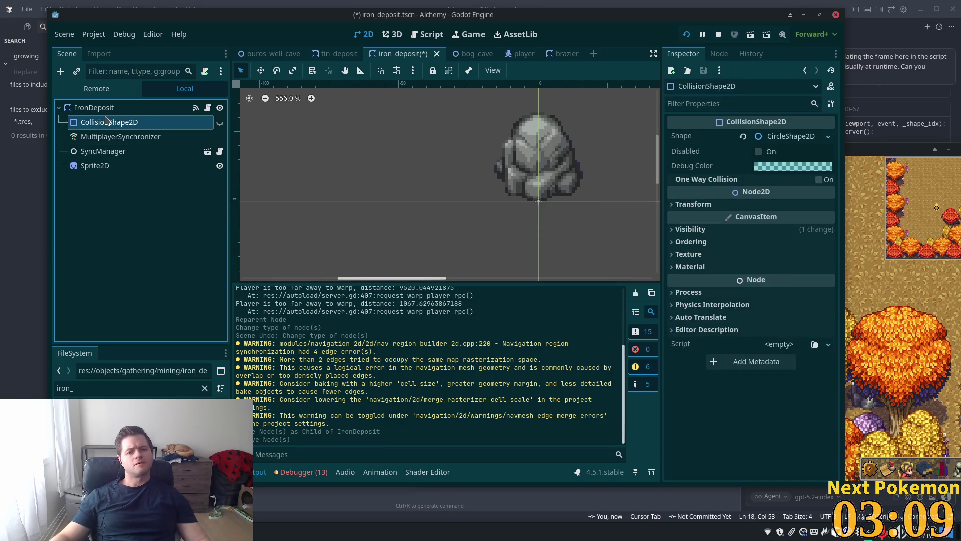
left_click(219, 122)
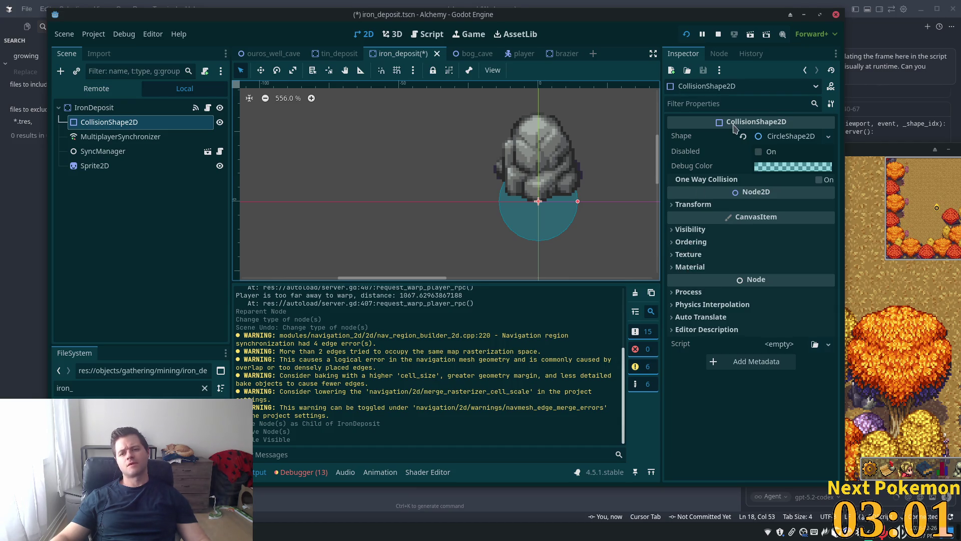
Change the collision shape from a circle to a capsule and resize its height
left_click(782, 137)
left_click(783, 137)
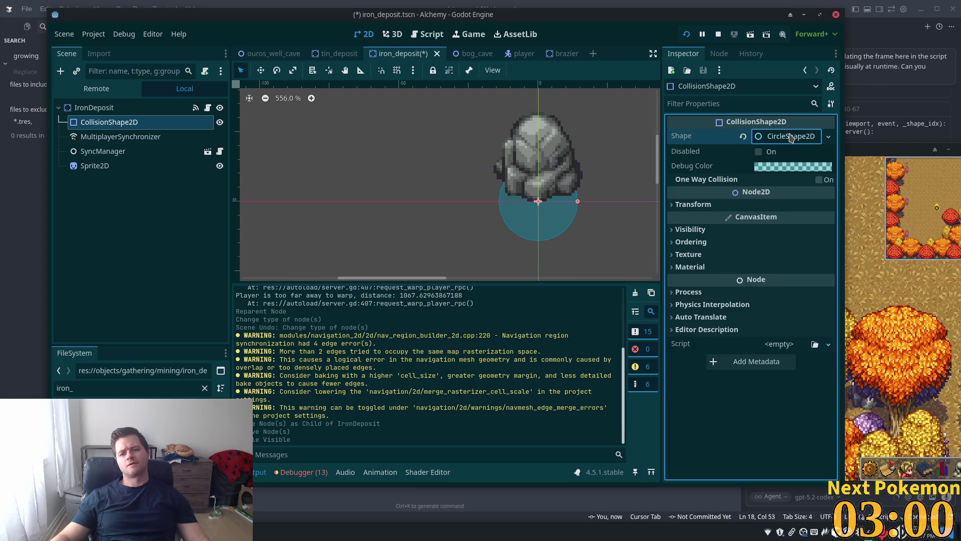
left_click(827, 137)
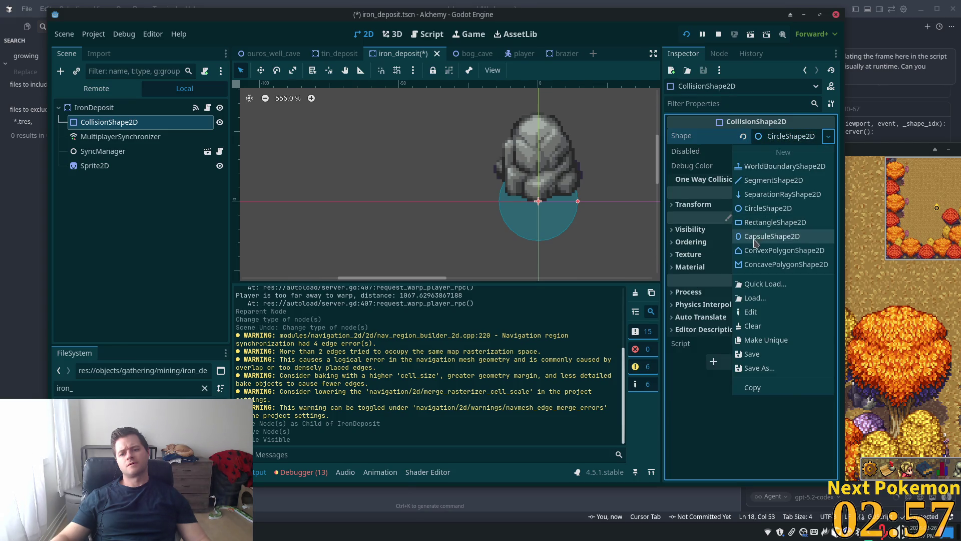
left_click(772, 236)
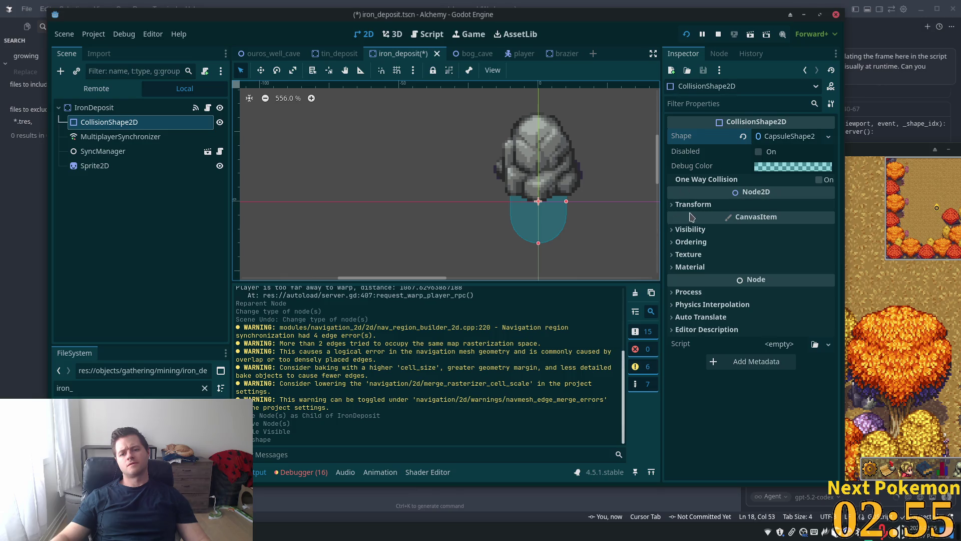
mouse_move(540, 243)
left_mouse_down()
mouse_move(544, 205)
mouse_move(589, 202)
left_mouse_up()
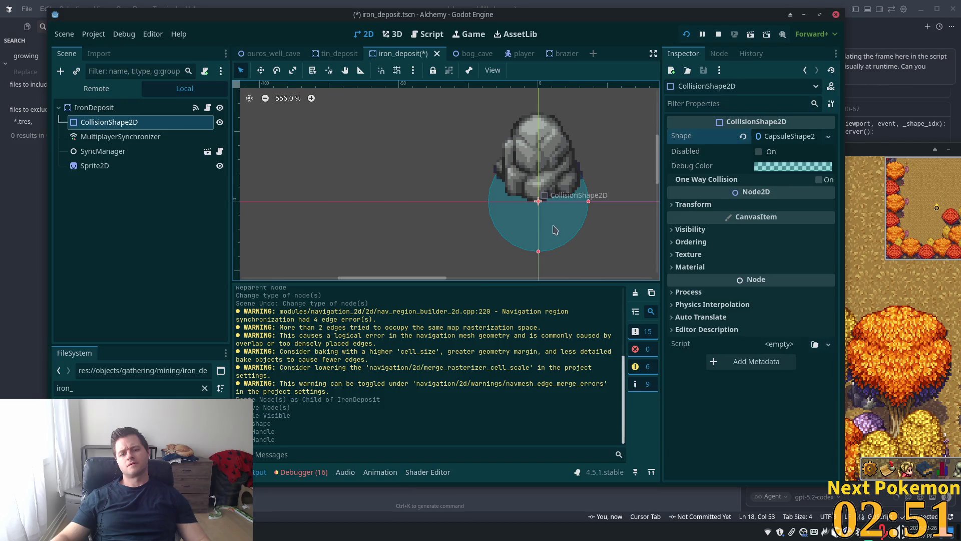
left_click_drag(538, 255, 539, 281)
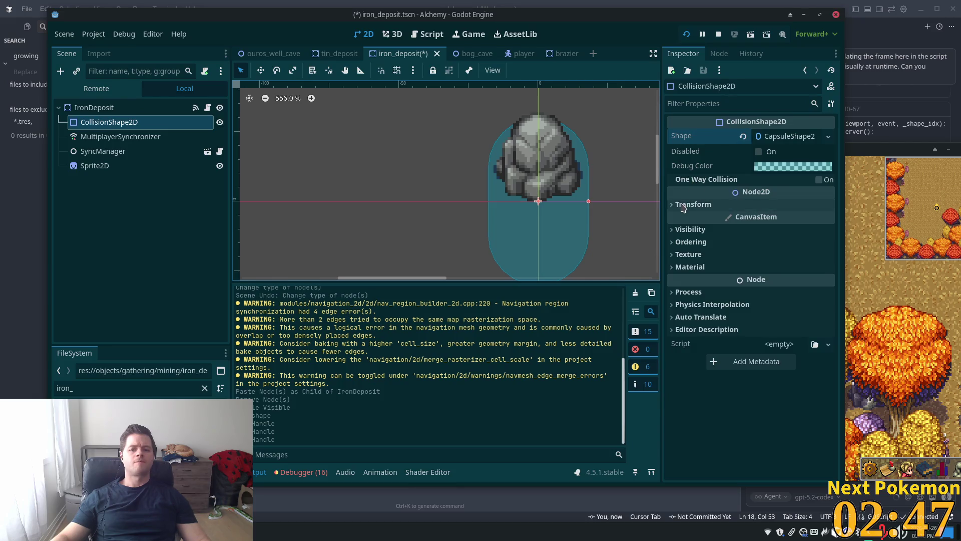
Rotate the capsule 90° and shorten it into a thin bar along the rock's base
left_click(693, 204)
left_click(798, 259)
type("90")
key("Tab")
left_click_drag(538, 253, 539, 213)
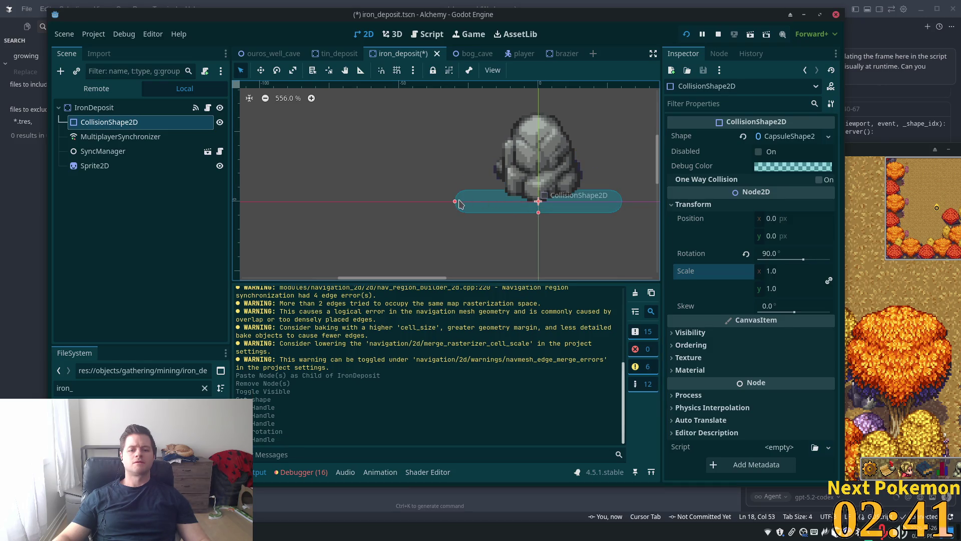
mouse_move(456, 202)
left_mouse_down()
mouse_move(494, 213)
mouse_move(535, 202)
left_mouse_up()
key("ctrl+z")
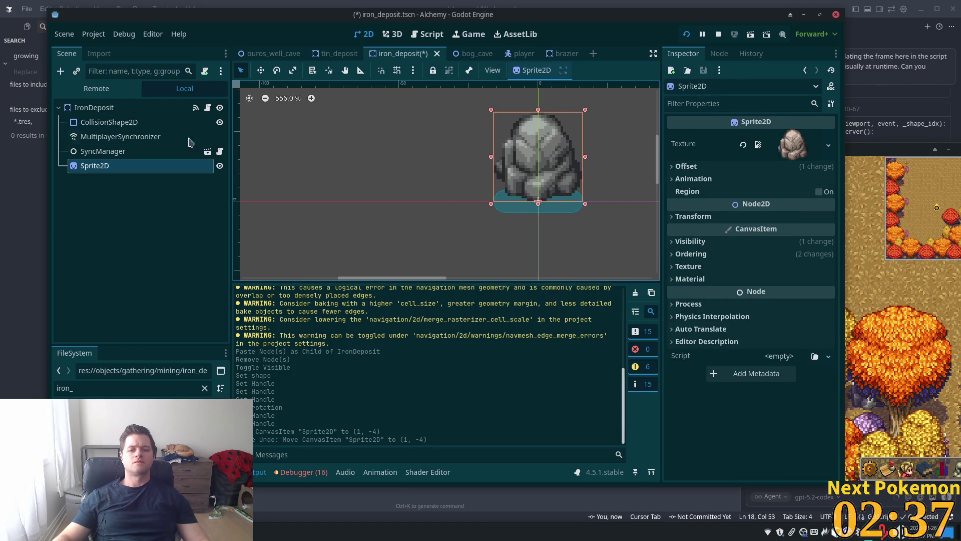
left_click(108, 122)
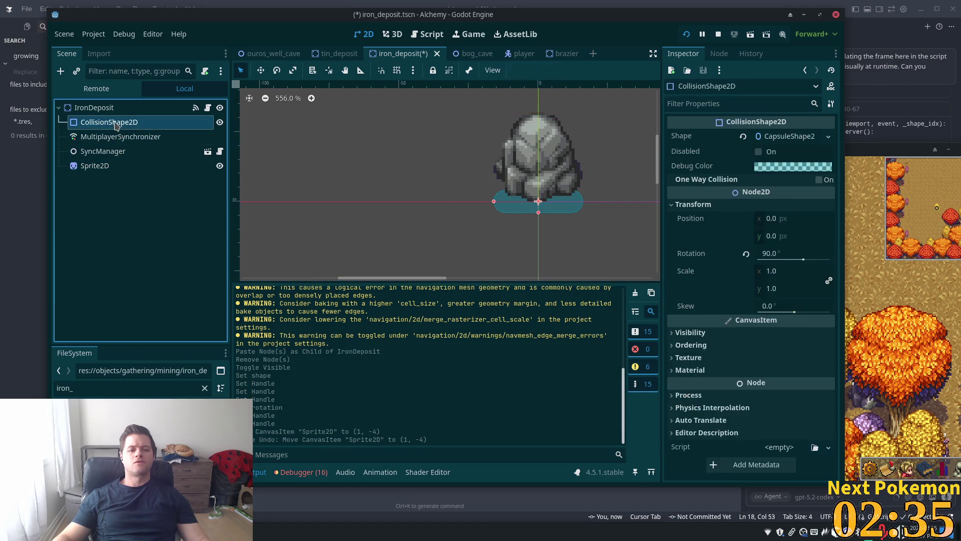
Position the capsule at (0, -9) under the rock, save the scene and rerun the game
left_click(260, 71)
left_click_drag(374, 148, 375, 133)
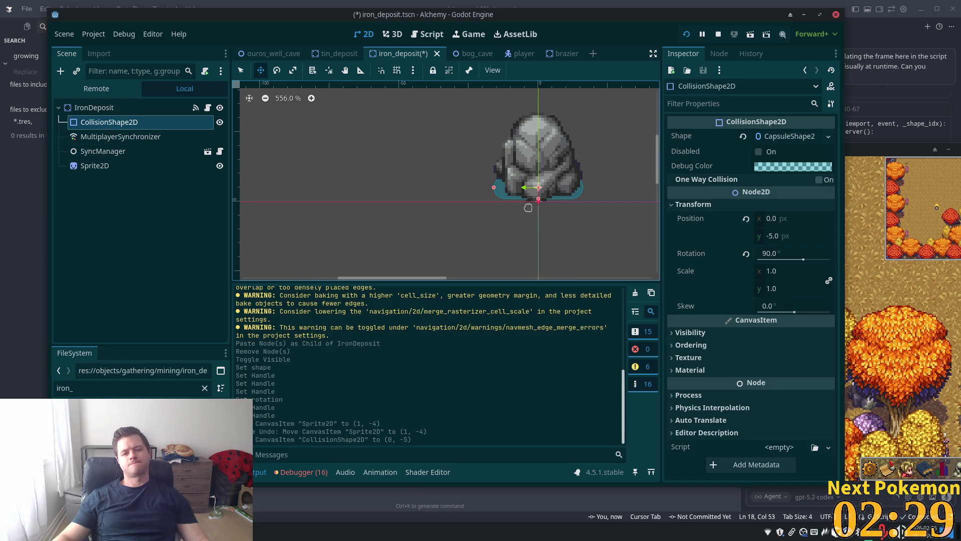
left_click_drag(536, 190, 444, 181)
left_click(241, 70)
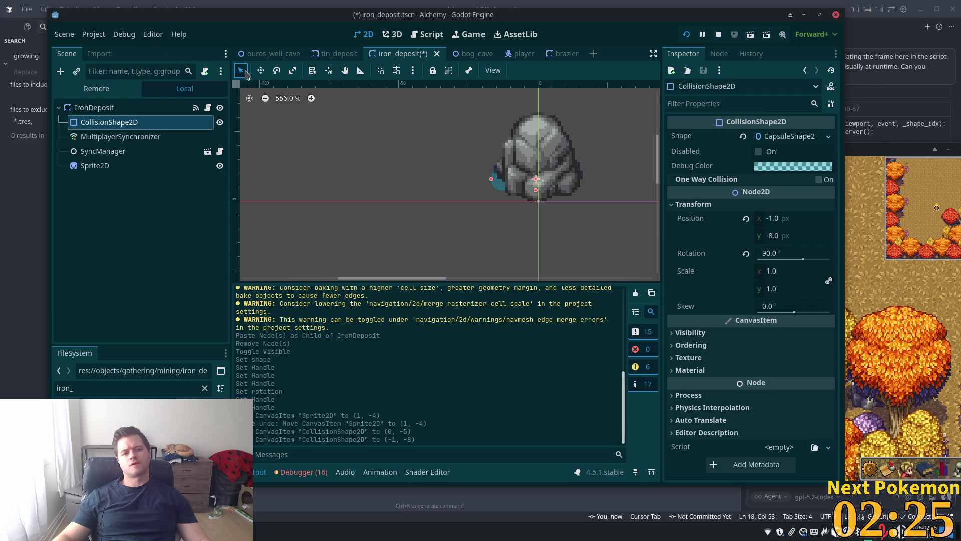
left_click_drag(539, 199, 539, 201)
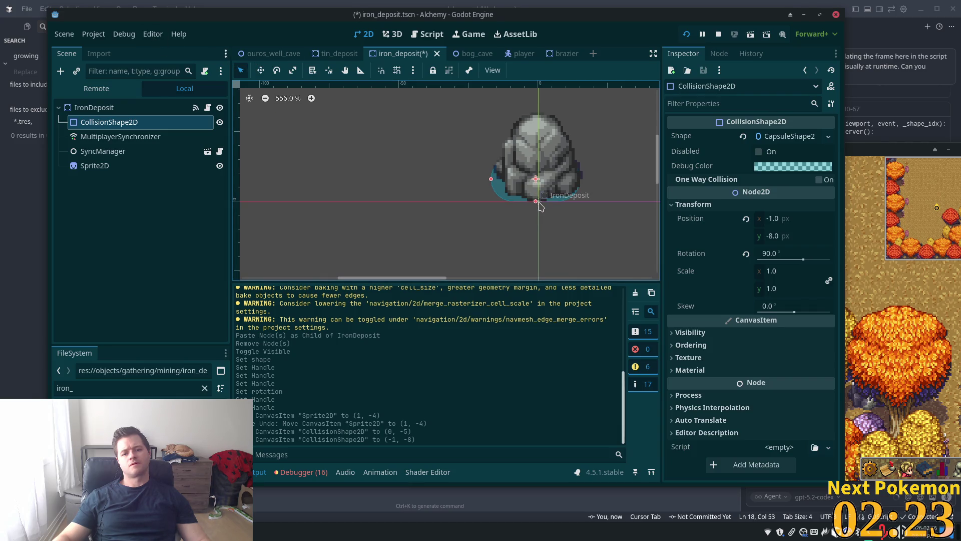
left_click(260, 73)
key("Up")
key("ctrl+s")
left_click(685, 37)
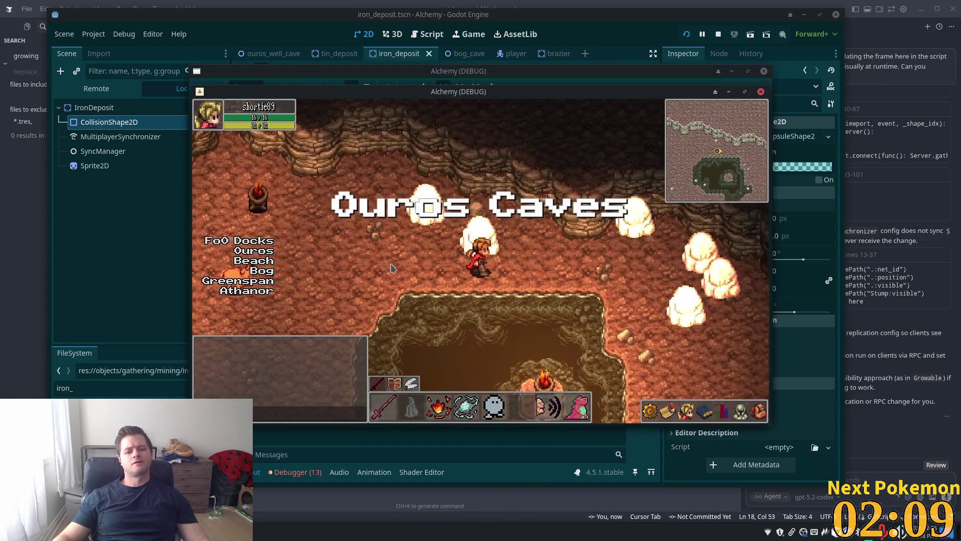
Walk the player around the Ouros Caves past the iron deposits, then stop the game
key("Up")
key("Left")
key("Right")
key("Down")
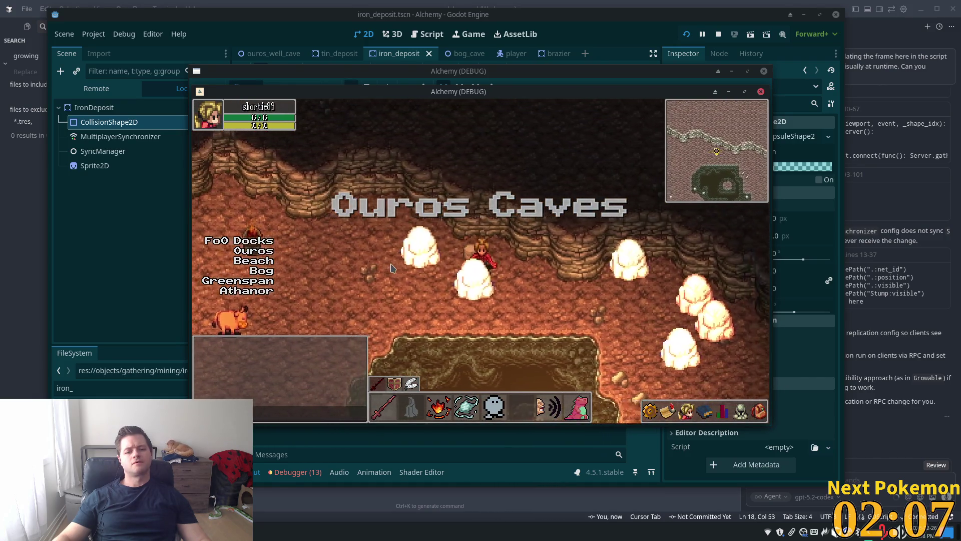
key("Up")
key("Left")
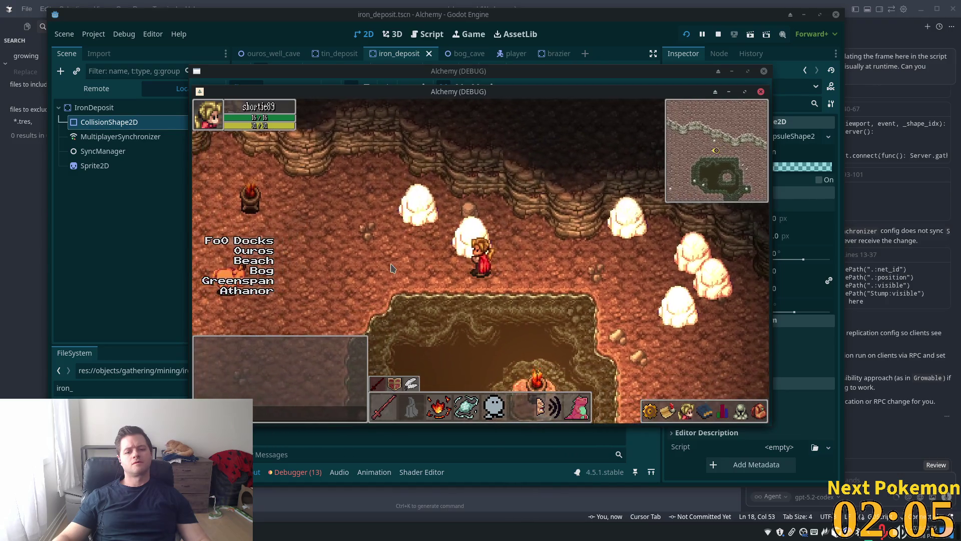
key("Down")
key("Left")
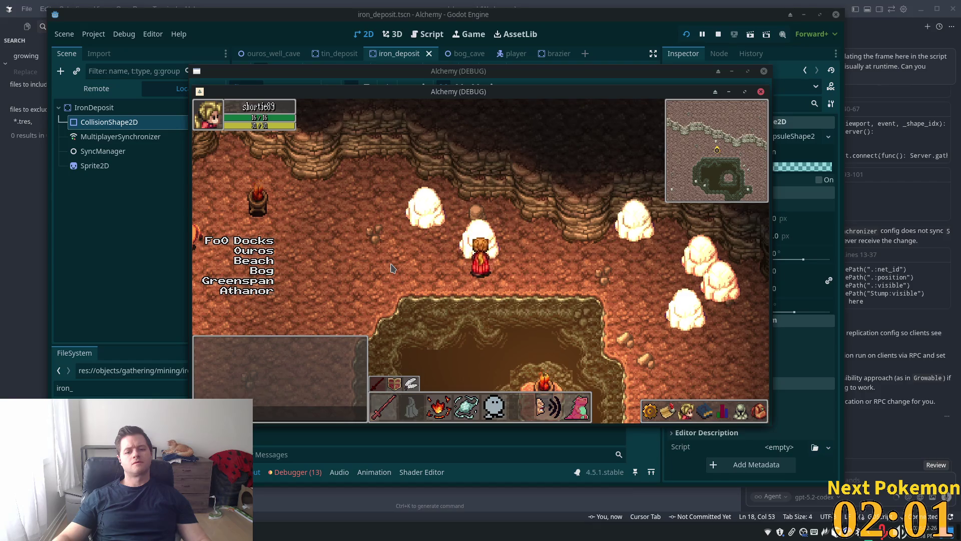
key("F8")
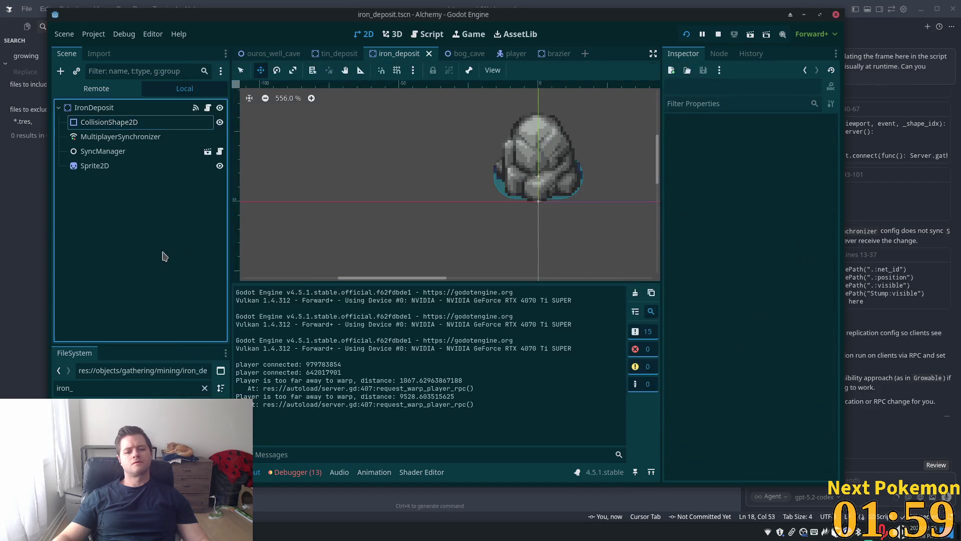
Select the CollisionShape2D, relaunch the game, walk through the cave, and return to the editor
left_click(114, 126)
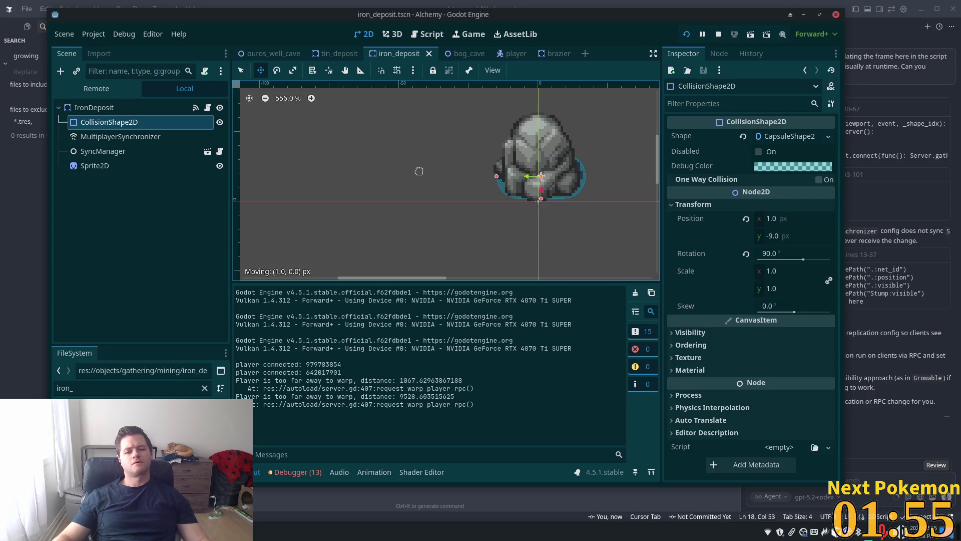
key("F5")
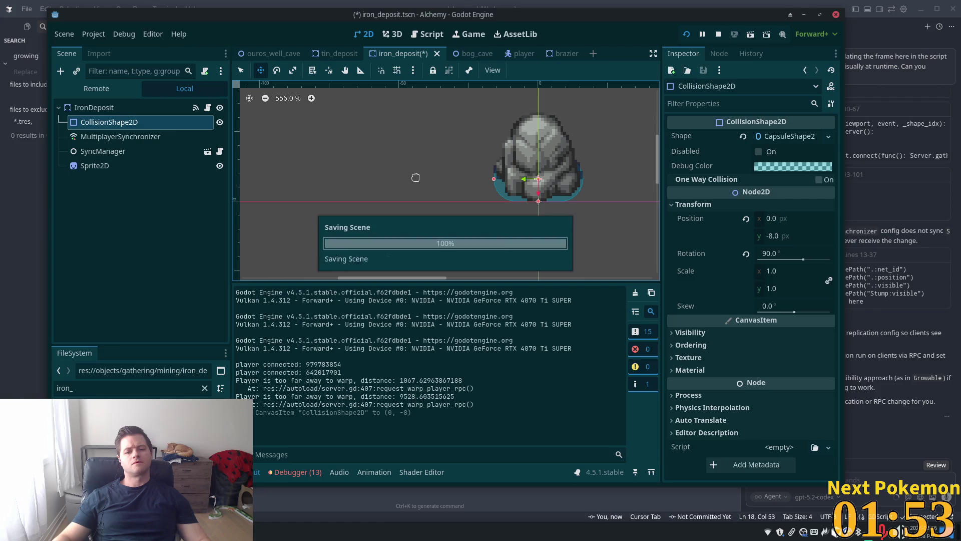
key("w")
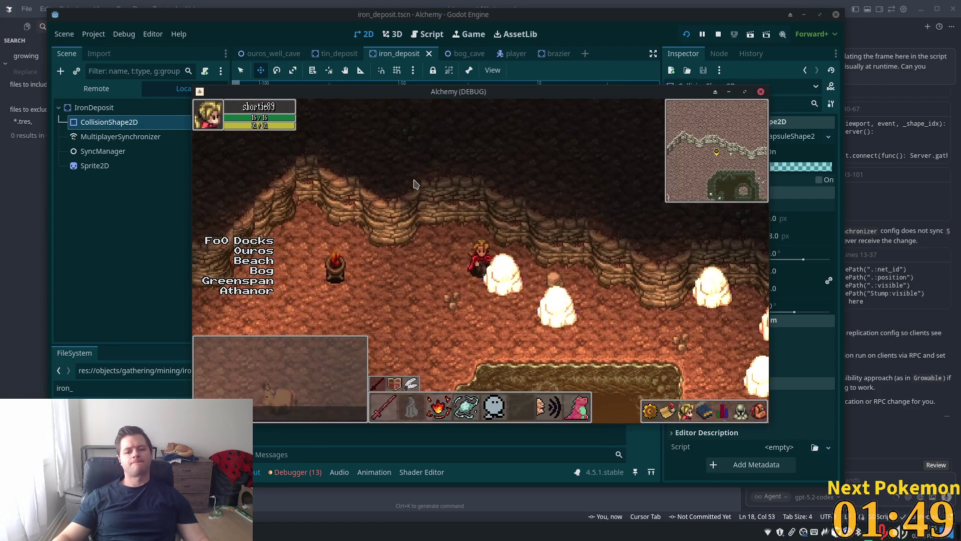
key("s")
key("d")
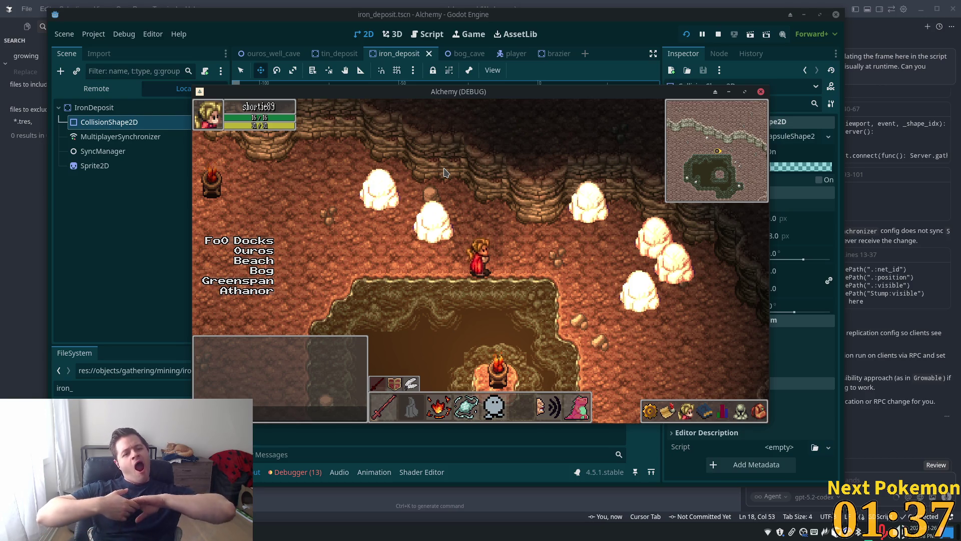
left_click(92, 215)
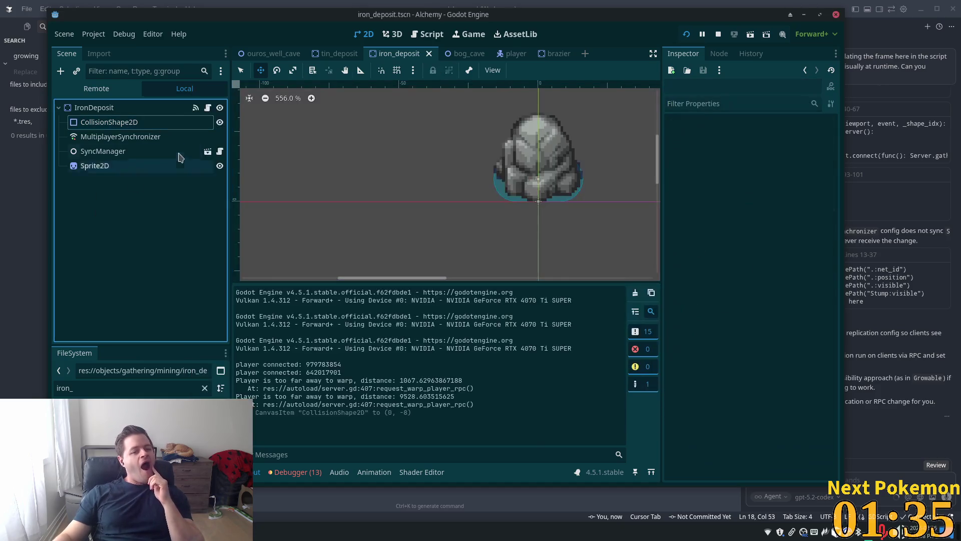
Quick-open the darkness_region.gd script
key("ctrl+shift+a")
type("darkness")
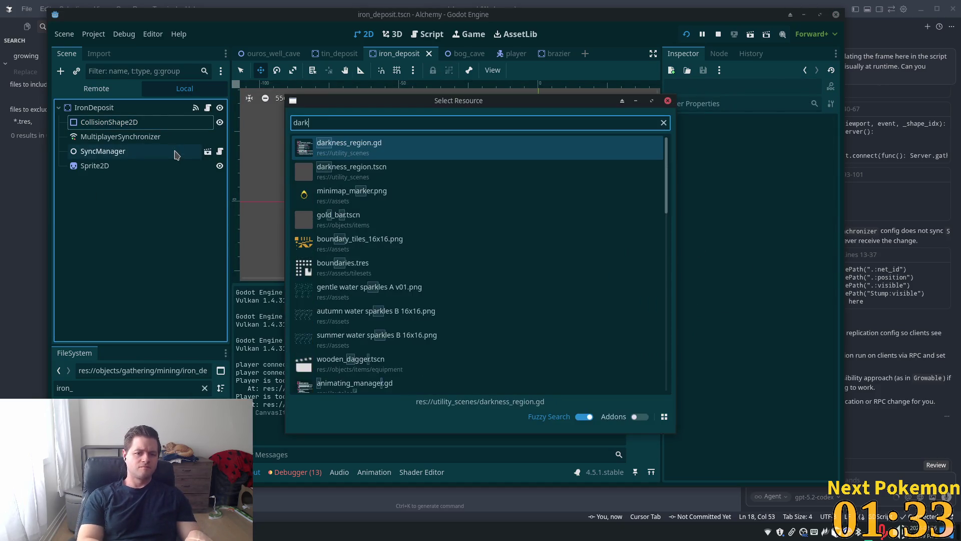
key("Return")
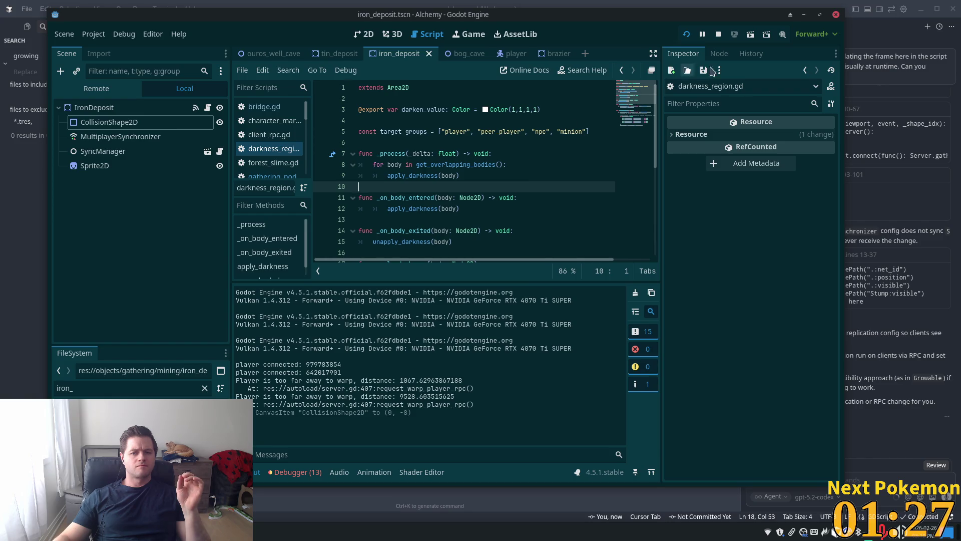
Select IronDeposit, show its groups in the Node dock, and start a new group
left_click(721, 56)
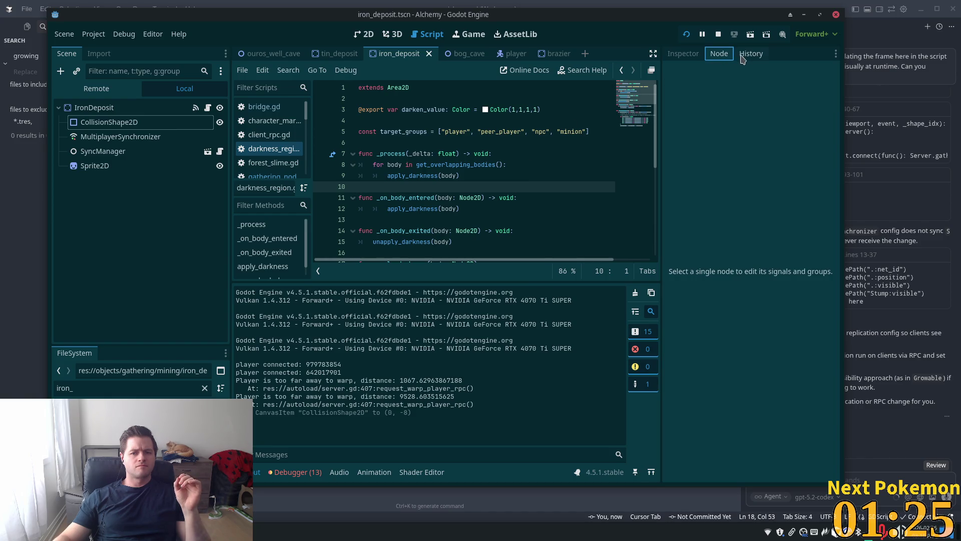
key("Up")
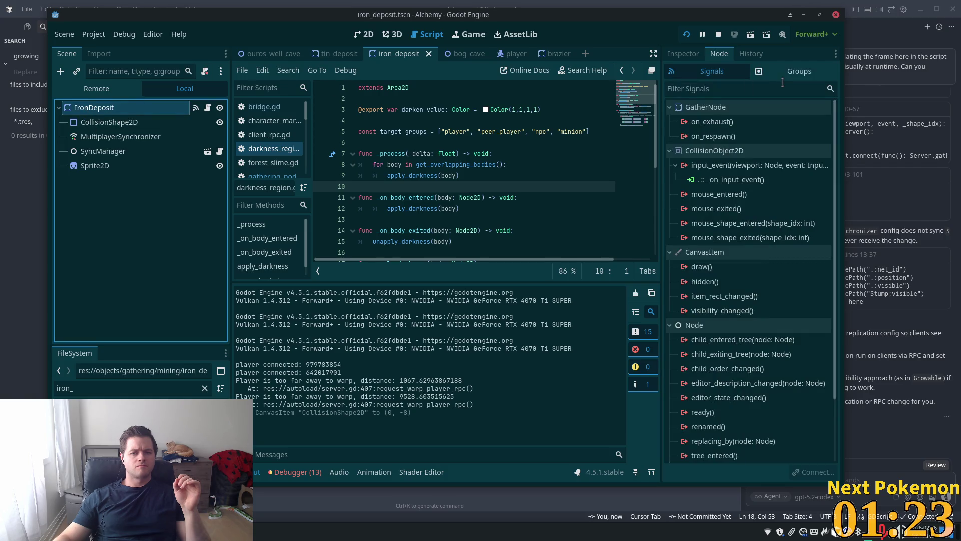
left_click(803, 75)
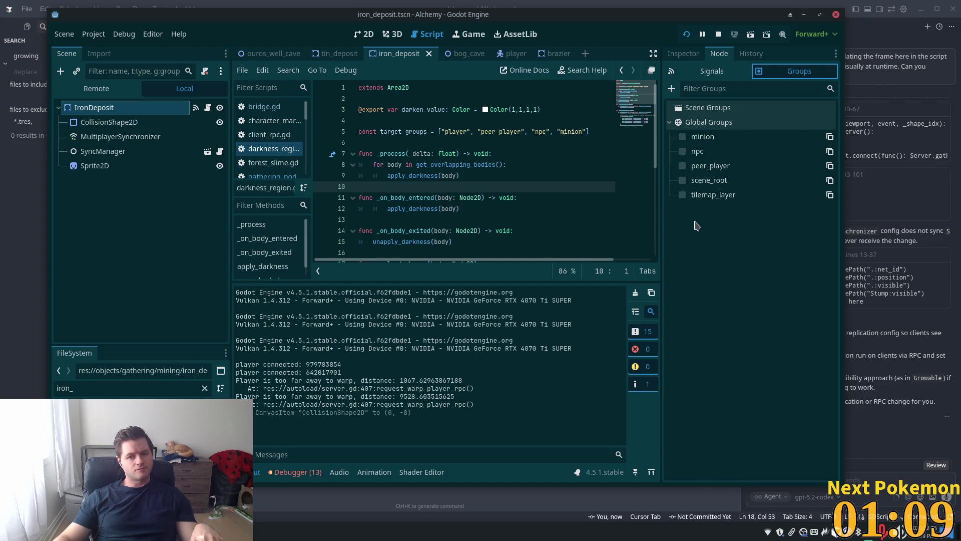
left_click(710, 122)
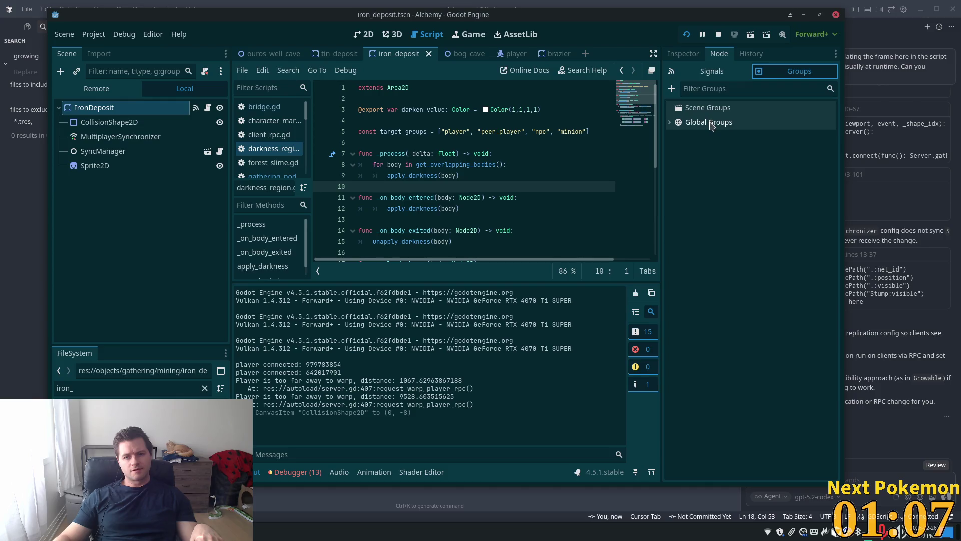
left_click(711, 123)
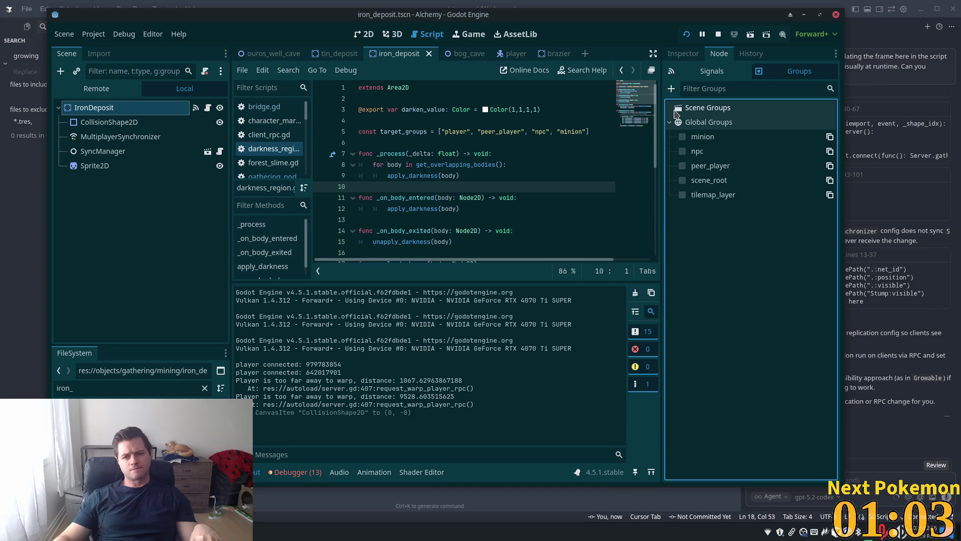
left_click(673, 89)
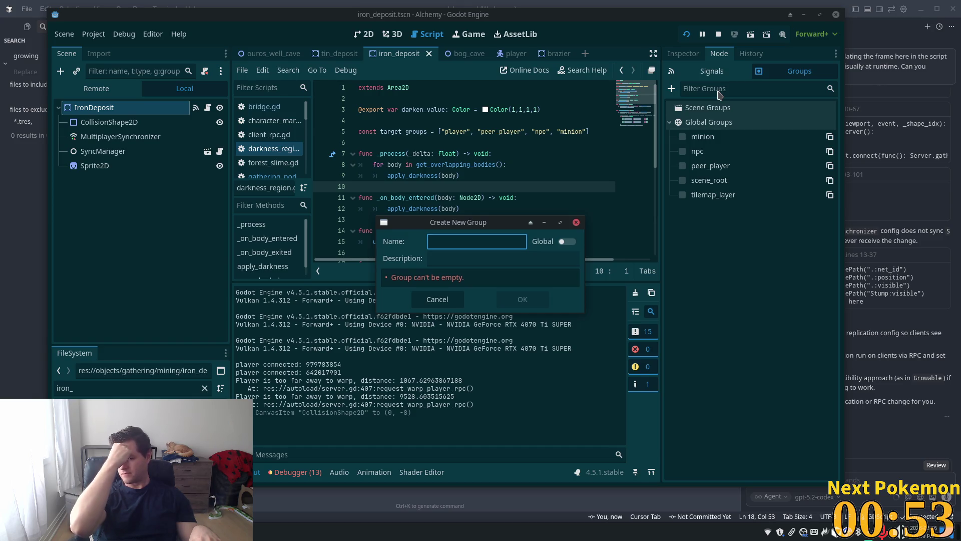
Create a 'darken' group on IronDeposit and convert it to a global group
type("darken")
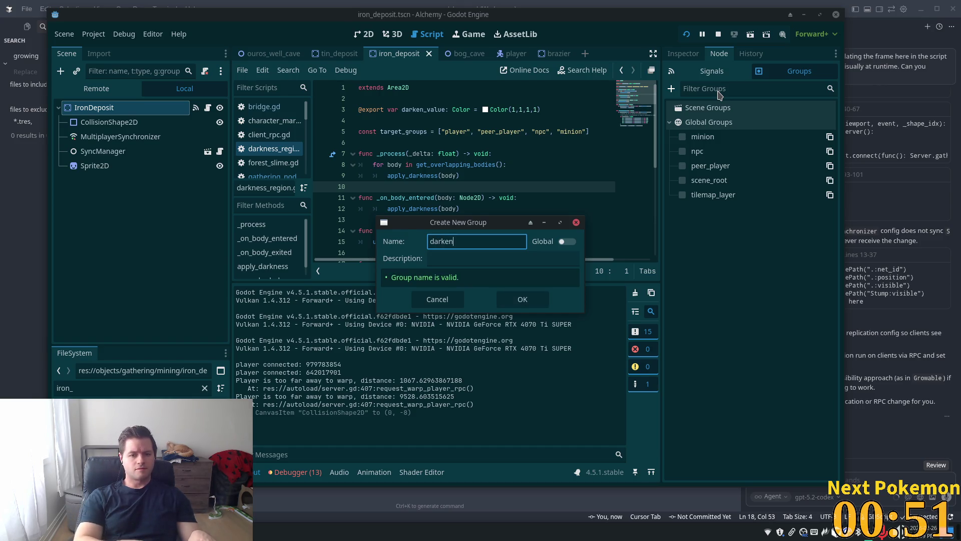
key("Return")
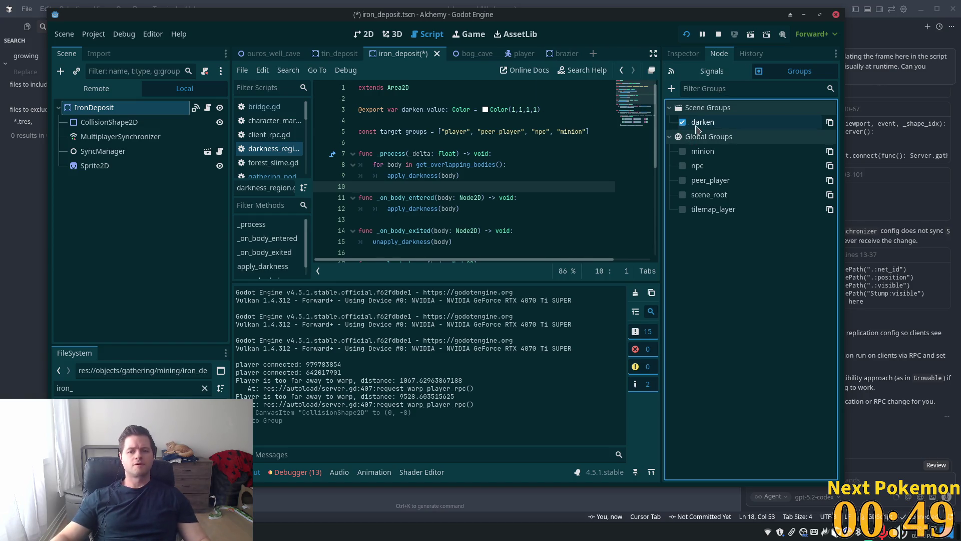
right_click(699, 129)
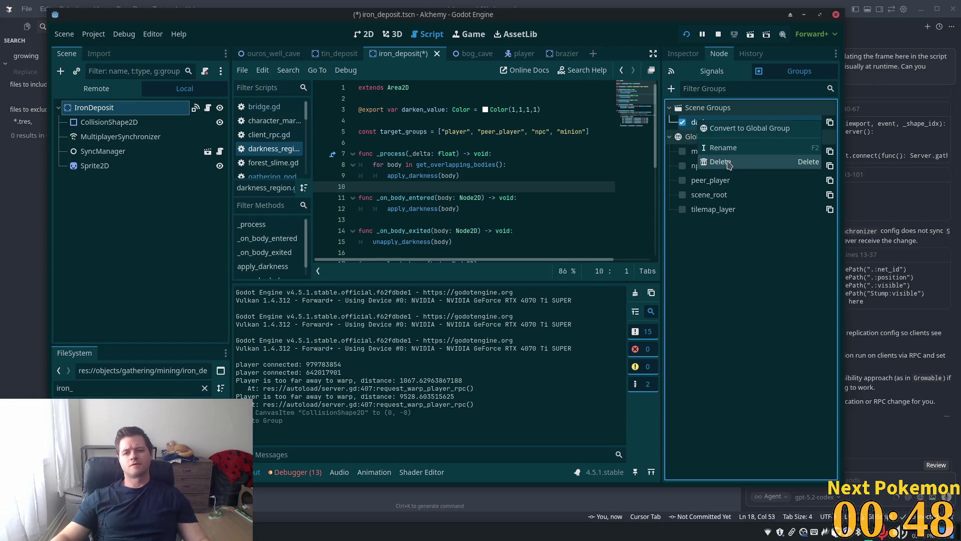
left_click(711, 125)
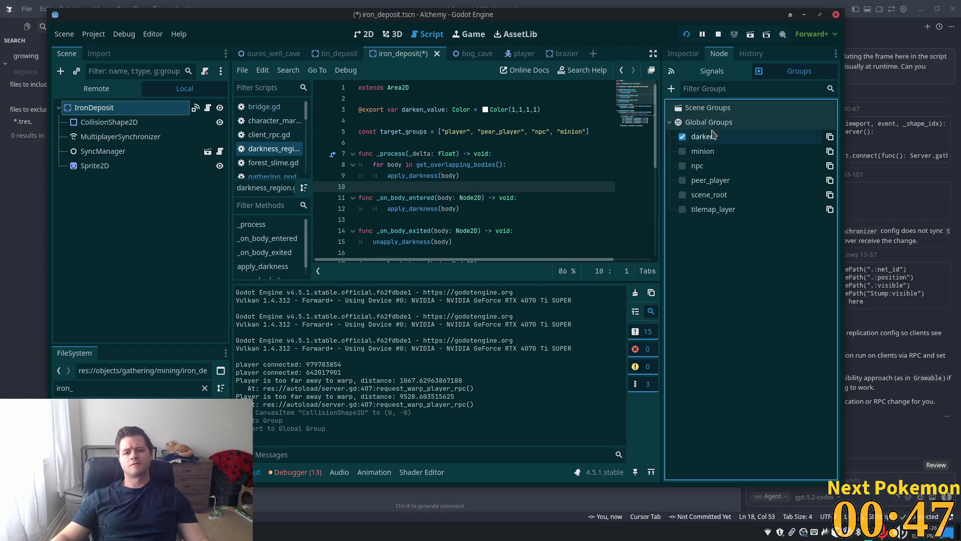
Append "darken" to target_groups in darkness_region.gd, save, and rerun the game
left_click(593, 131)
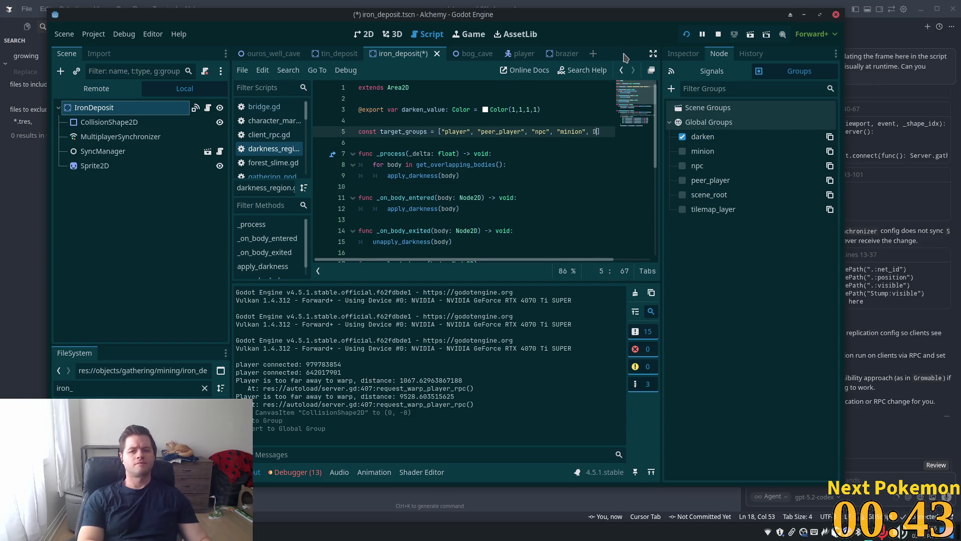
type("D")
key("BackSpace")
type("\"darken")
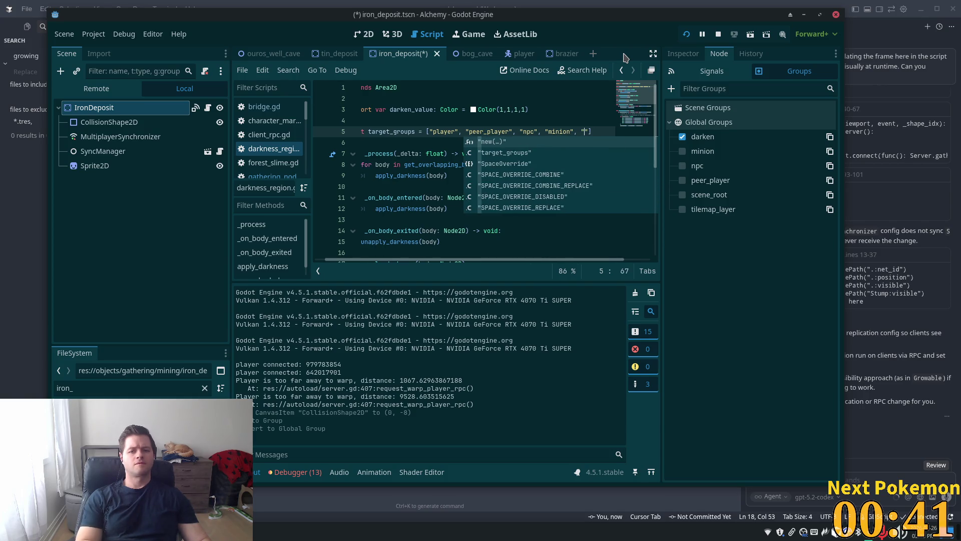
key("Tab")
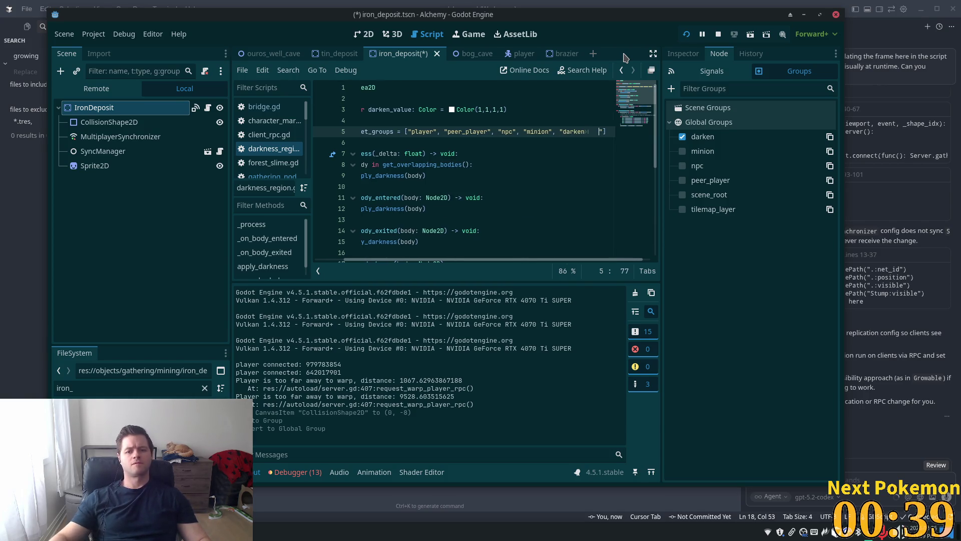
key("BackSpace")
key("ctrl+s")
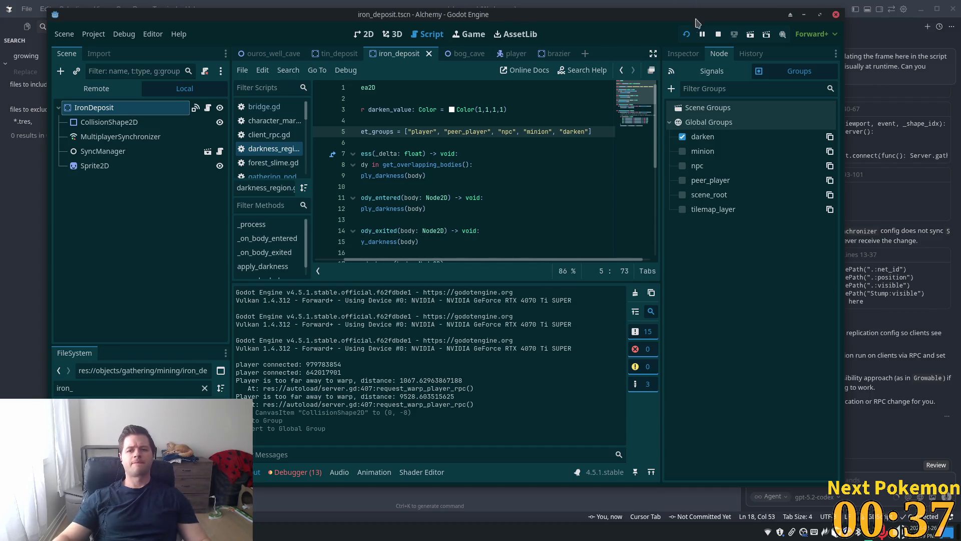
left_click(687, 34)
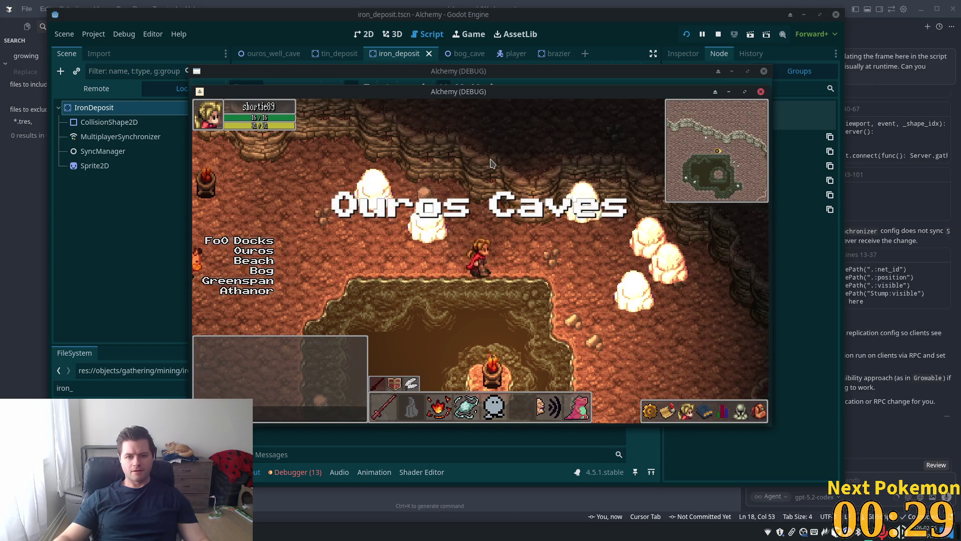
Move and maximize the Cursor window, then switch back to the Godot editor
left_click_drag(427, 6, 428, 129)
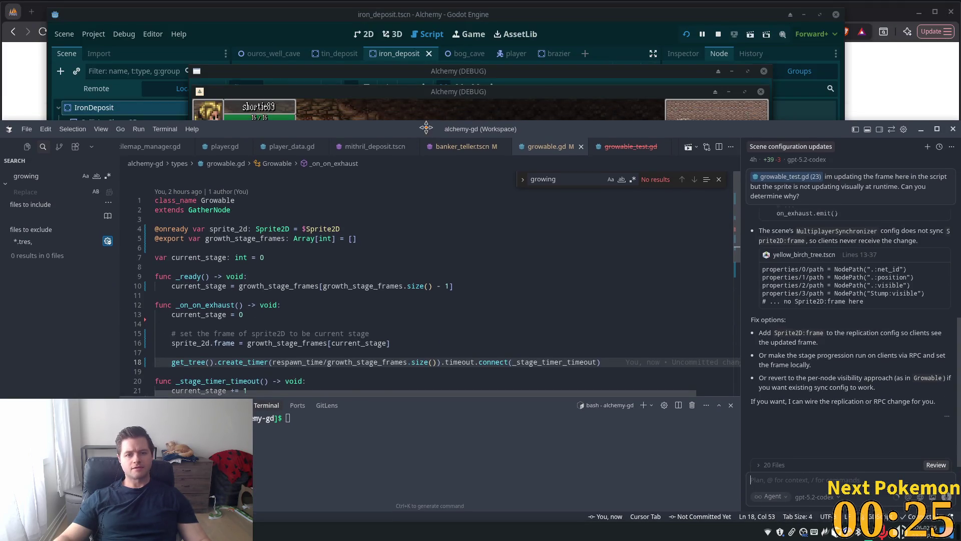
double_click(428, 129)
key("alt+Tab")
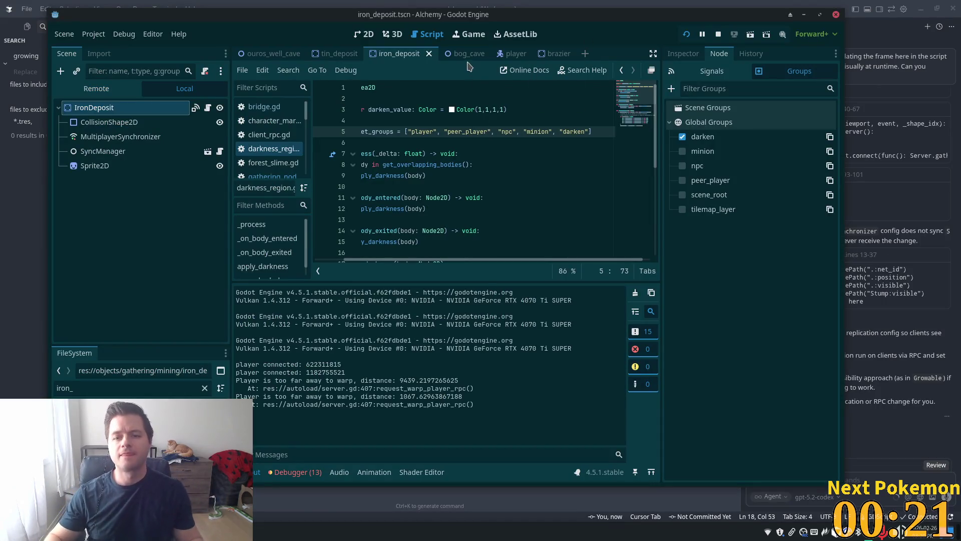
Undo an accidental paste into the line 22 group check of darkness_region.gd
scroll(460, 232, "down", 2)
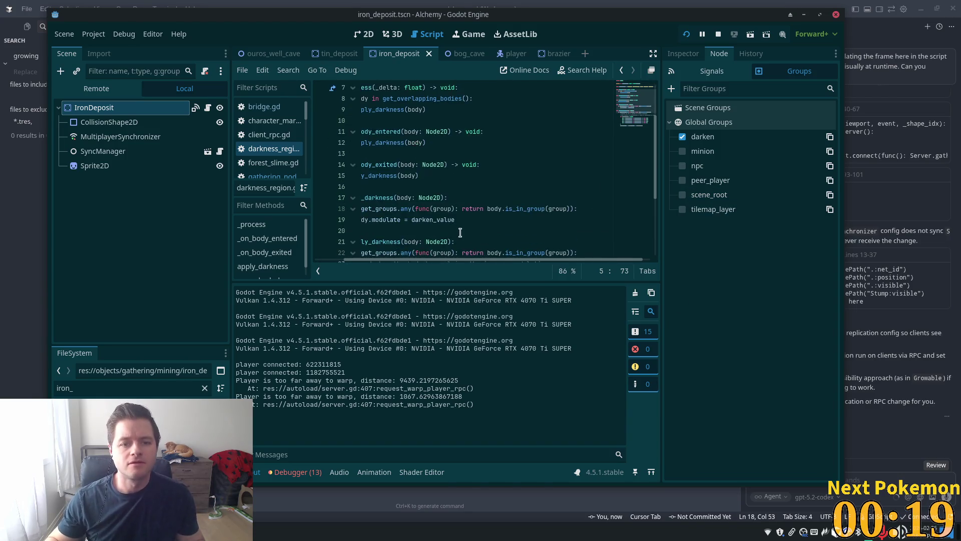
scroll(448, 248, "left", 3)
scroll(501, 176, "down", 4)
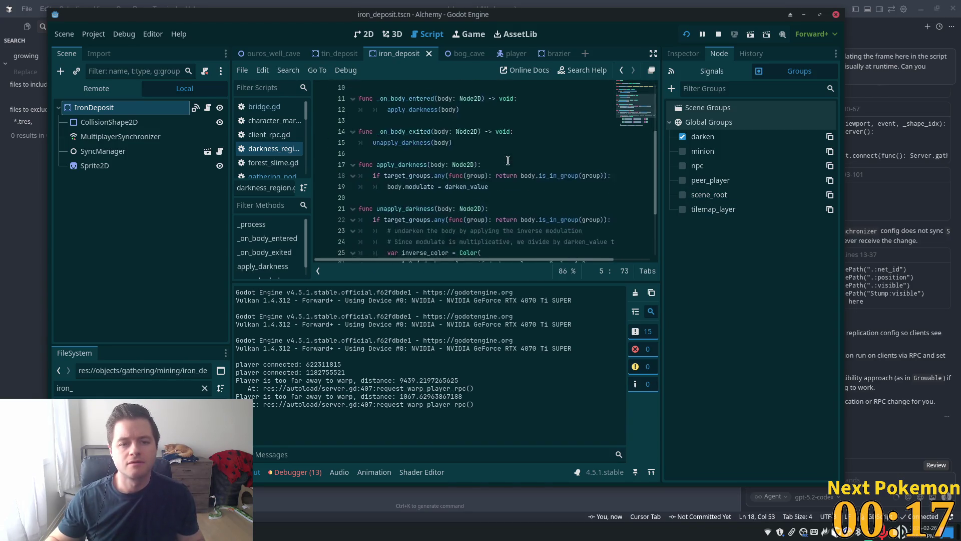
scroll(507, 162, "down", 3)
left_click(507, 162)
type("GatheringNodeSpawn2")
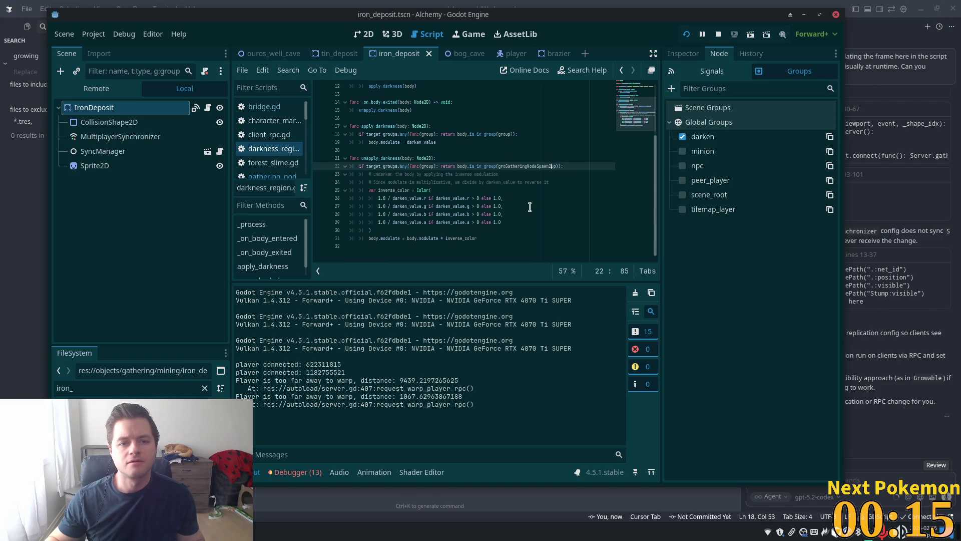
double_click(604, 23)
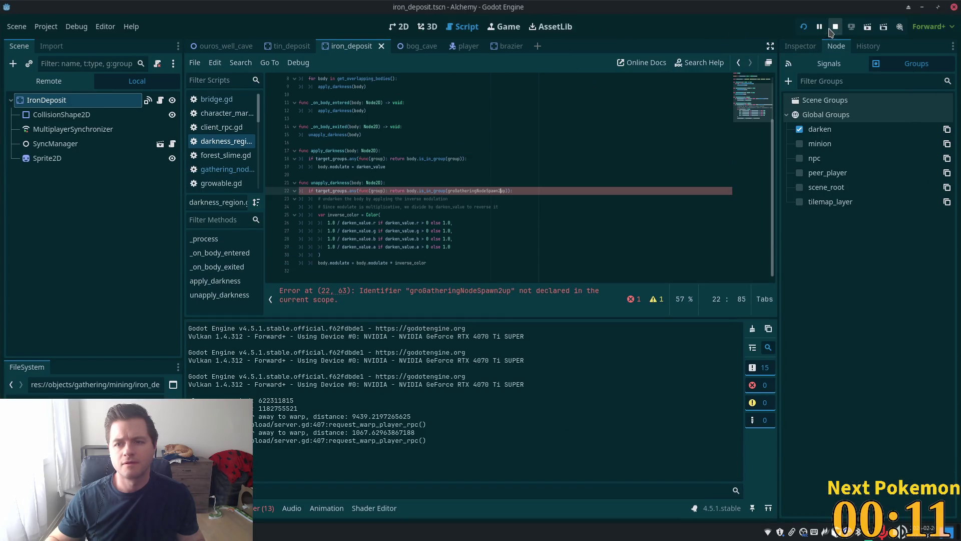
key("ctrl+z")
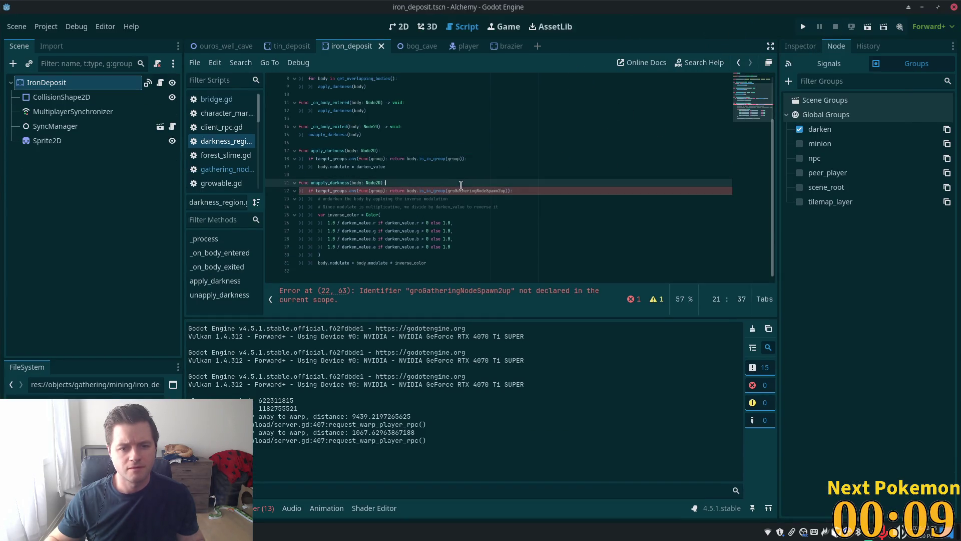
Review the apply_darkness call and the "darken" target_groups entry, then launch the game
scroll(385, 154, "up", 5)
scroll(546, 166, "up", 2)
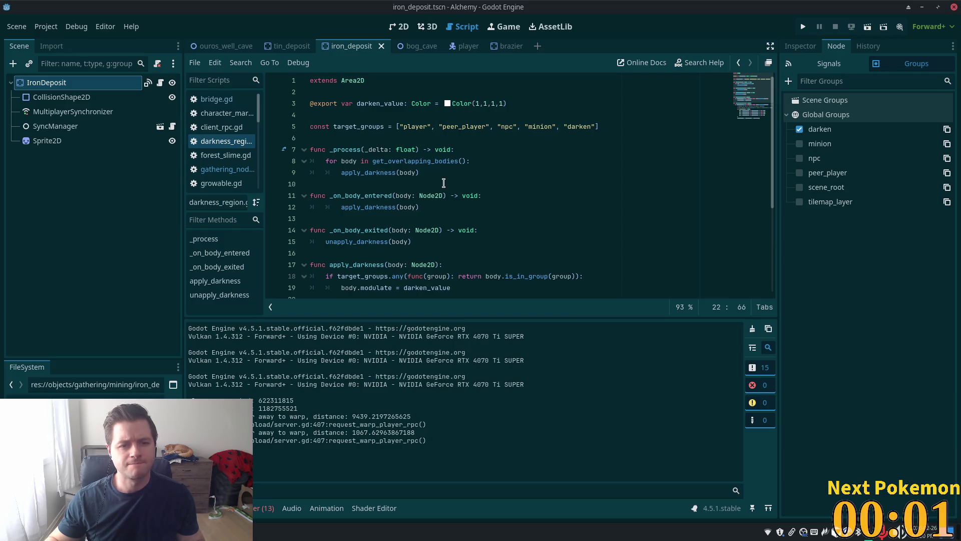
scroll(482, 189, "down", 1)
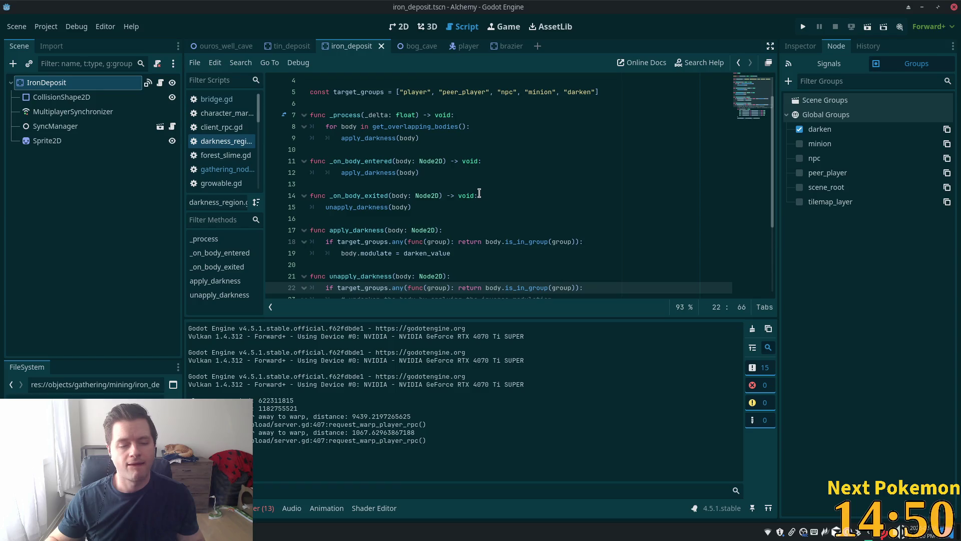
double_click(392, 175)
scroll(395, 179, "down", 2)
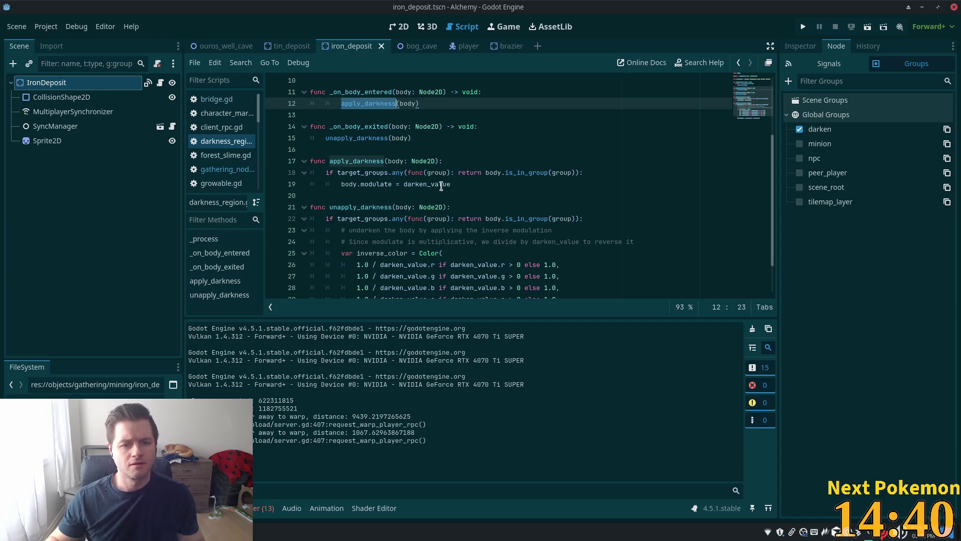
scroll(608, 218, "down", 1)
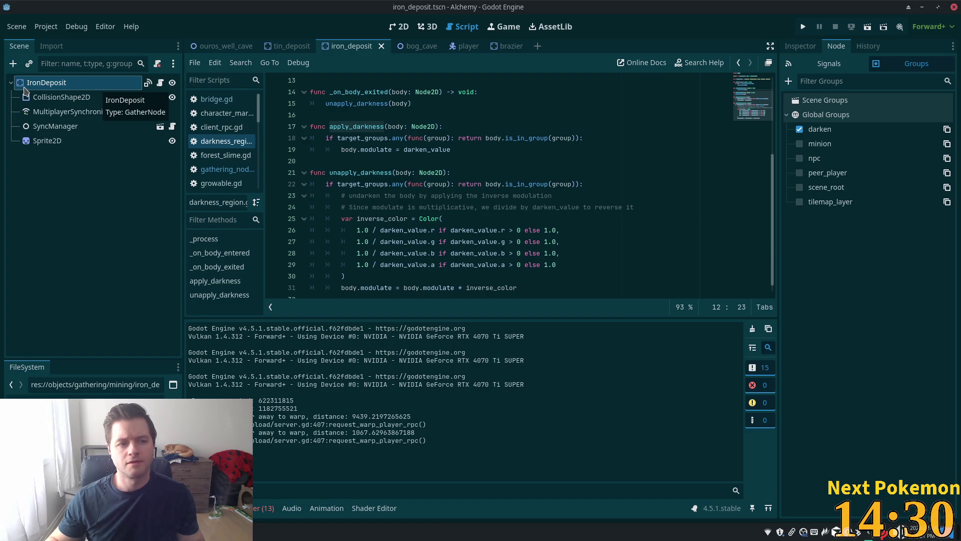
scroll(446, 200, "down", 1)
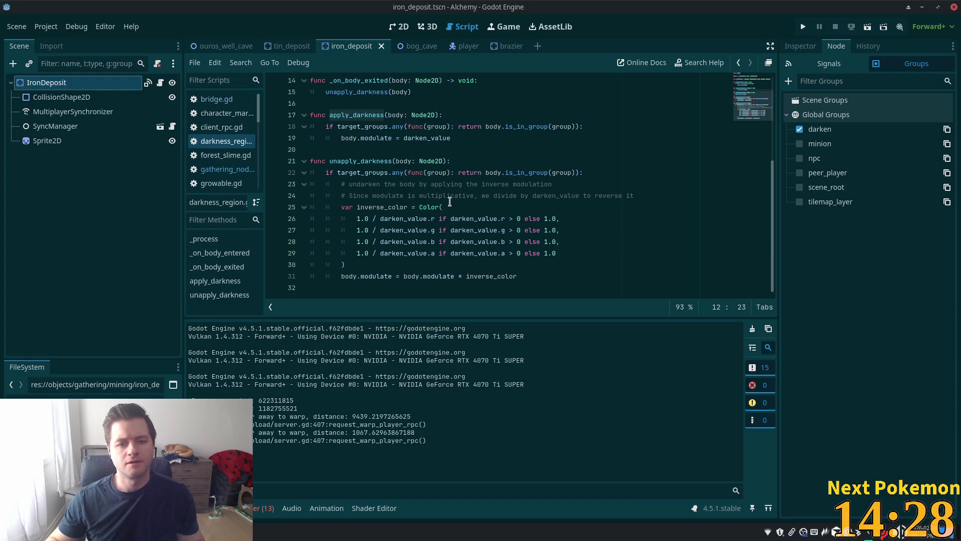
scroll(464, 206, "up", 5)
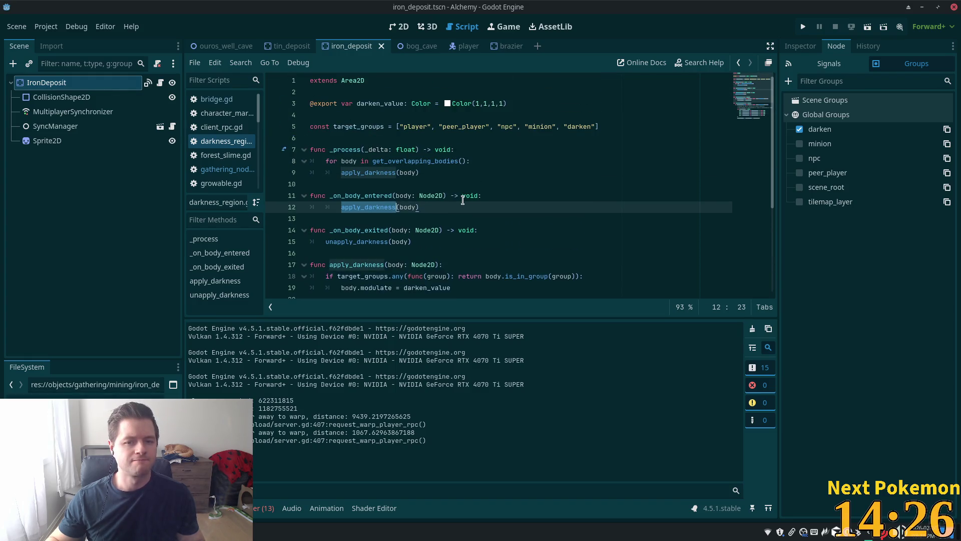
double_click(579, 127)
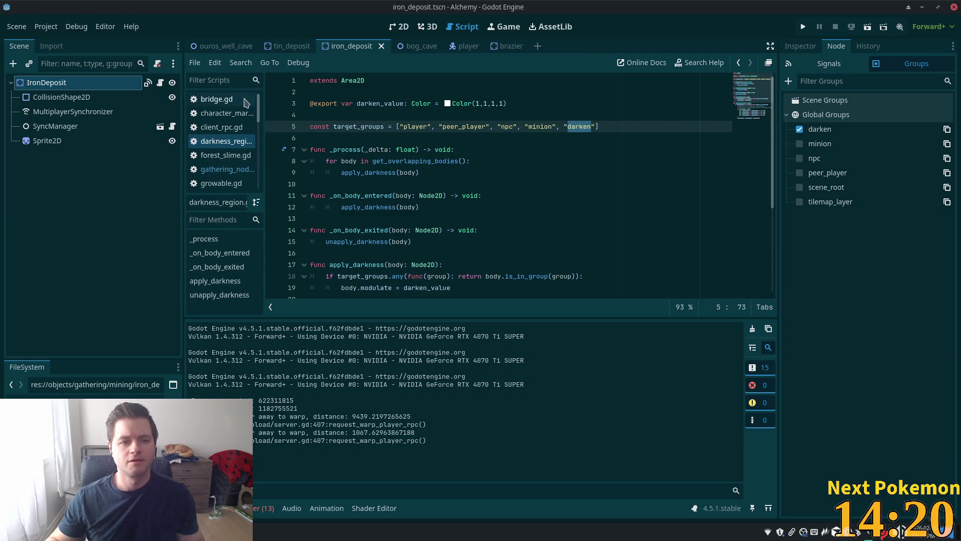
left_click(226, 114)
left_click(803, 26)
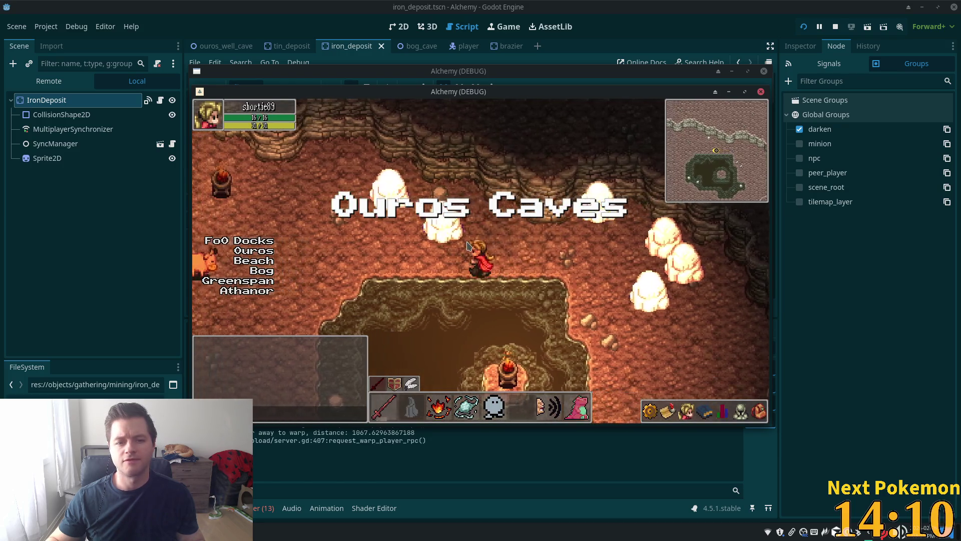
Walk the character around the cave past the deposits, then show the Remote scene tree
key("Left")
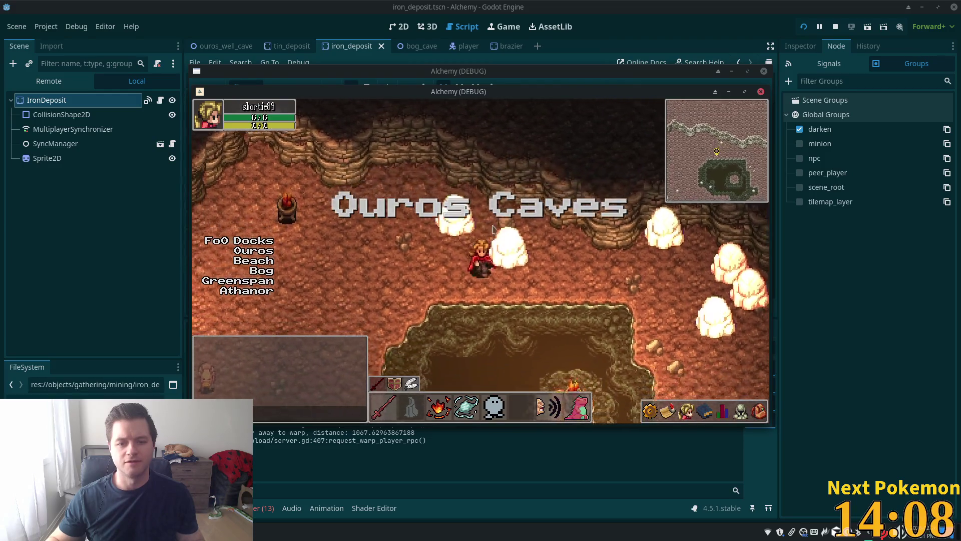
key("Right")
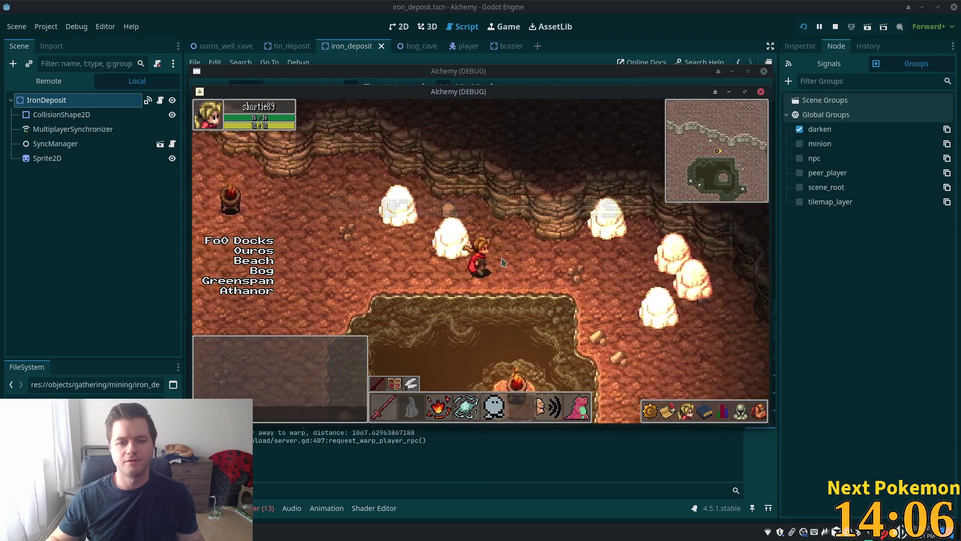
key("Right")
key("Down")
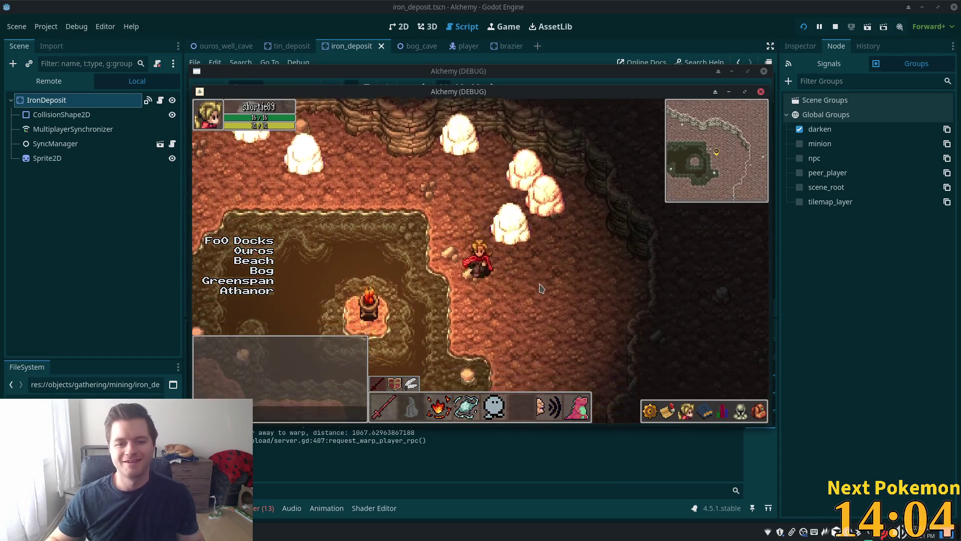
key("Up")
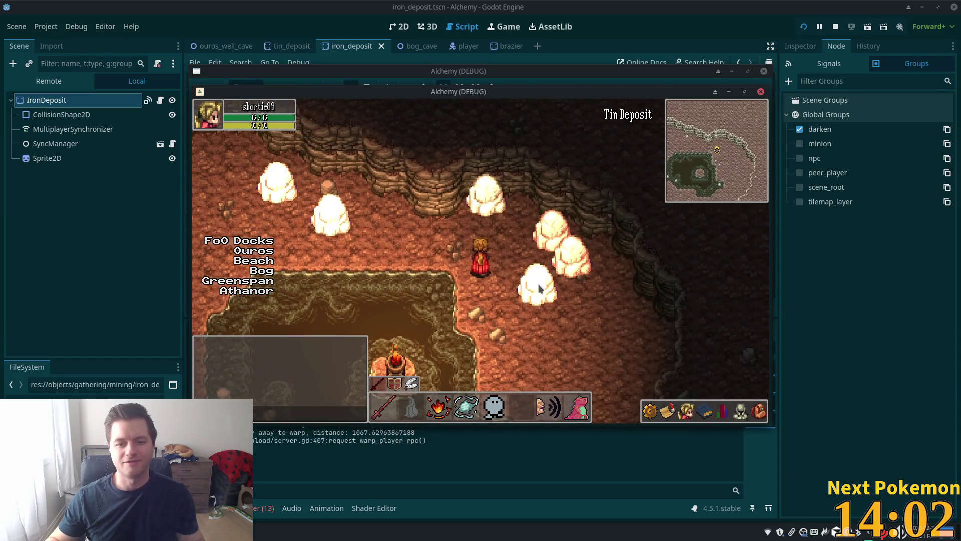
key("Left")
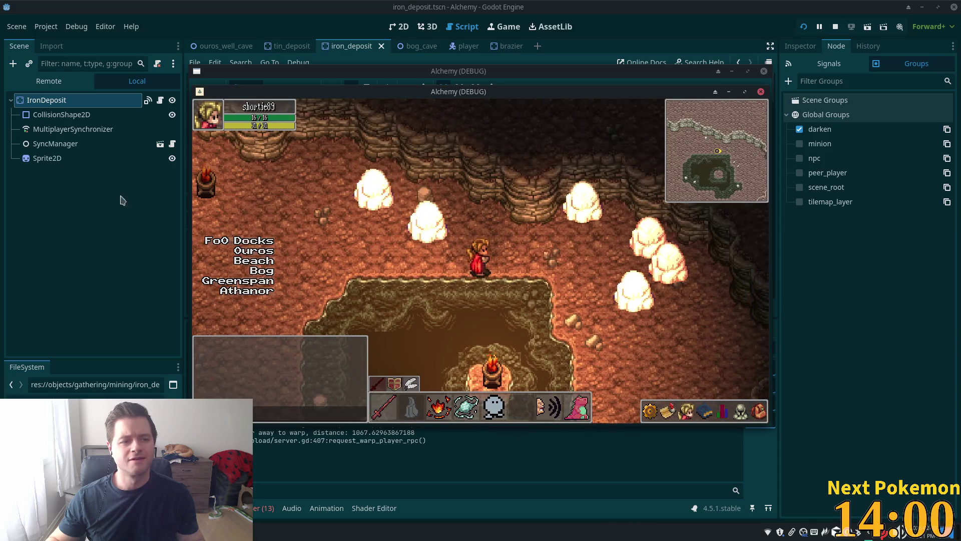
left_click(48, 81)
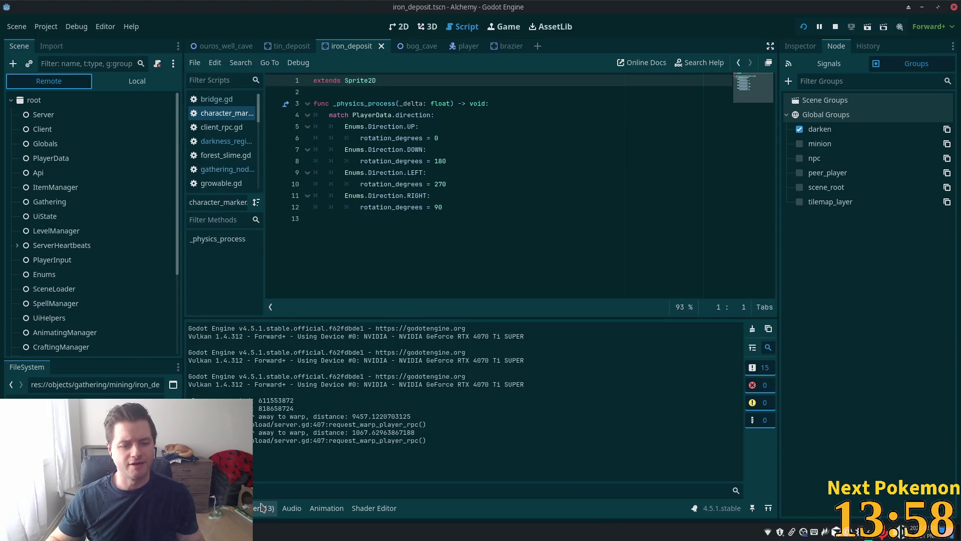
Check the Debugger's error lists for sessions 2 and 3
left_click(260, 507)
left_click(246, 326)
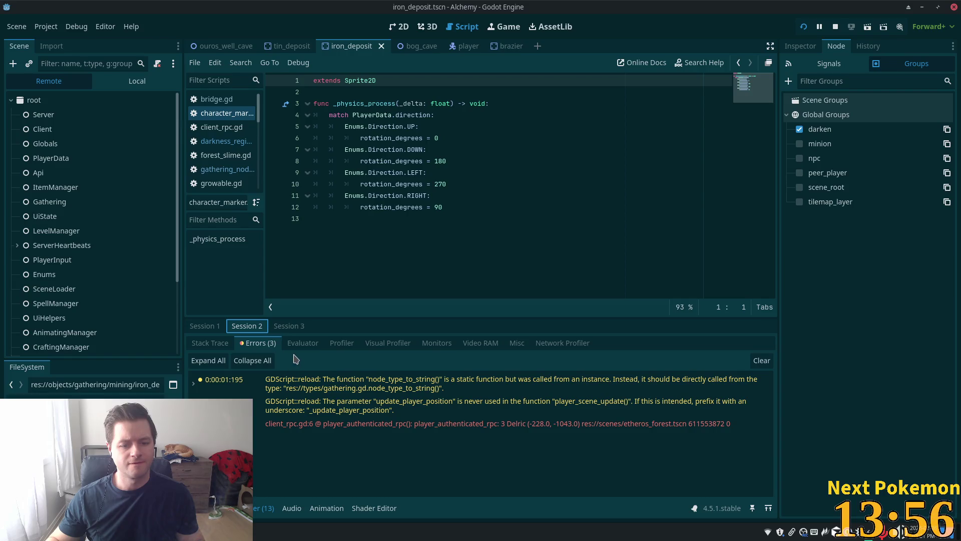
left_click(337, 534)
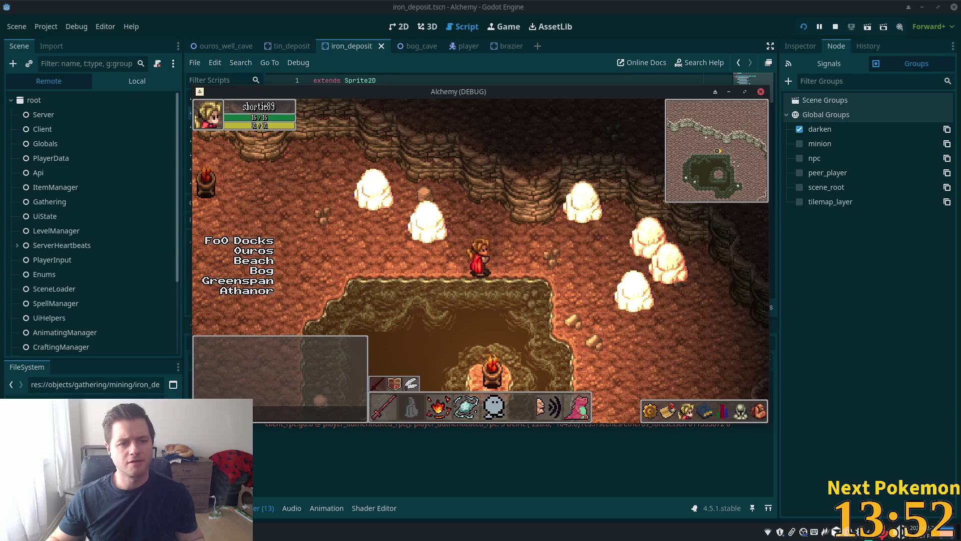
left_click(317, 425)
left_click(286, 328)
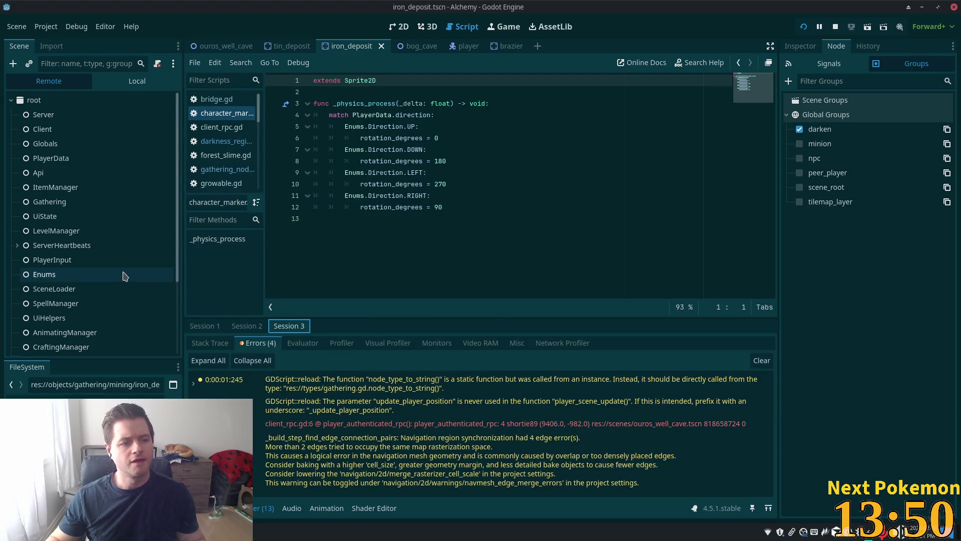
Expand OurosWellCave, DarknessRegion and CopperDeposit in the live Remote tree
scroll(125, 274, "down", 5)
scroll(42, 335, "down", 2)
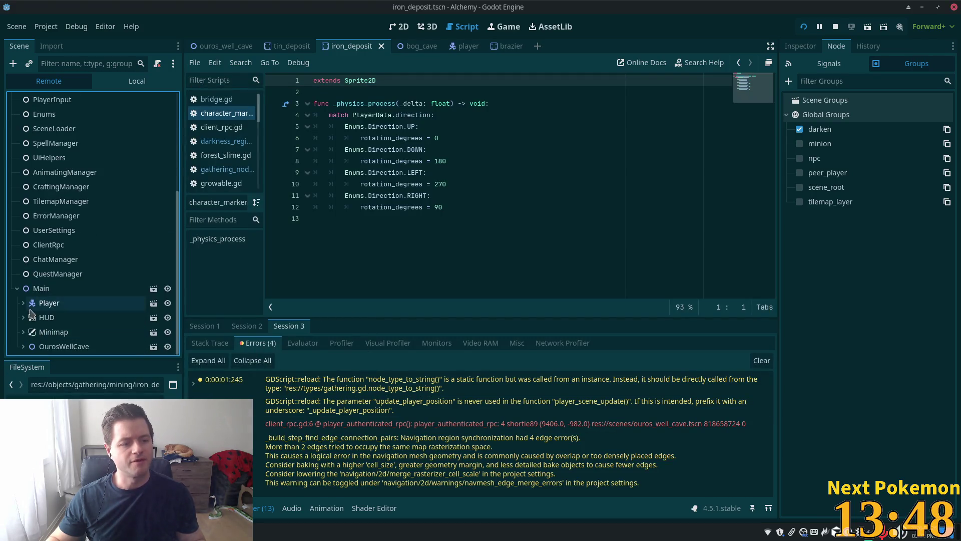
left_click(38, 345)
scroll(37, 346, "down", 3)
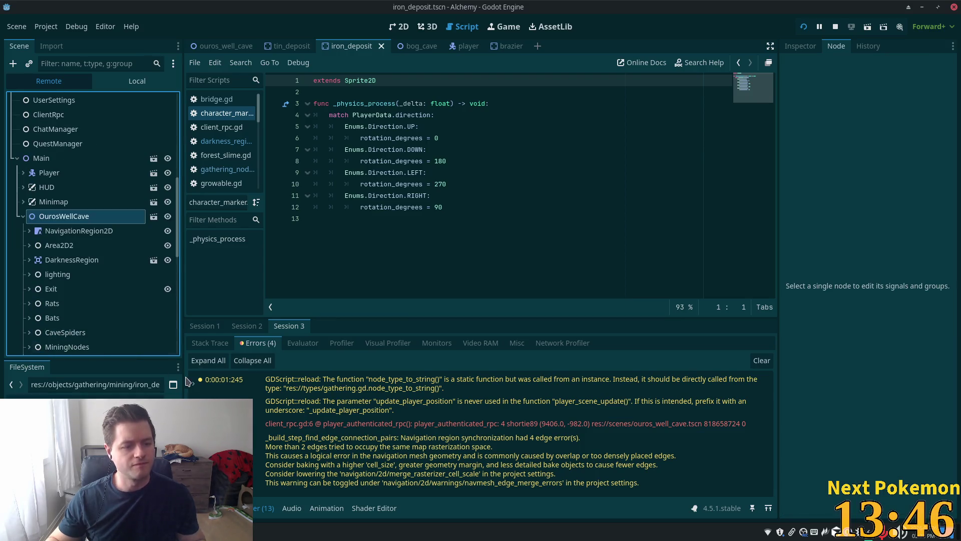
left_click(71, 260)
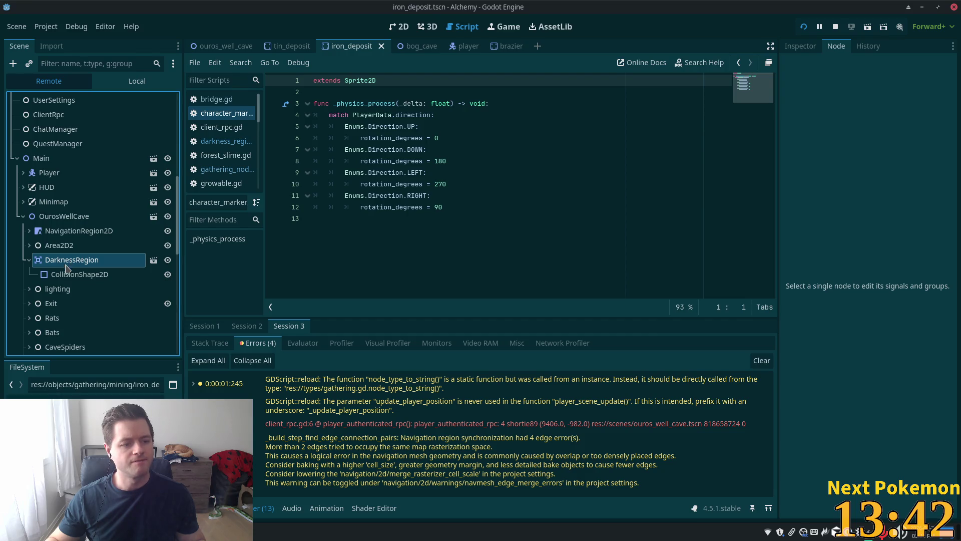
scroll(66, 268, "down", 1)
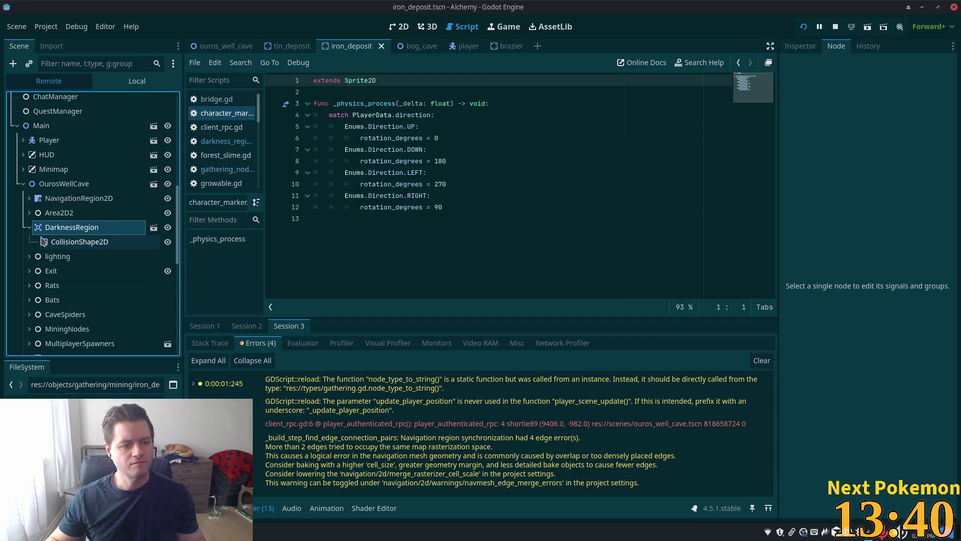
scroll(44, 242, "down", 5)
double_click(61, 161)
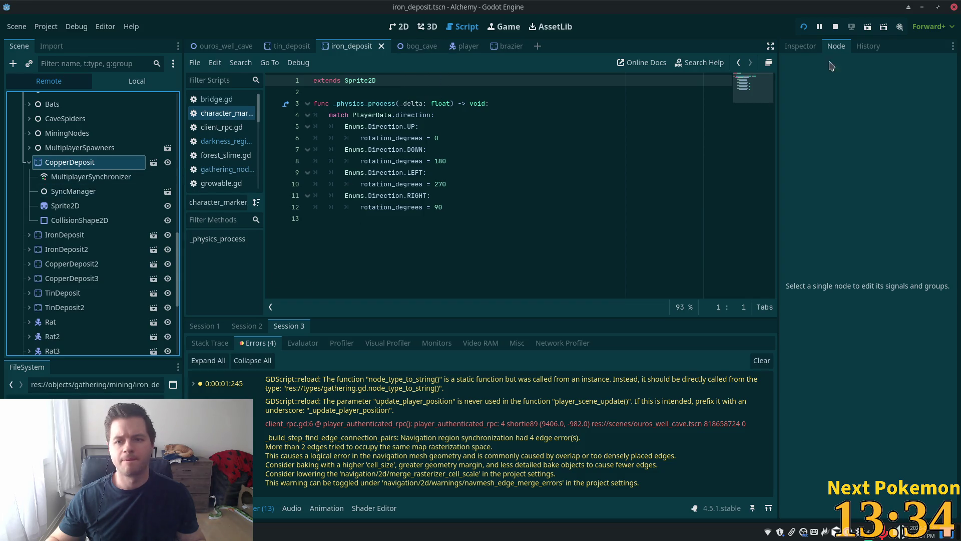
Inspect the live CopperDeposit's properties and groups, then un-maximize the Godot window
left_click(800, 46)
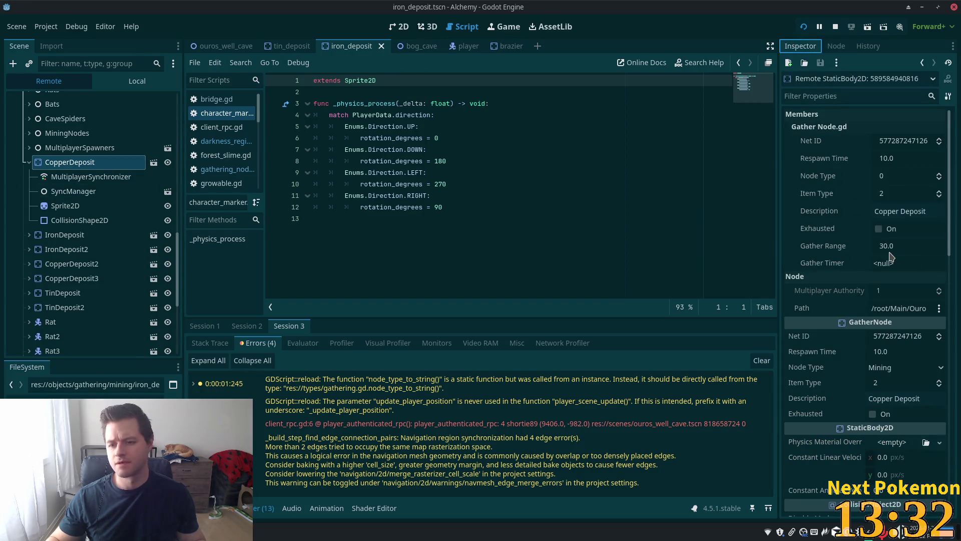
left_click(836, 45)
left_click(800, 45)
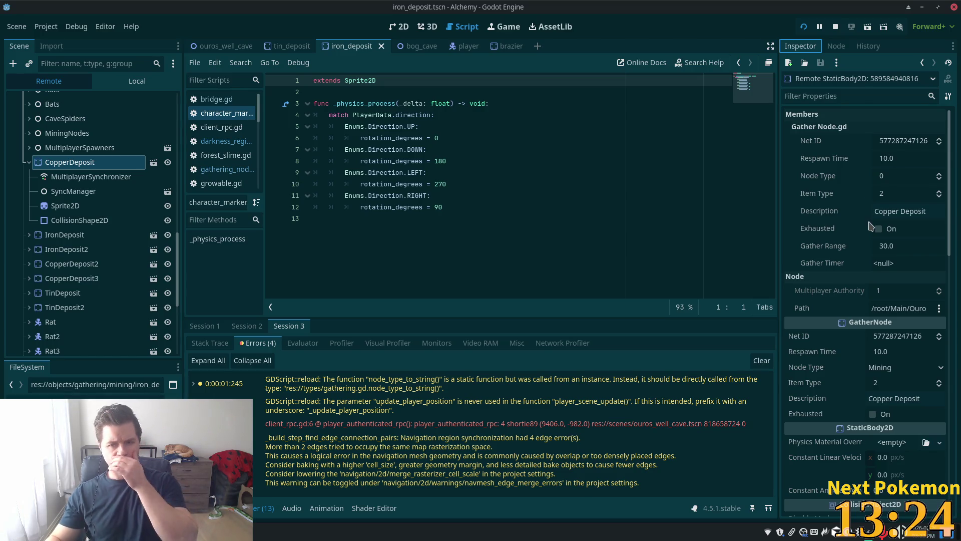
scroll(868, 228, "down", 5)
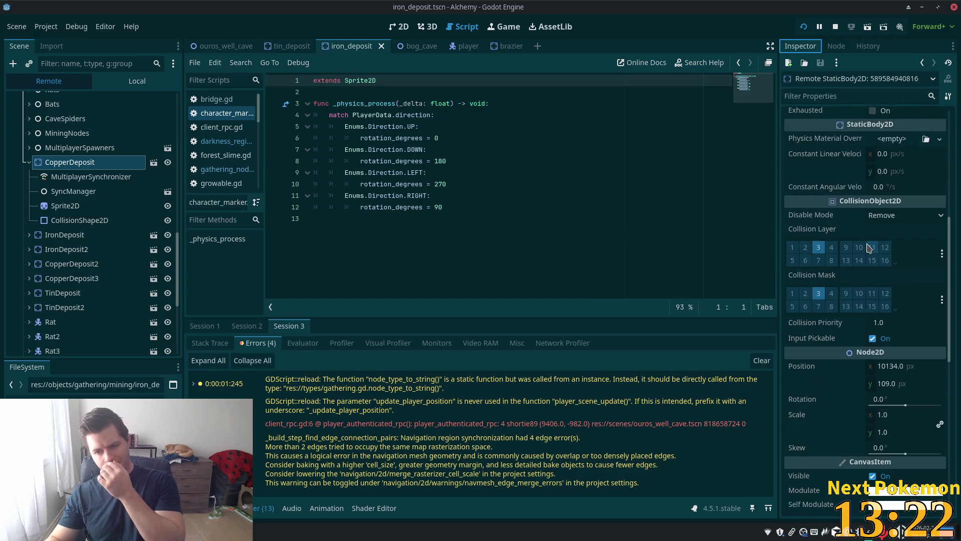
scroll(866, 241, "down", 4)
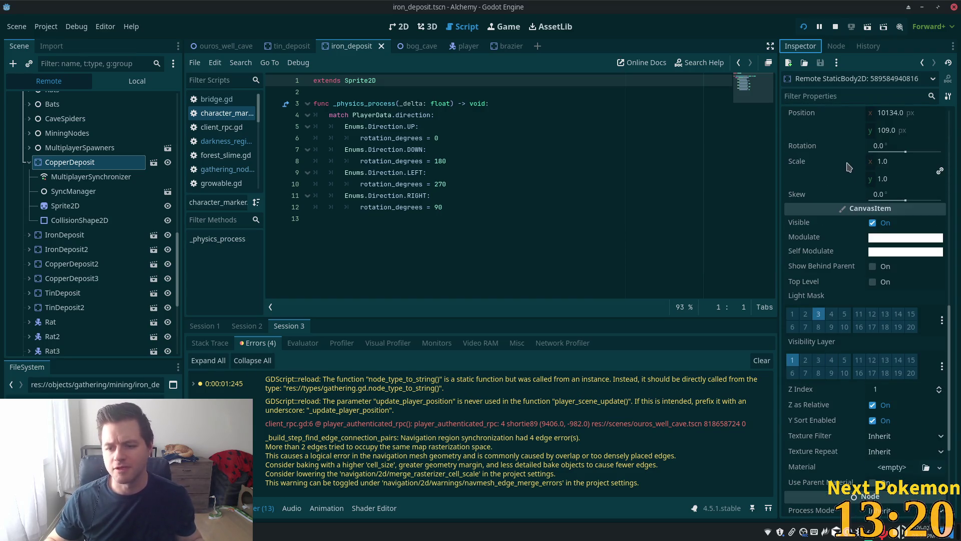
scroll(847, 176, "down", 2)
scroll(834, 220, "down", 1)
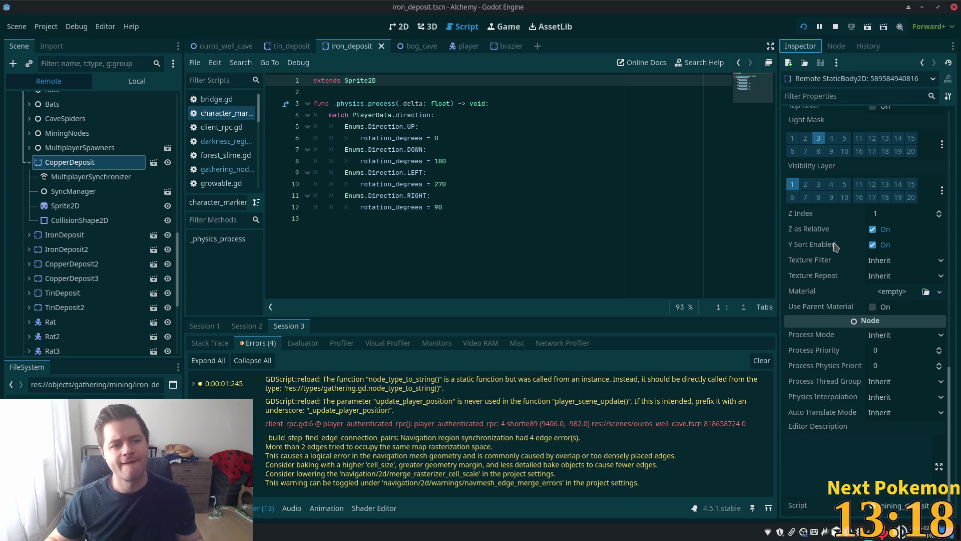
scroll(835, 246, "up", 5)
scroll(832, 241, "up", 4)
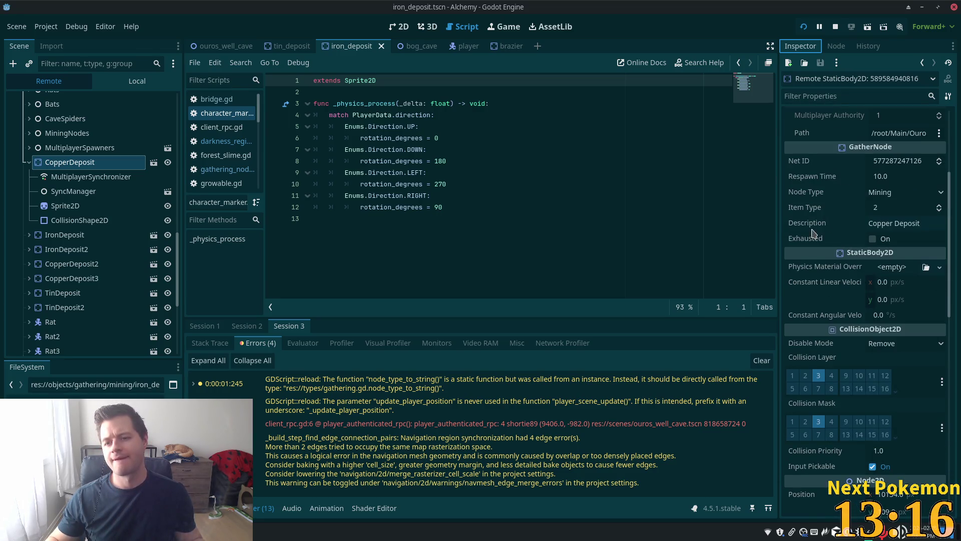
scroll(872, 214, "up", 2)
scroll(876, 200, "down", 5)
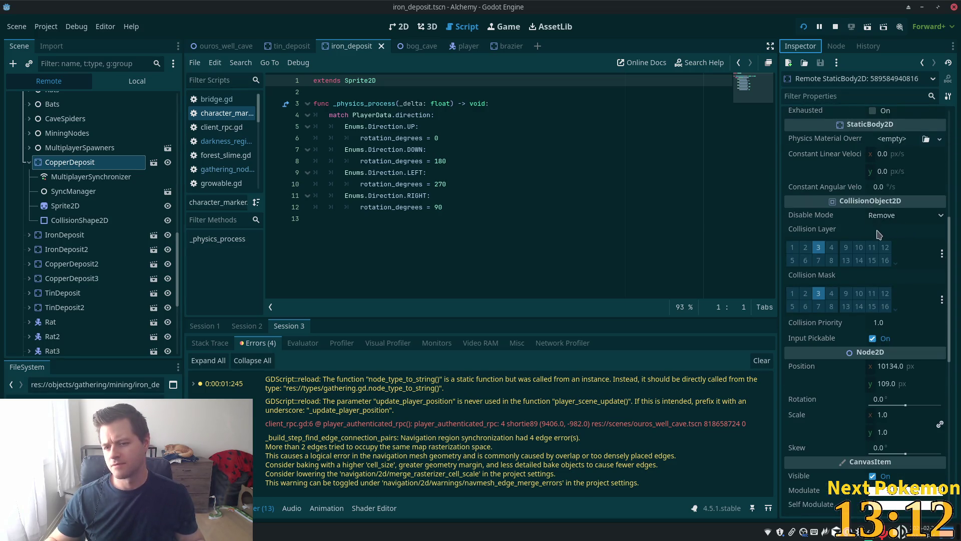
left_click_drag(652, 20, 588, 52)
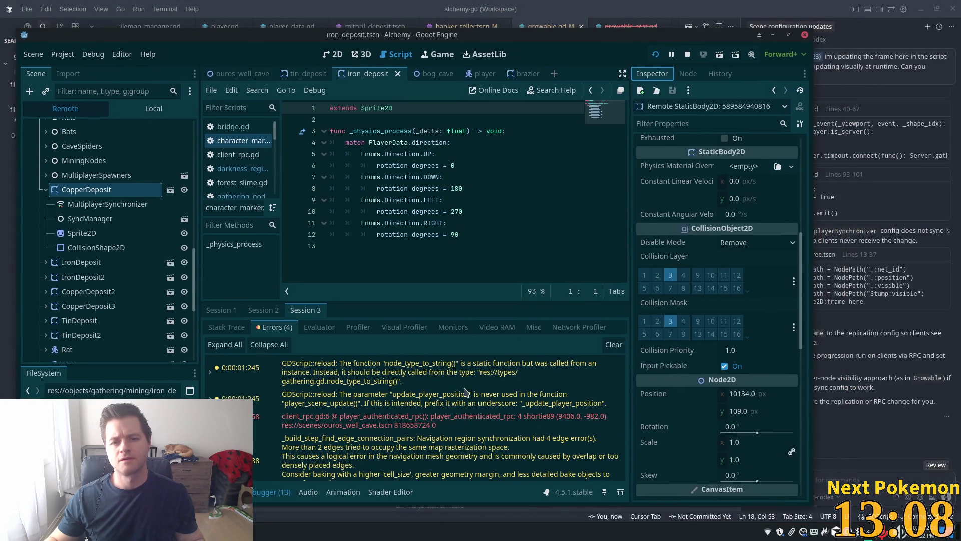
Move the Alchemy (DEBUG) game window right and down so it sits beside the editor
left_click(267, 499)
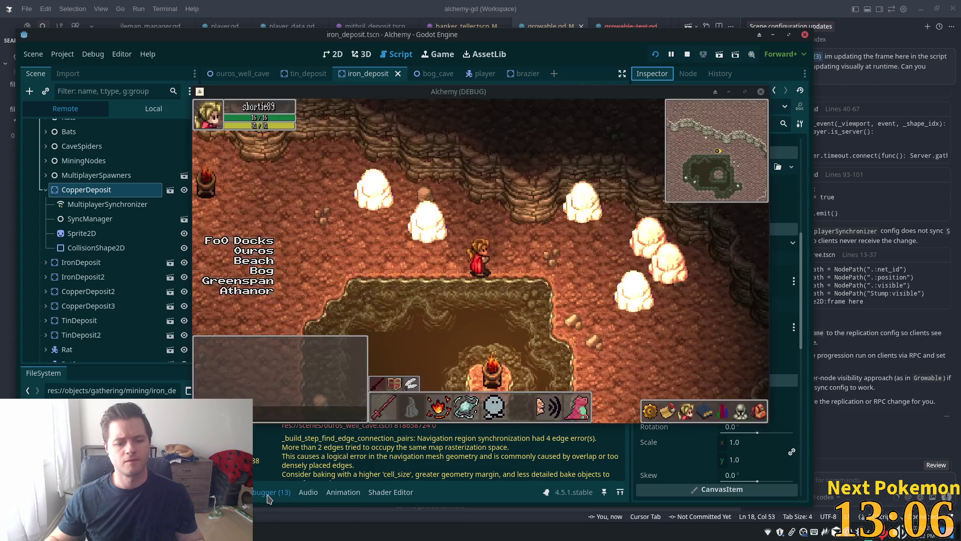
mouse_move(484, 95)
left_mouse_down()
mouse_move(712, 129)
mouse_move(712, 173)
left_mouse_up()
left_click(471, 41)
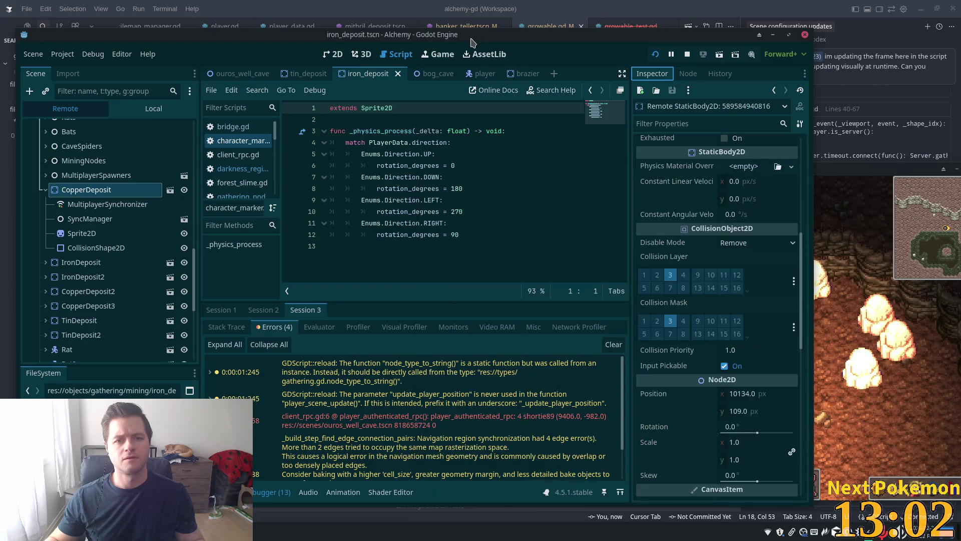
Hide CopperDeposit, IronDeposit2 and CopperDeposit3 in the Remote tree and see which vanish in-game
left_click(184, 192)
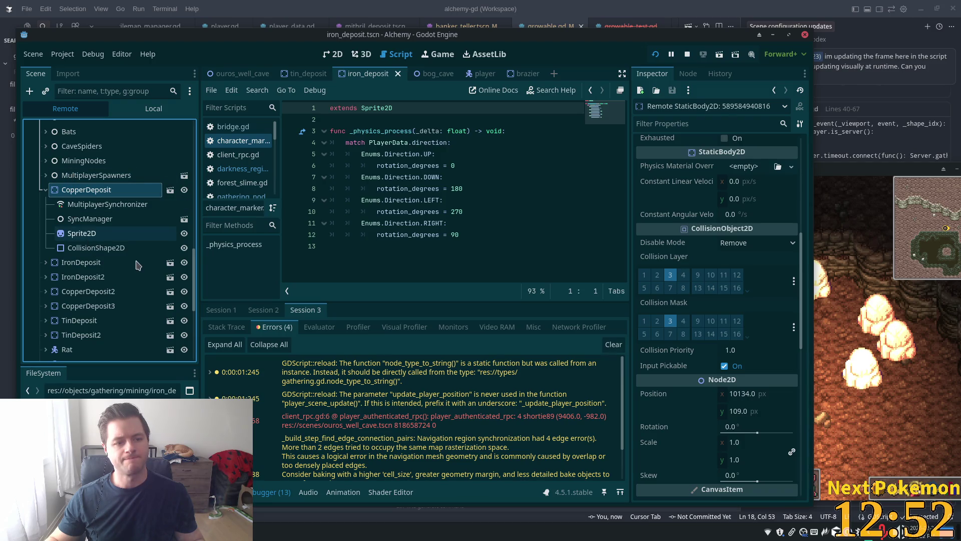
left_click(184, 277)
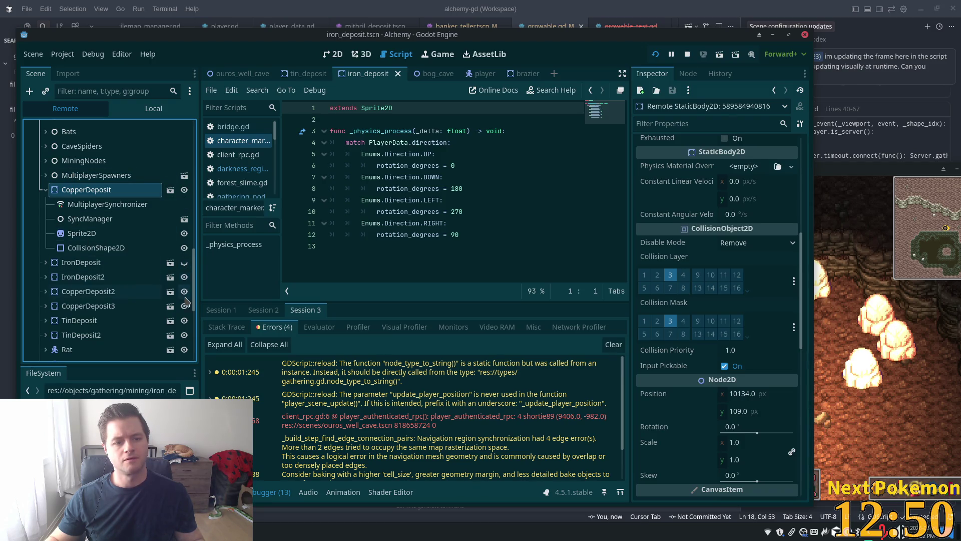
left_click(184, 306)
left_click(871, 301)
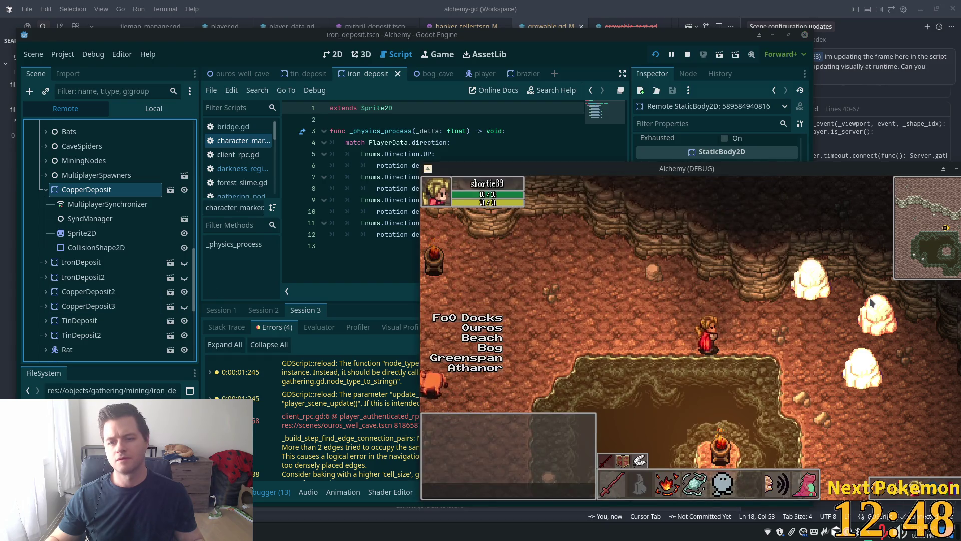
left_click(185, 299)
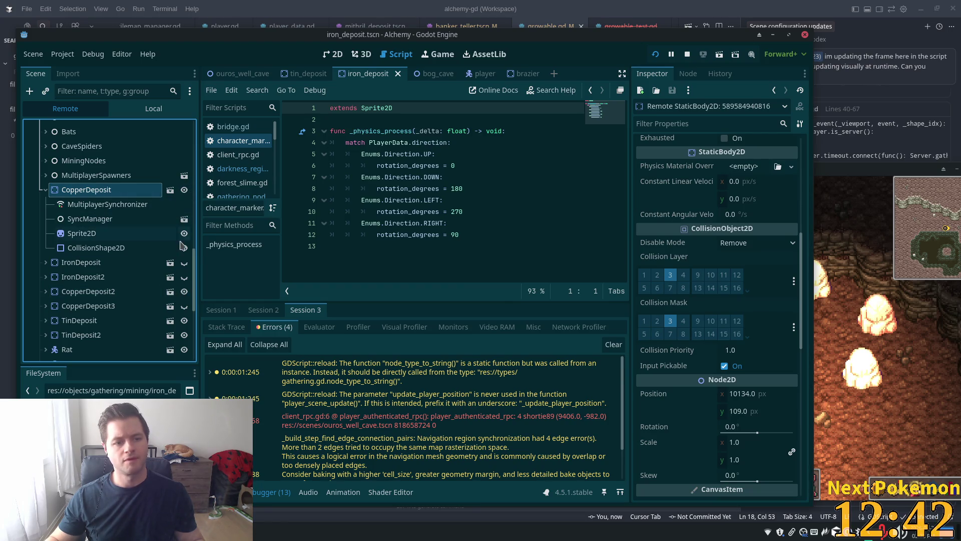
Make IronDeposit and CopperDeposit3 visible again and select CopperDeposit3
left_click(185, 262)
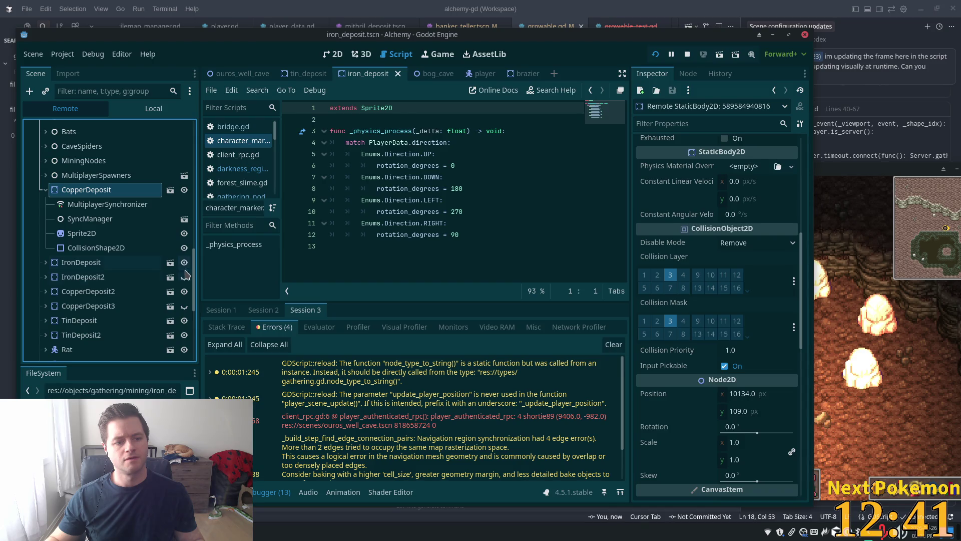
left_click(183, 308)
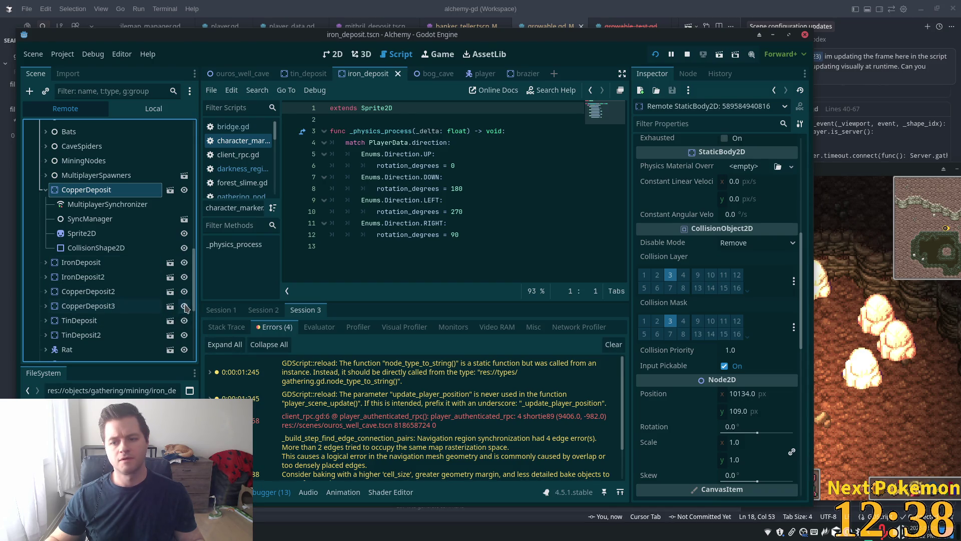
left_click(107, 307)
Darken CopperDeposit3's Modulate tint to dark grey (3d3d3d) in the running game
left_click(184, 307)
left_click(184, 308)
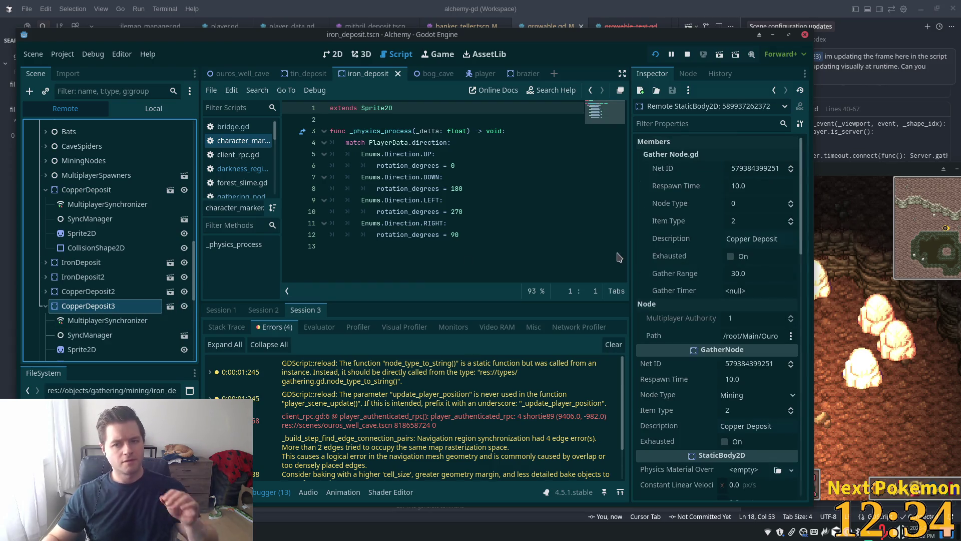
scroll(695, 276, "down", 10)
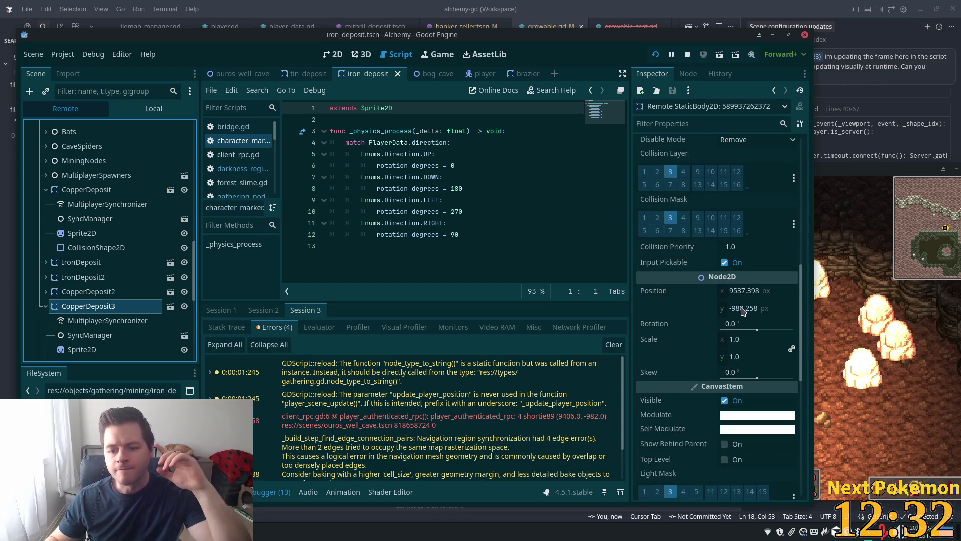
scroll(740, 376, "down", 3)
left_click(743, 234)
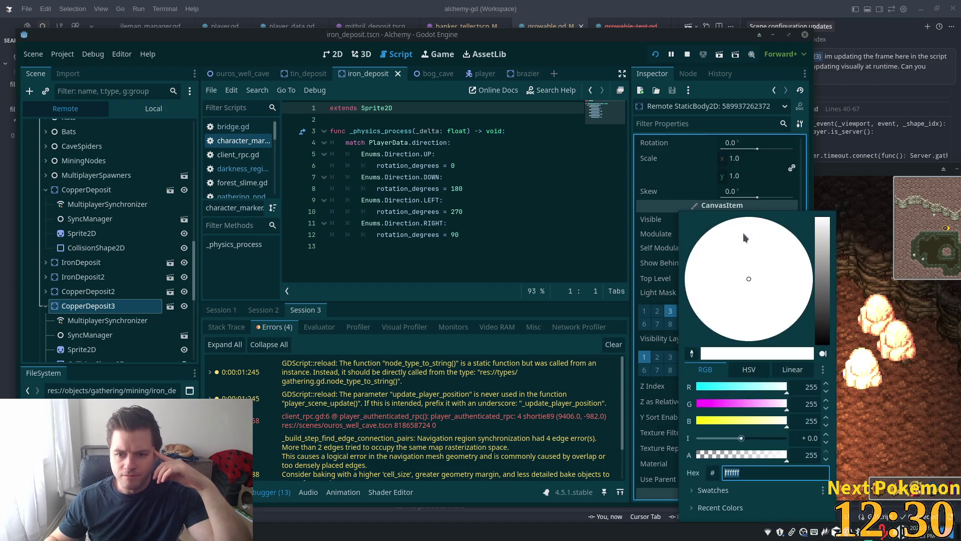
mouse_move(757, 455)
left_mouse_down()
mouse_move(727, 455)
mouse_move(808, 446)
left_mouse_up()
left_click_drag(826, 293, 825, 314)
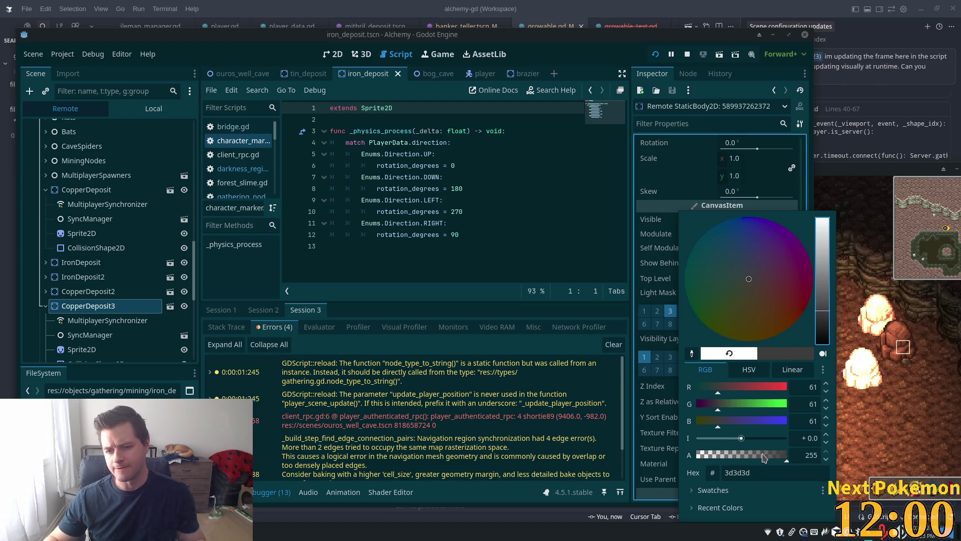
left_click_drag(824, 312, 816, 311)
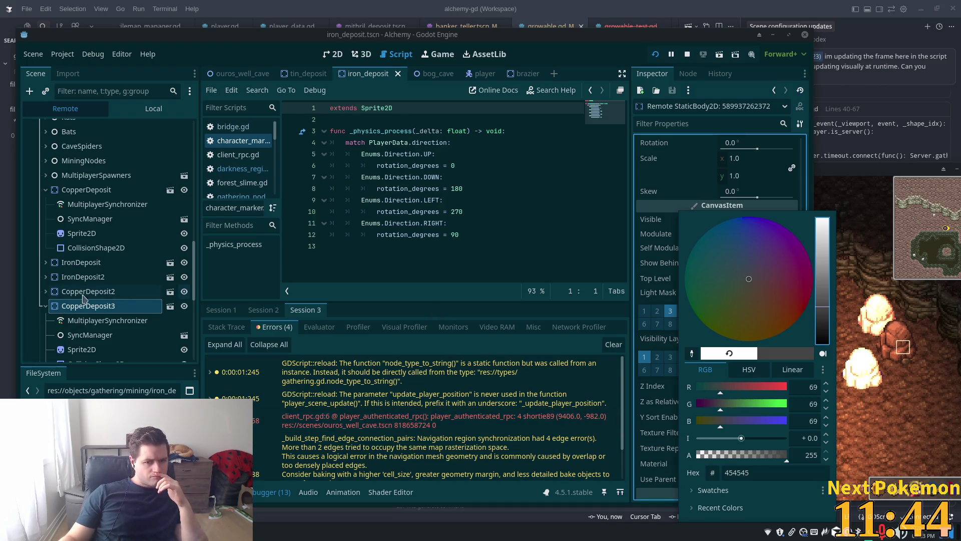
Reset CopperDeposit3's Modulate back to white (ffffff) and return to the ouros_well_cave scene
scroll(701, 200, "up", 2)
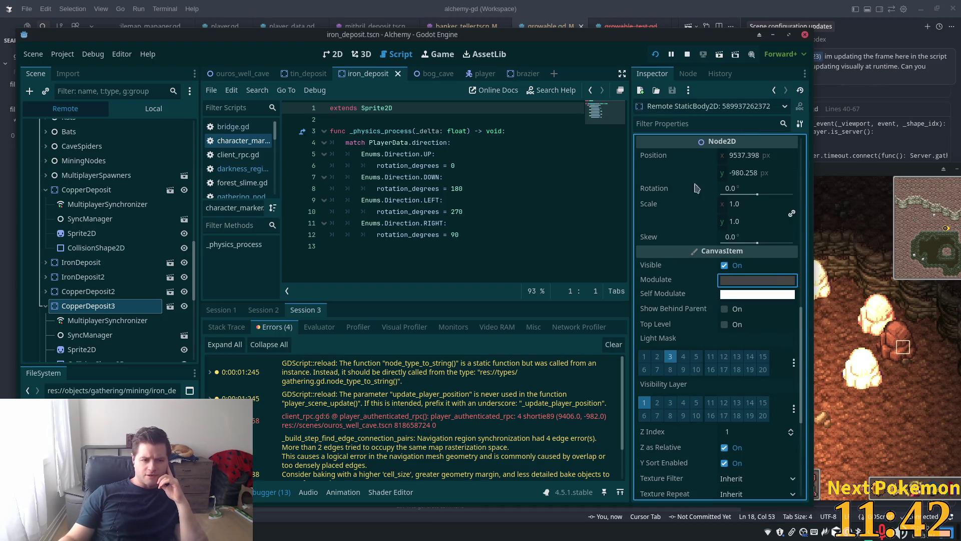
scroll(750, 275, "up", 3)
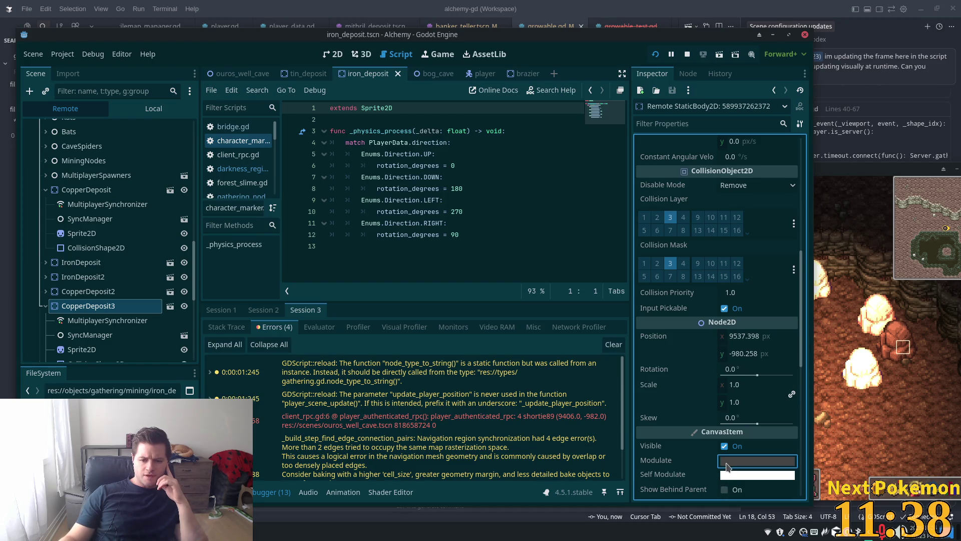
mouse_move(728, 466)
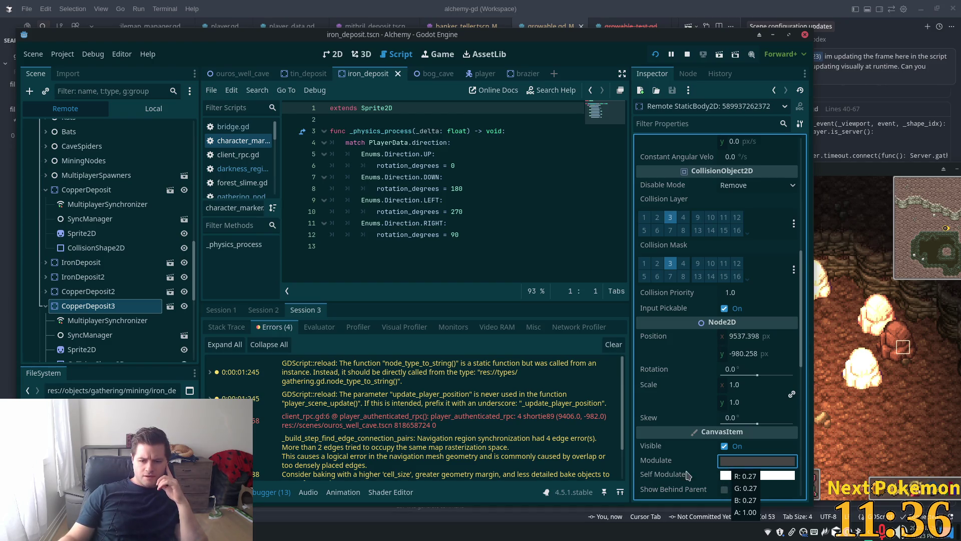
scroll(701, 463, "down", 3)
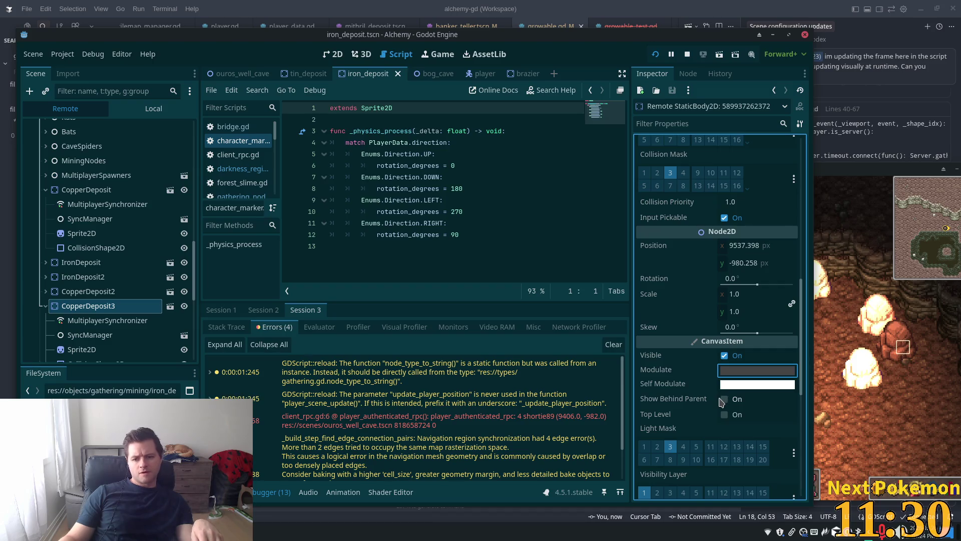
left_click(759, 373)
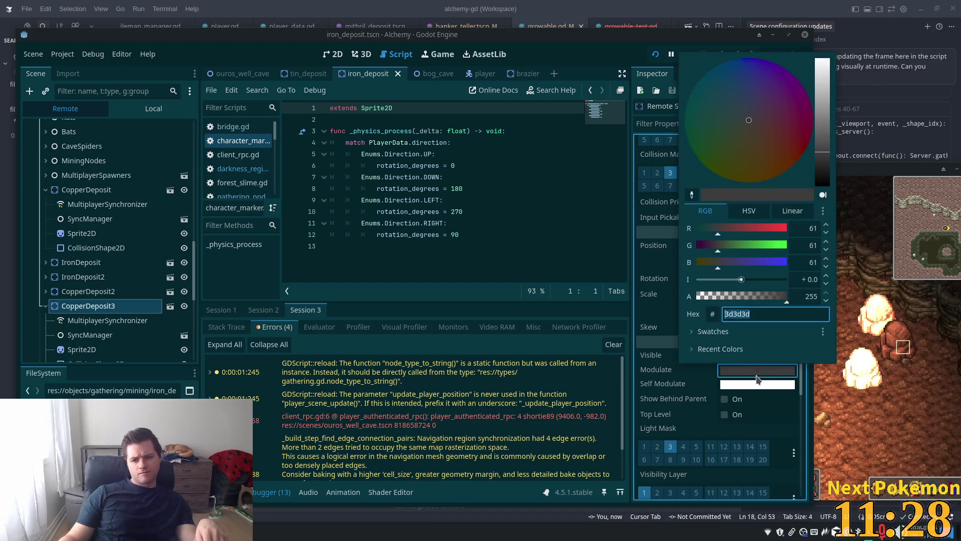
left_click(700, 381)
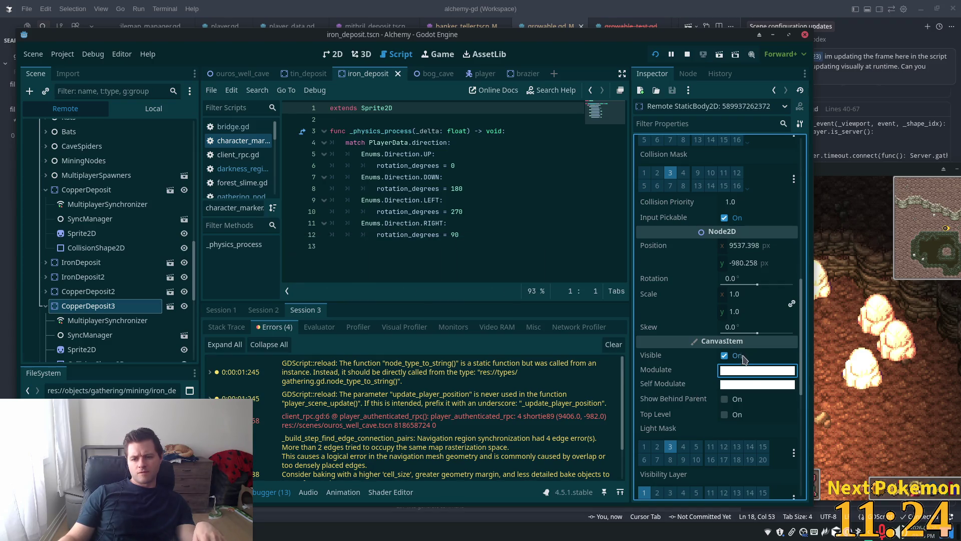
left_click(749, 373)
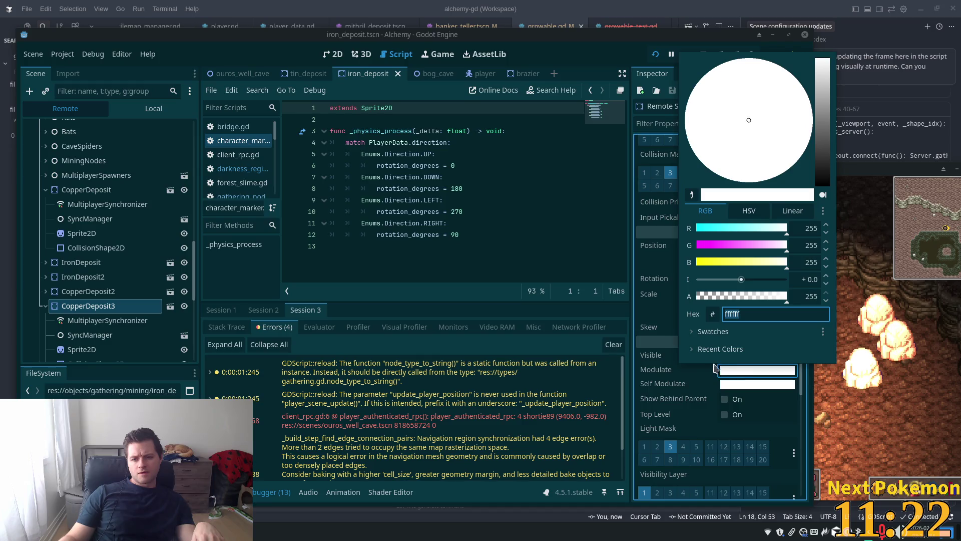
left_click(682, 393)
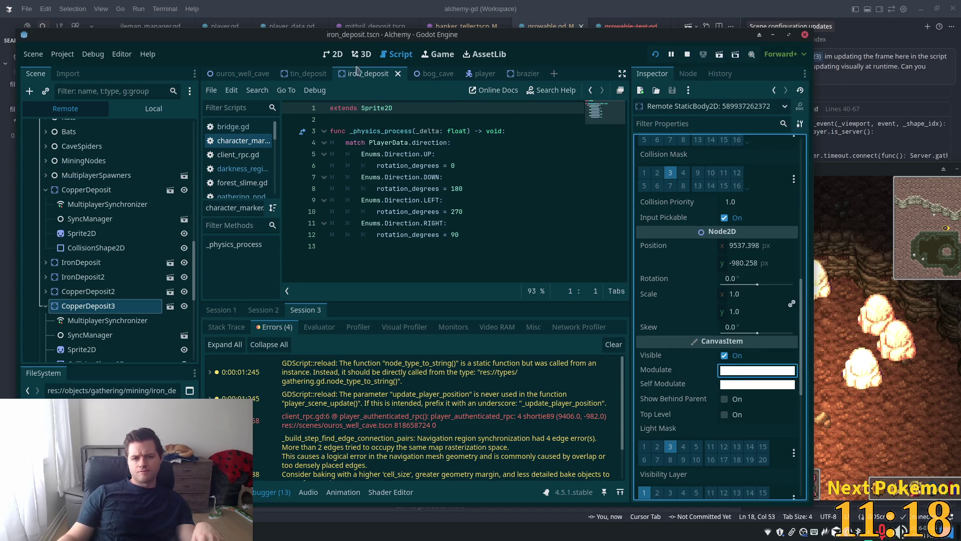
left_click(303, 74)
left_click(252, 73)
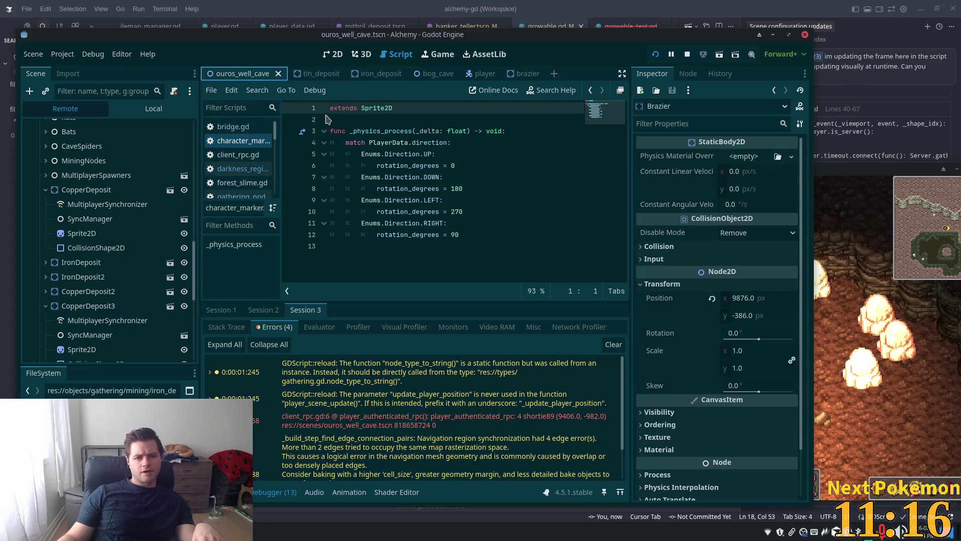
Quick-open copper_deposit.tscn through the resource search
mouse_move(310, 74)
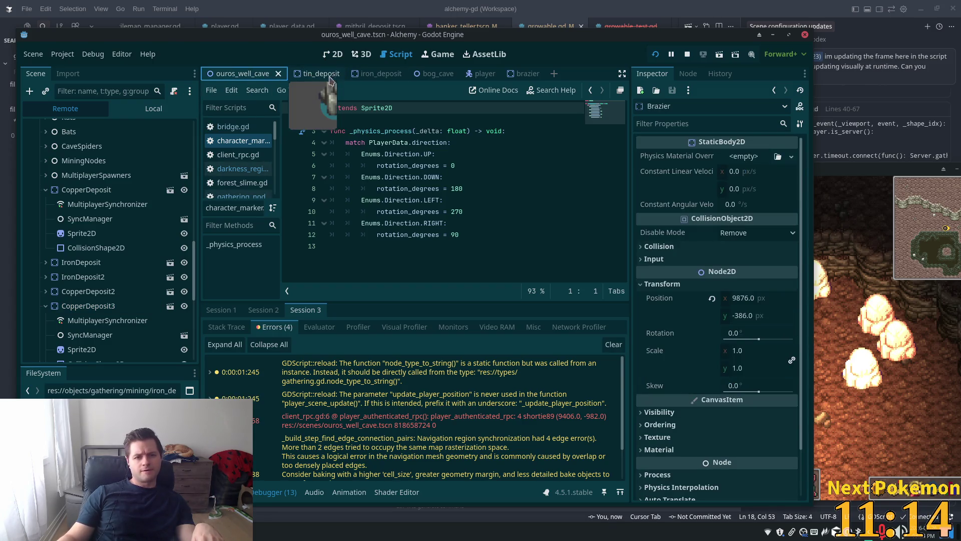
key("shift+alt+o")
type("cp[[")
key("BackSpace")
key("BackSpace")
key("BackSpace")
type("opper")
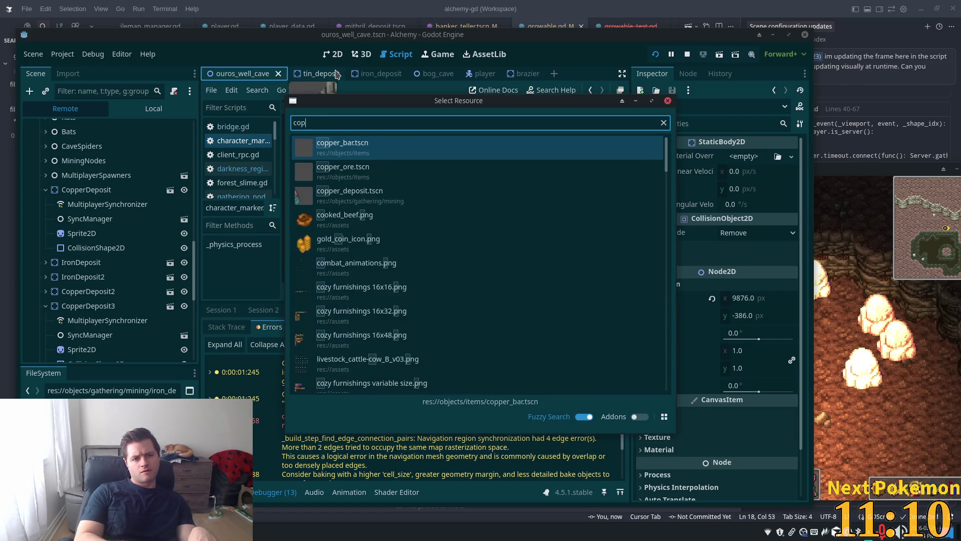
type("_dep")
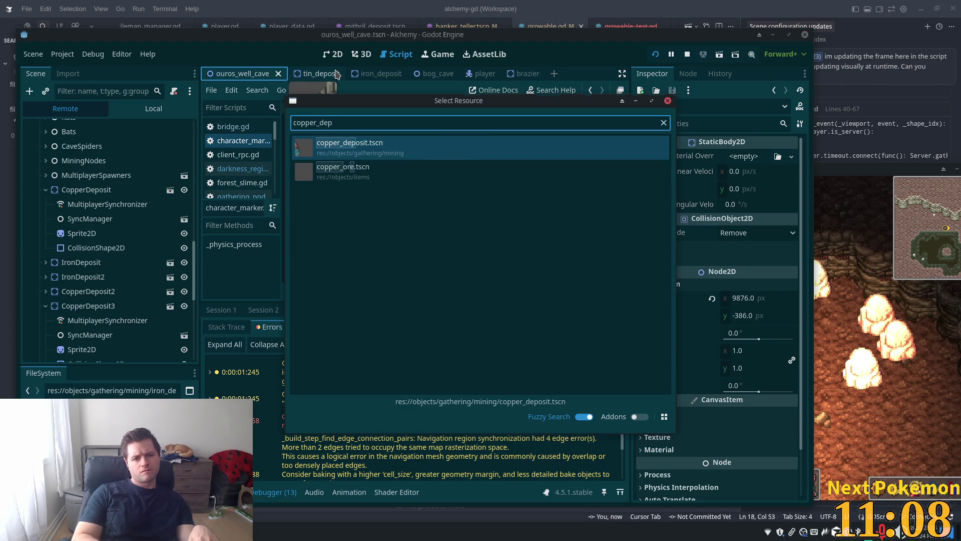
key("Return")
Add the copper deposit to the darken group and save copper_deposit
left_click(332, 54)
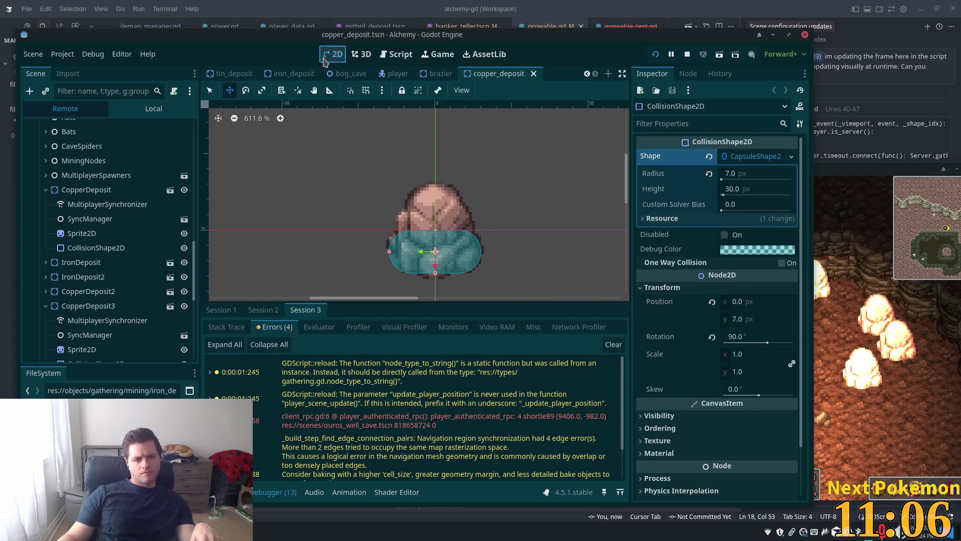
left_click(67, 75)
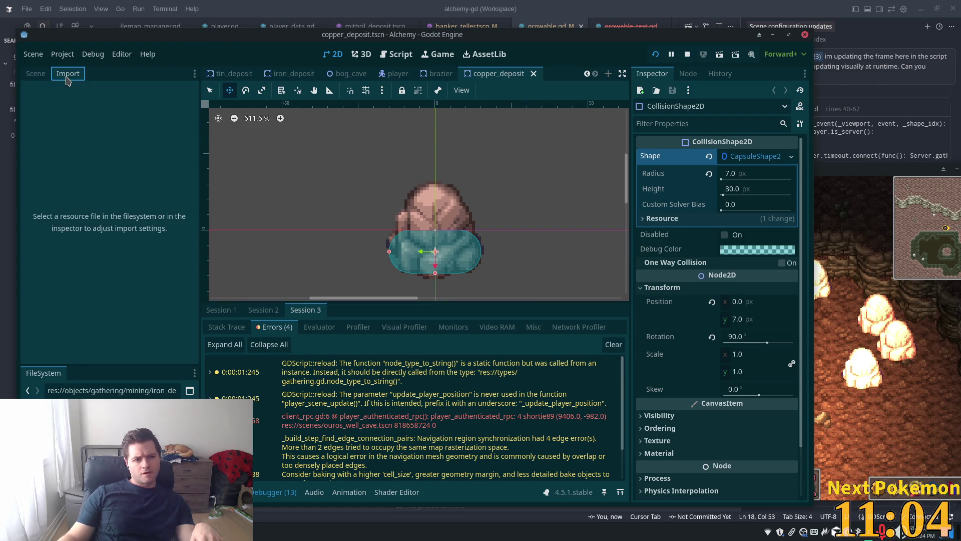
left_click(40, 76)
left_click(154, 109)
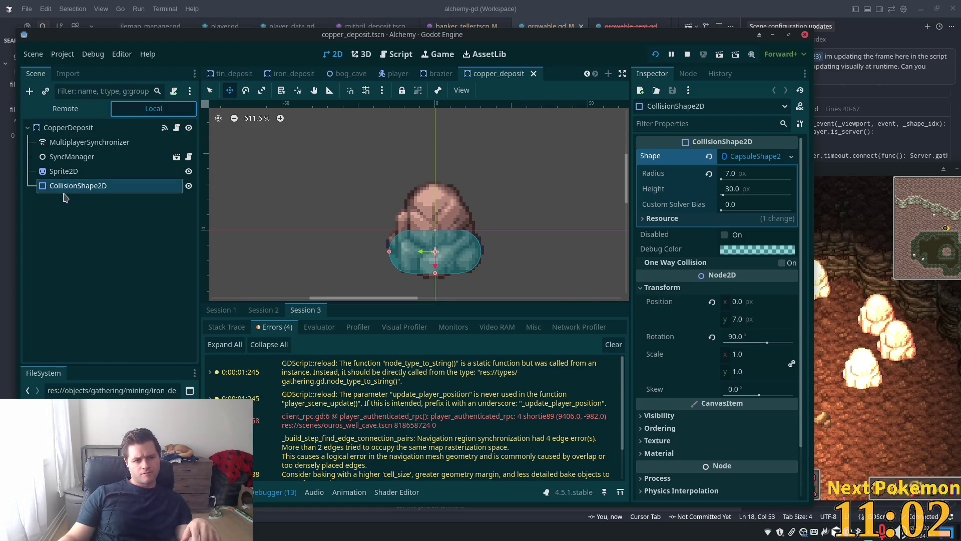
left_click(688, 74)
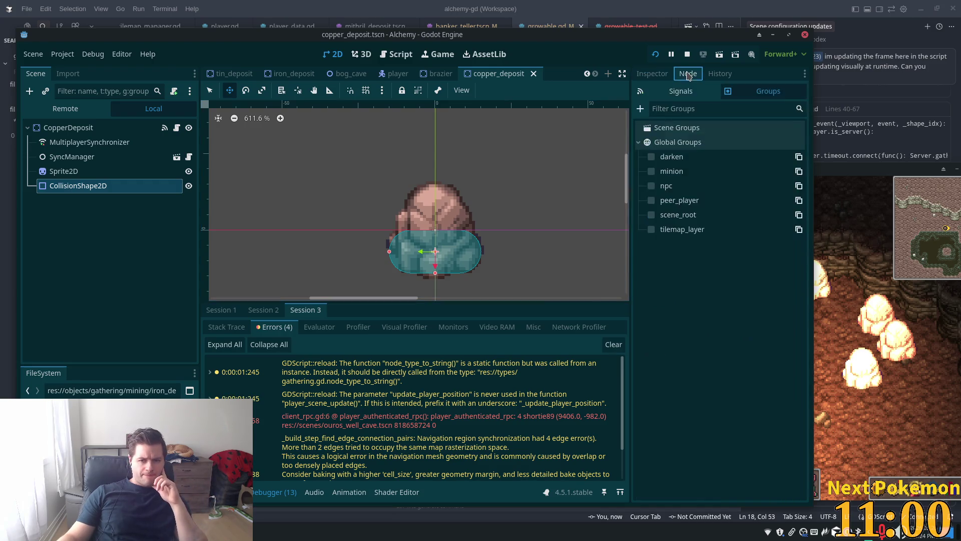
left_click(652, 156)
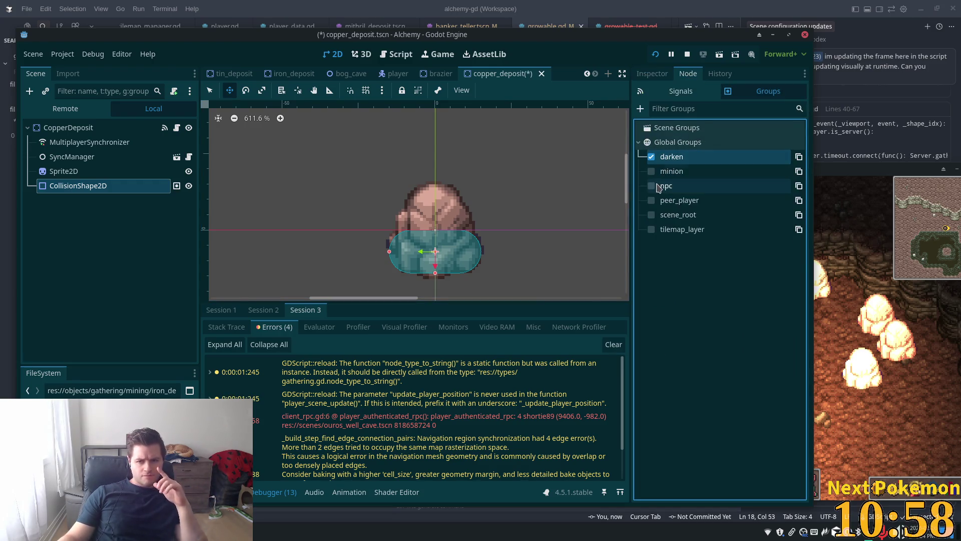
key("ctrl+s")
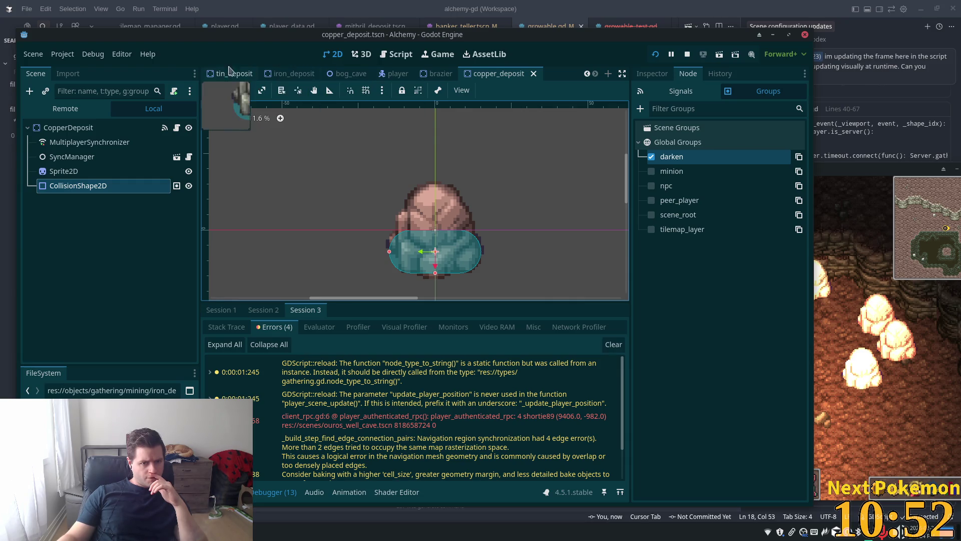
Add the tin deposit to the darken group and save tin_deposit
left_click(212, 74)
left_click(651, 156)
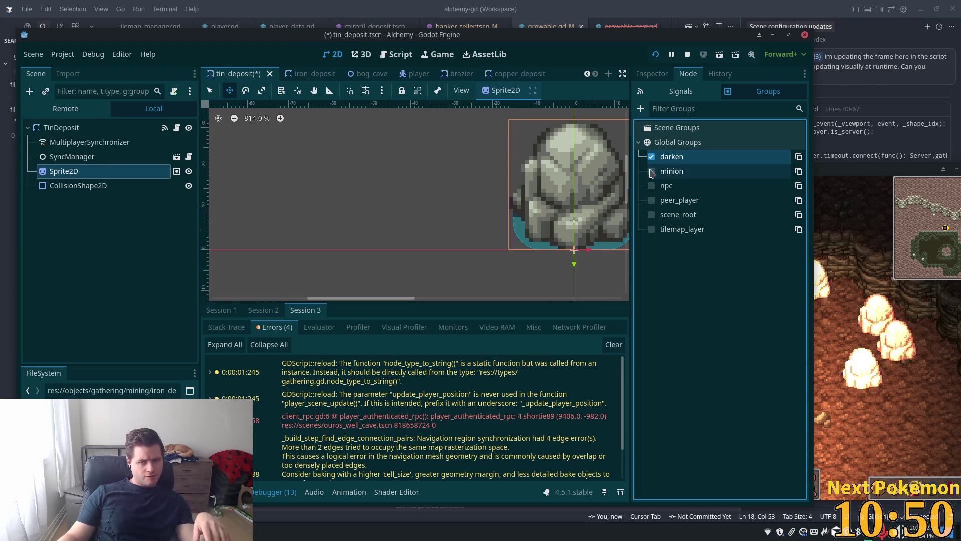
key("ctrl+s")
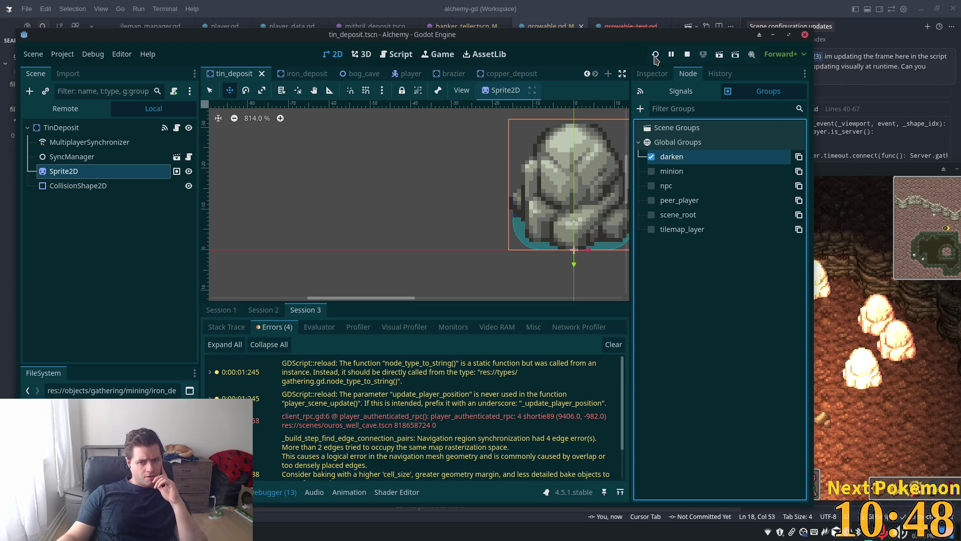
Reload the running project and switch over to Cursor
left_click(655, 54)
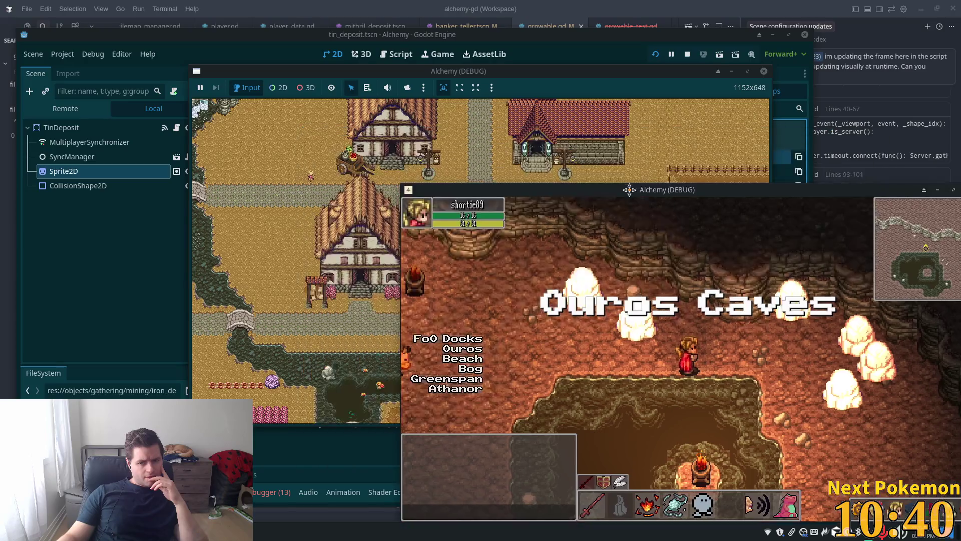
key("alt+Tab")
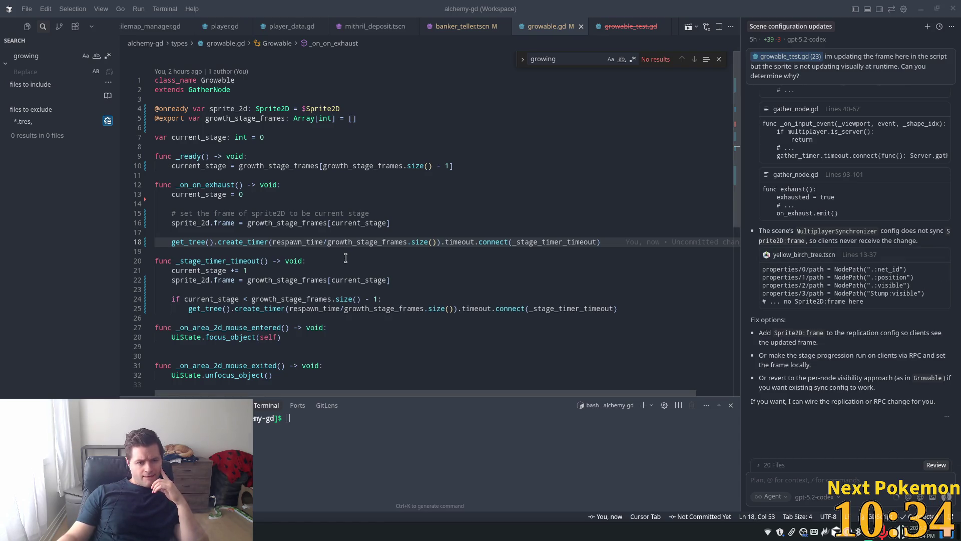
left_click(226, 166)
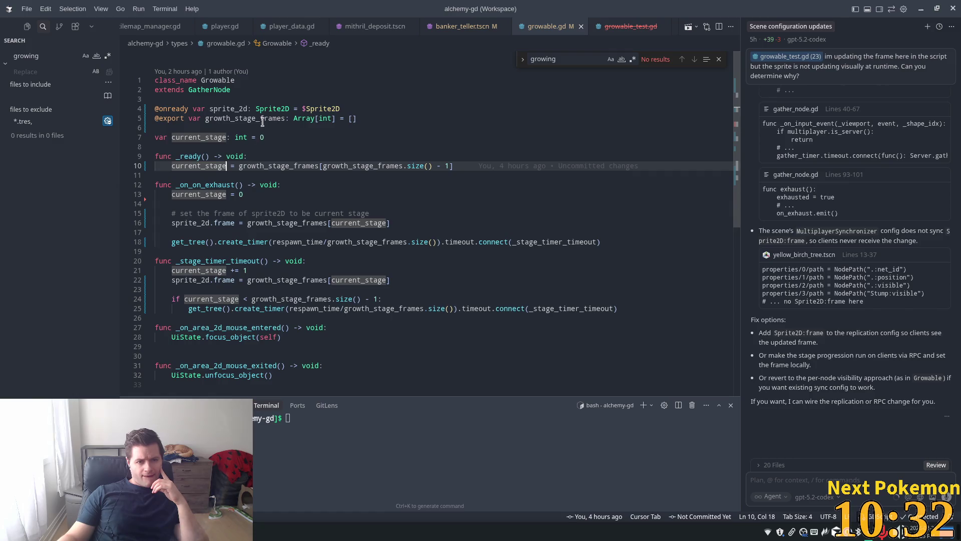
left_click(517, 146)
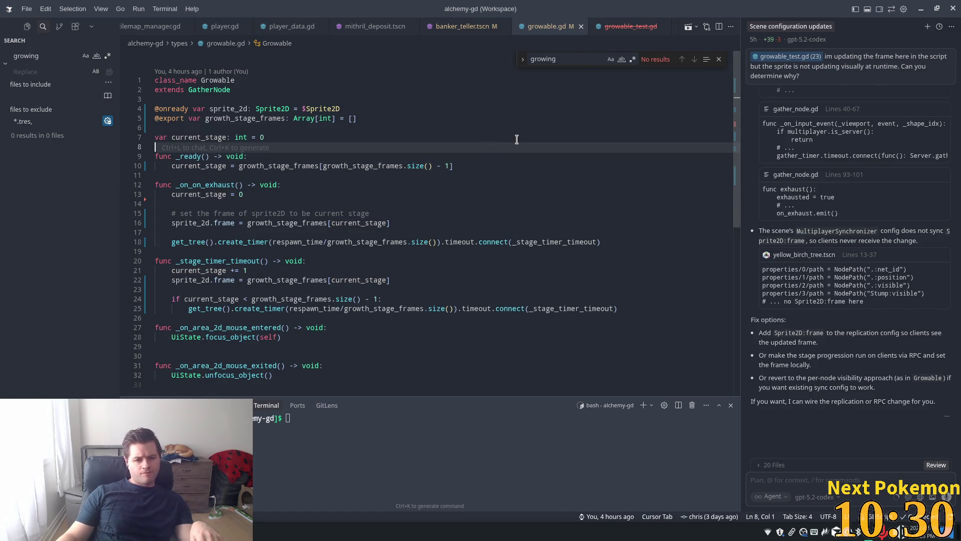
Open darkness_region.gd and review its target_groups list and is_in_group check
key("ctrl+p")
type("darken")
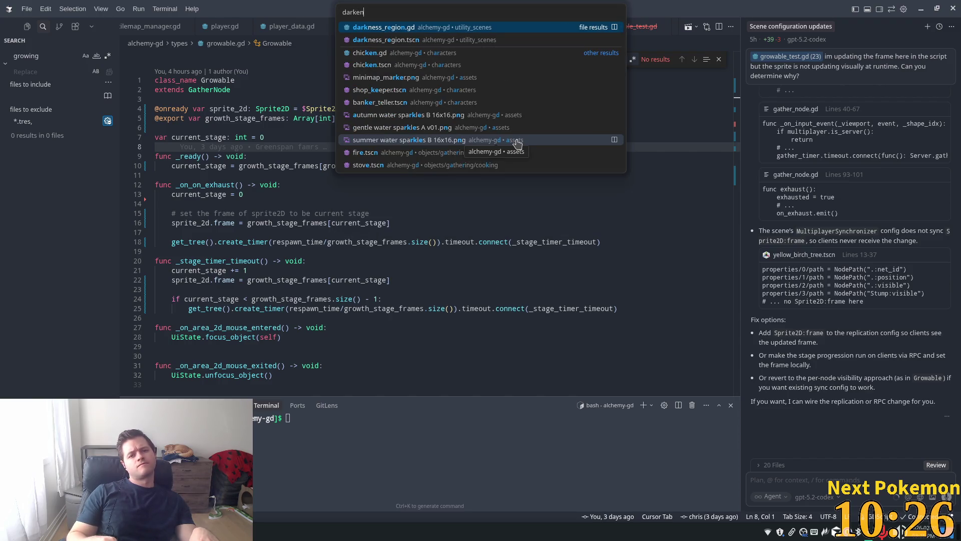
key("Return")
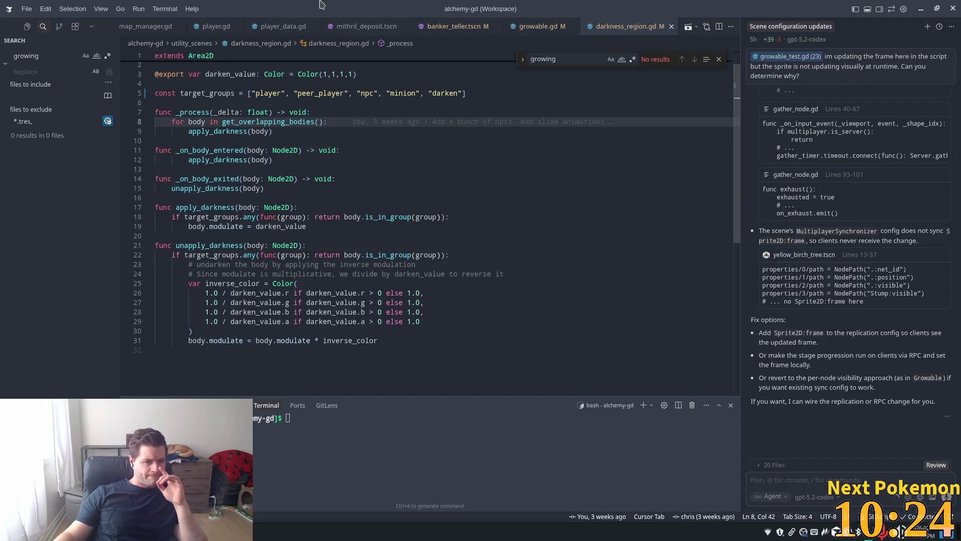
left_click(260, 93)
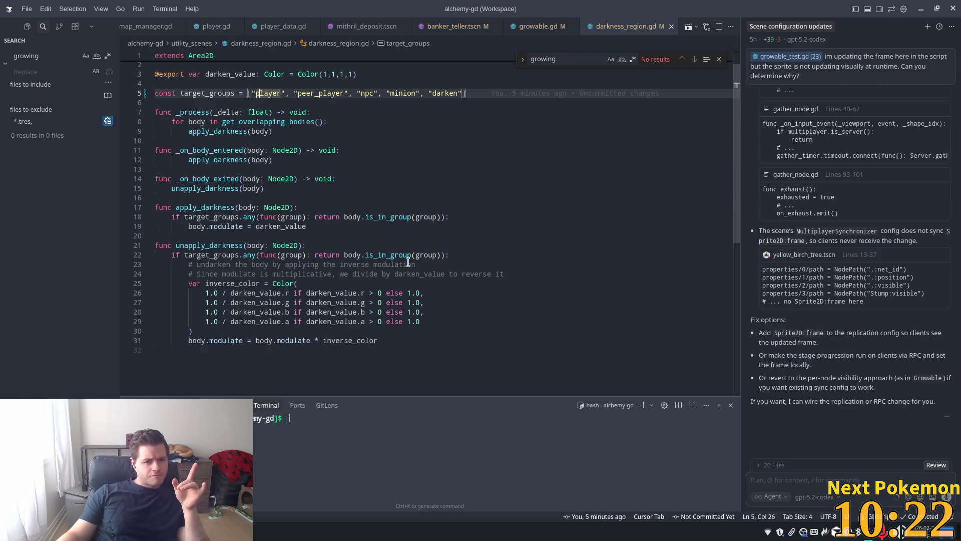
double_click(376, 255)
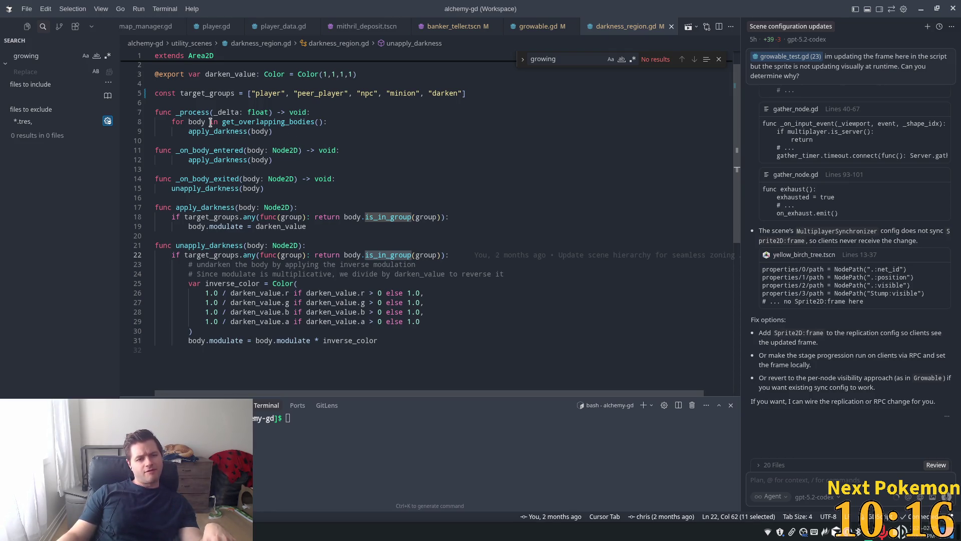
key("alt+Tab")
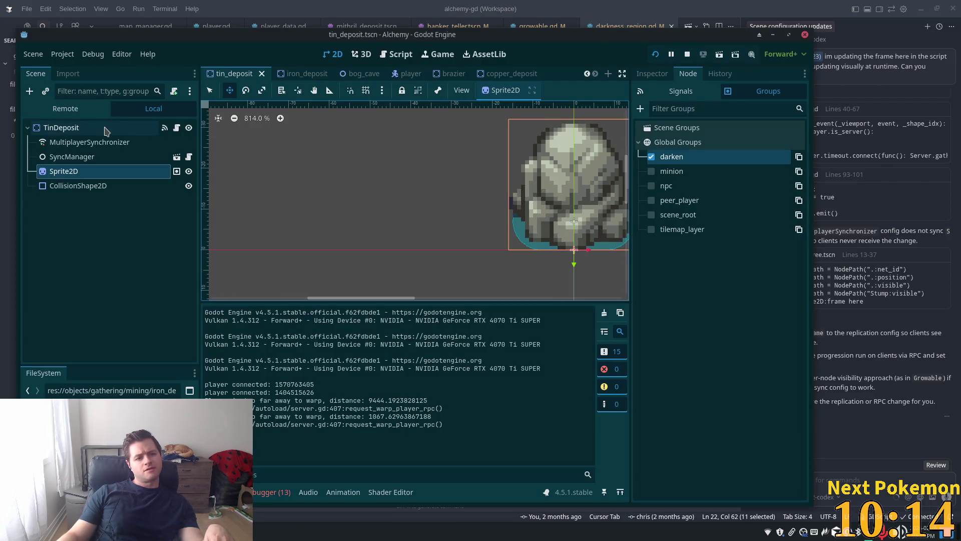
Check the TinDeposit root node's collision layer in the Inspector
left_click(98, 132)
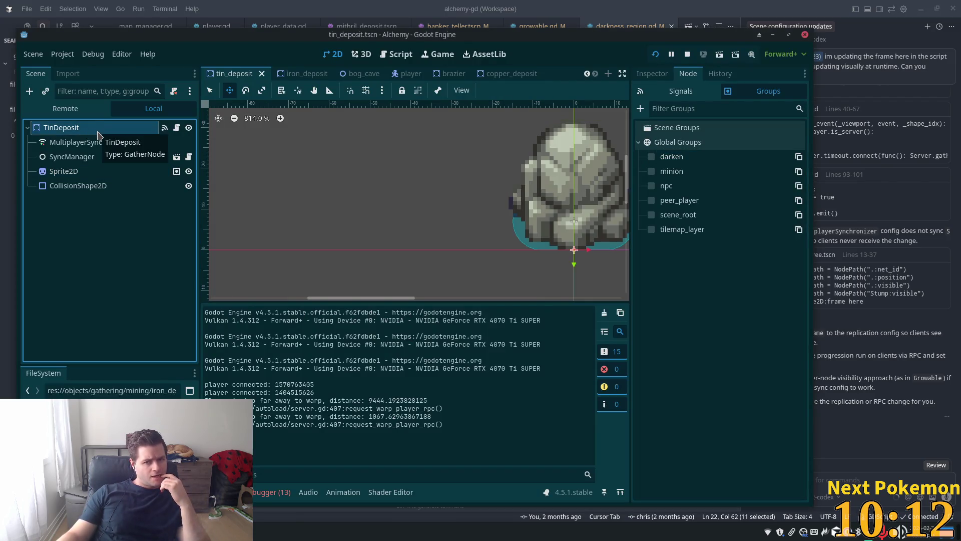
left_click(652, 73)
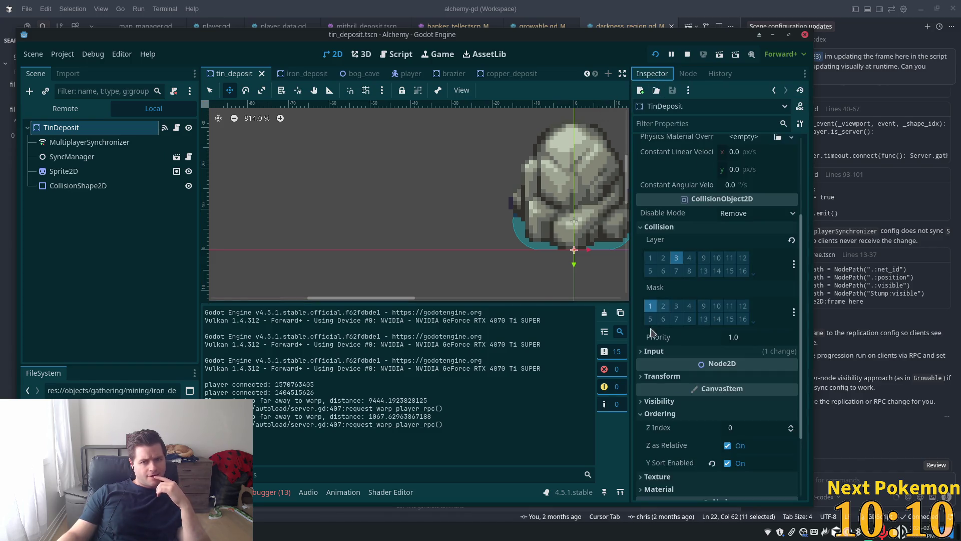
scroll(727, 297, "up", 3)
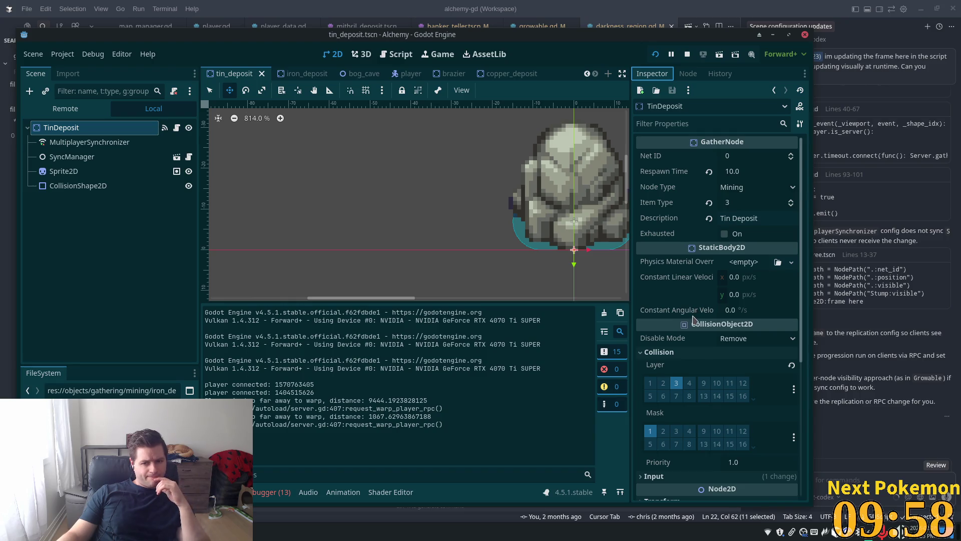
scroll(721, 390, "down", 3)
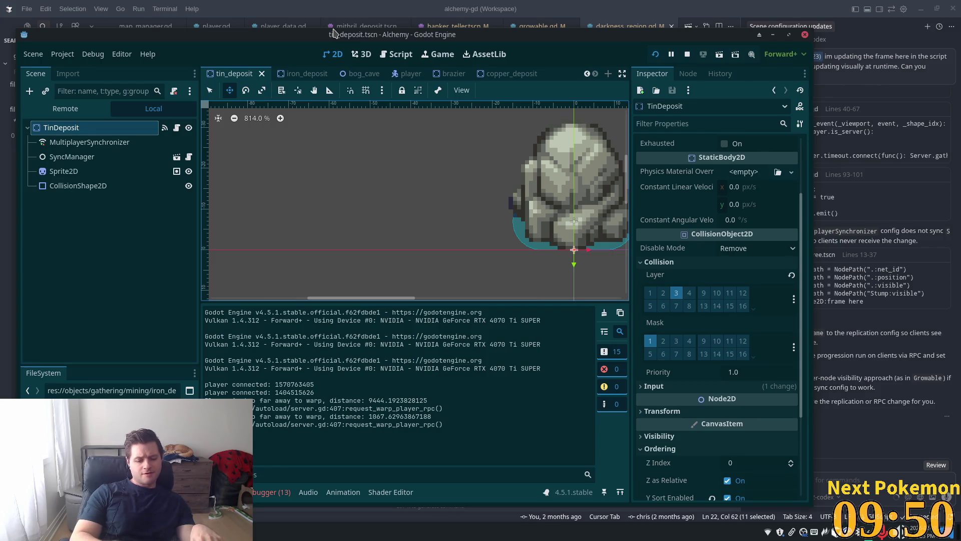
Enable mask bit 3 (GatherNodes) on darkness_region.tscn, save it, and raise the running game
key("shift+alt+o")
type("darkn")
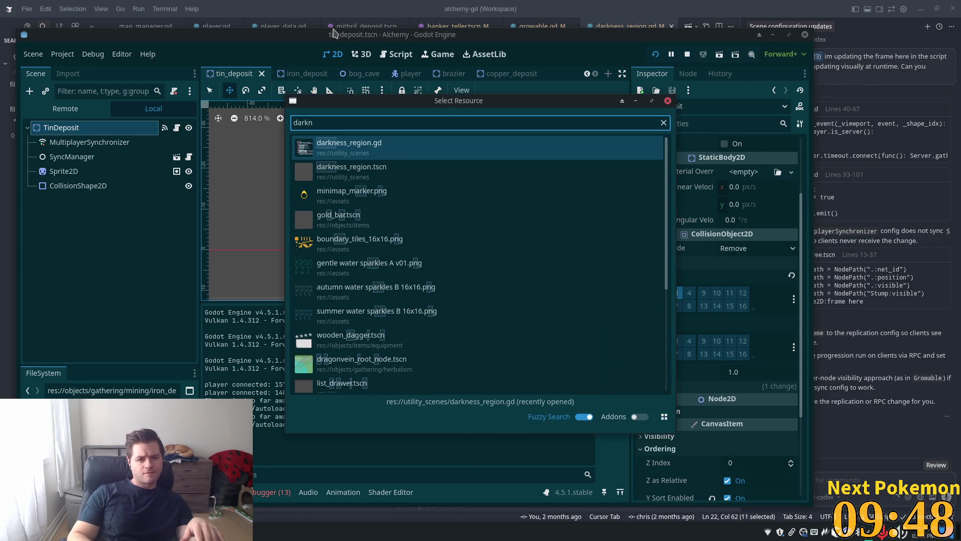
key("Down")
key("Return")
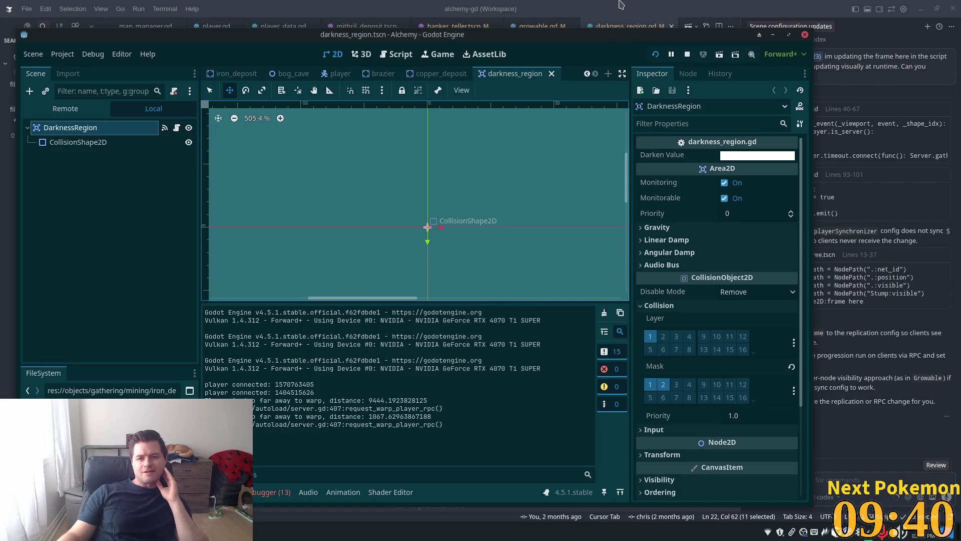
left_click(676, 390)
key("ctrl+s")
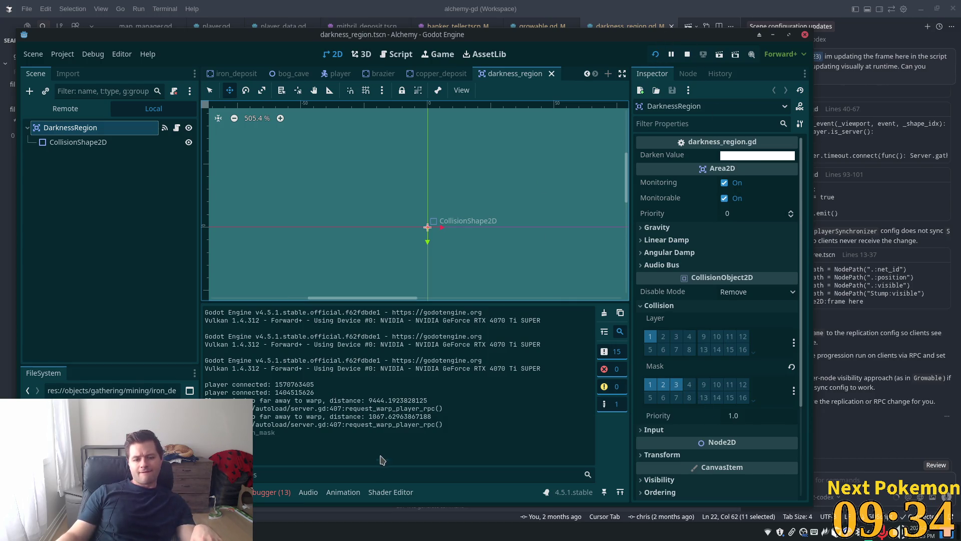
left_click(265, 510)
left_click(253, 533)
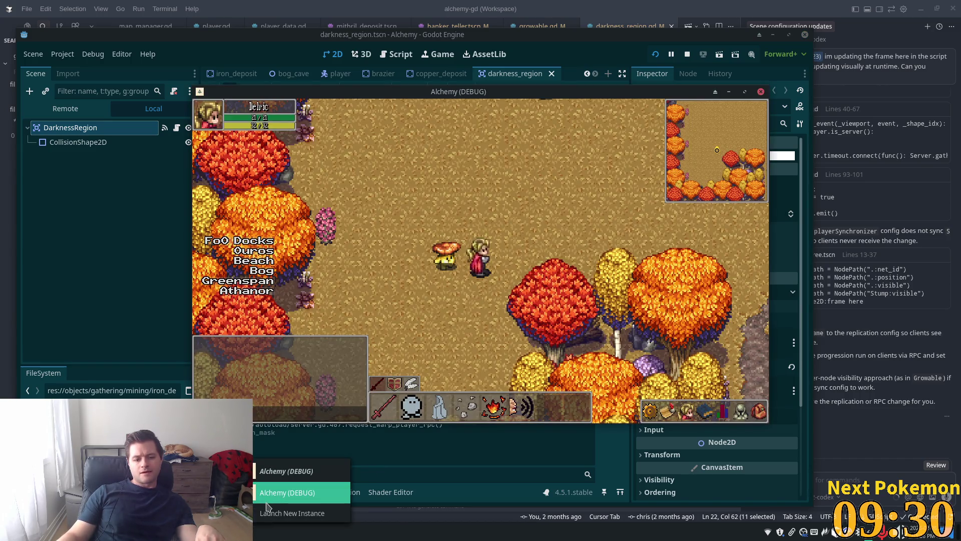
Stop and rerun the game with F5 to test the cave deposits
left_click(268, 508)
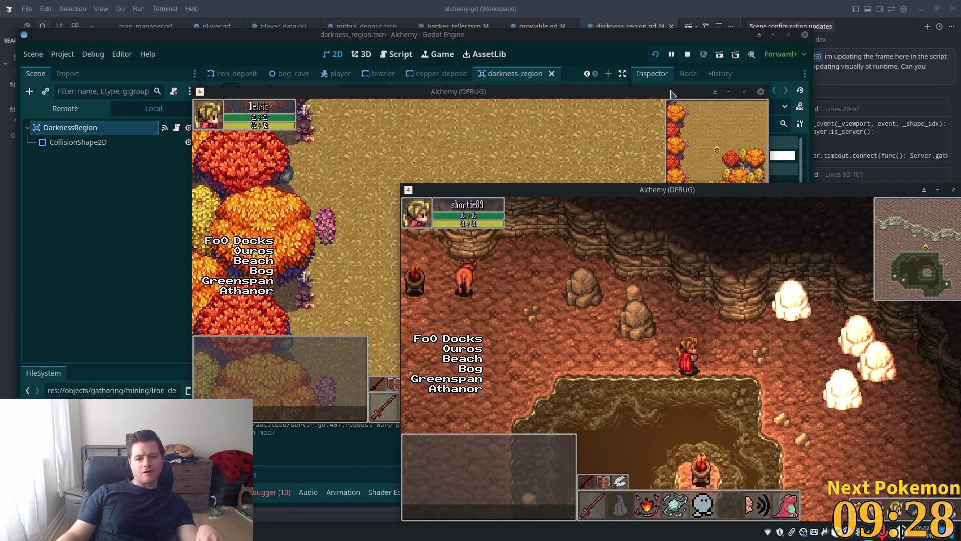
left_click(686, 55)
key("F5")
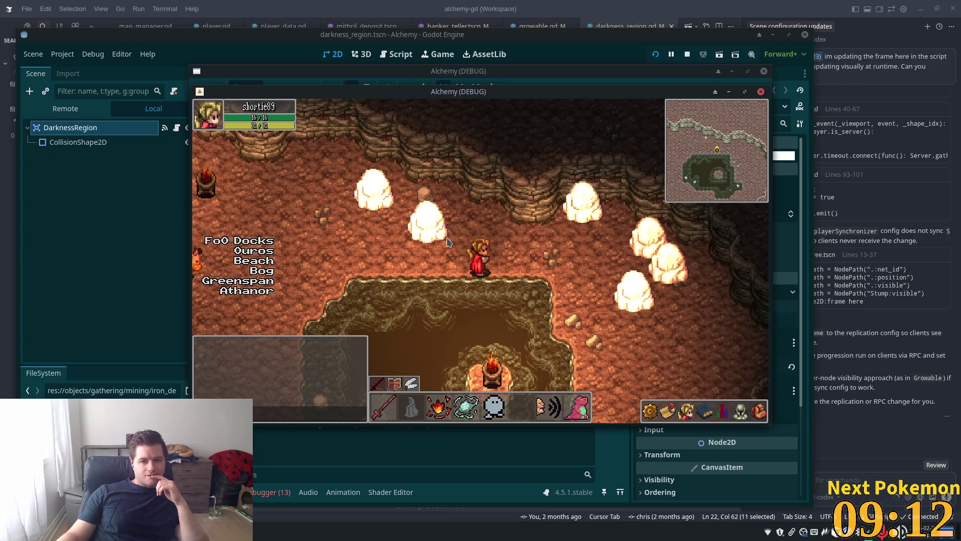
key("F8")
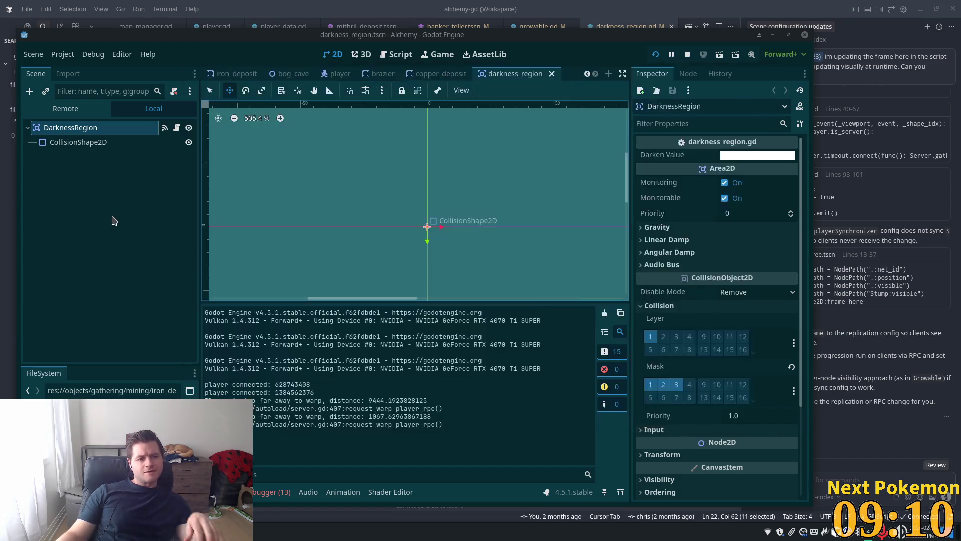
left_click(402, 56)
key("F5")
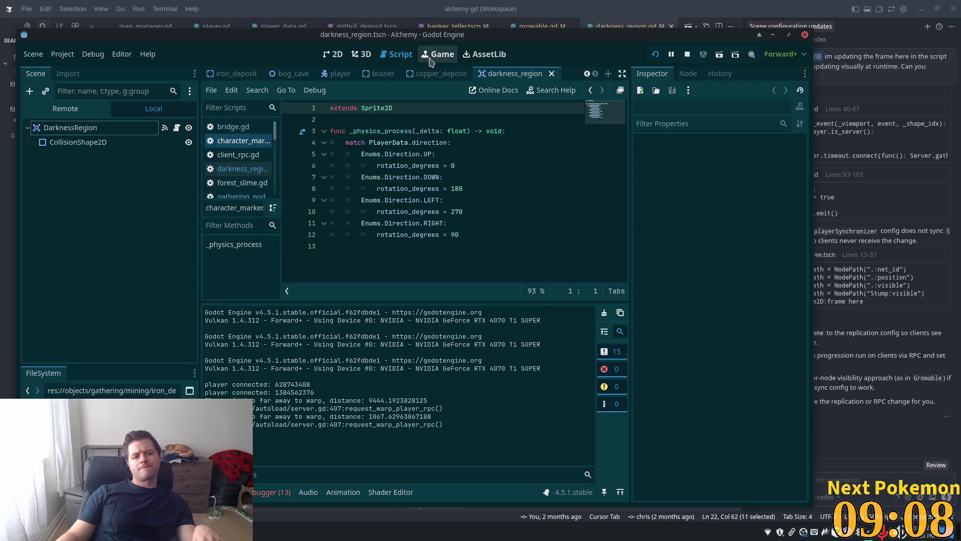
left_click(334, 55)
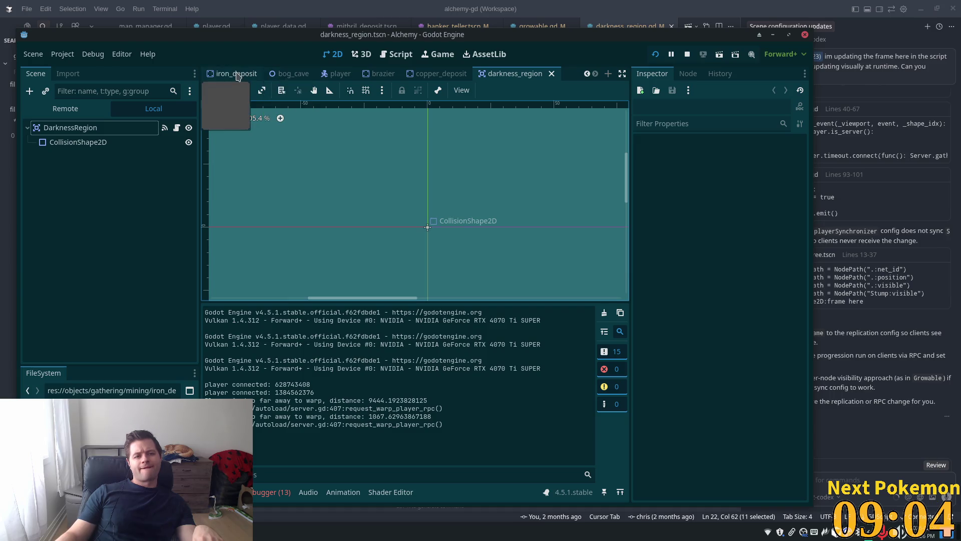
Open iron_deposit and confirm it's in the darken group on collision layer 3
left_click(237, 75)
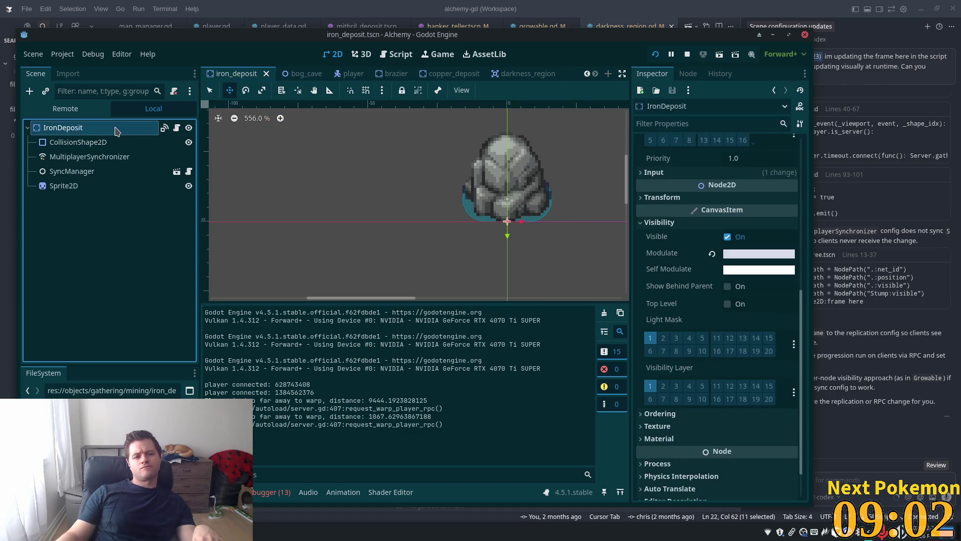
left_click(688, 74)
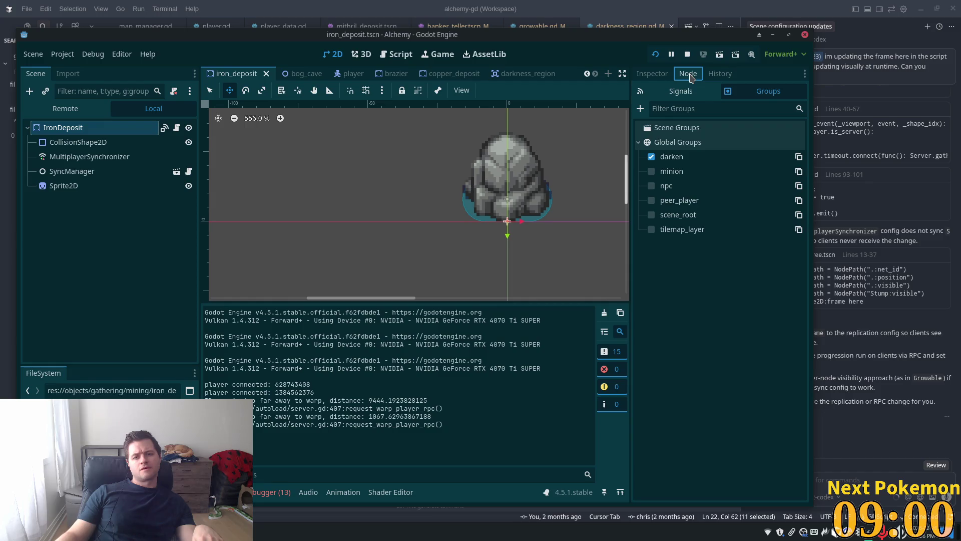
left_click(651, 74)
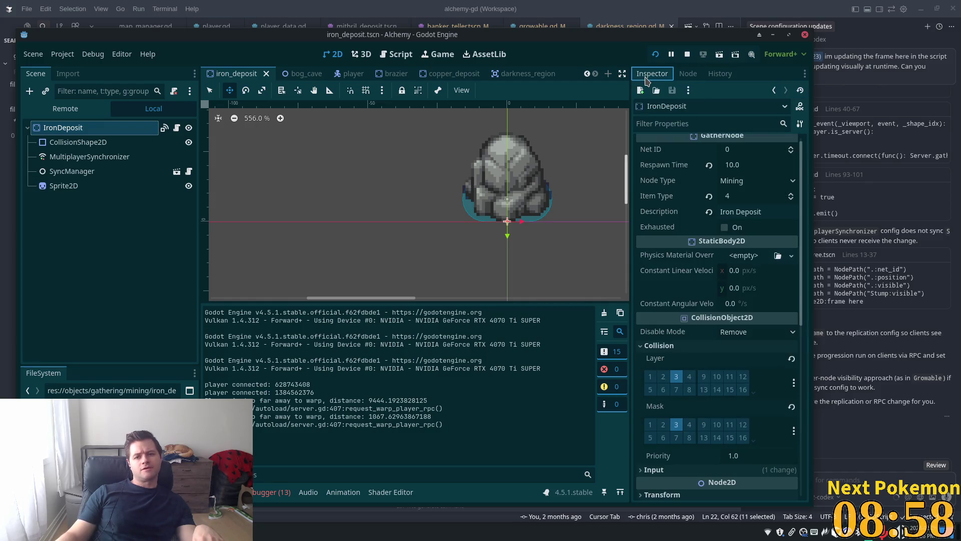
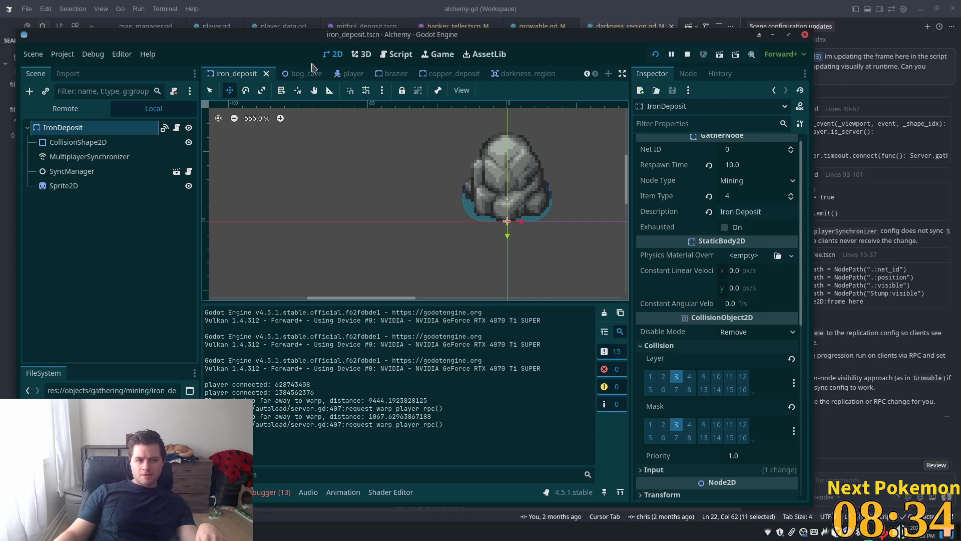
Close the brazier, bog_cave and player tabs, then save iron_deposit and select its Sprite2D
left_click(405, 77)
left_click(404, 74)
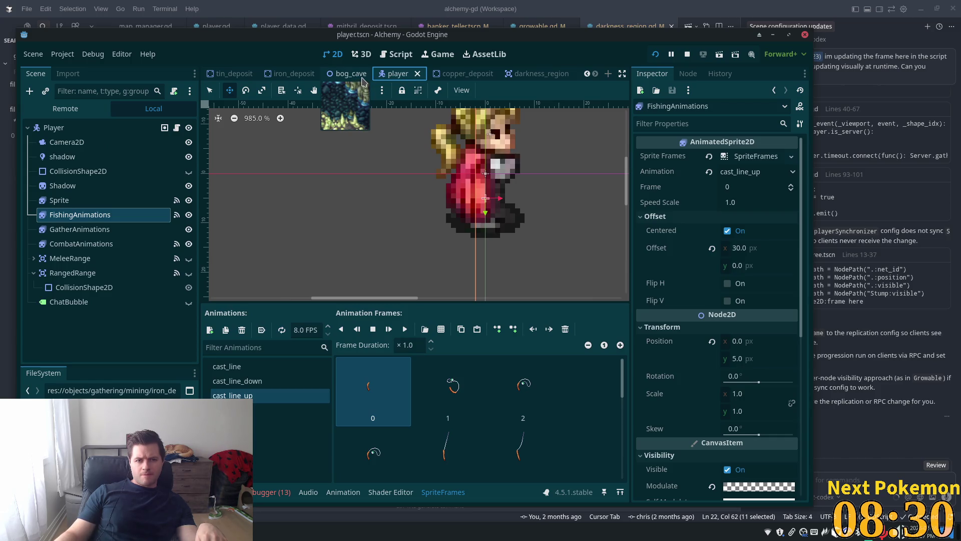
left_click(364, 78)
left_click(376, 74)
left_click(442, 74)
left_click(440, 74)
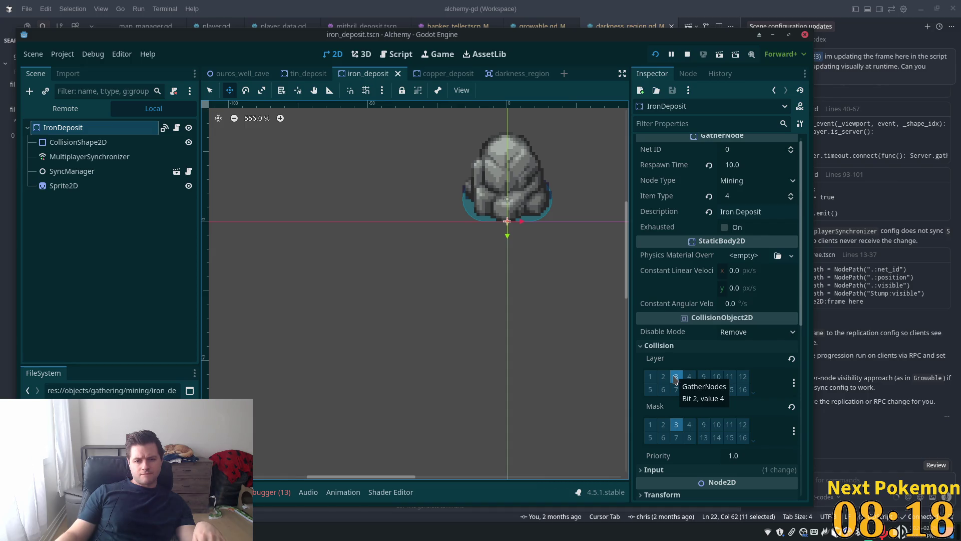
key("ctrl+s")
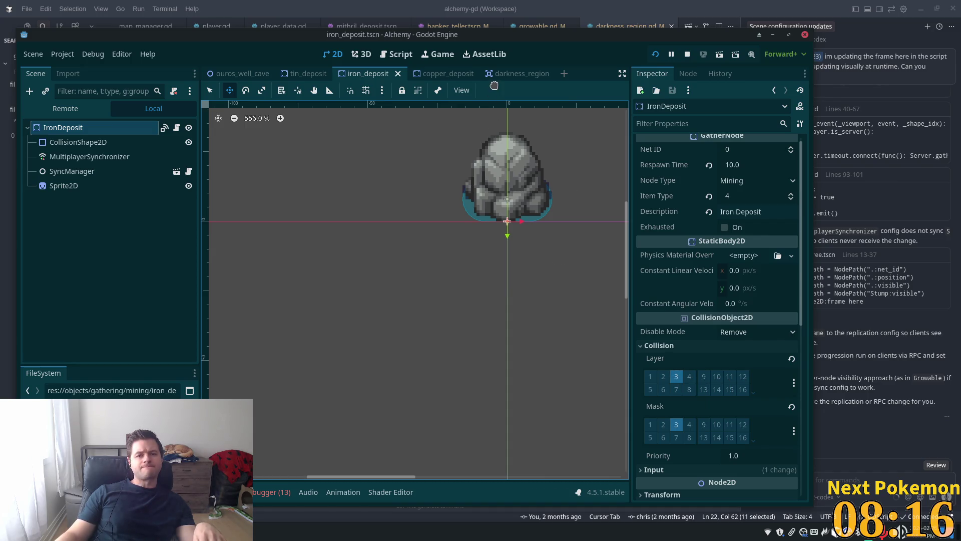
left_click(100, 186)
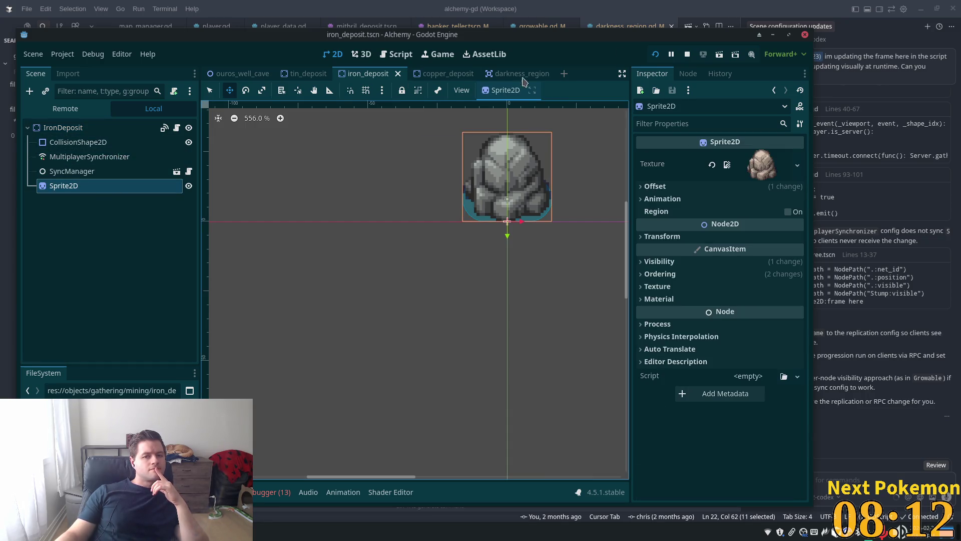
Add the tin deposit to the darken group and save the change
left_click(75, 128)
left_click(687, 73)
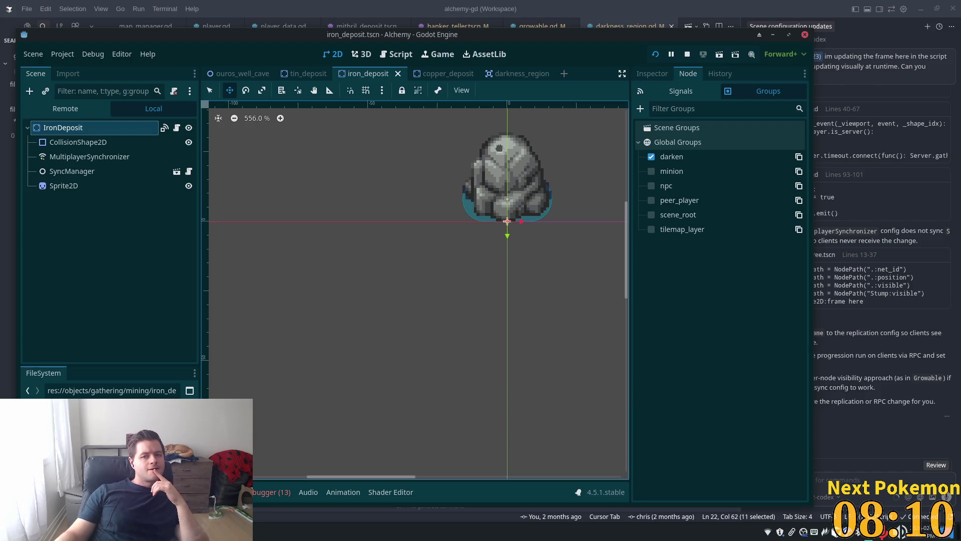
left_click(308, 74)
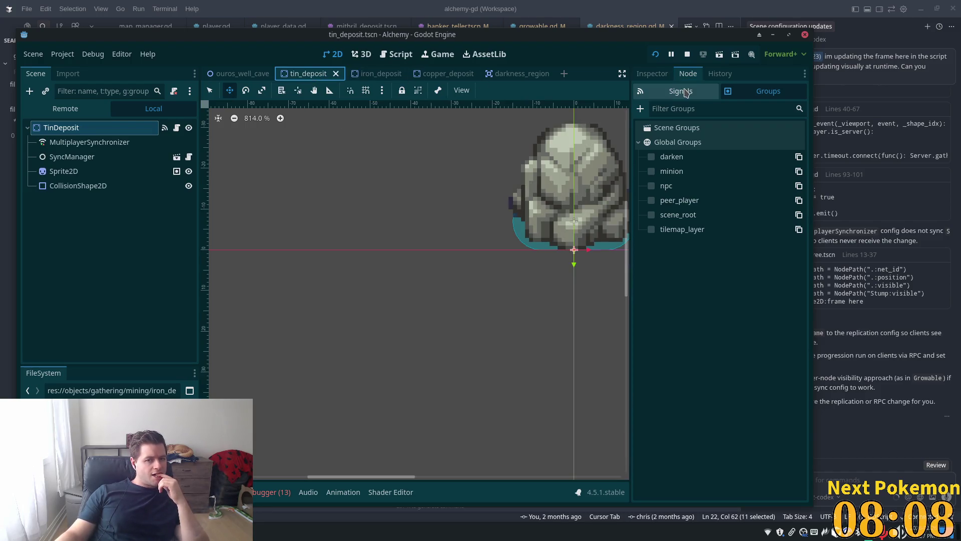
left_click(671, 158)
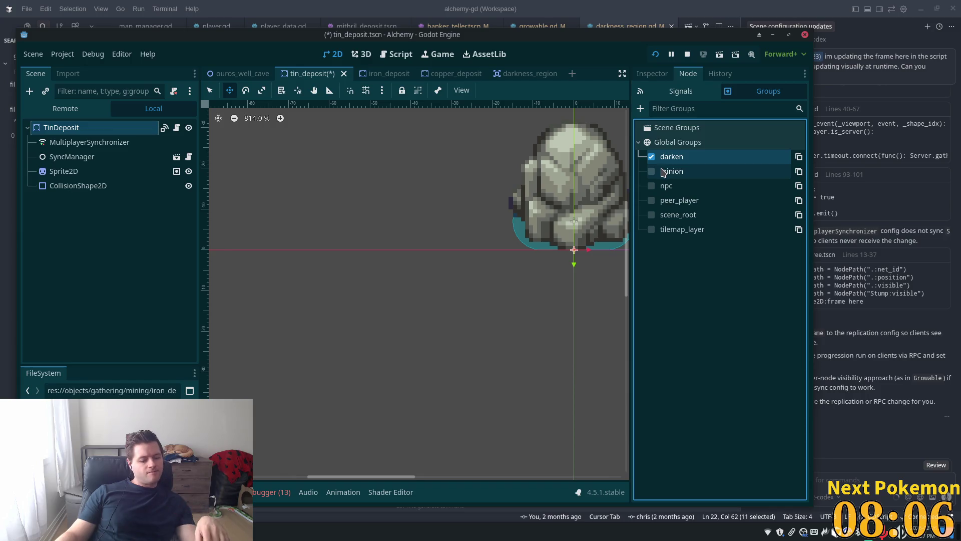
left_click(443, 73)
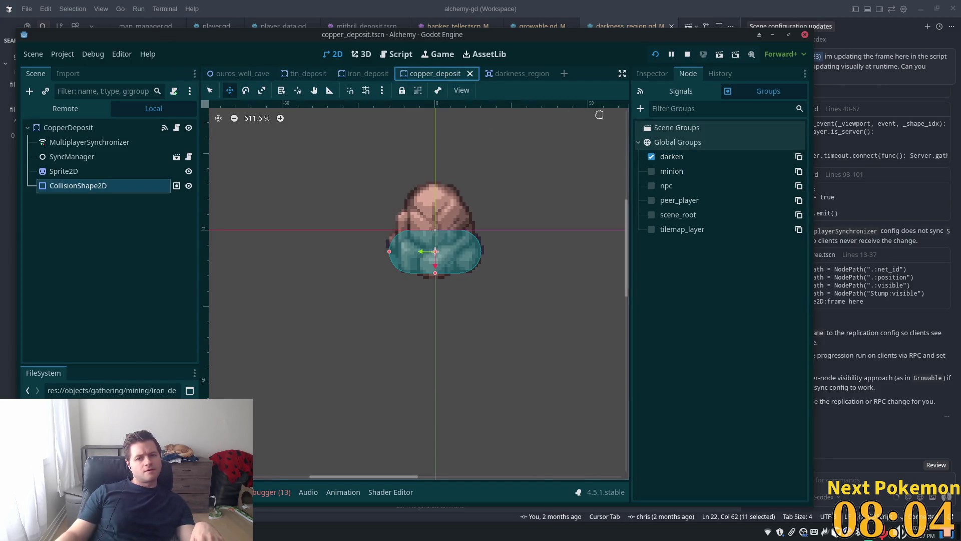
key("ctrl+s")
Enable collision mask 3 on the tin deposit, save it, and relaunch the game with F5
left_click(69, 127)
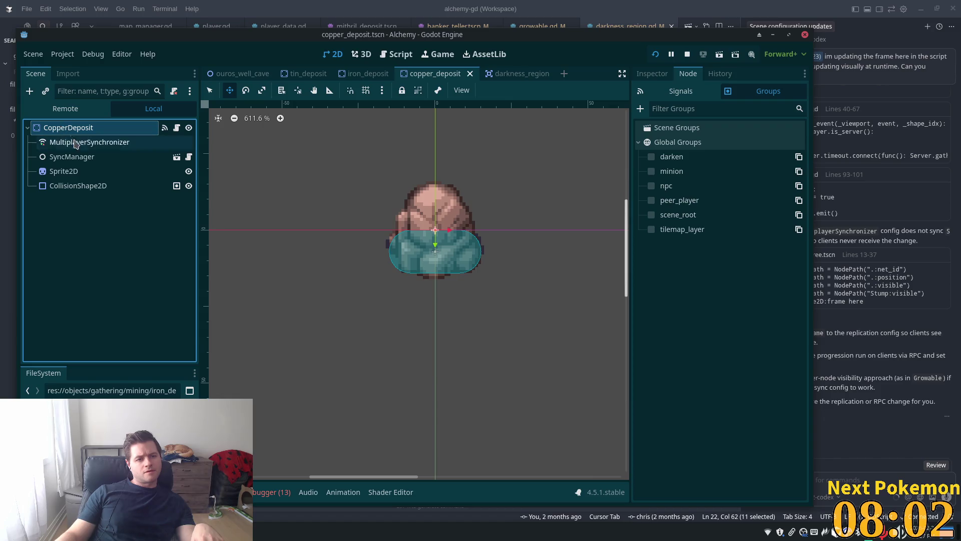
left_click(646, 74)
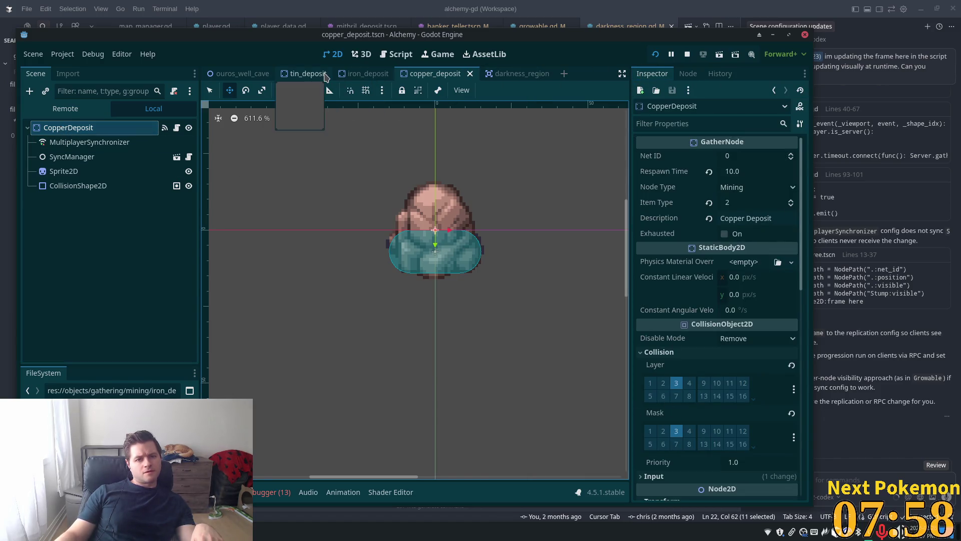
left_click(314, 74)
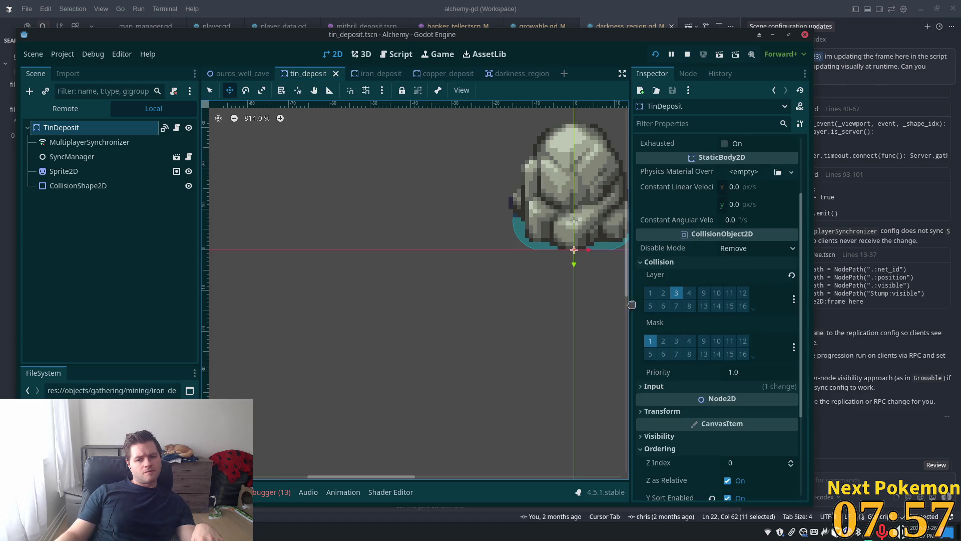
left_click(677, 341)
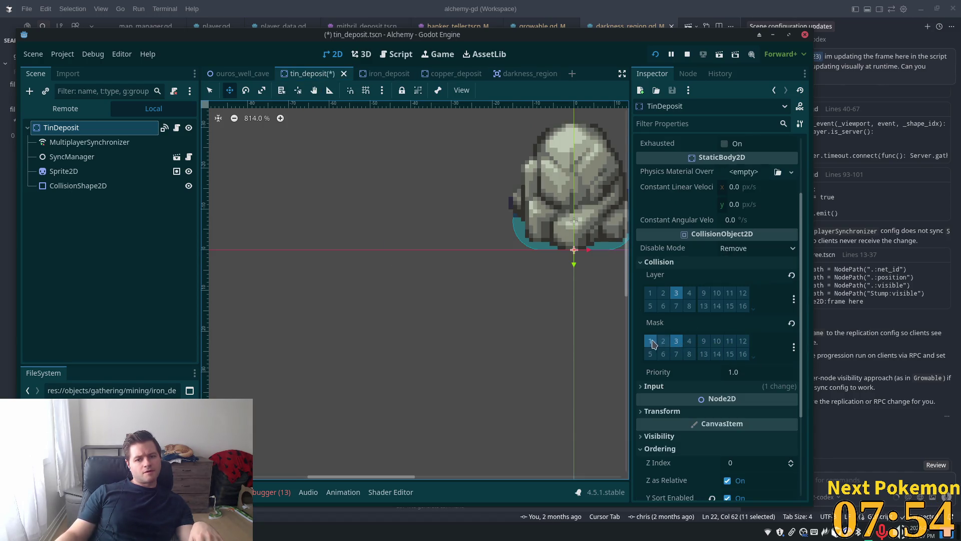
key("ctrl+s")
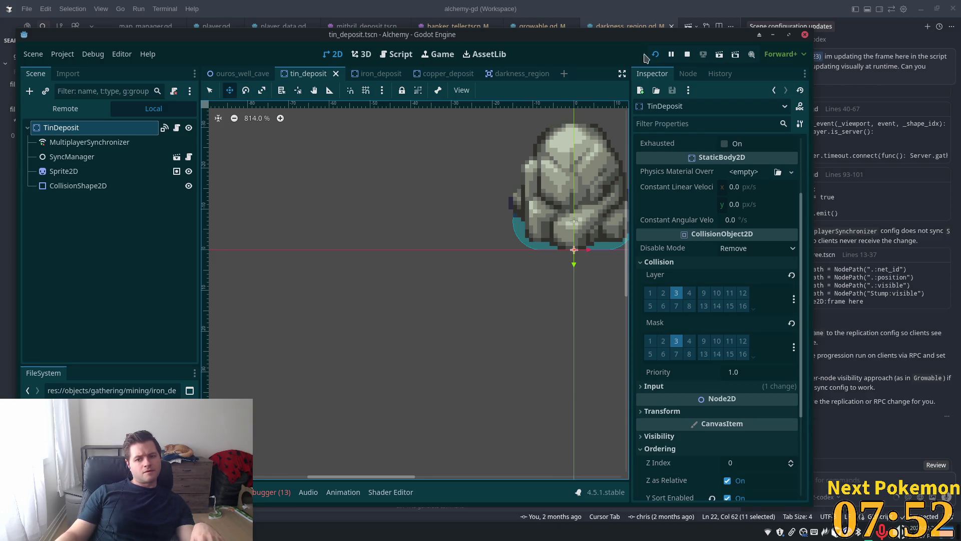
key("F5")
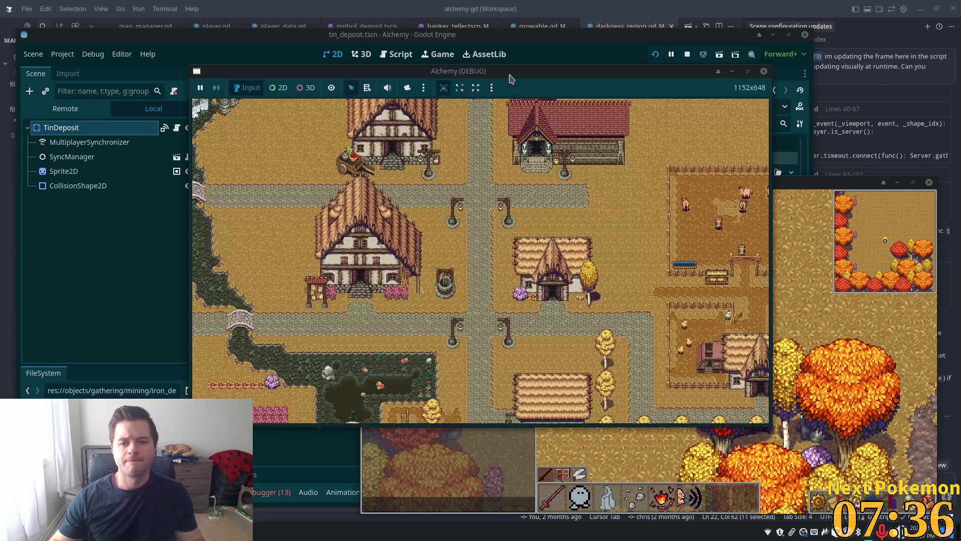
Bring the town game window forward, then return to the editor's tin_deposit scene
left_click(470, 82)
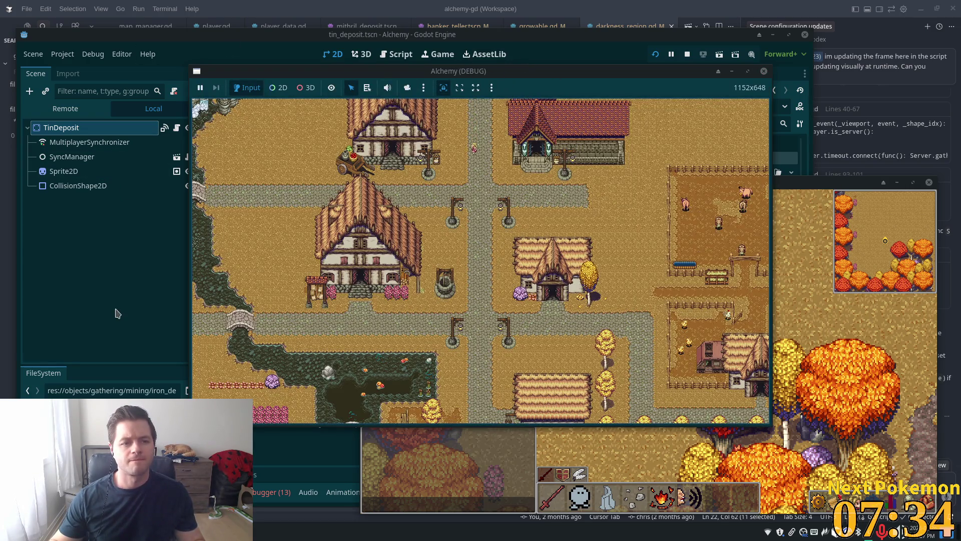
left_click(115, 250)
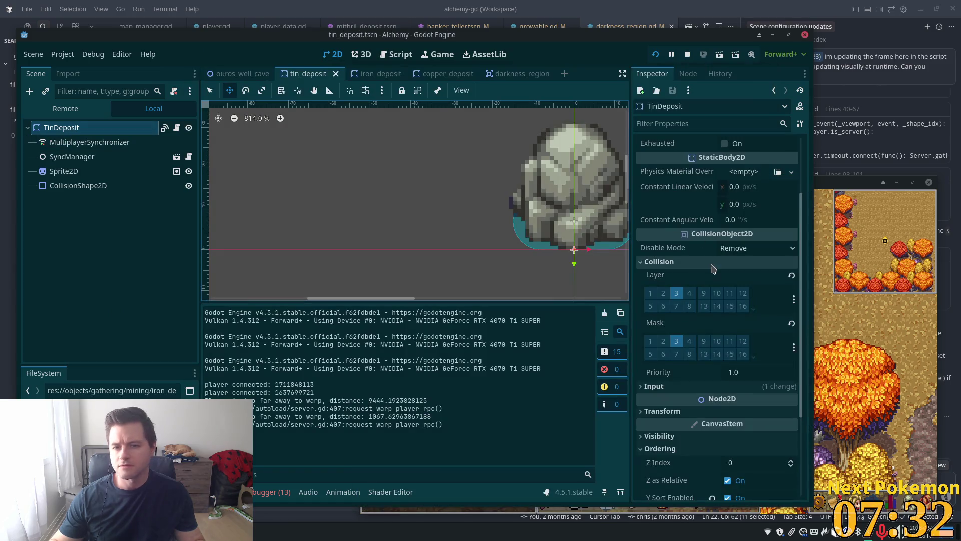
Scroll the tin deposit's Inspector and expand Input, then switch to darkness_region
scroll(704, 264, "down", 2)
left_click(778, 341)
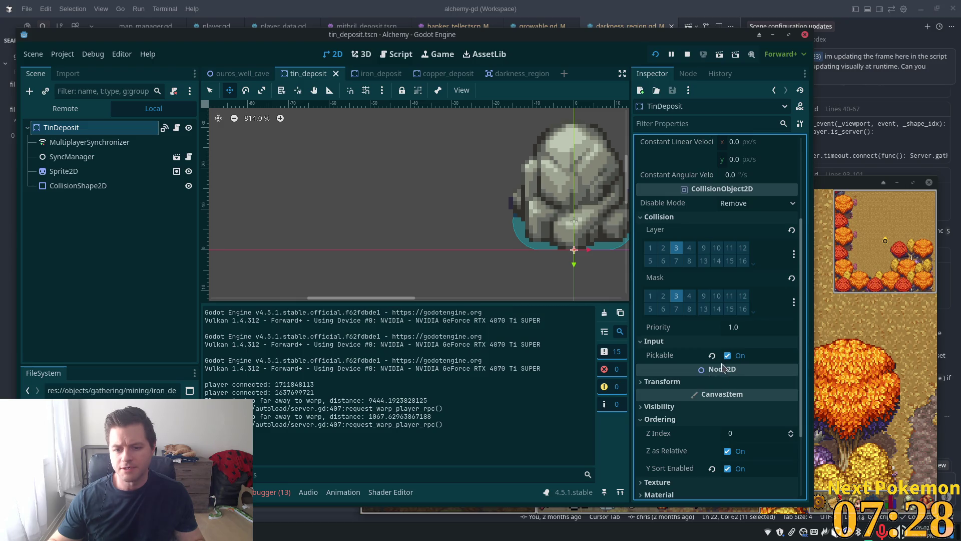
scroll(719, 364, "up", 4)
scroll(719, 364, "up", 2)
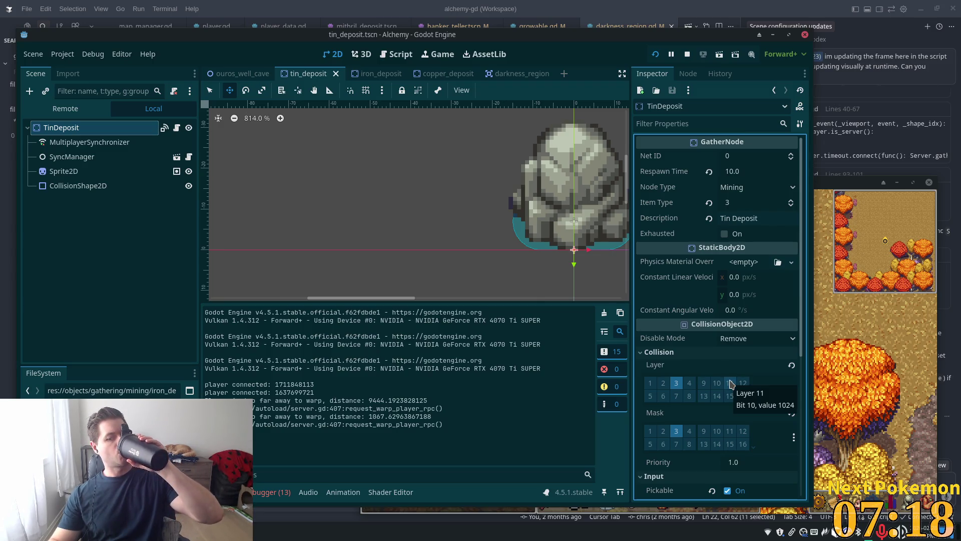
scroll(730, 384, "down", 3)
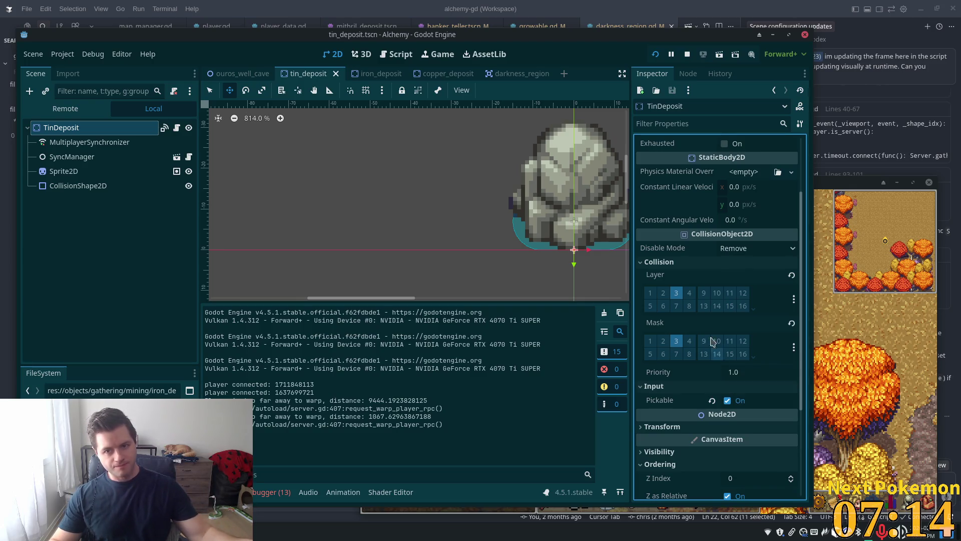
left_click(518, 74)
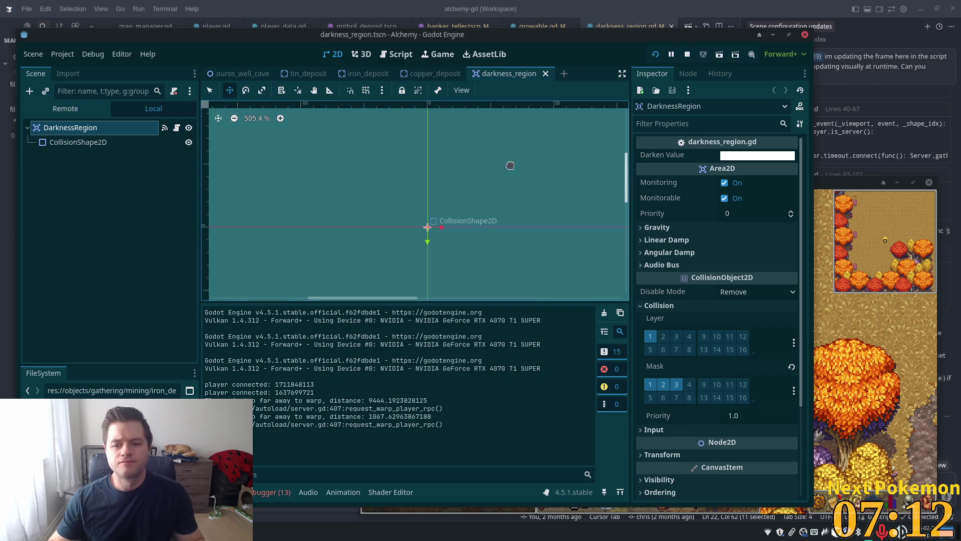
Zoom the canvas out to about 51% and open darkness_region.gd from the Scene dock
scroll(453, 180, "down", 7)
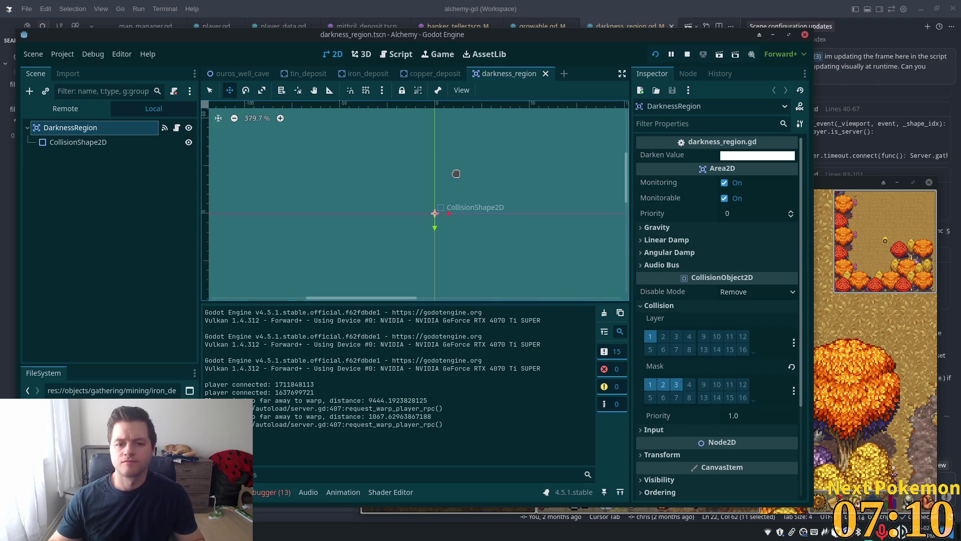
scroll(445, 236, "down", 4)
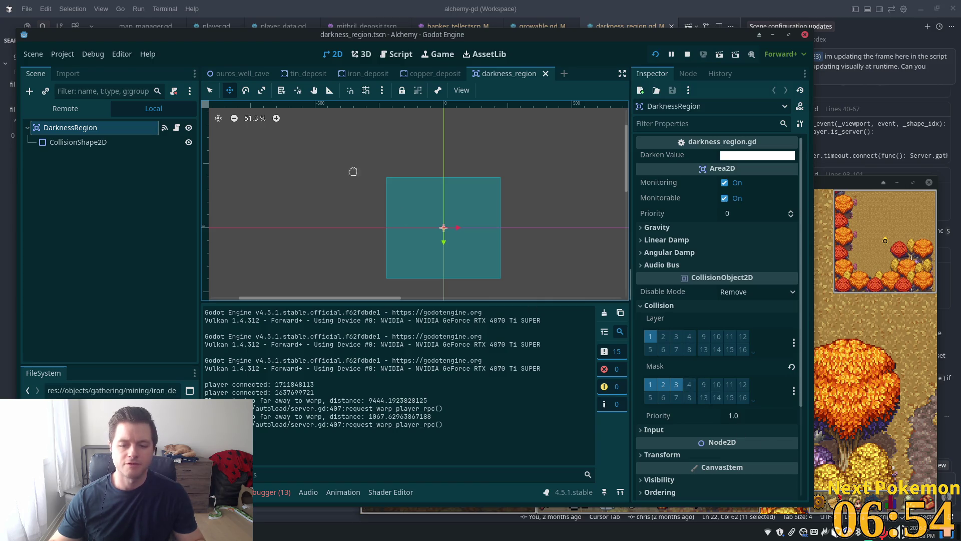
left_click(176, 128)
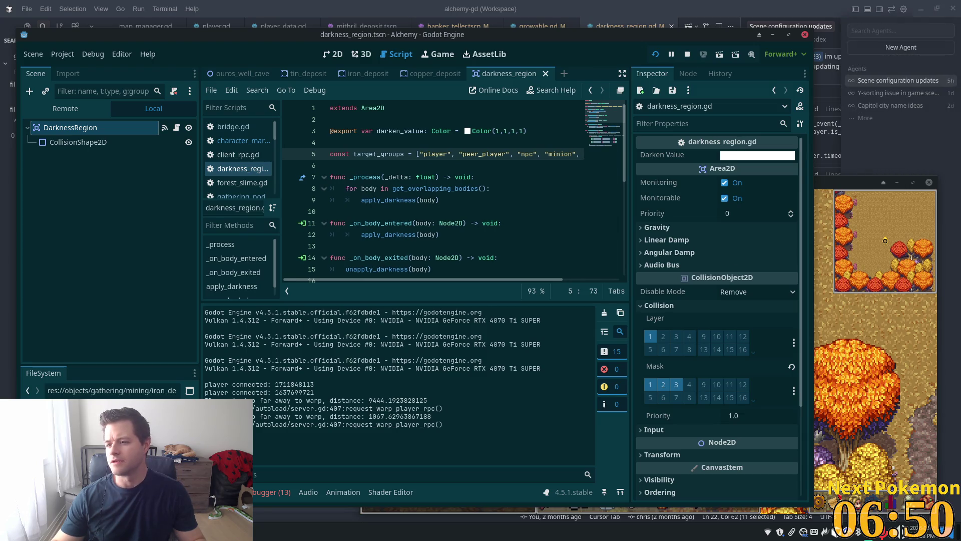
Maximize the editor and jump from the apply_darkness call on line 12 to its definition
scroll(472, 175, "down", 5)
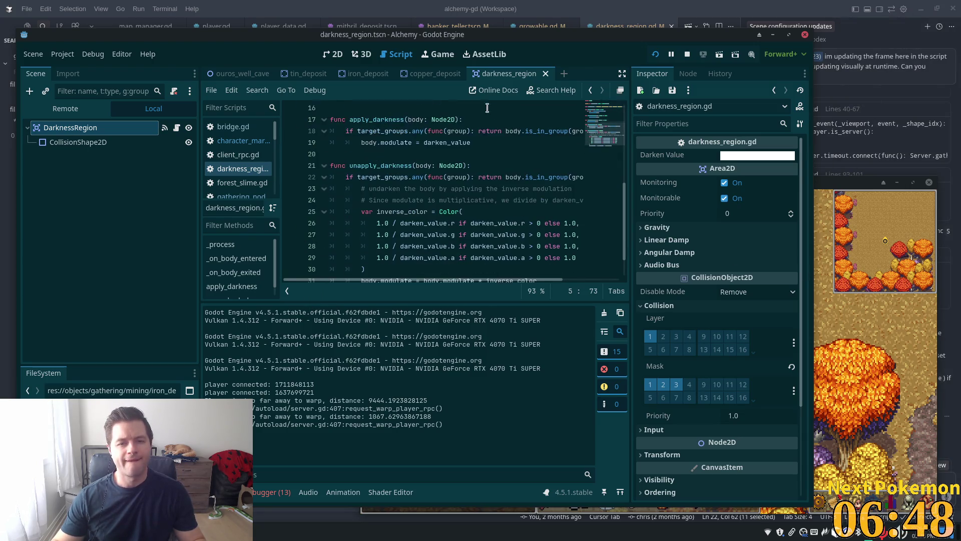
double_click(551, 43)
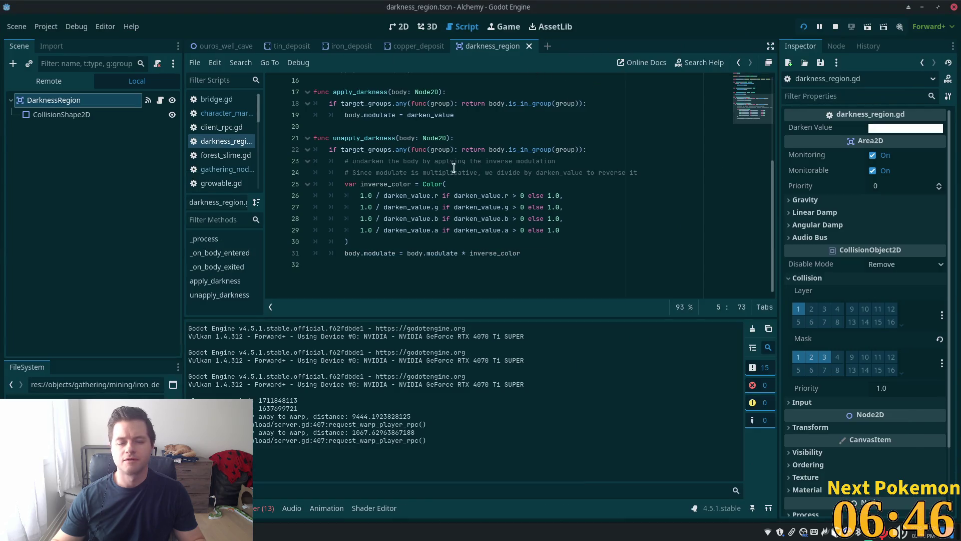
scroll(462, 196, "up", 4)
scroll(463, 197, "up", 1)
left_click(403, 185)
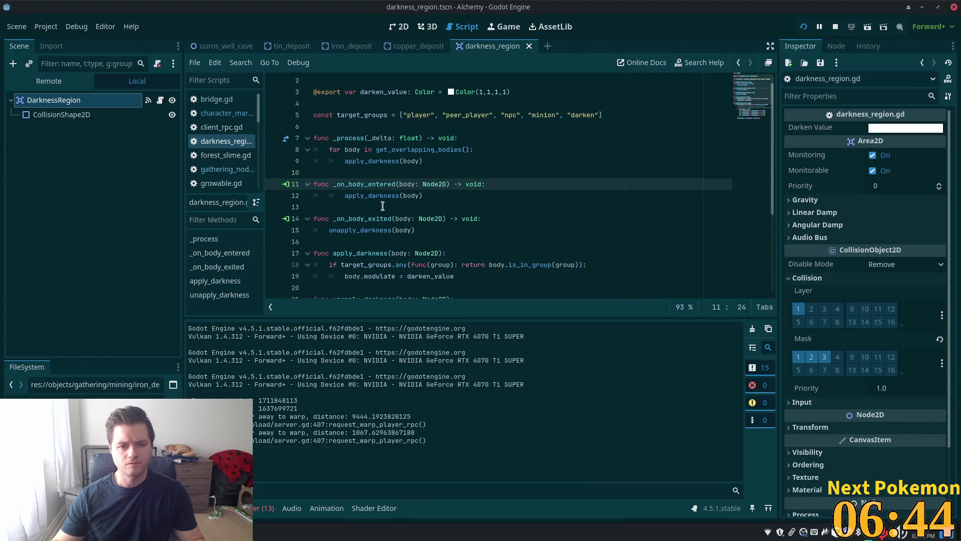
left_click(411, 196)
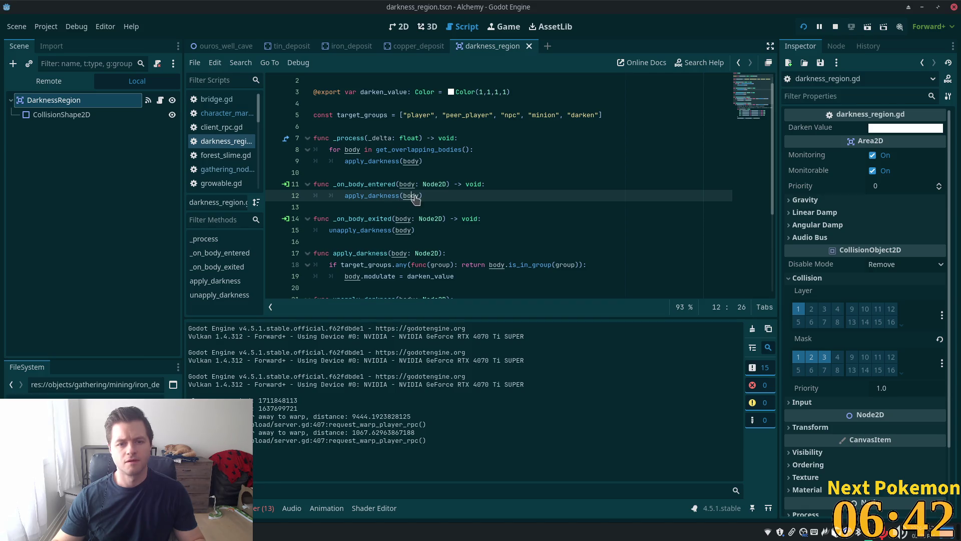
left_click(381, 196, "ctrl")
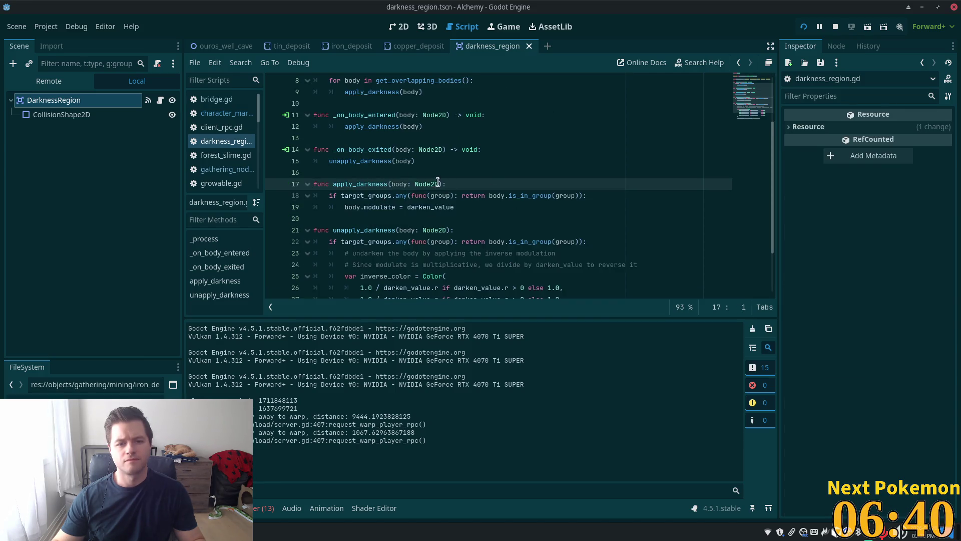
double_click(381, 196)
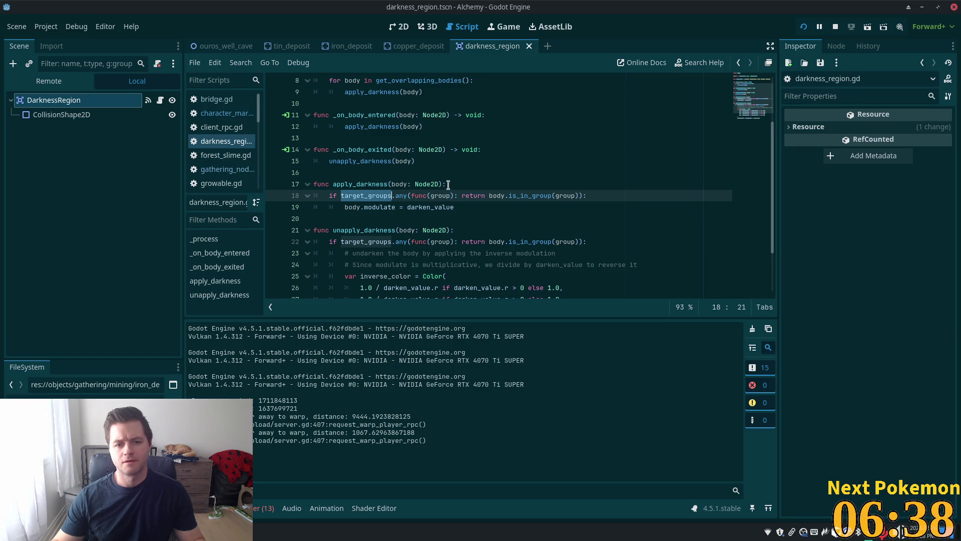
Add an indented empty line after line 17, at the start of apply_darkness
scroll(761, 118, "up", 3)
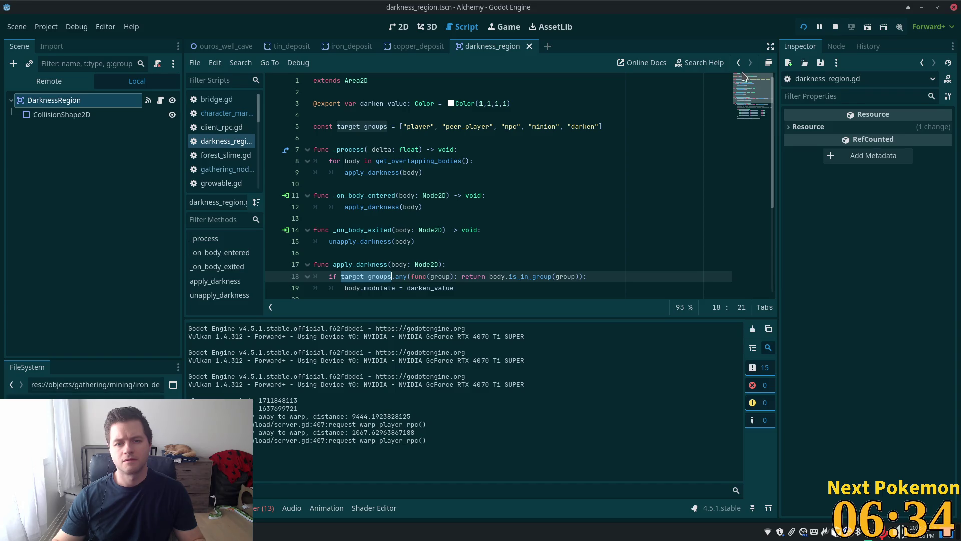
scroll(743, 75, "down", 4)
scroll(743, 75, "up", 4)
scroll(413, 95, "down", 4)
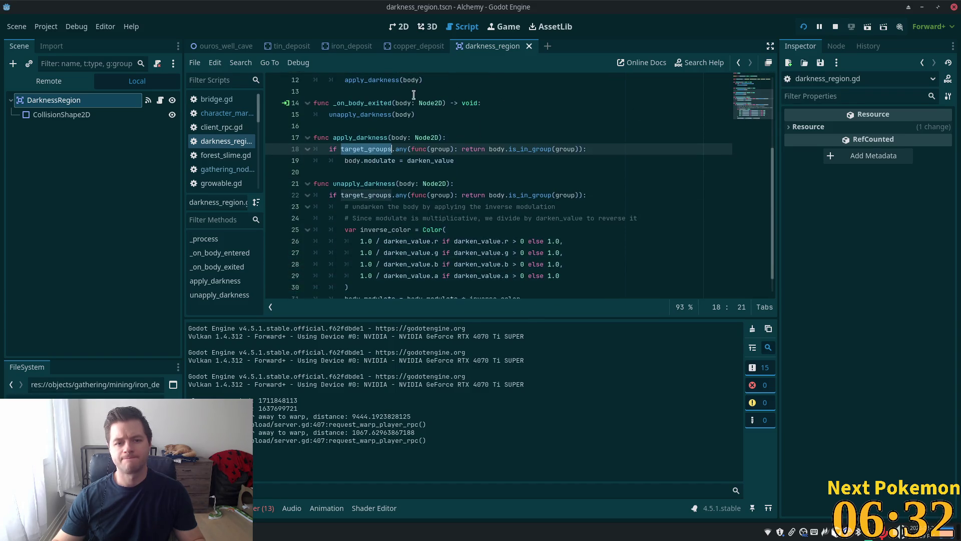
left_click(451, 137)
key("Return")
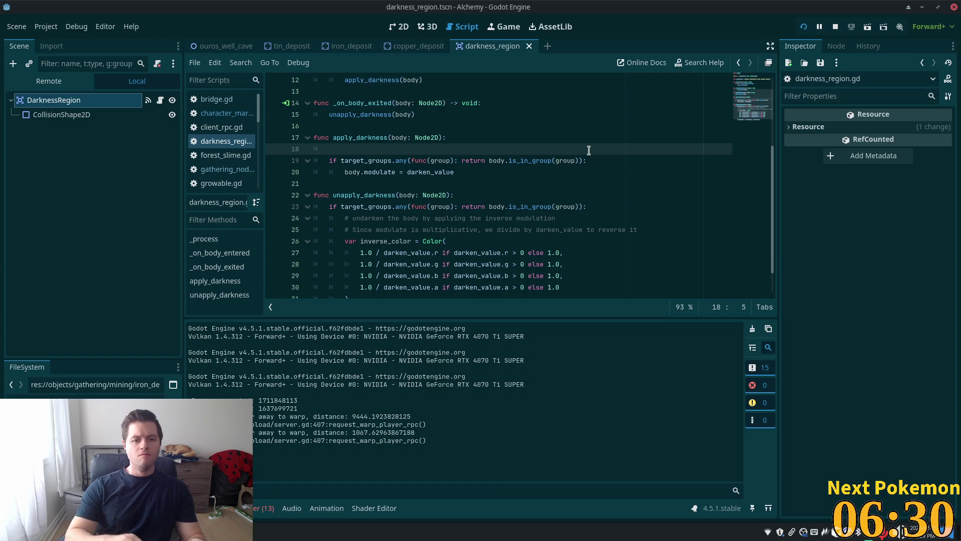
Remove the empty line just added in Godot's script editor and save the script
key("alt+Tab")
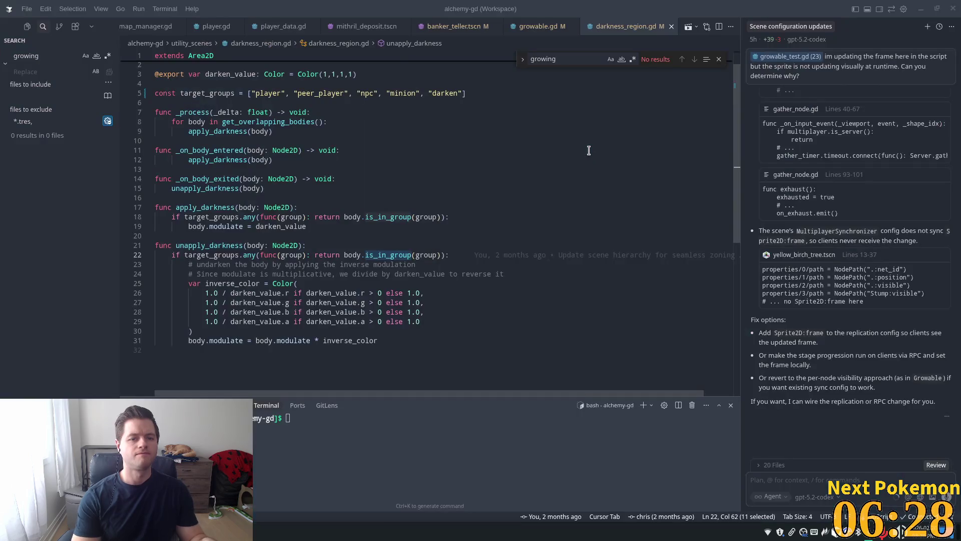
key("alt+Tab")
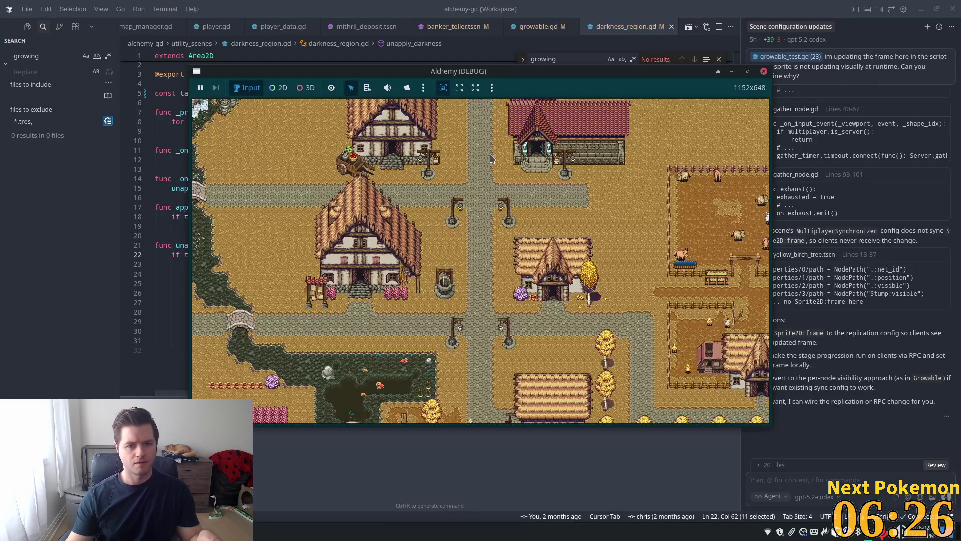
key("BackSpace")
key("BackSpace")
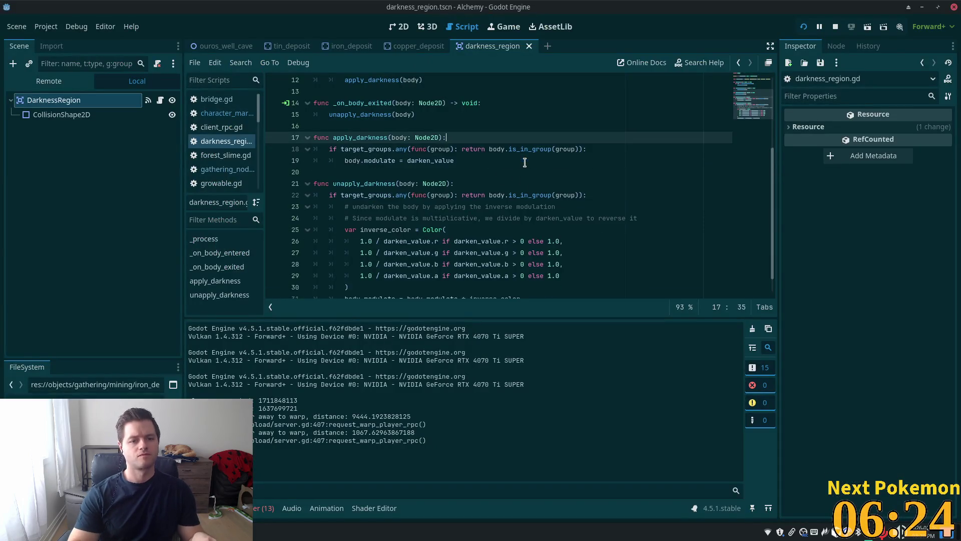
key("ctrl+s")
key("alt+Tab")
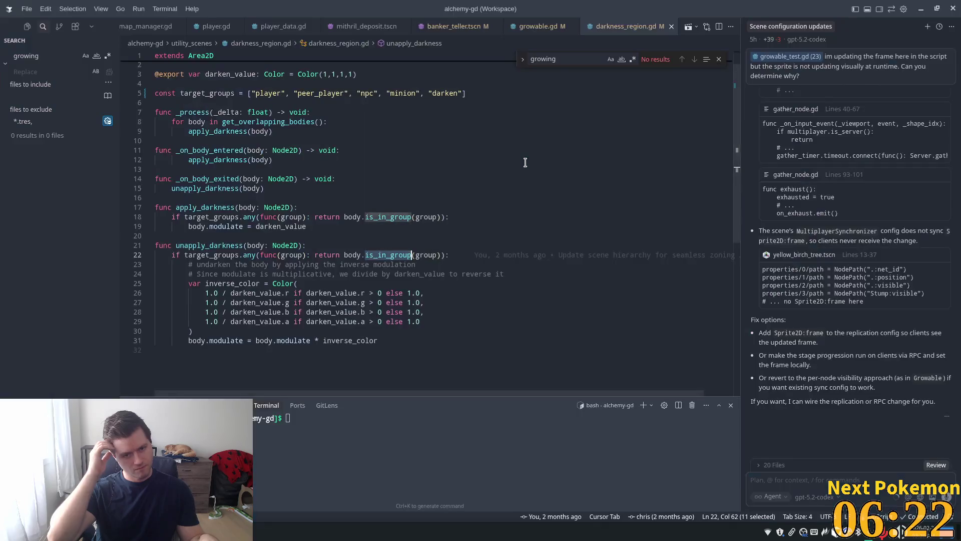
In Cursor, add print("applying darkness to ", body.name) as line 18 of apply_darkness
left_click(309, 215)
left_click(331, 211)
key("Return")
type("print")
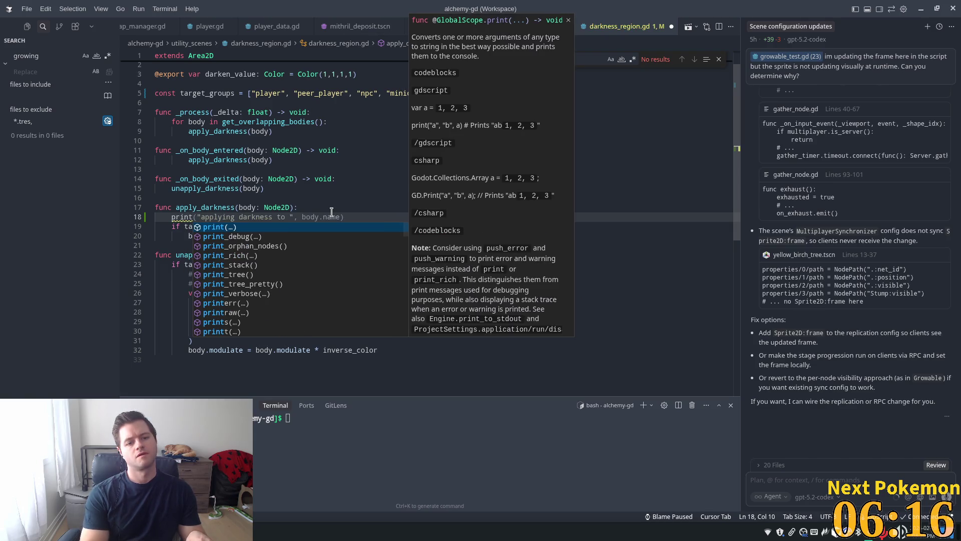
key("Tab")
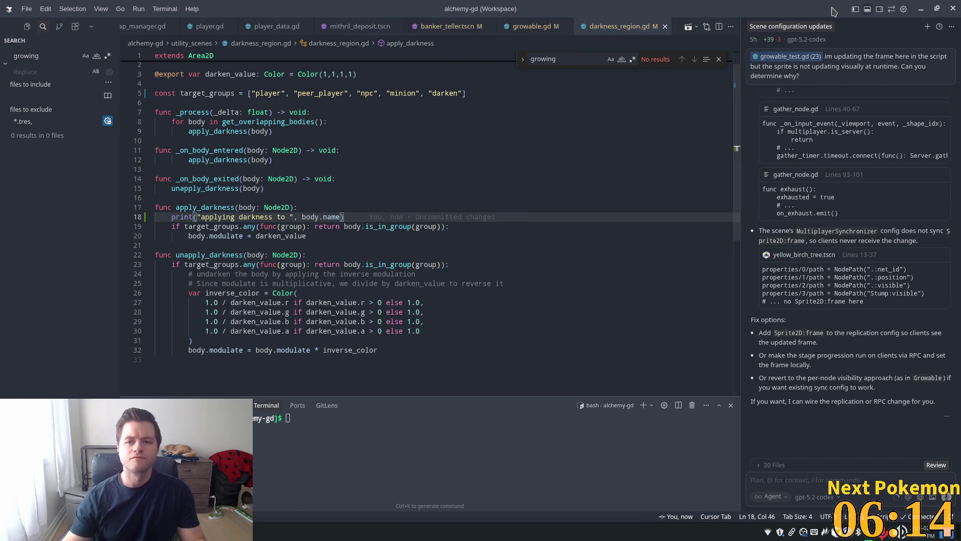
key("alt+Tab")
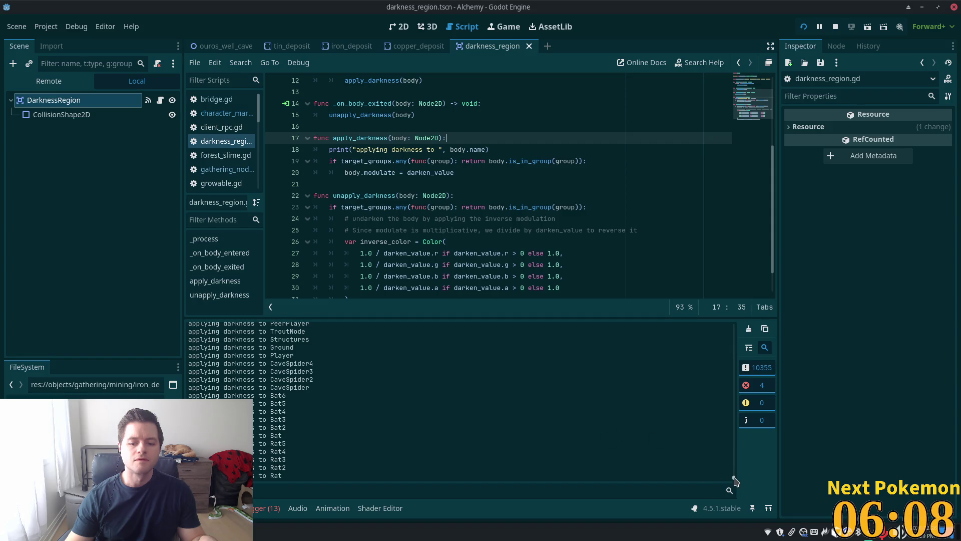
Stop the running game and scroll the Output panel through the darkened bodies
left_click(836, 29)
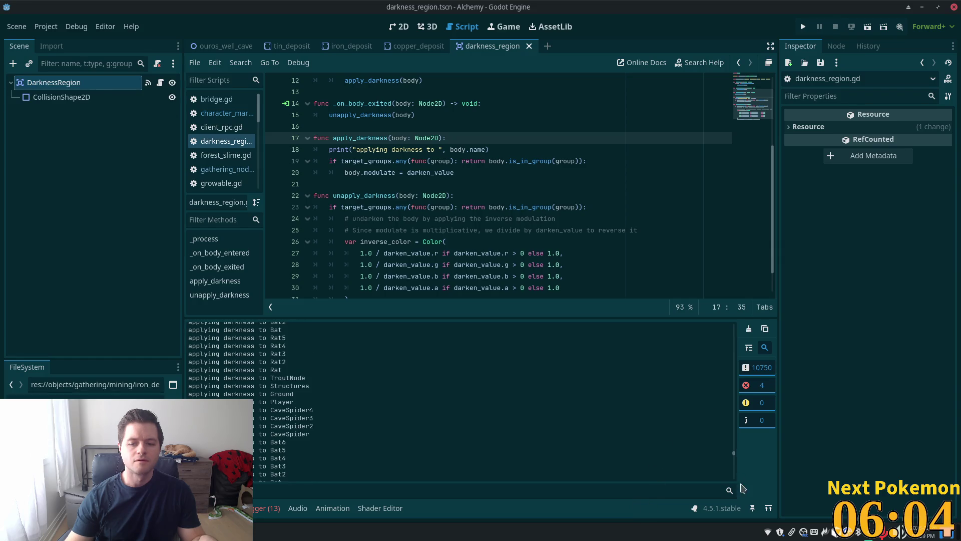
left_click_drag(735, 457, 734, 447)
scroll(336, 397, "down", 3)
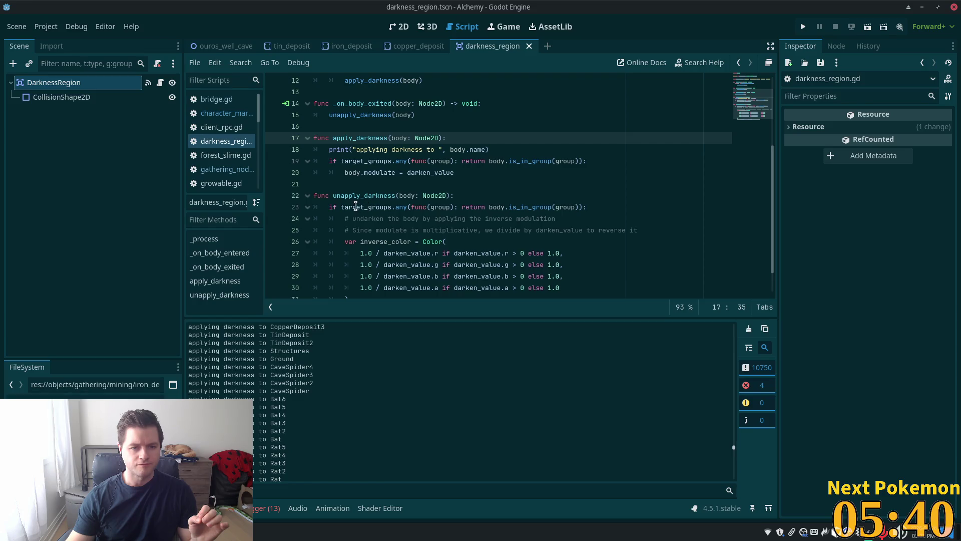
Review the modulate logic on line 20 of apply_darkness in the script
double_click(371, 172)
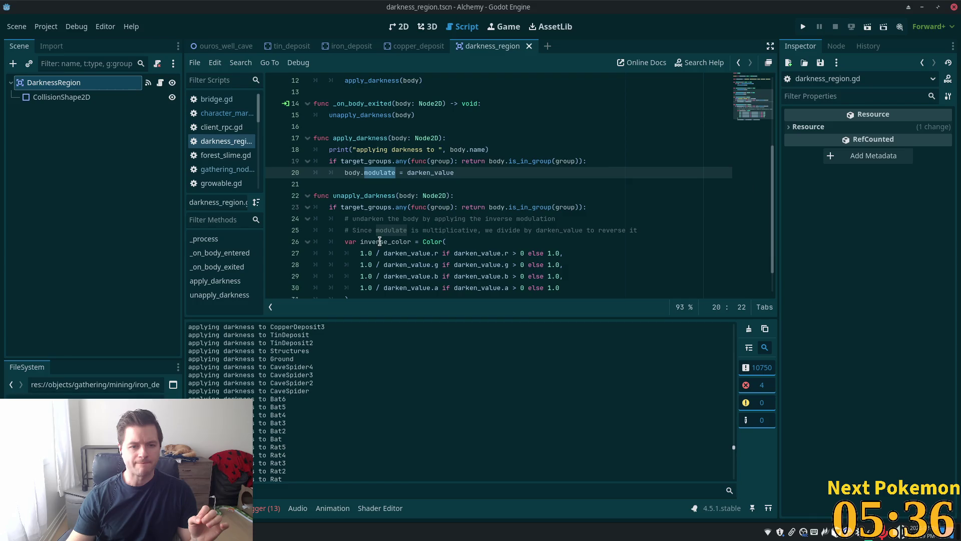
scroll(399, 223, "up", 2)
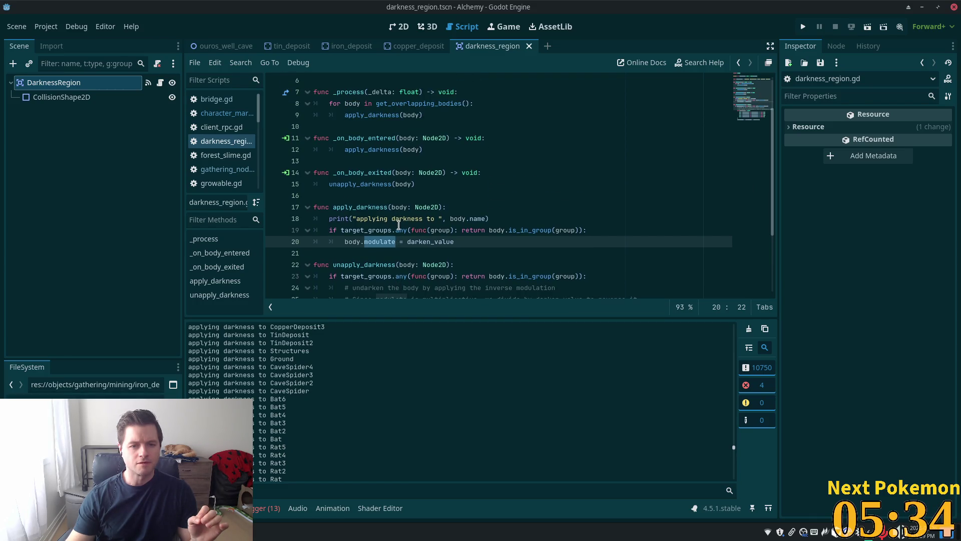
scroll(399, 223, "up", 2)
scroll(399, 230, "down", 2)
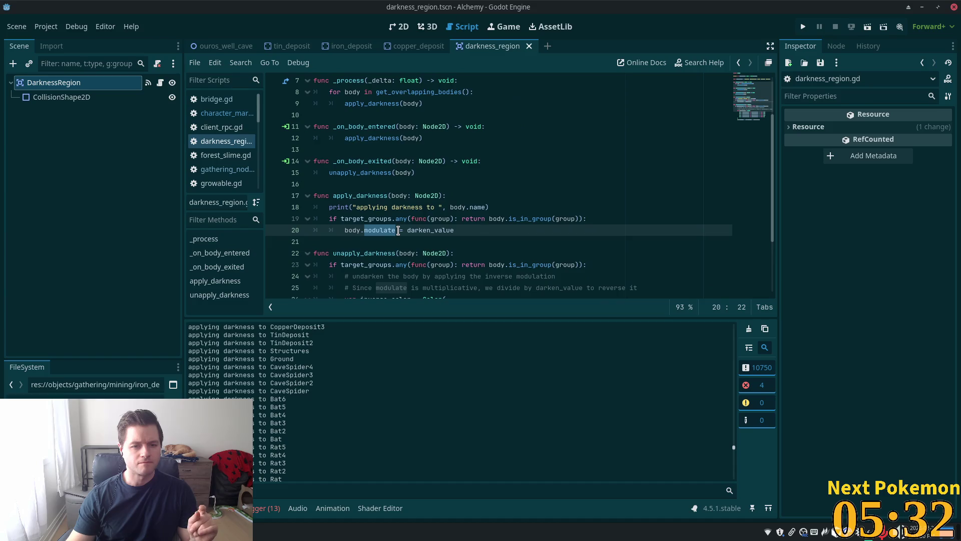
scroll(396, 242, "down", 1)
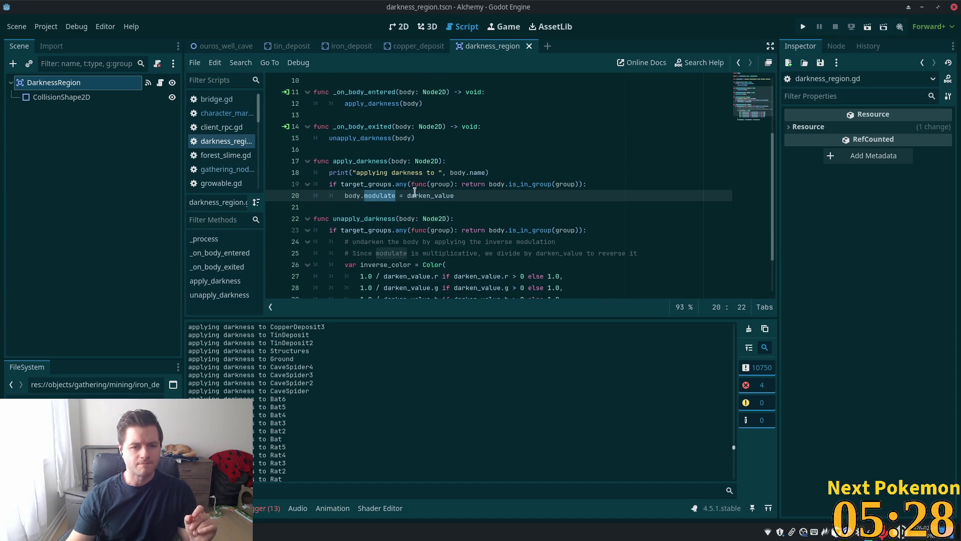
mouse_move(412, 196)
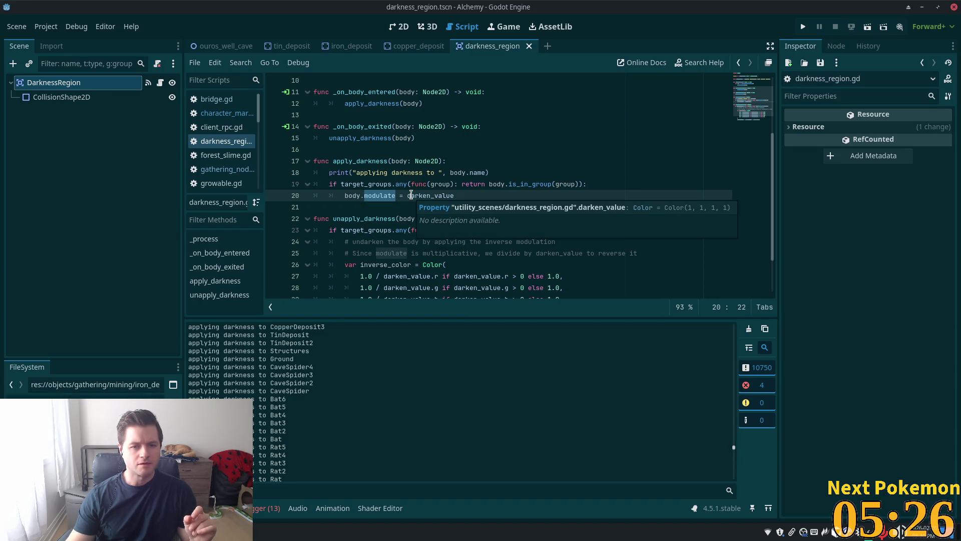
scroll(411, 196, "up", 3)
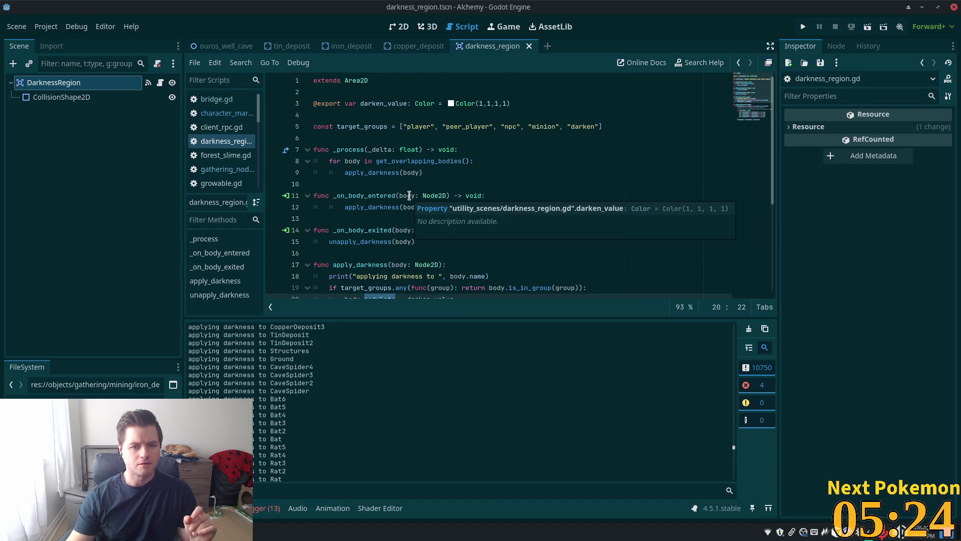
mouse_move(448, 109)
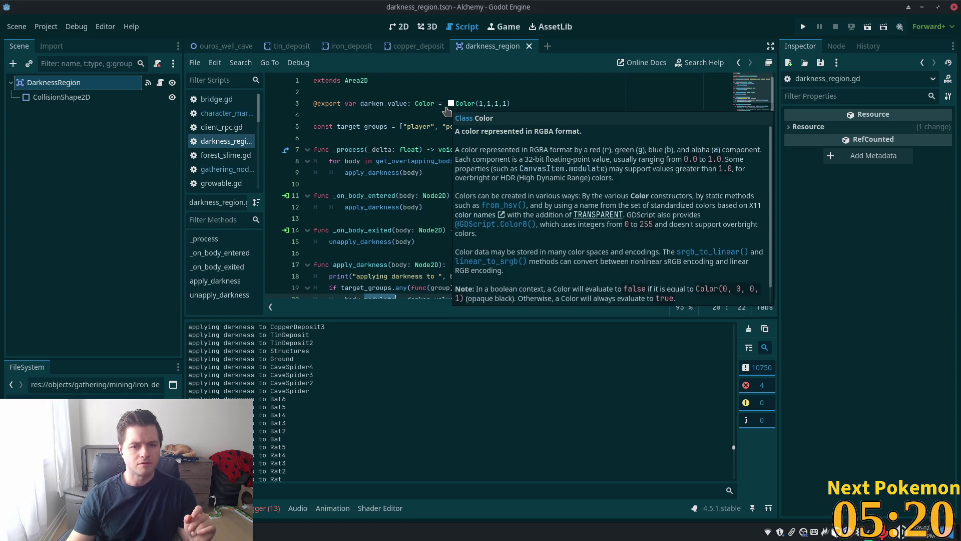
scroll(425, 175, "down", 2)
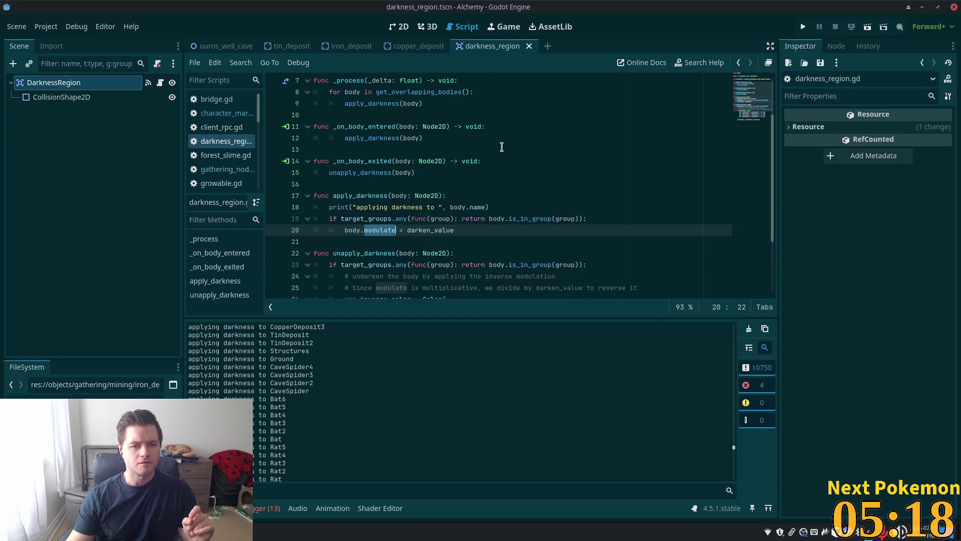
scroll(497, 152, "up", 2)
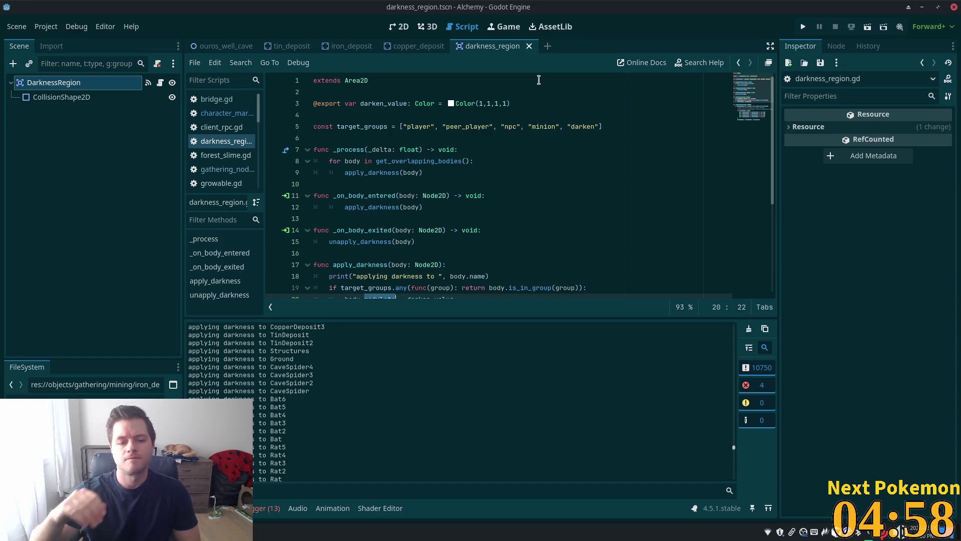
scroll(518, 154, "down", 4)
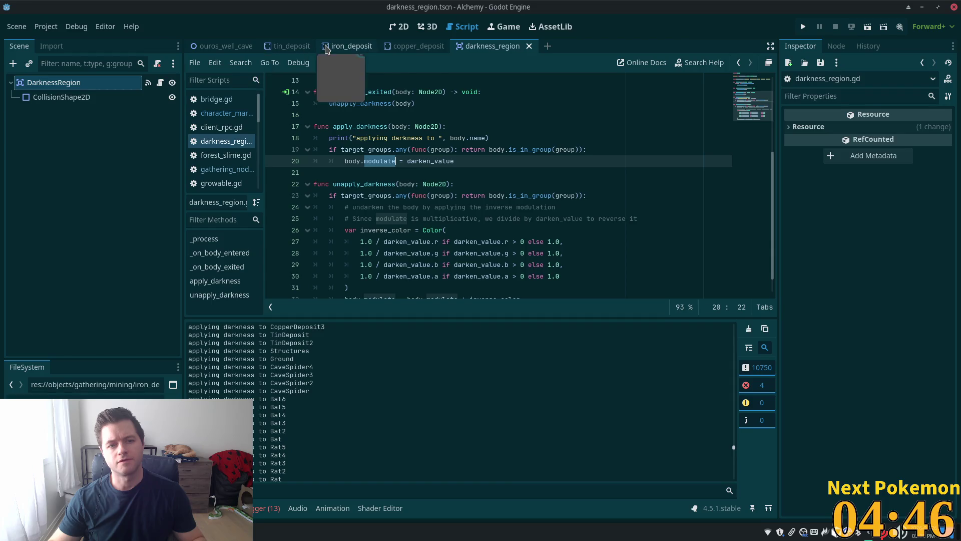
In iron_deposit, reset the IronDeposit root node's Modulate to white
left_click(348, 46)
left_click(161, 146)
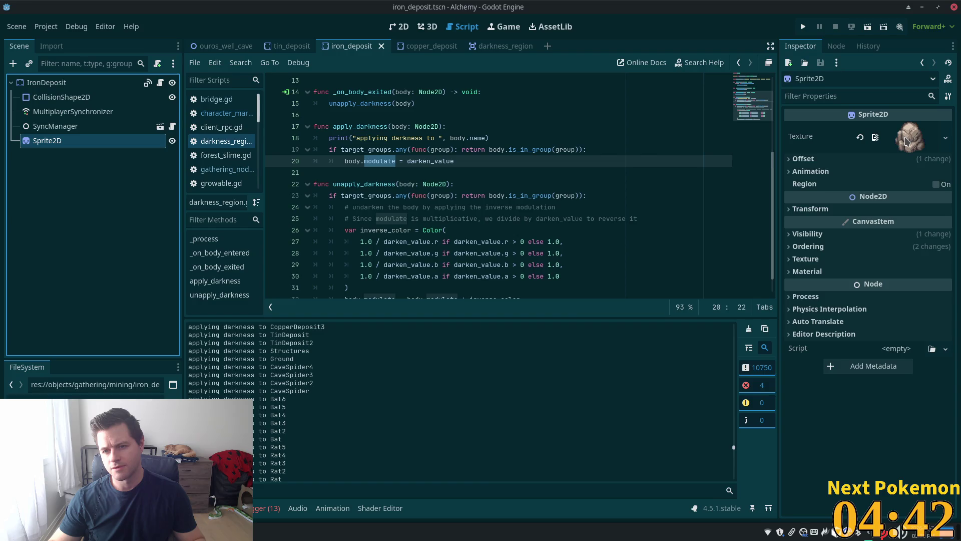
mouse_move(904, 141)
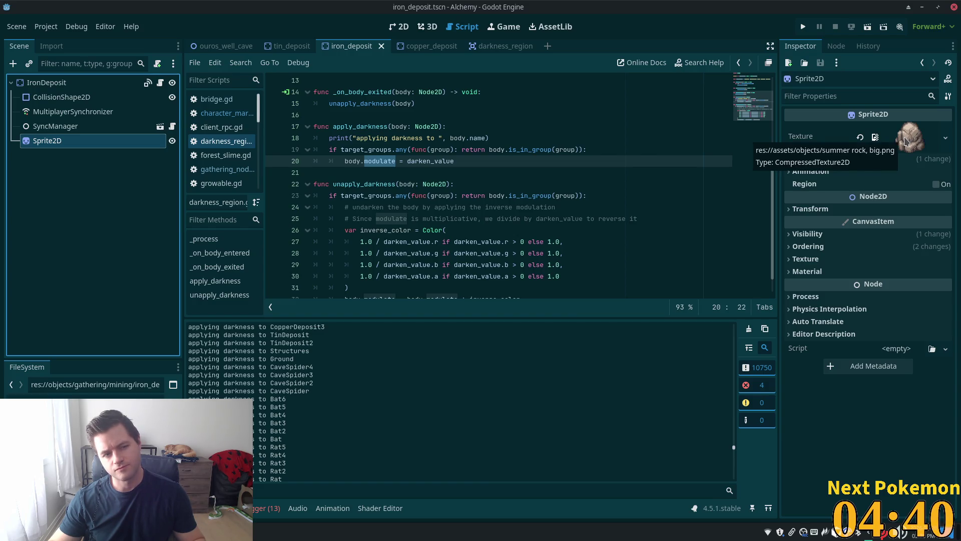
left_click(811, 234)
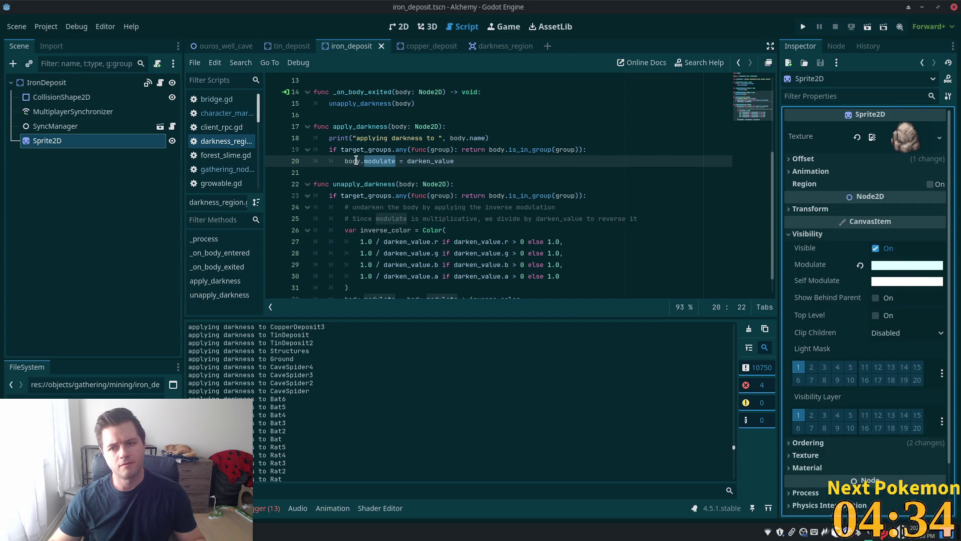
left_click(46, 82)
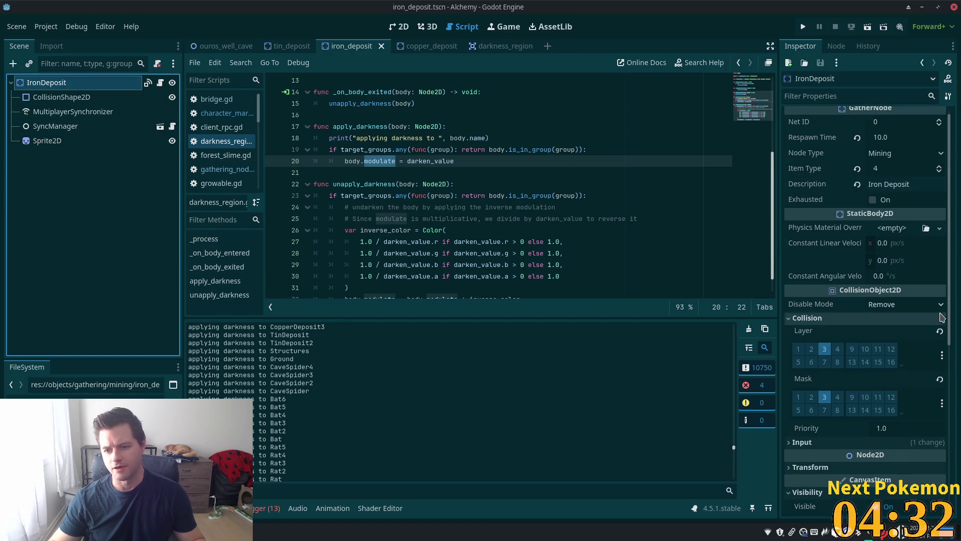
scroll(914, 334, "down", 5)
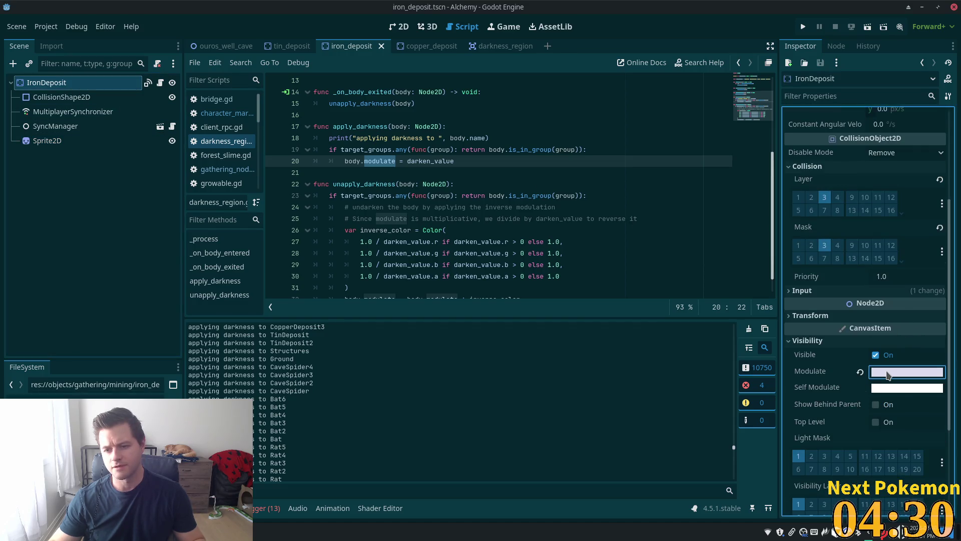
left_click(888, 372)
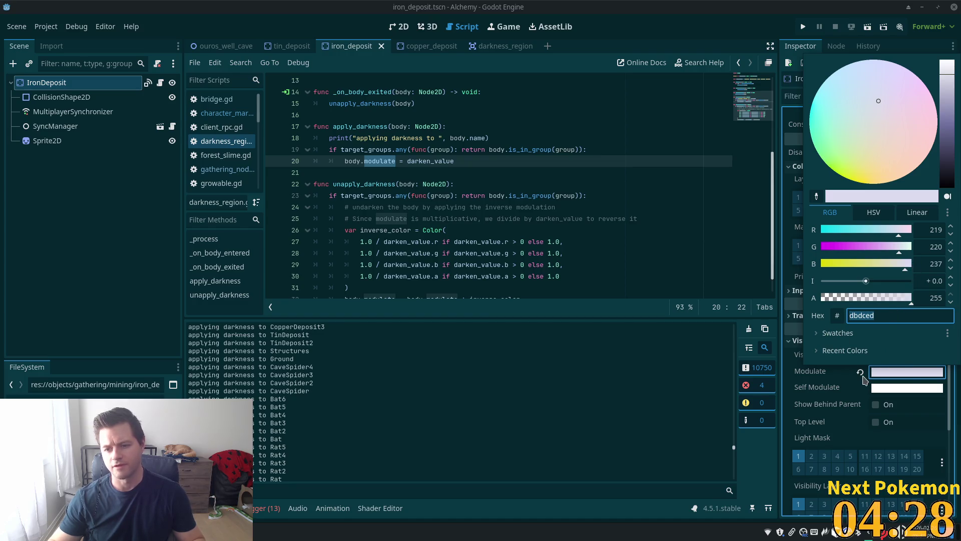
left_click(860, 372)
Tint the iron deposit's Sprite2D Modulate to dbdced and save the scene
left_click(47, 141)
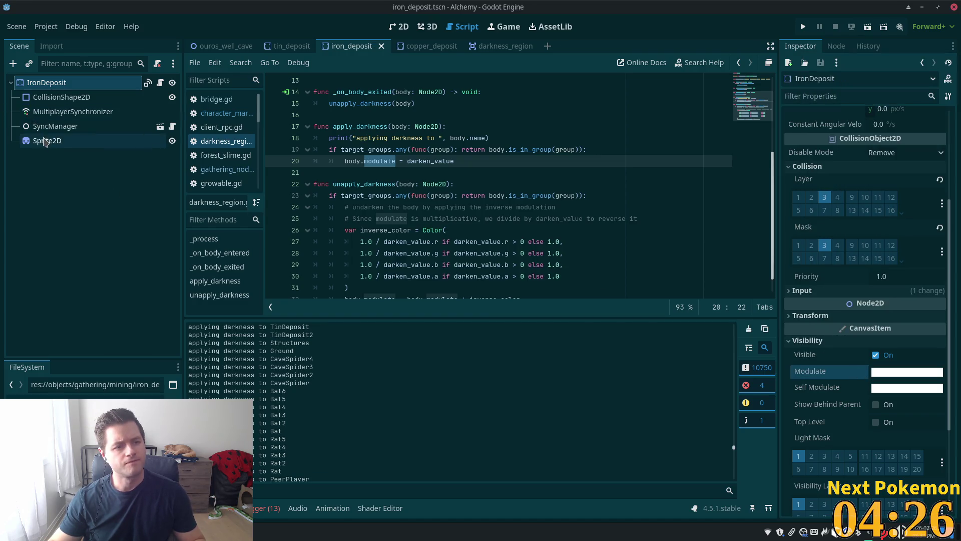
left_click(890, 274)
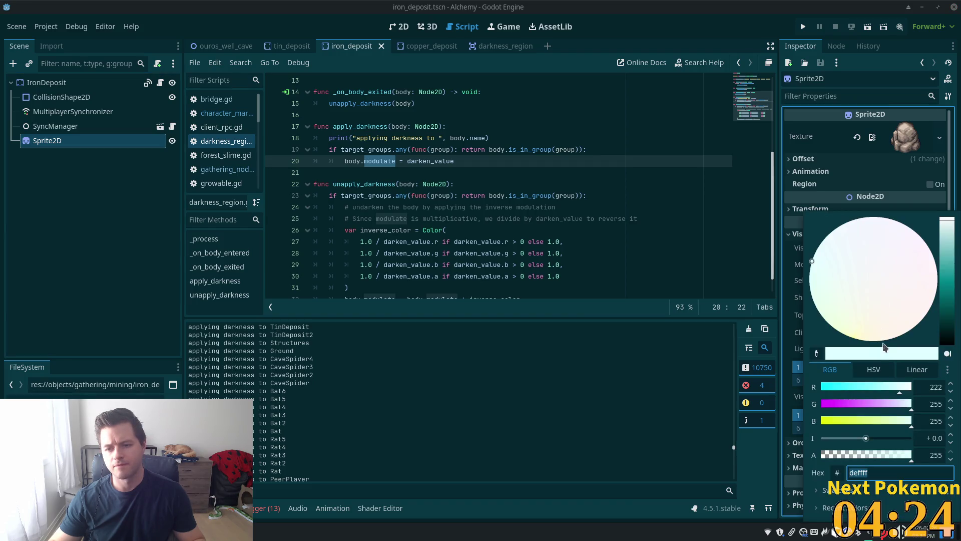
type("dbdced")
key("Return")
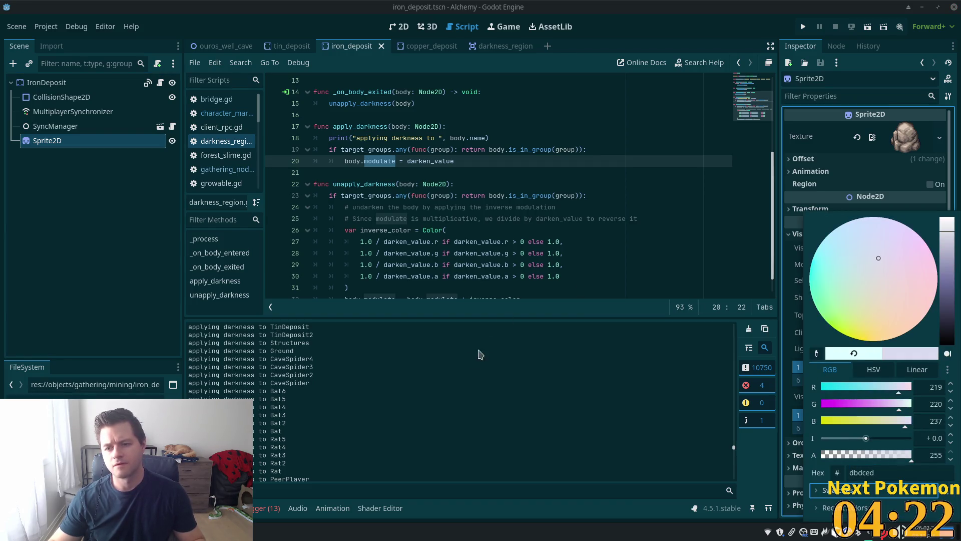
left_click(145, 299)
left_click(399, 26)
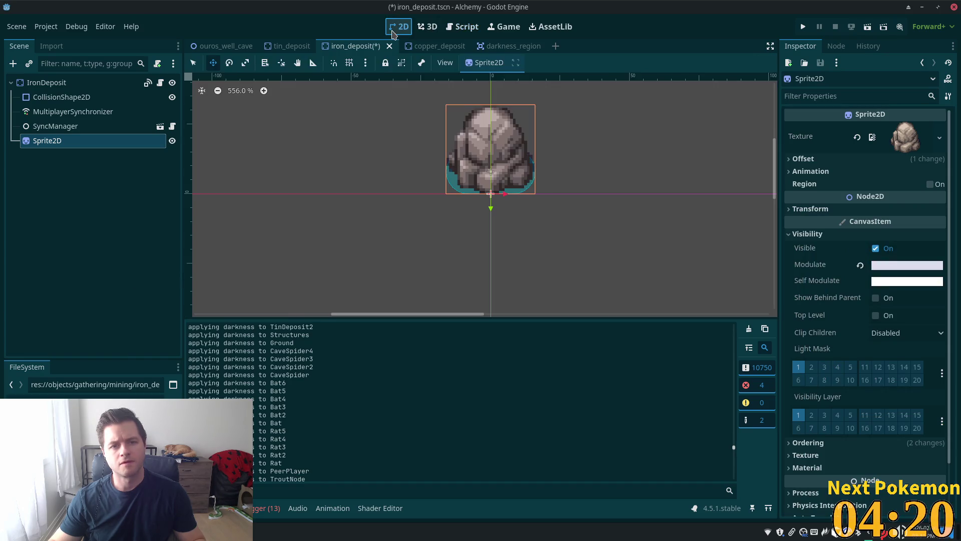
key("ctrl+s")
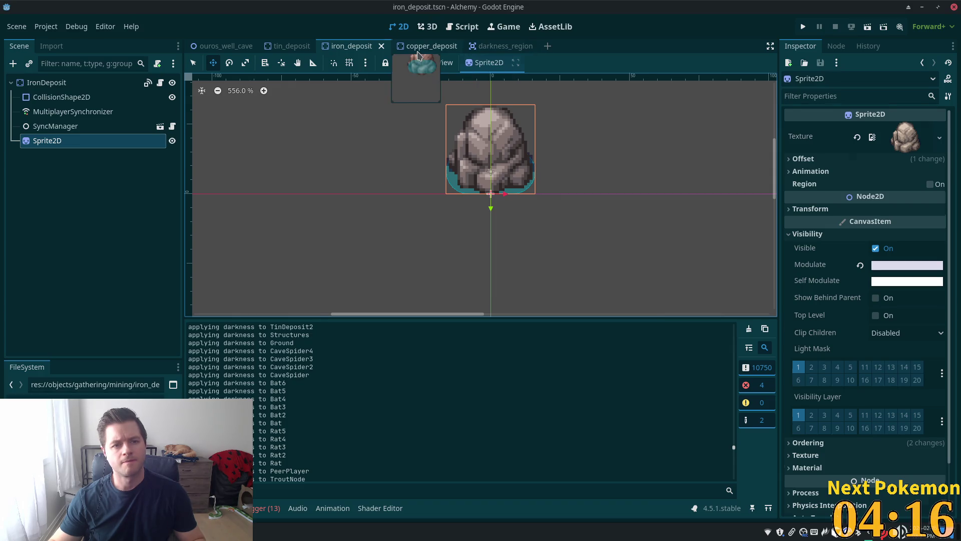
Compare the copper_deposit and tin_deposit scenes' Modulate settings under Visibility
left_click(419, 46)
scroll(894, 353, "down", 5)
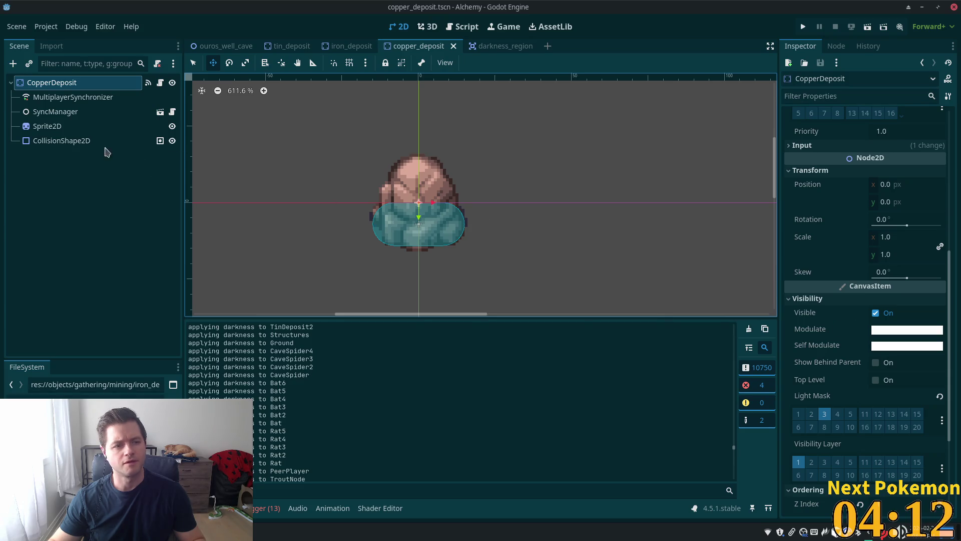
left_click(479, 47)
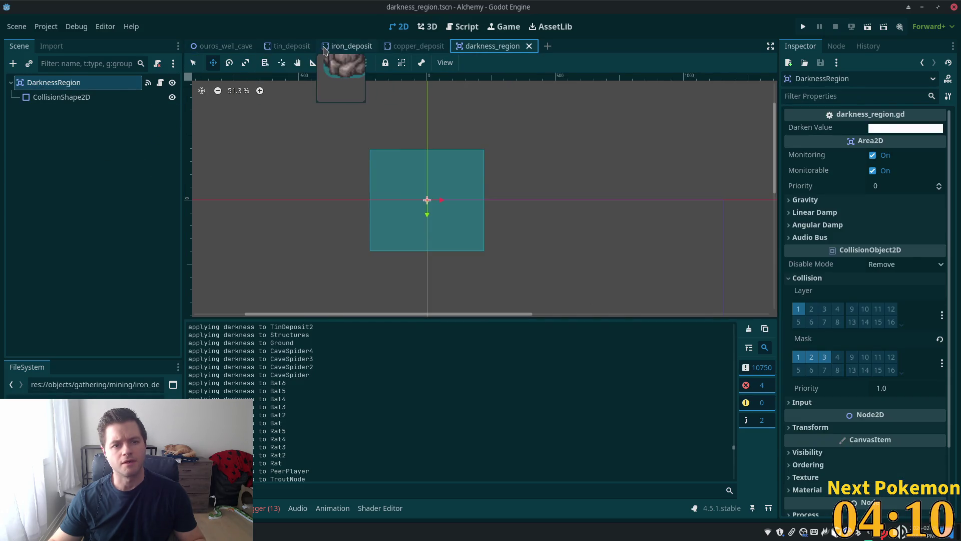
left_click(292, 46)
scroll(914, 370, "up", 3)
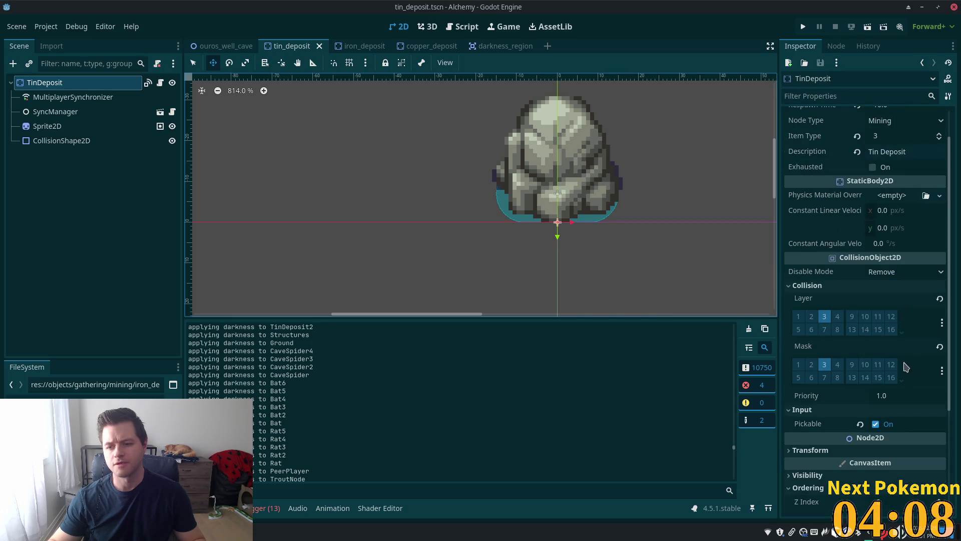
scroll(864, 349, "down", 5)
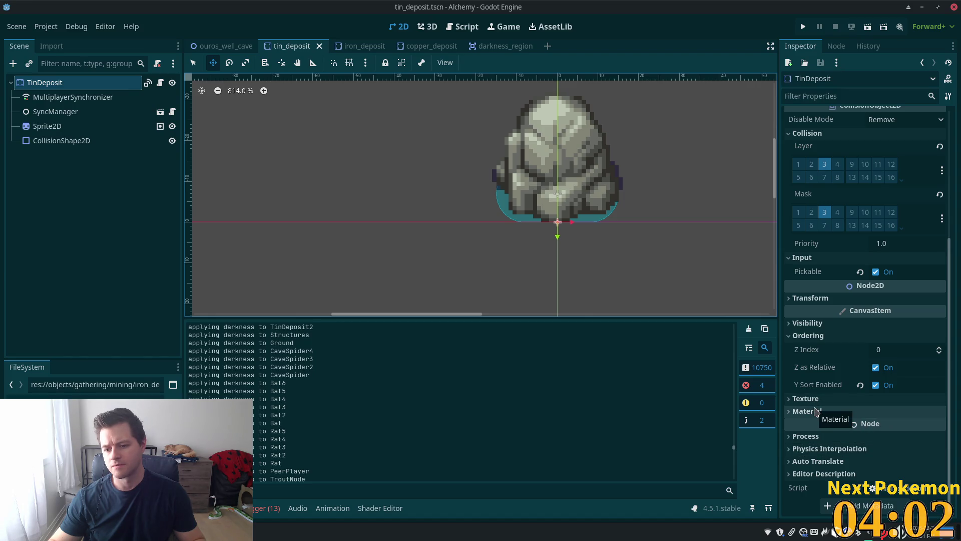
left_click(789, 321)
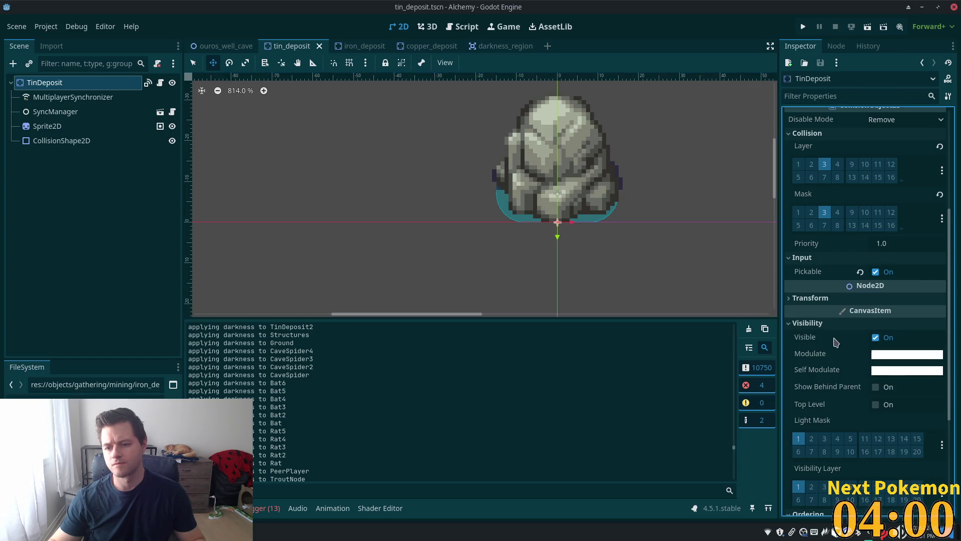
Check darkness_region's white Darken Value, then open the ouros_well_cave scene
left_click(501, 46)
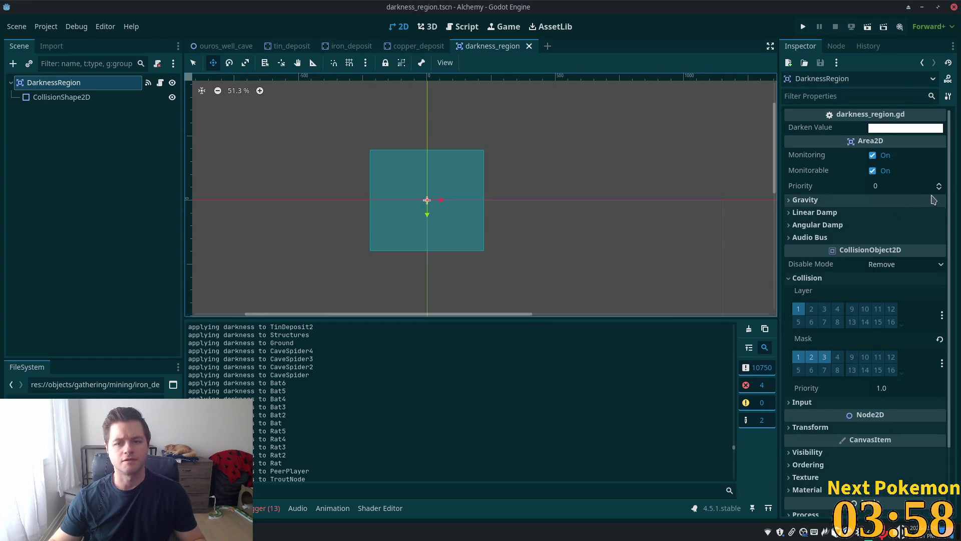
mouse_move(884, 135)
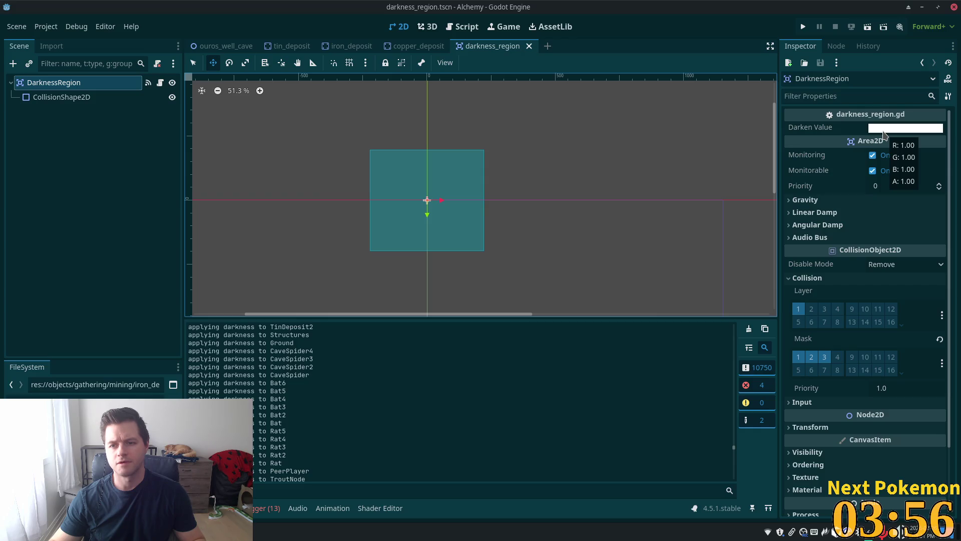
left_click(226, 47)
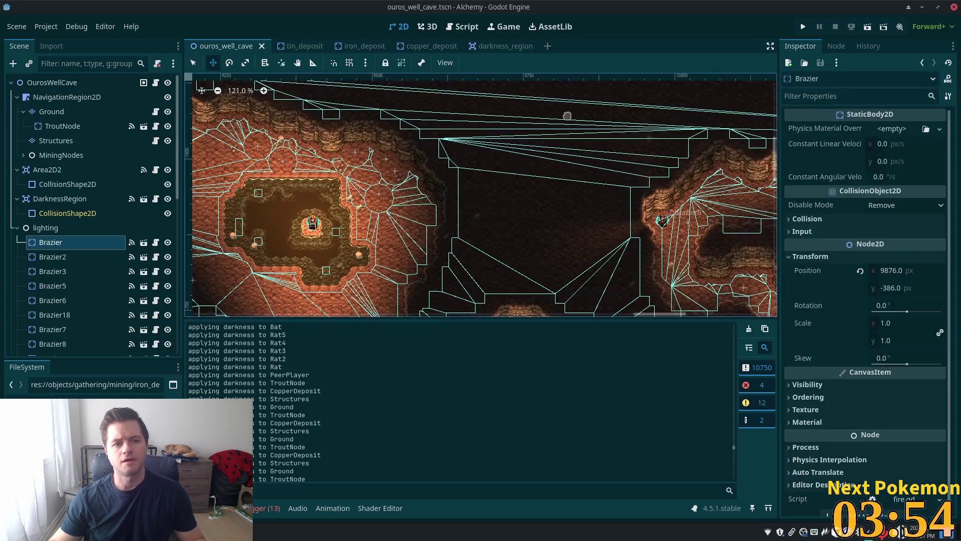
In ouros_well_cave, select DarknessRegion and read its Darken Value of 2f2f2f
left_click(59, 199)
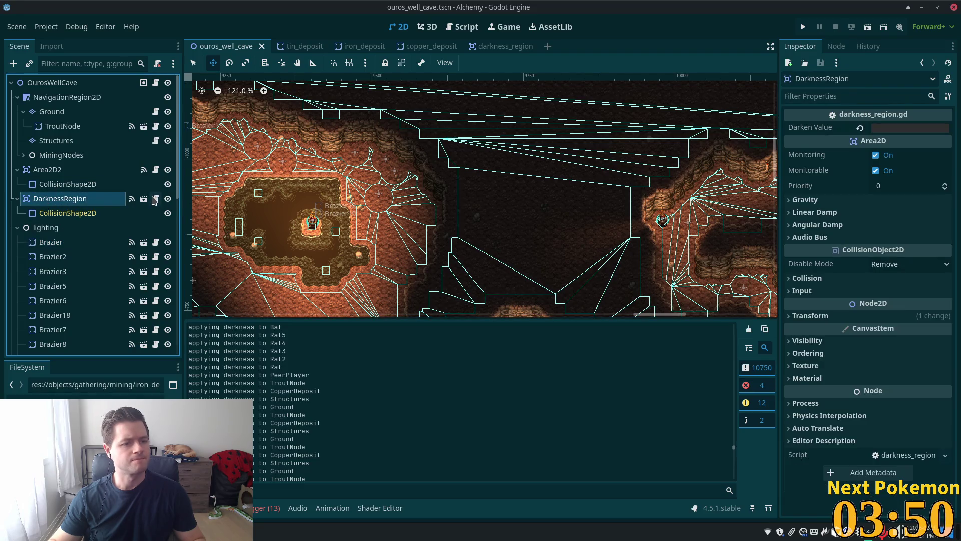
scroll(482, 234, "down", 5)
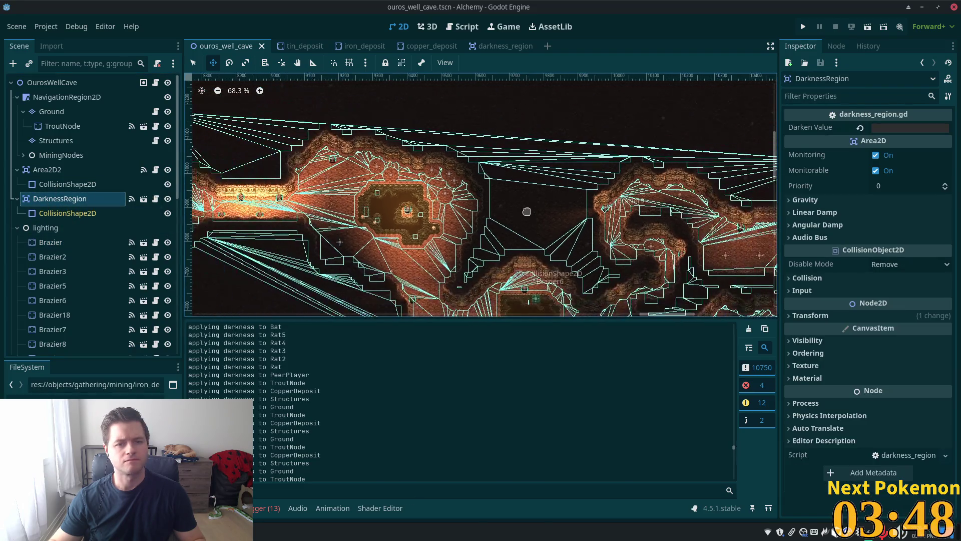
scroll(482, 234, "down", 8)
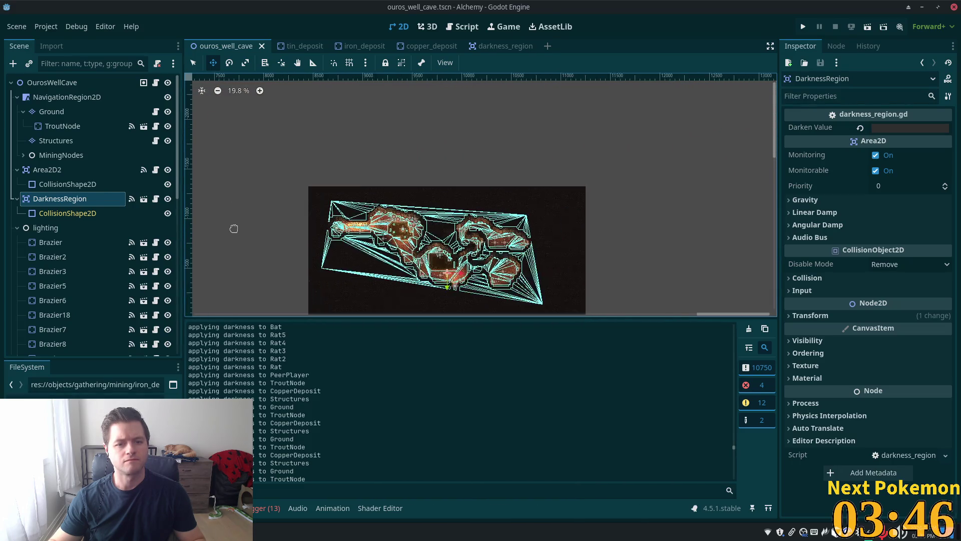
left_click_drag(246, 199, 315, 174)
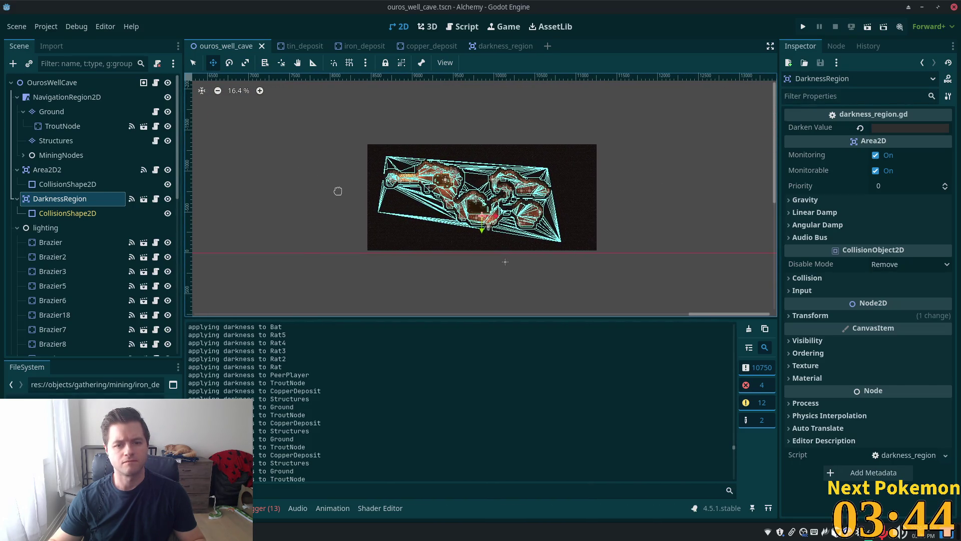
scroll(335, 187, "up", 3)
scroll(335, 188, "down", 2)
scroll(337, 190, "up", 1)
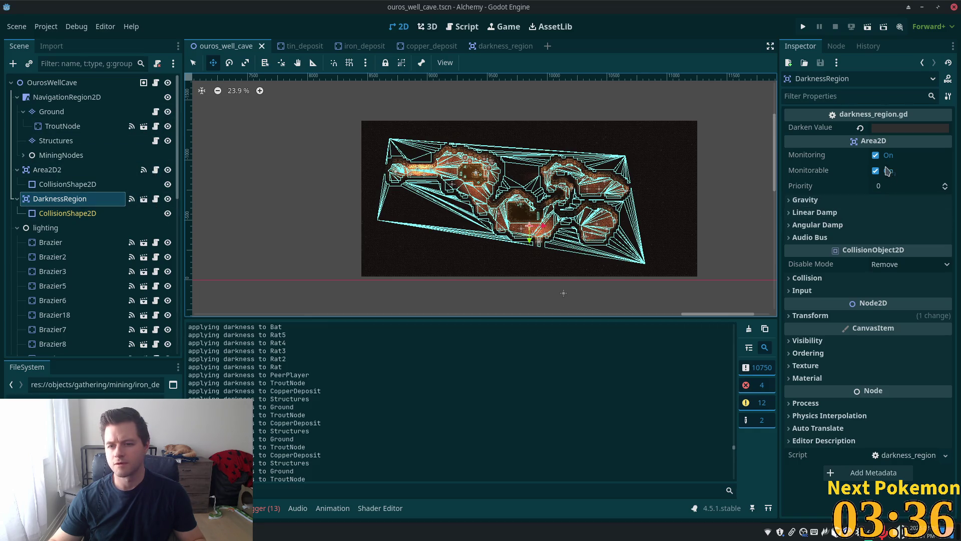
left_click(886, 129)
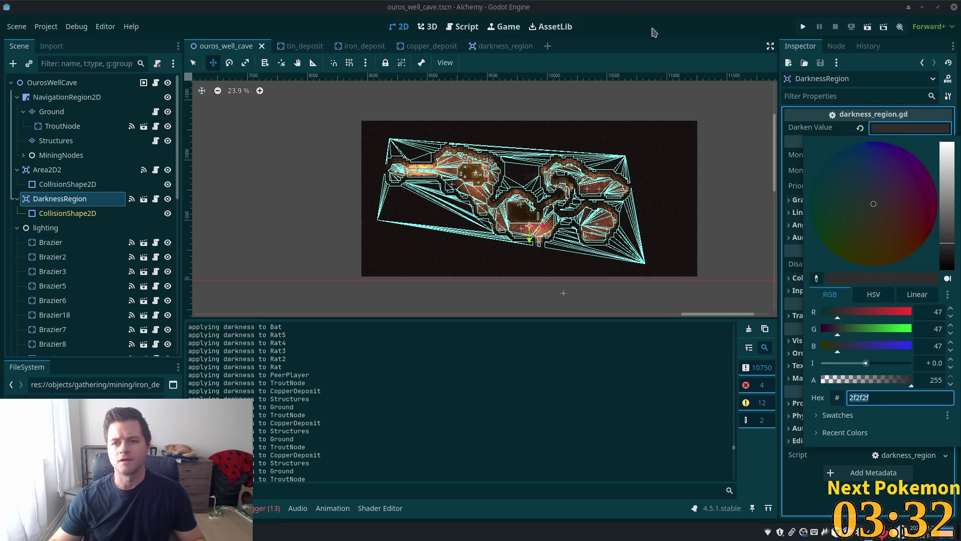
left_click(636, 23)
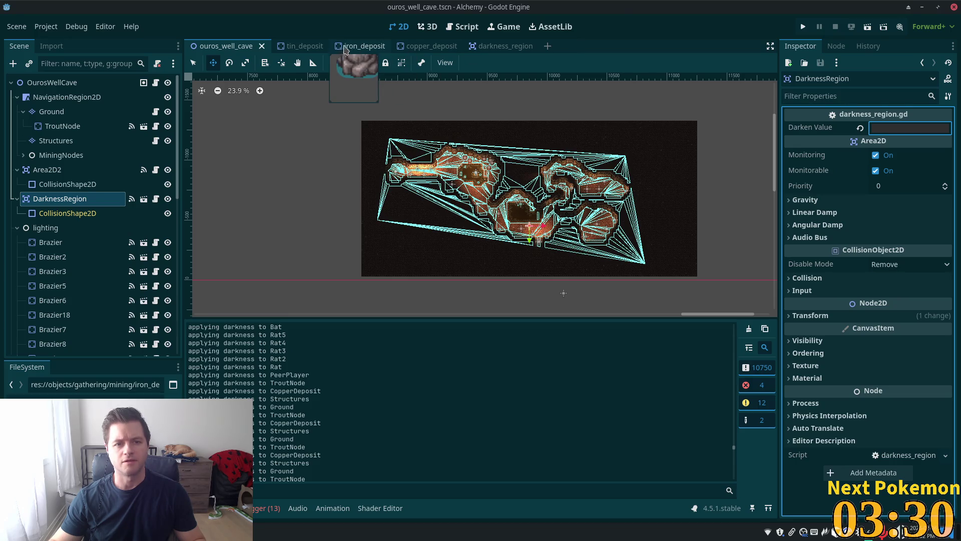
Try 2f2f2f as the copper deposit's Modulate, undo back to white, and run the game
left_click(421, 45)
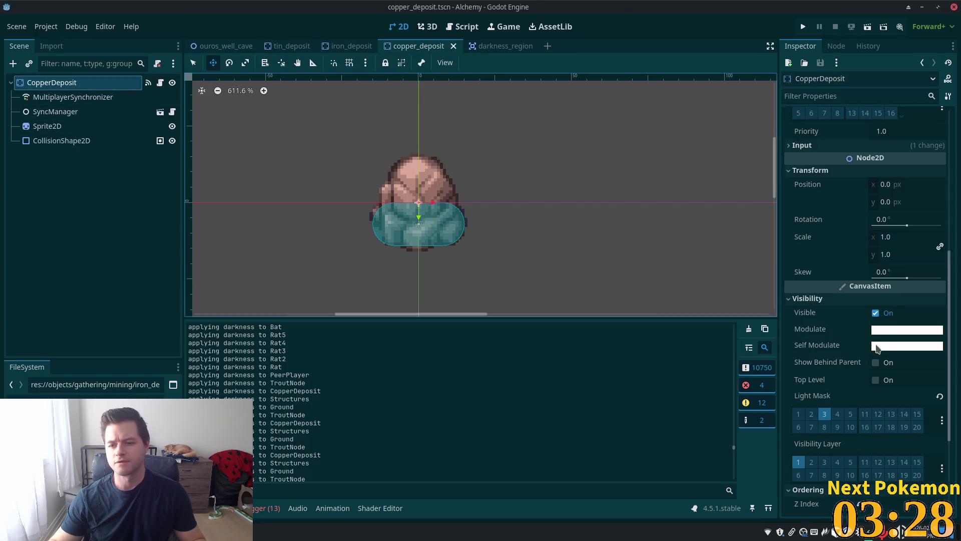
left_click(907, 330)
key("Tab")
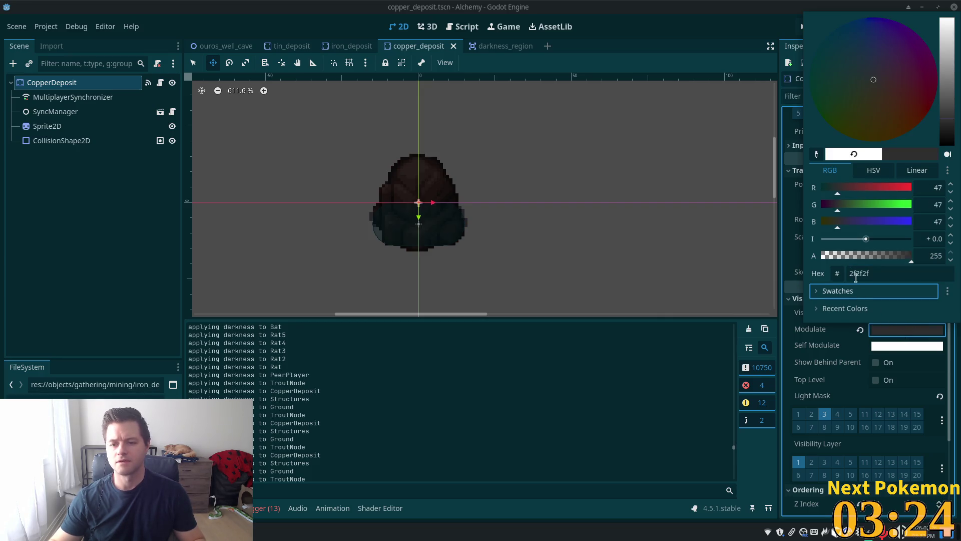
left_click(797, 352)
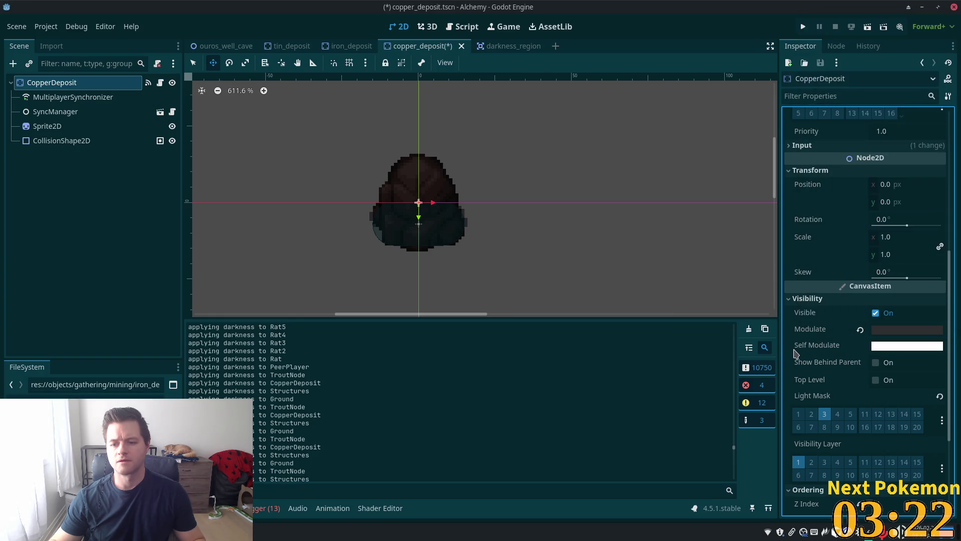
key("ctrl+z")
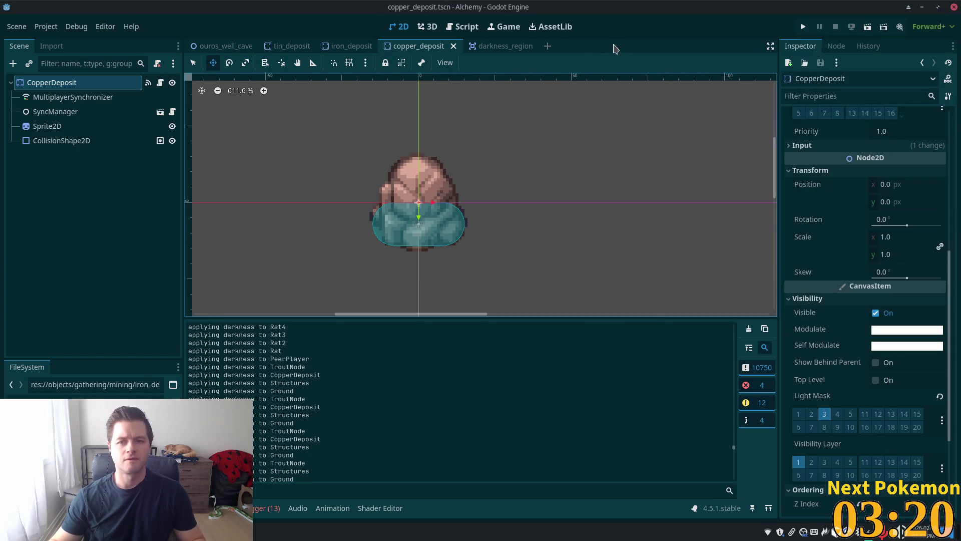
key("alt+Tab")
key("alt+Tab")
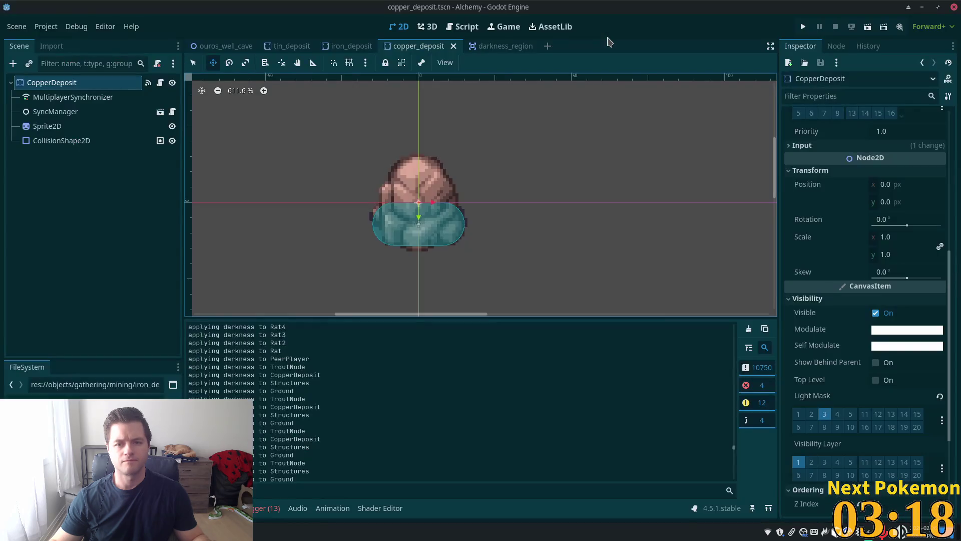
left_click(797, 27)
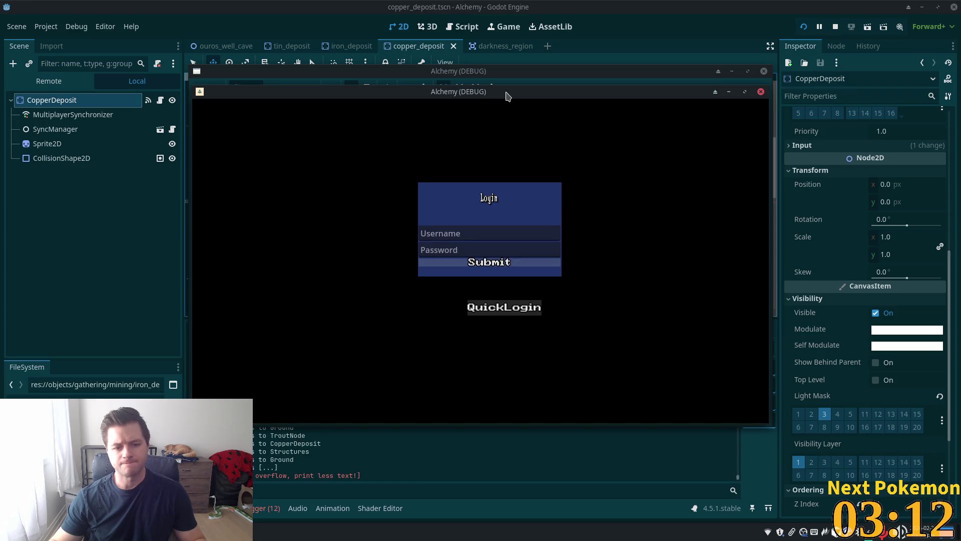
Stop the test run and compare the tin_deposit and iron_deposit scenes with copper_deposit
left_click(835, 26)
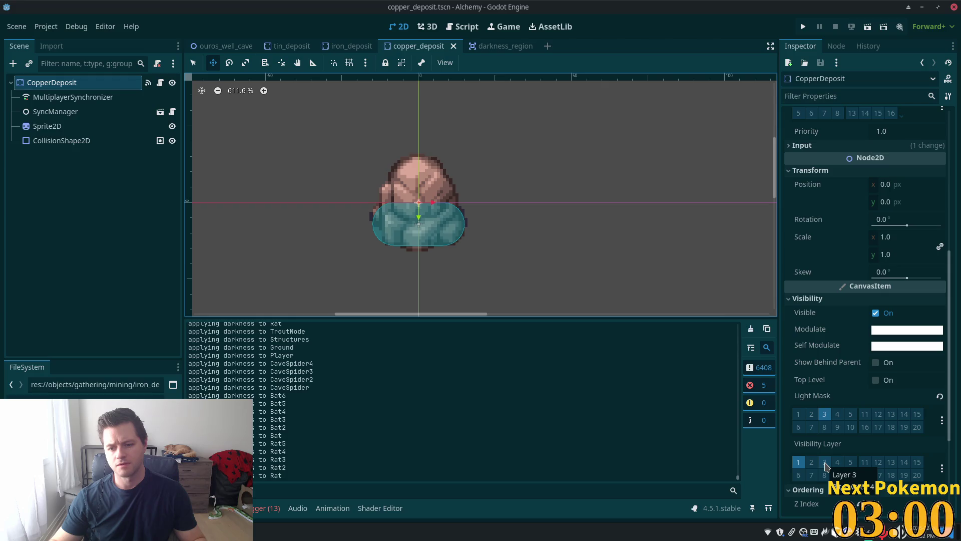
scroll(854, 387, "down", 3)
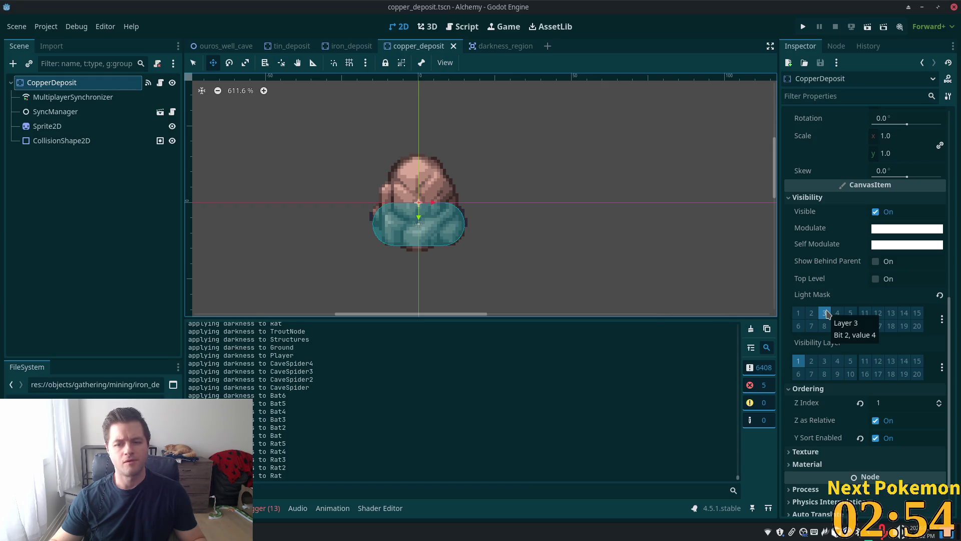
left_click(291, 46)
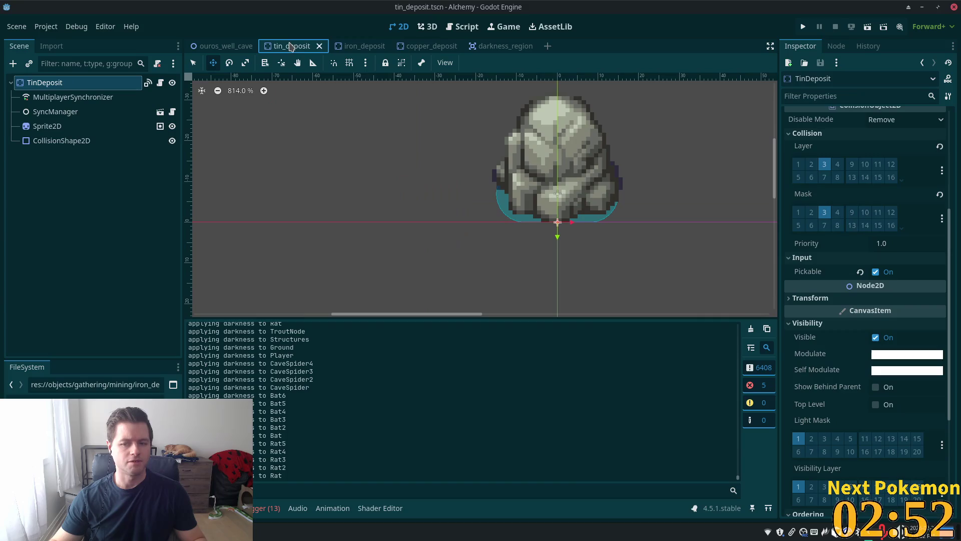
left_click(346, 47)
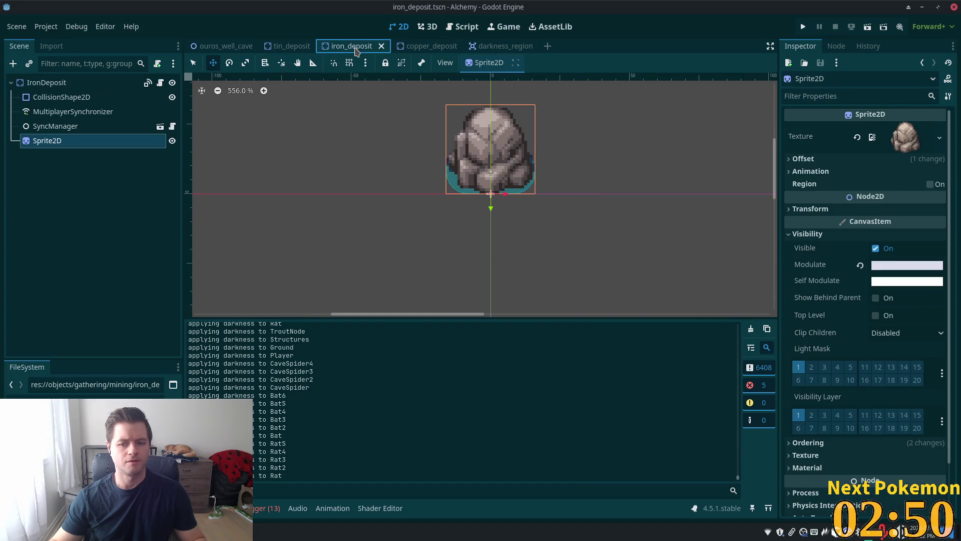
left_click(411, 46)
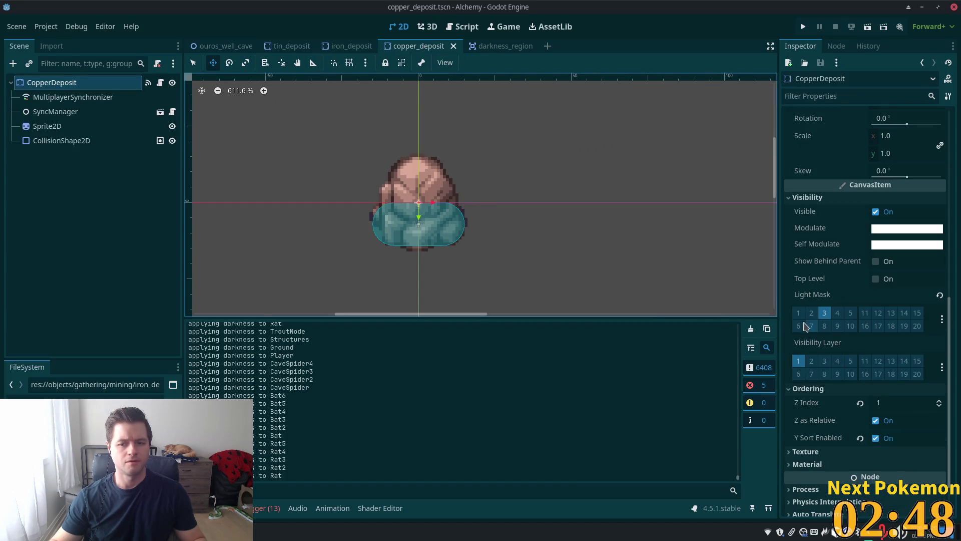
Set copper_deposit's Light Mask to layer 1 only and save the scene
left_click(824, 313)
left_click(823, 313)
key("ctrl+s")
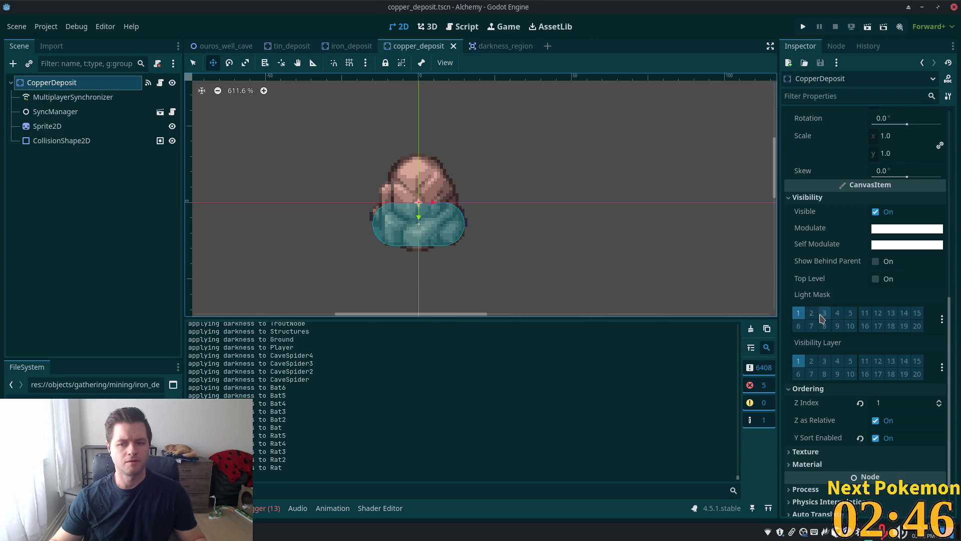
left_click(823, 362)
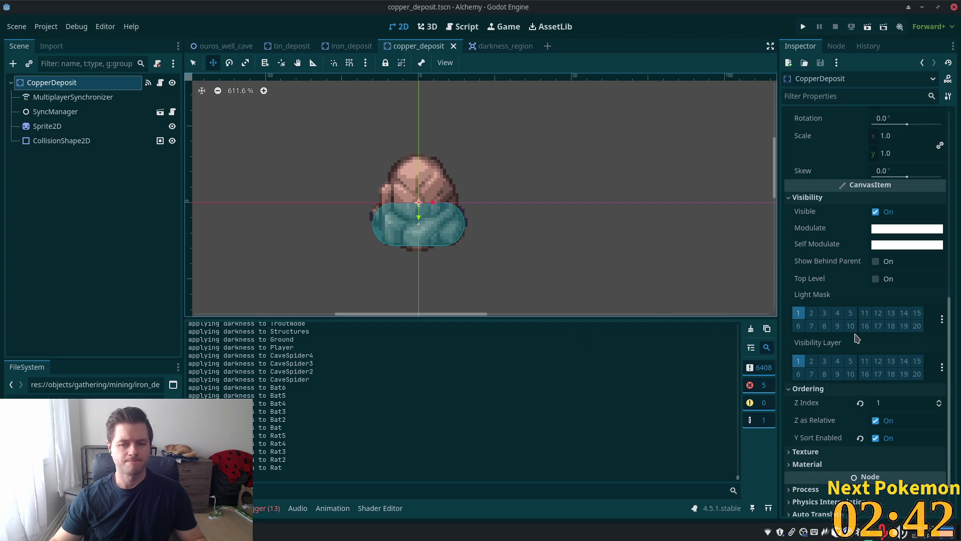
scroll(818, 381, "down", 2)
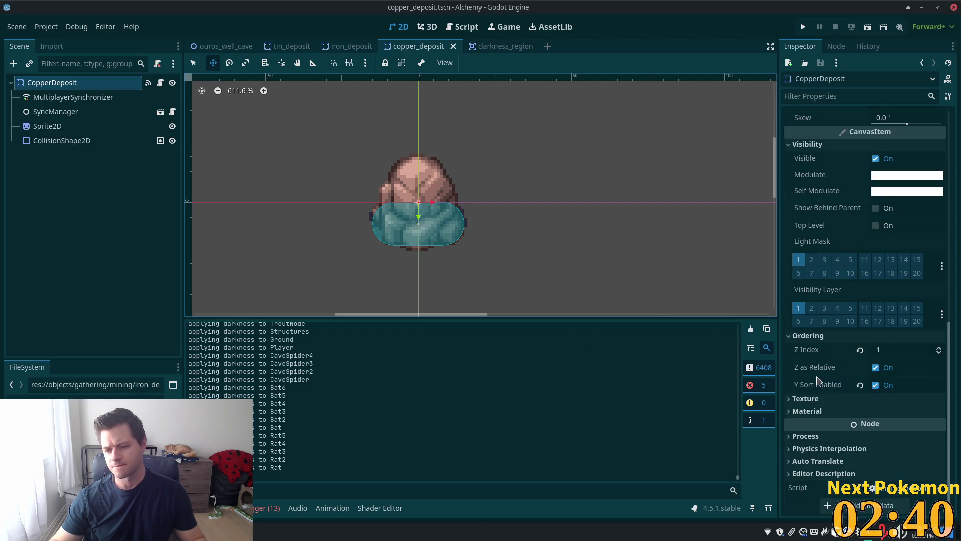
scroll(917, 390, "up", 12)
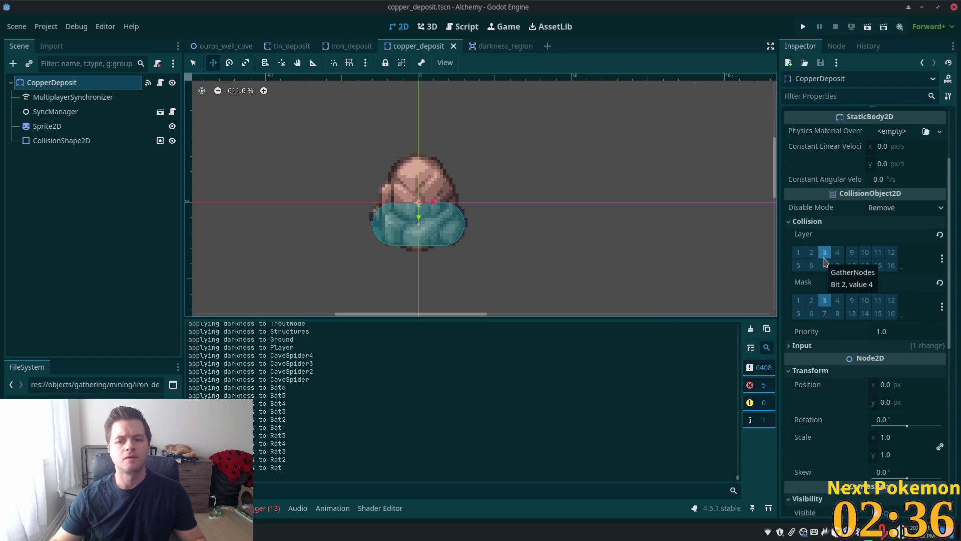
scroll(829, 265, "up", 3)
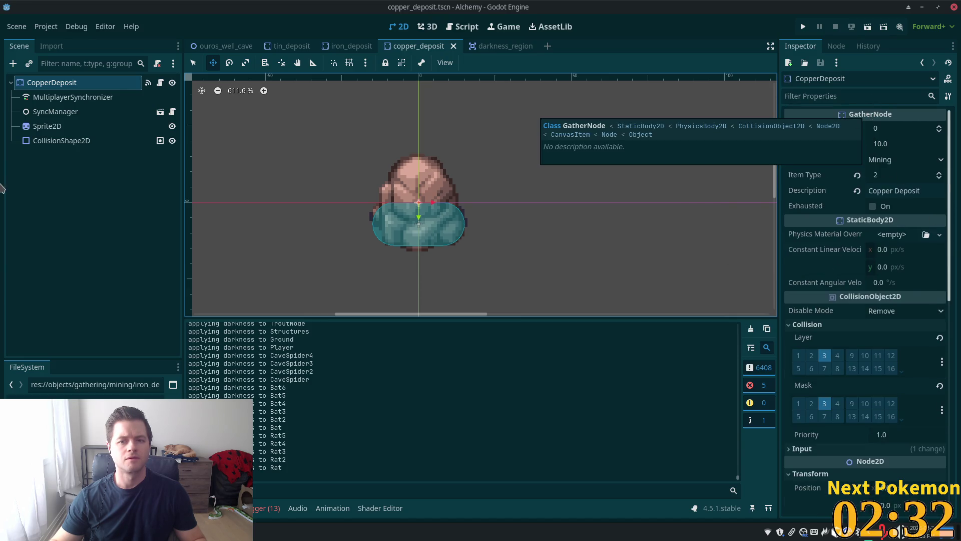
key("alt+Tab")
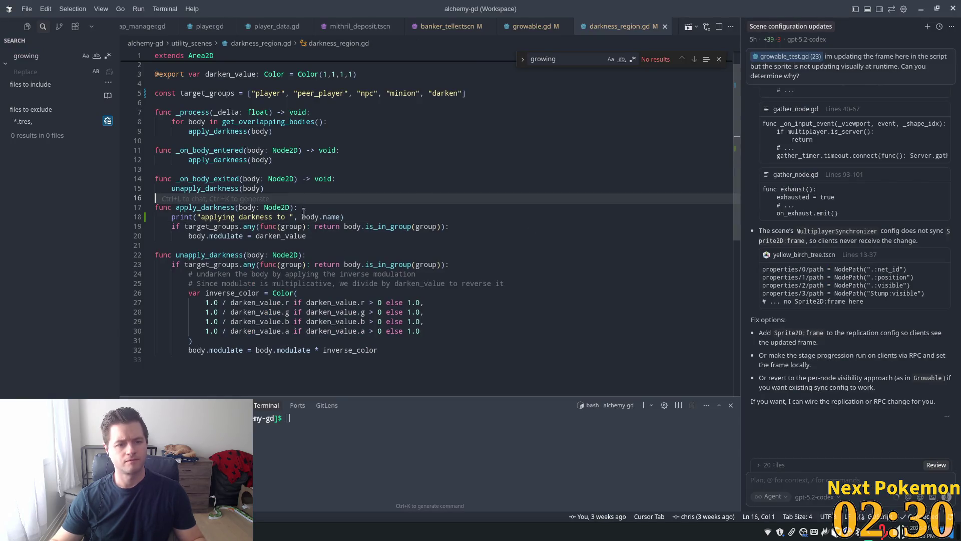
Add a '## only print if' comment in apply_darkness and accept the GatherNode check completion
left_click(334, 209)
key("Return")
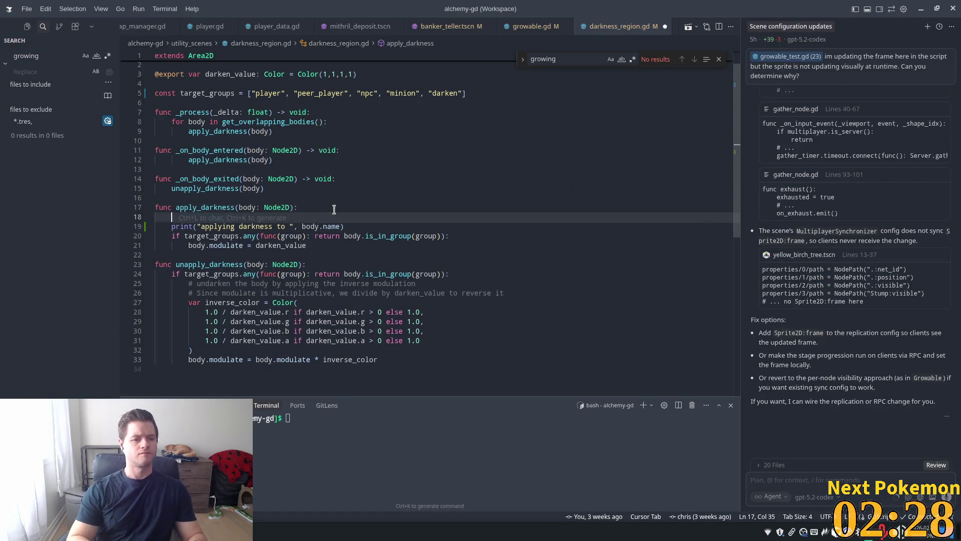
type("## only prin")
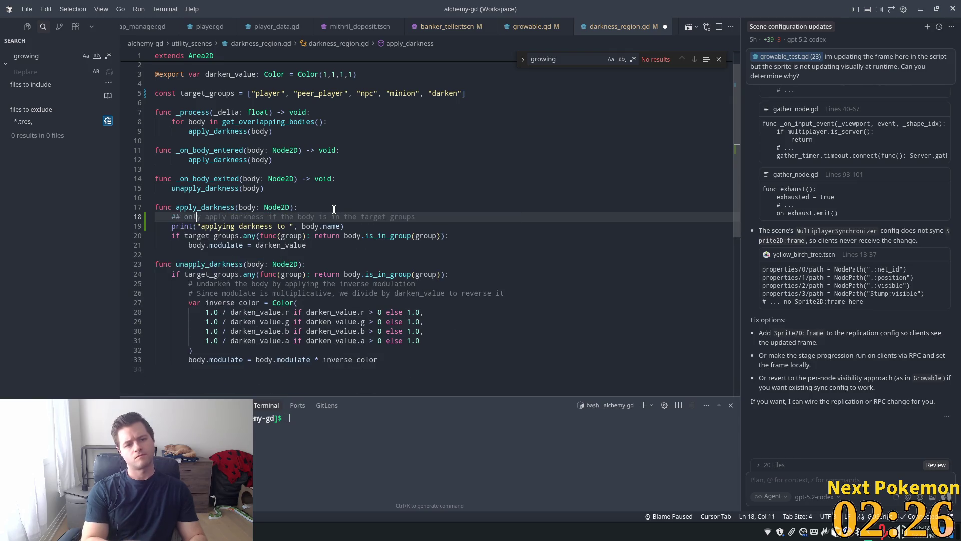
type("t if is")
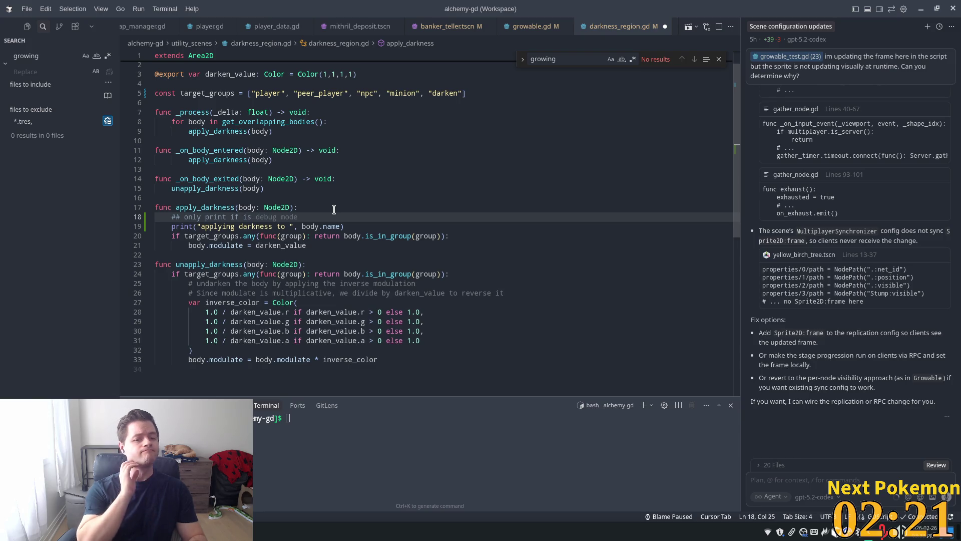
type("Gather")
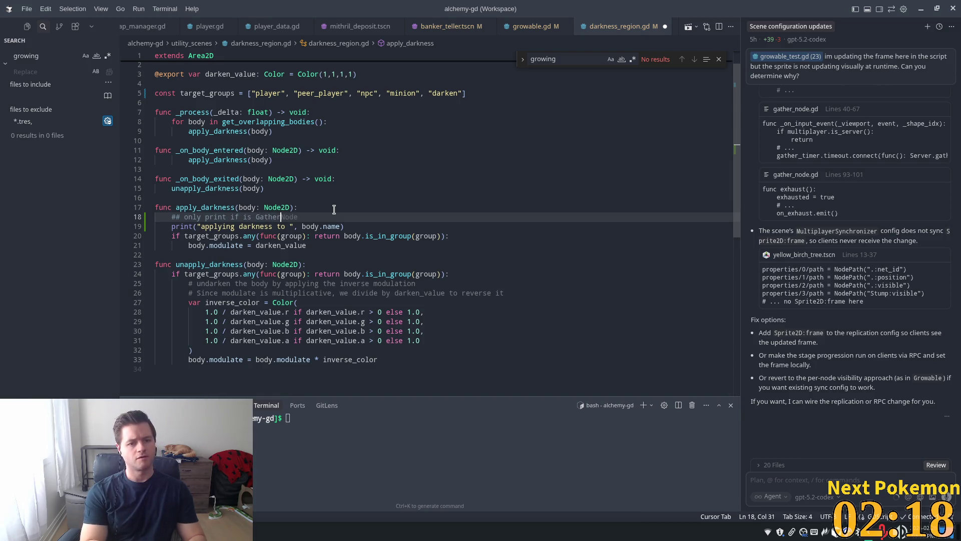
key("Tab")
key("Tab")
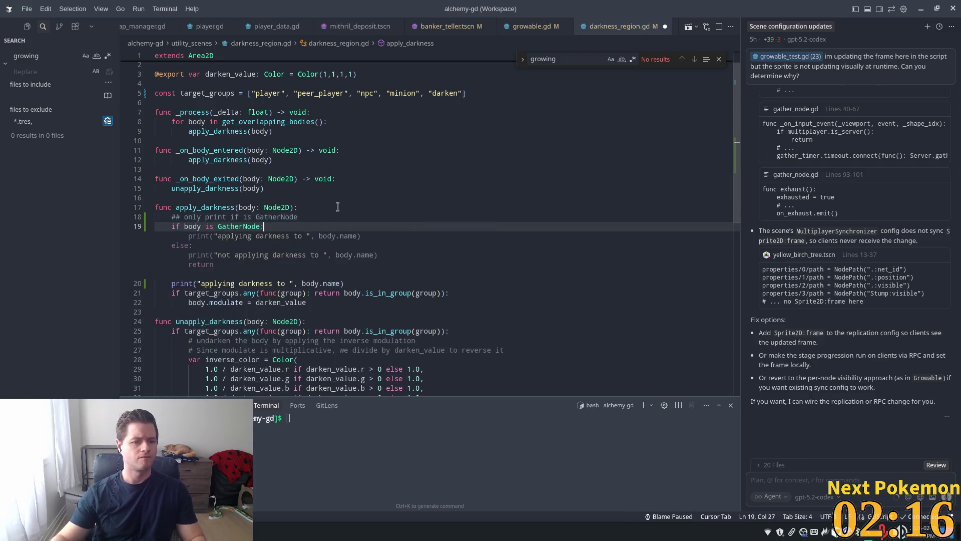
key("Tab")
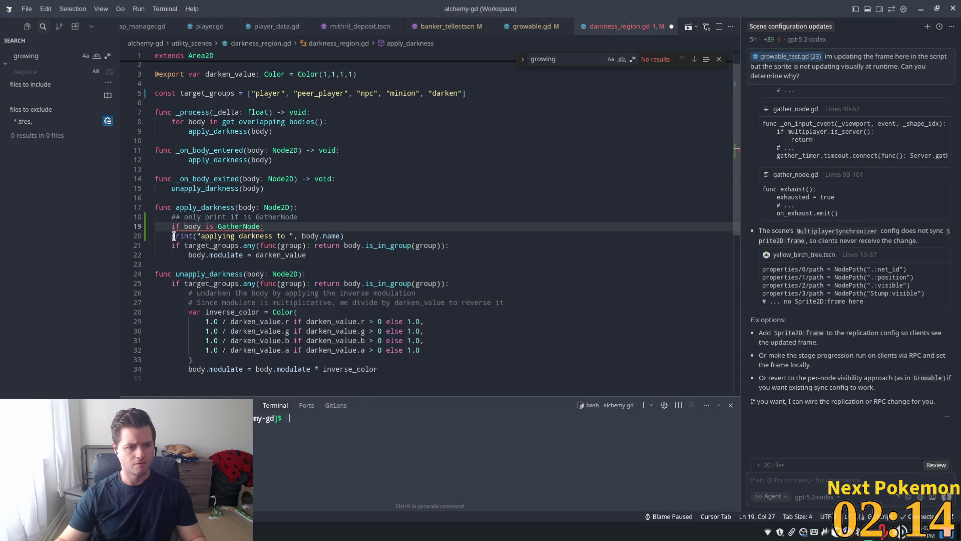
key("Tab")
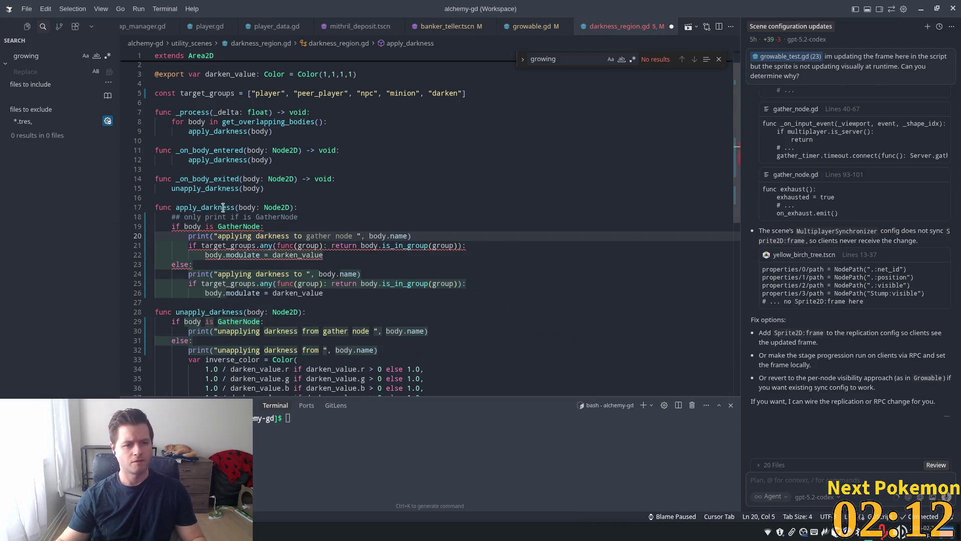
key("Tab")
key("ctrl+z")
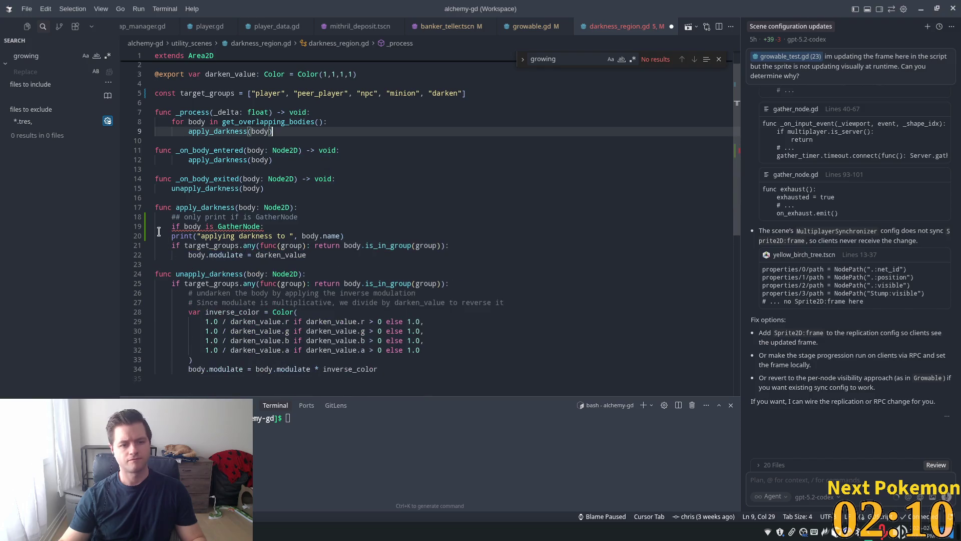
key("Escape")
Nest the print under the check, extended with 'and !multiplayer.is_server()', then save and relaunch the game
key("Tab")
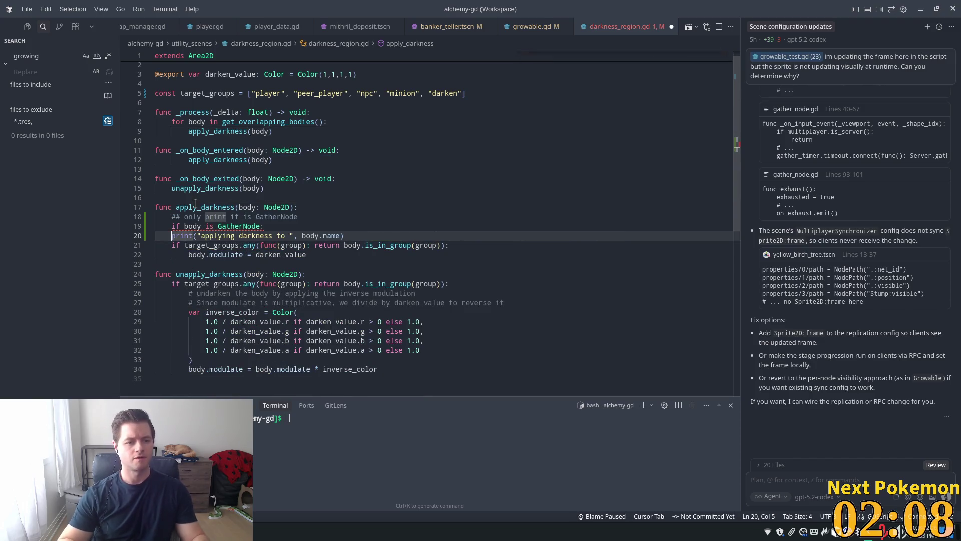
left_click(258, 228)
type("a")
type("nd !m")
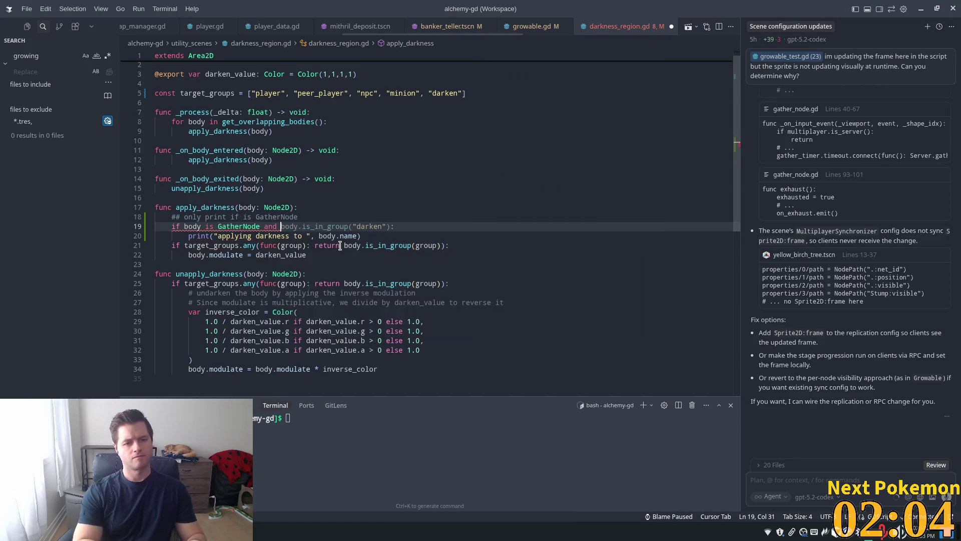
type("ultiplayer.is_server():")
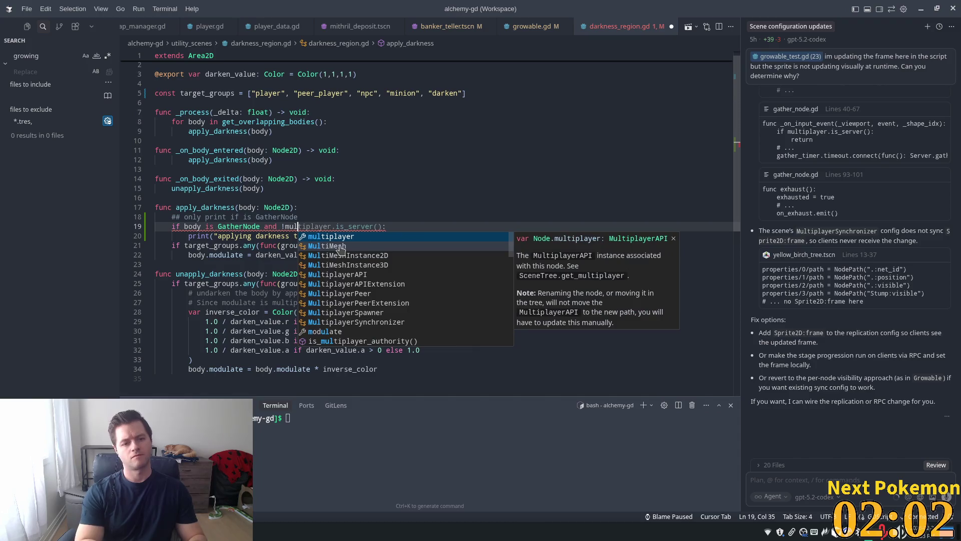
key("Tab")
key("ctrl+s")
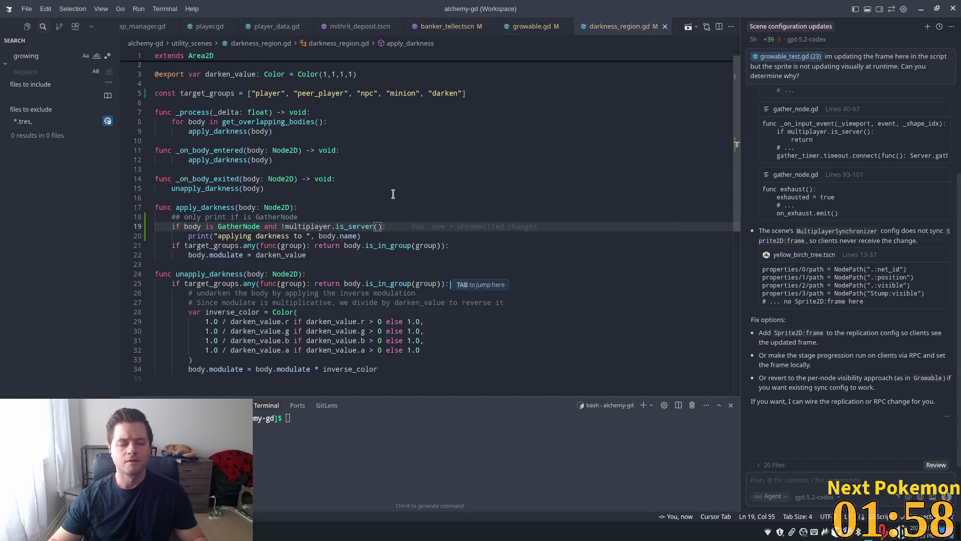
key("alt+Tab")
left_click(803, 27)
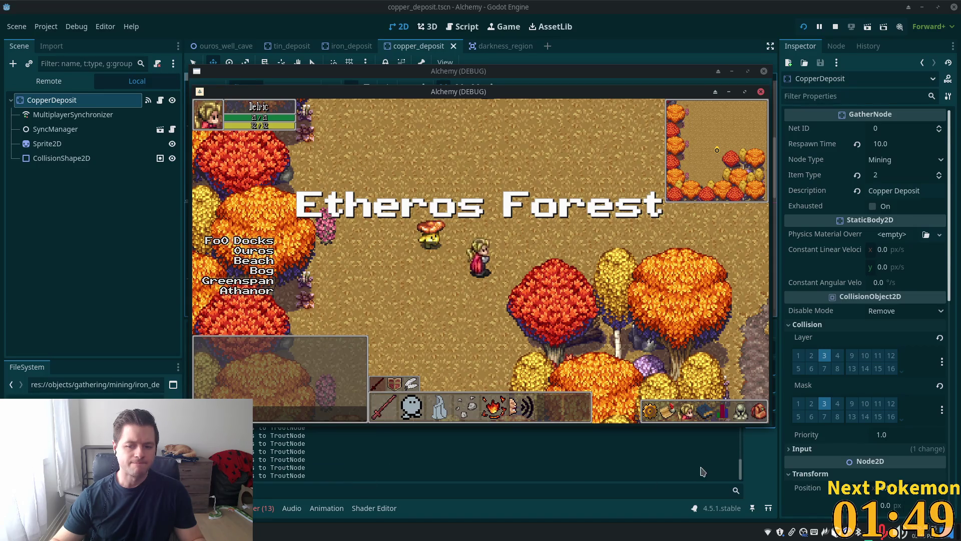
Check the 'applying darkness' lines in the Output panel, stop the game, and return to Cursor
left_click(740, 451)
mouse_move(740, 451)
left_mouse_down()
mouse_move(742, 307)
mouse_move(747, 499)
left_mouse_up()
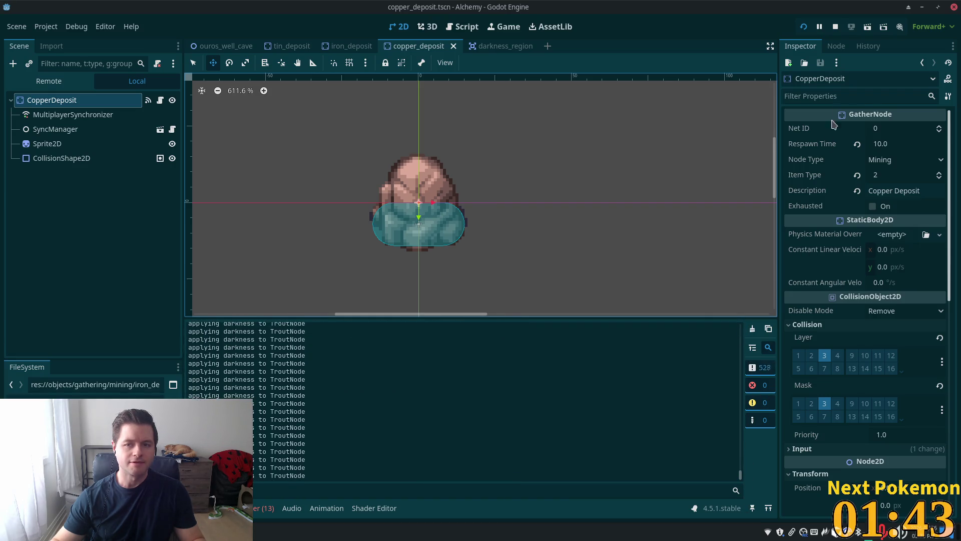
left_click(835, 26)
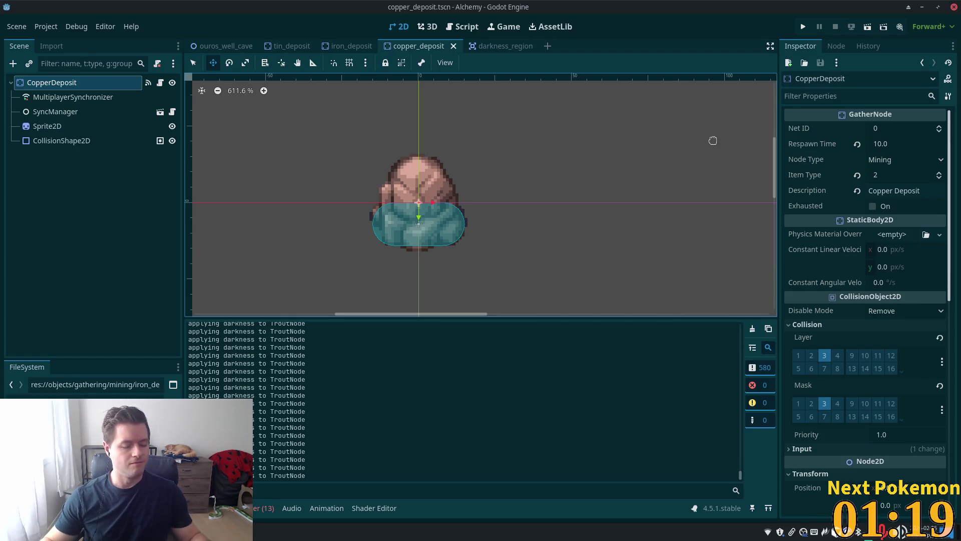
key("alt+Tab")
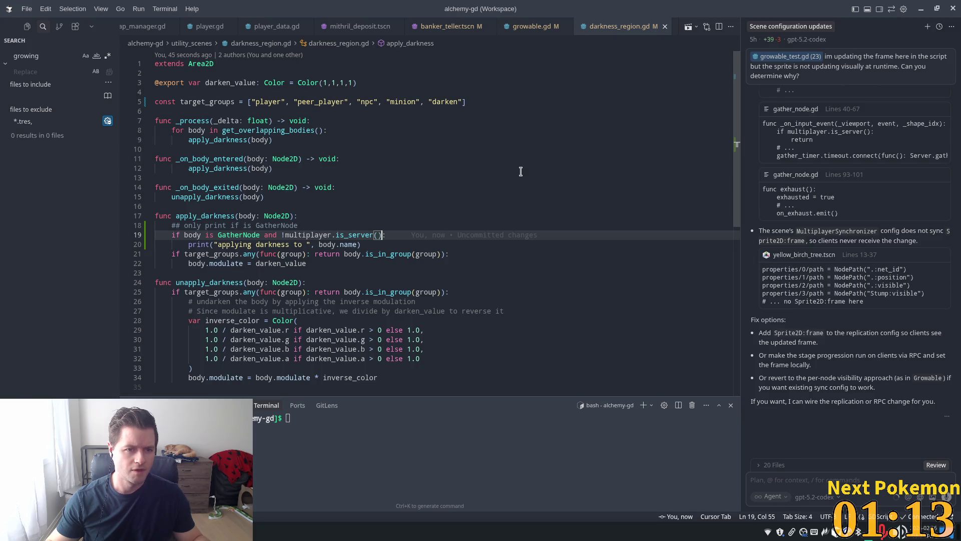
Open player.tscn to inspect the root Player node, then Quick Open a search for 'trou'
key("alt+Tab")
key("alt+shift+o")
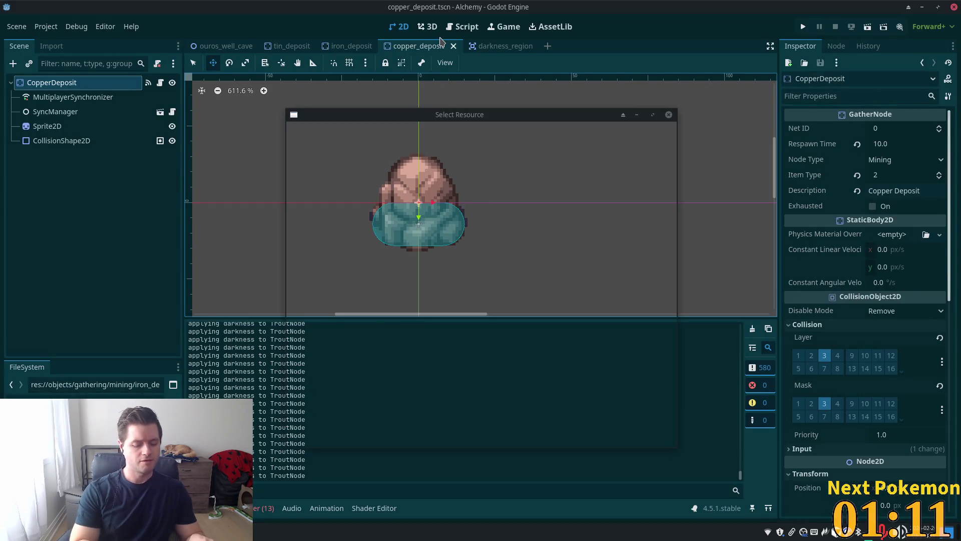
type("player")
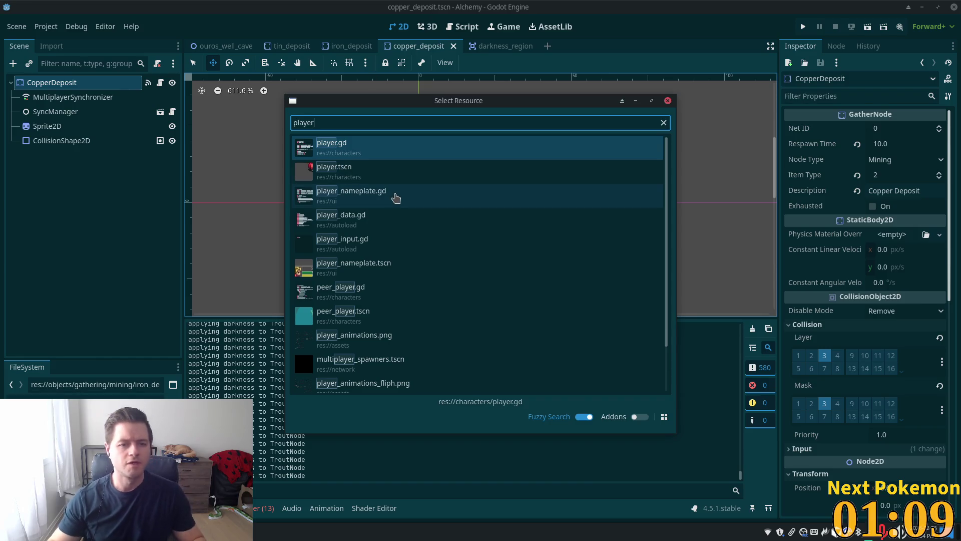
double_click(386, 167)
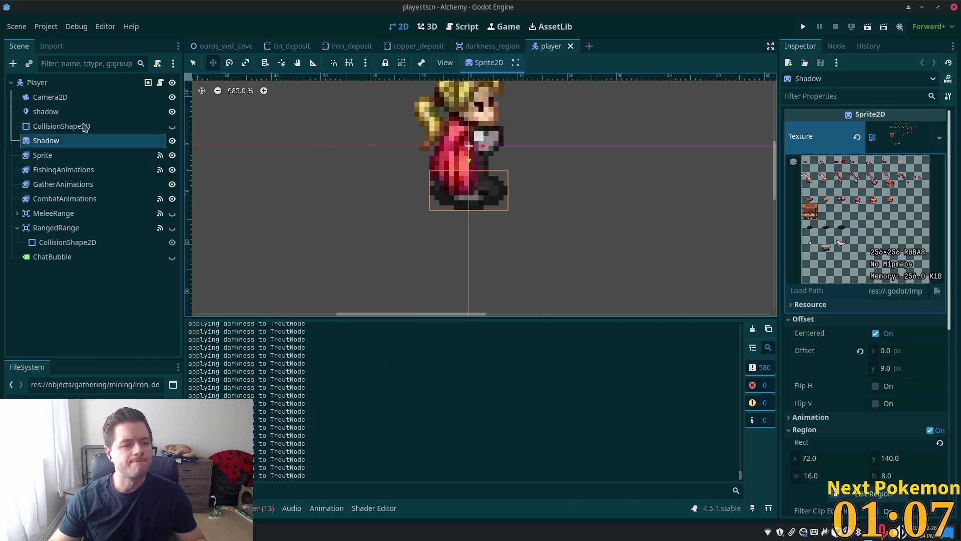
left_click(49, 84)
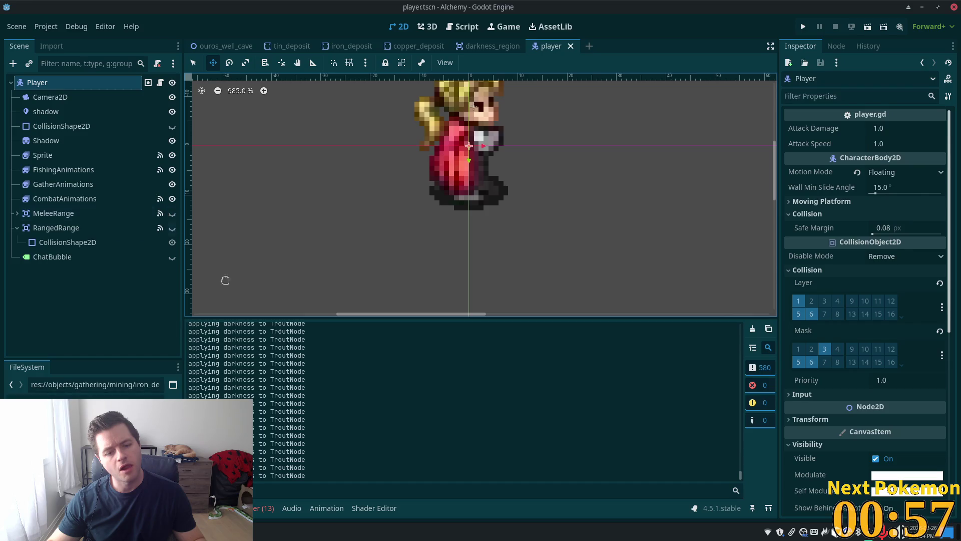
scroll(504, 441, "up", 2)
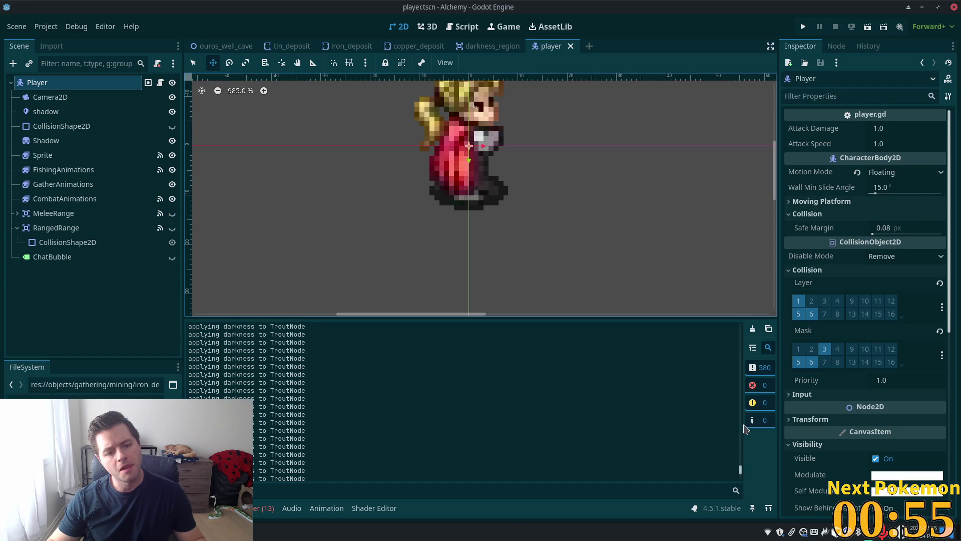
mouse_move(741, 469)
left_mouse_down()
mouse_move(741, 401)
mouse_move(737, 523)
left_mouse_up()
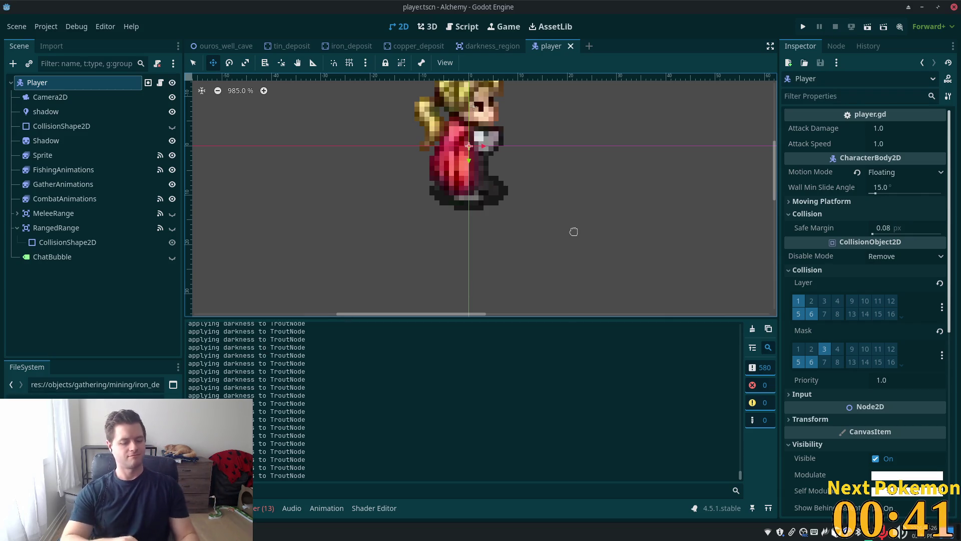
key("shift+alt+o")
type("trou")
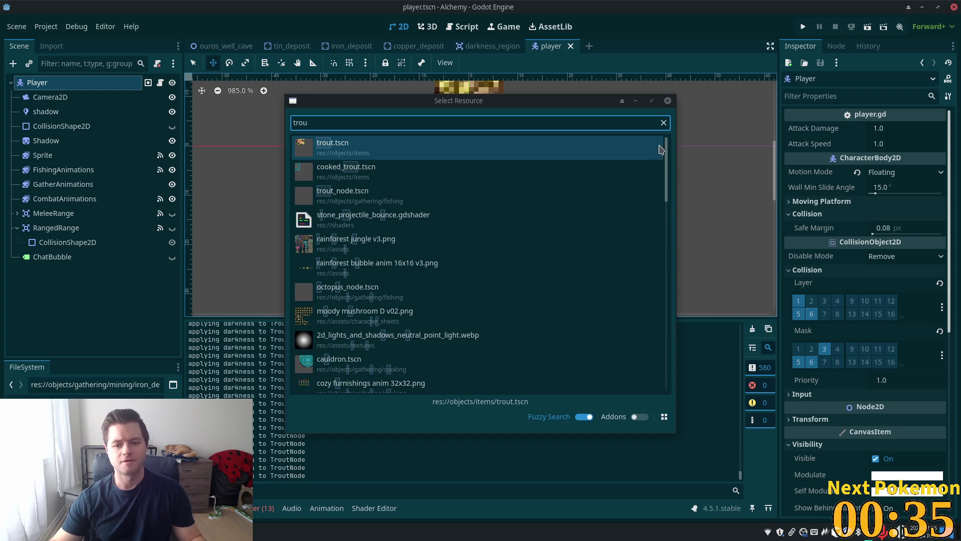
Close the search, open ouros_well_cave and zoom in on the selected TroutNode
left_click(673, 104)
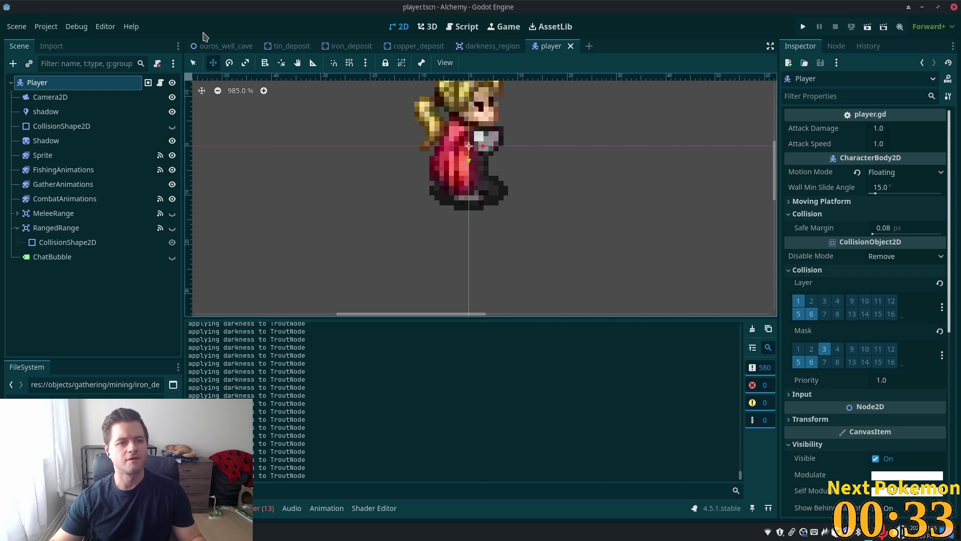
left_click(220, 46)
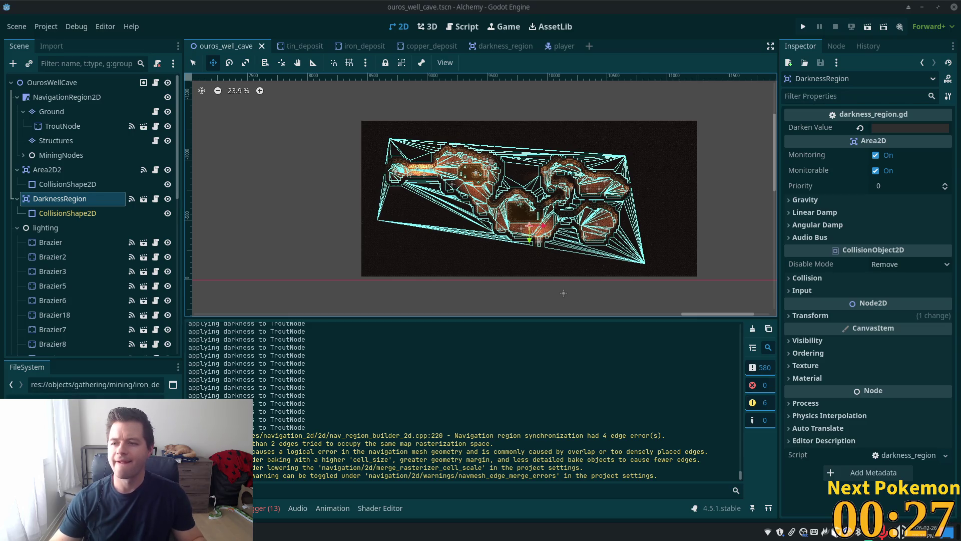
scroll(14, 201, "down", 3)
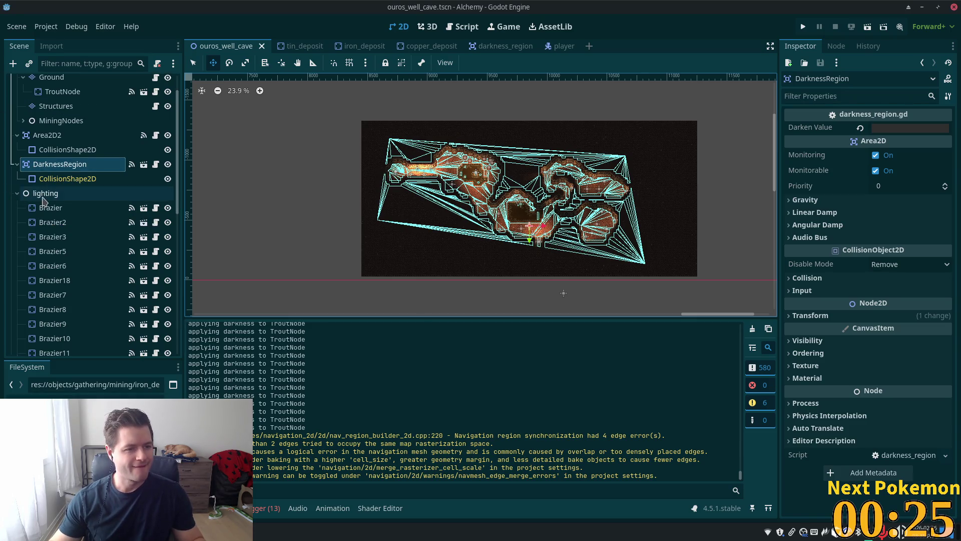
scroll(66, 191, "down", 1)
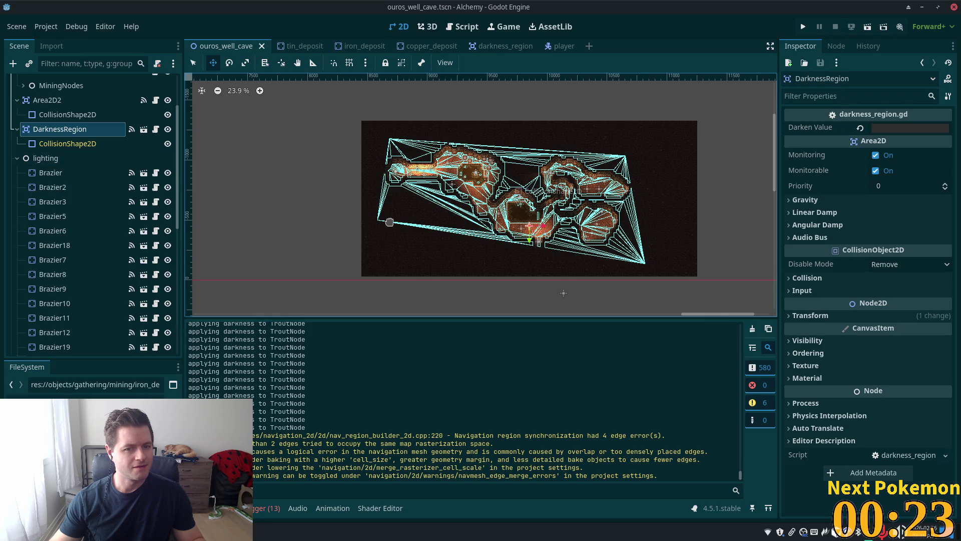
scroll(495, 172, "up", 5)
scroll(476, 173, "up", 6)
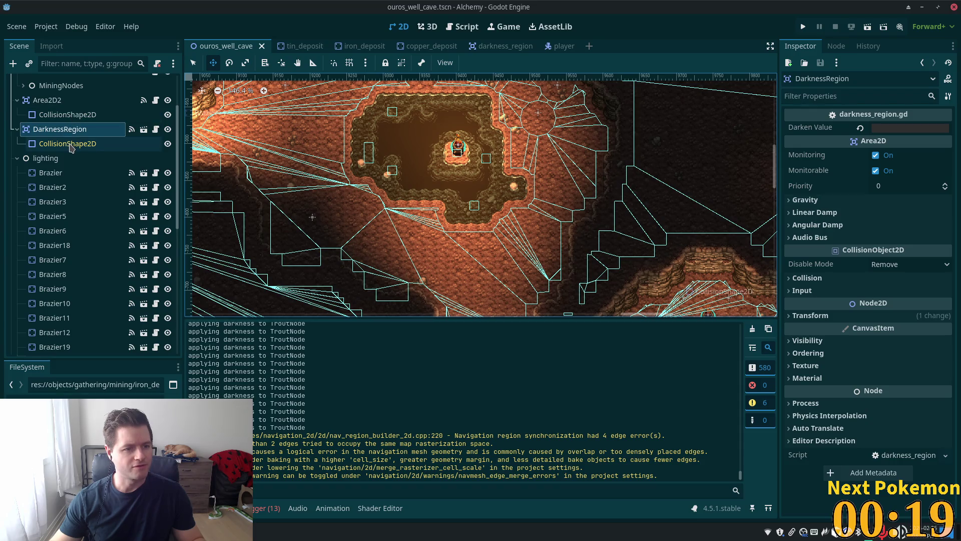
scroll(70, 147, "down", 10)
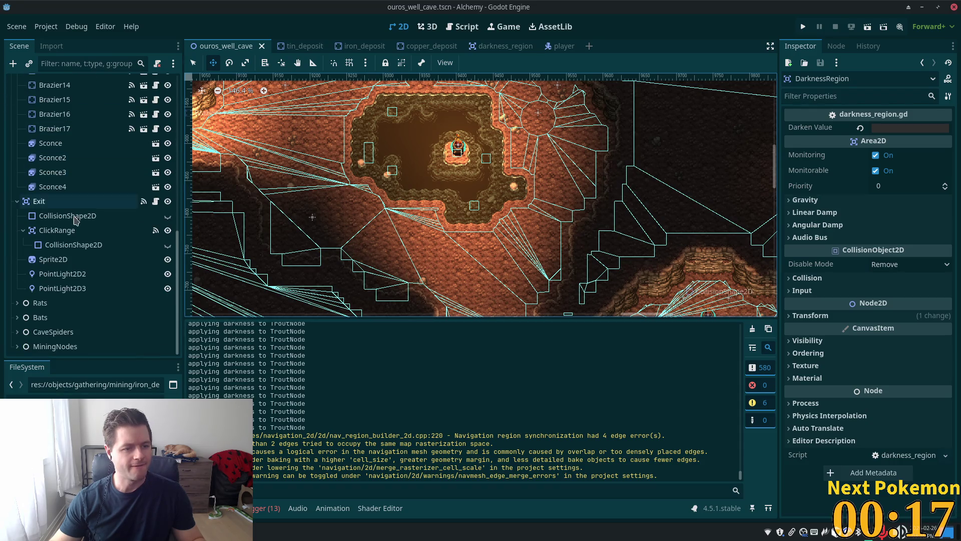
scroll(60, 222, "up", 10)
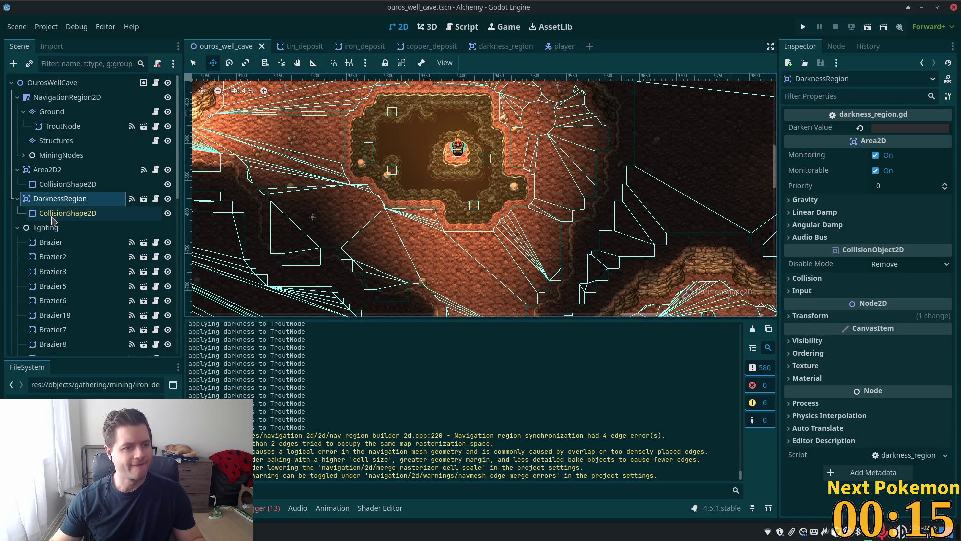
left_click(75, 126)
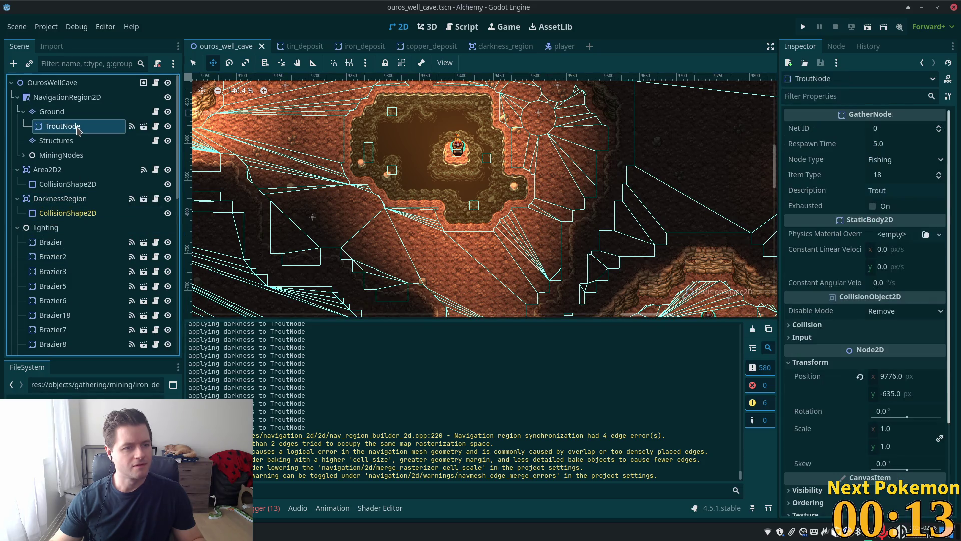
double_click(78, 128)
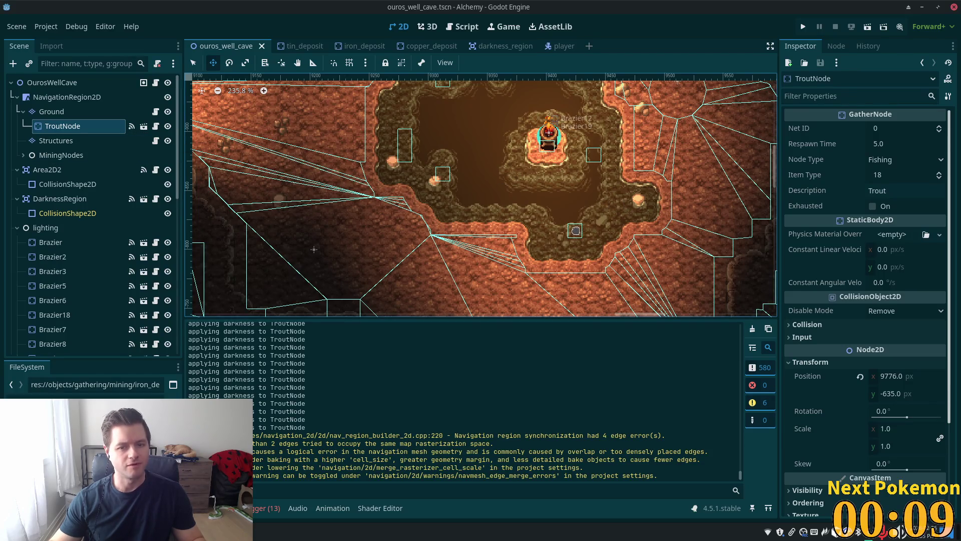
Check TroutNode's connected signals and its Groups, then go to the darkness_region scene
scroll(533, 241, "down", 5)
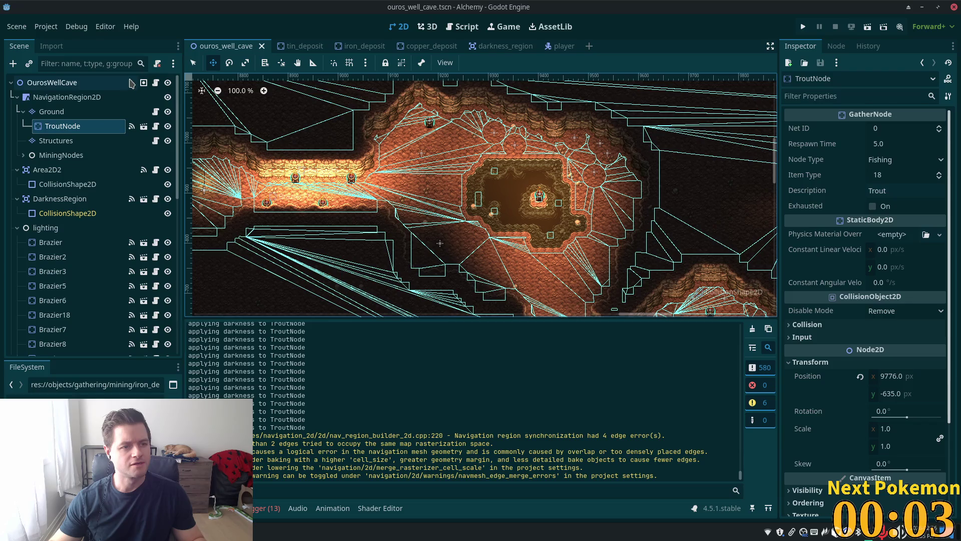
left_click(193, 63)
scroll(457, 223, "up", 6)
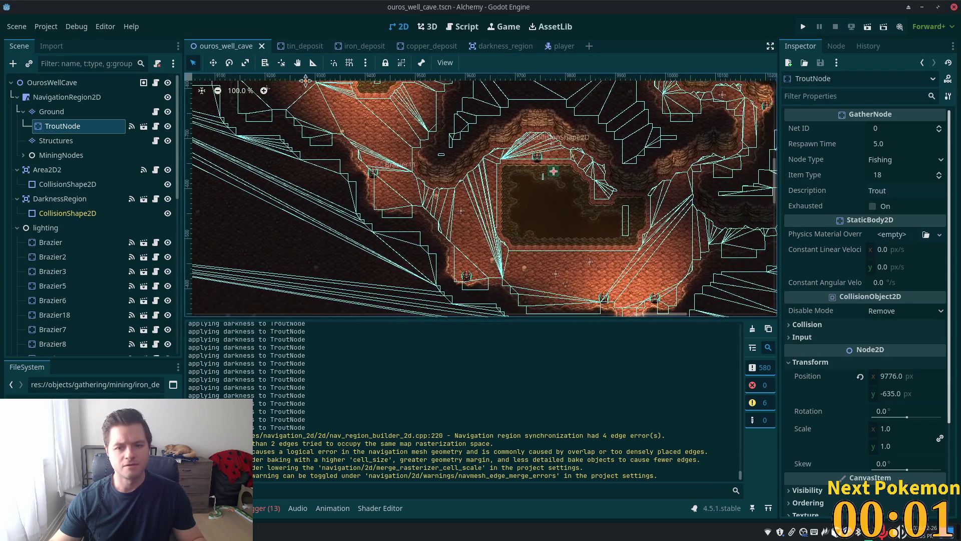
scroll(551, 173, "up", 12)
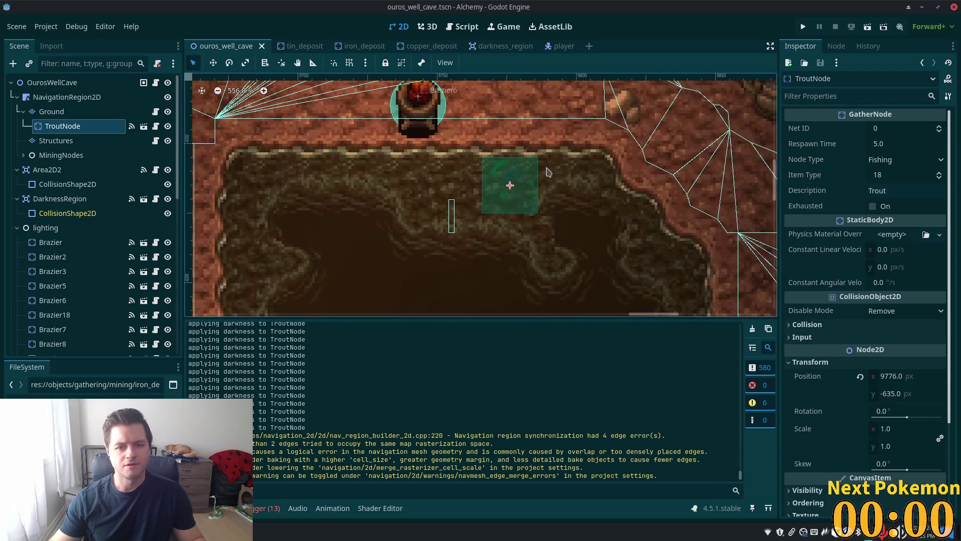
left_click(132, 127)
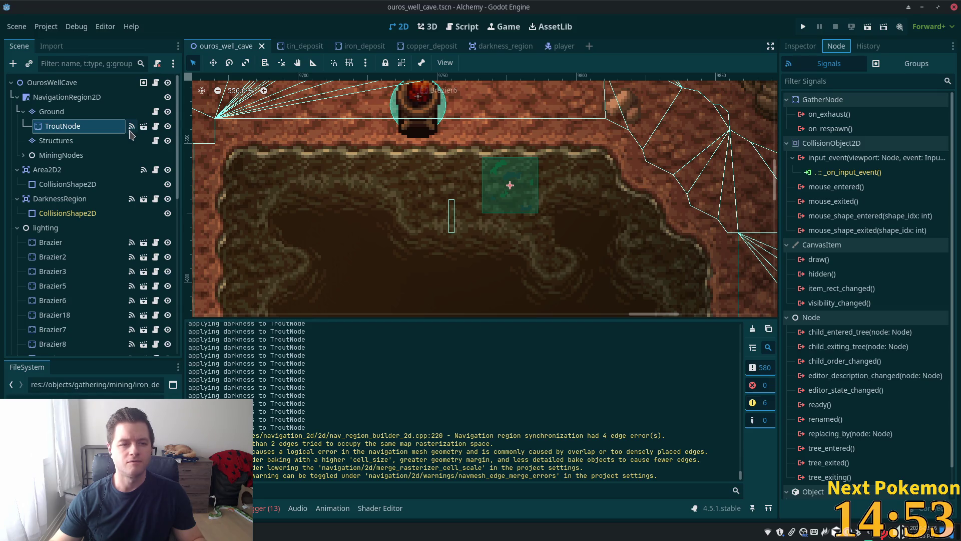
left_click(115, 131)
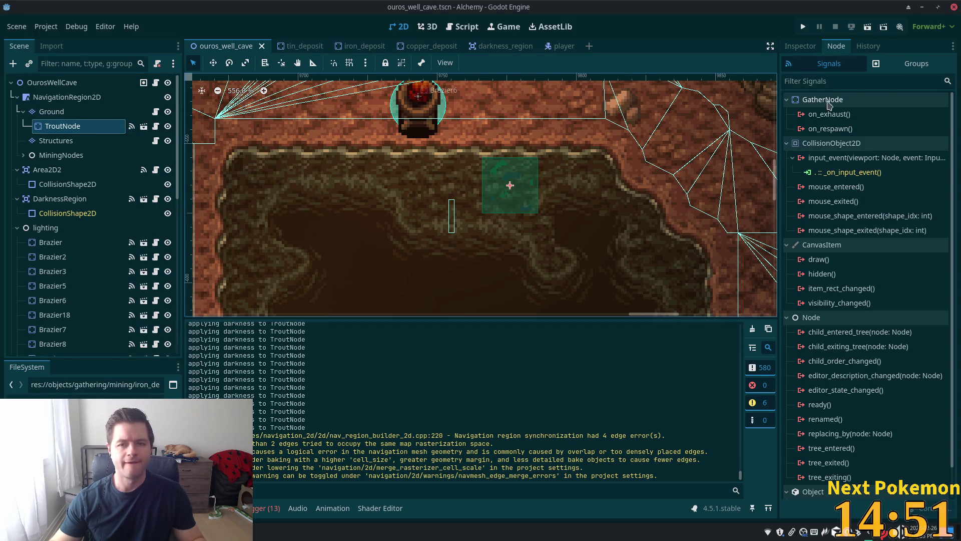
left_click(911, 66)
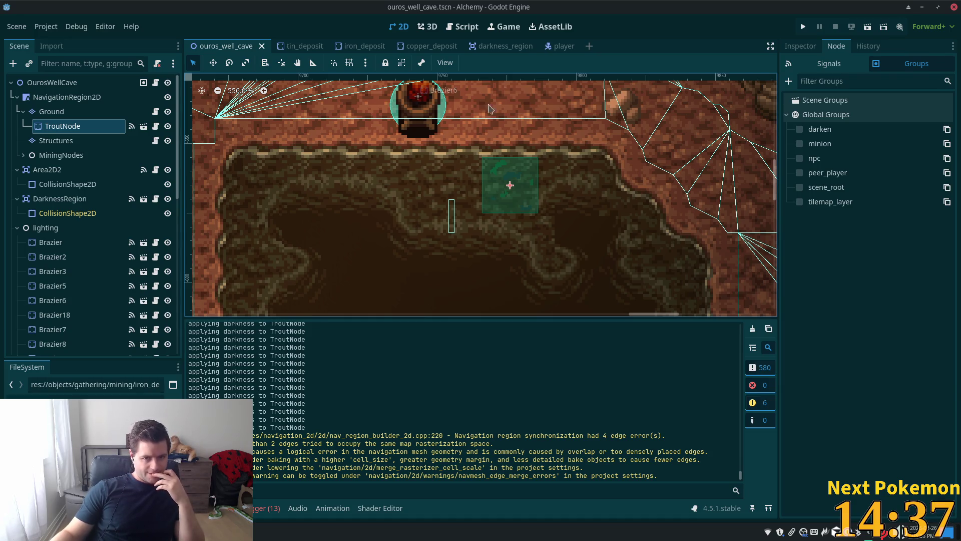
left_click(509, 48)
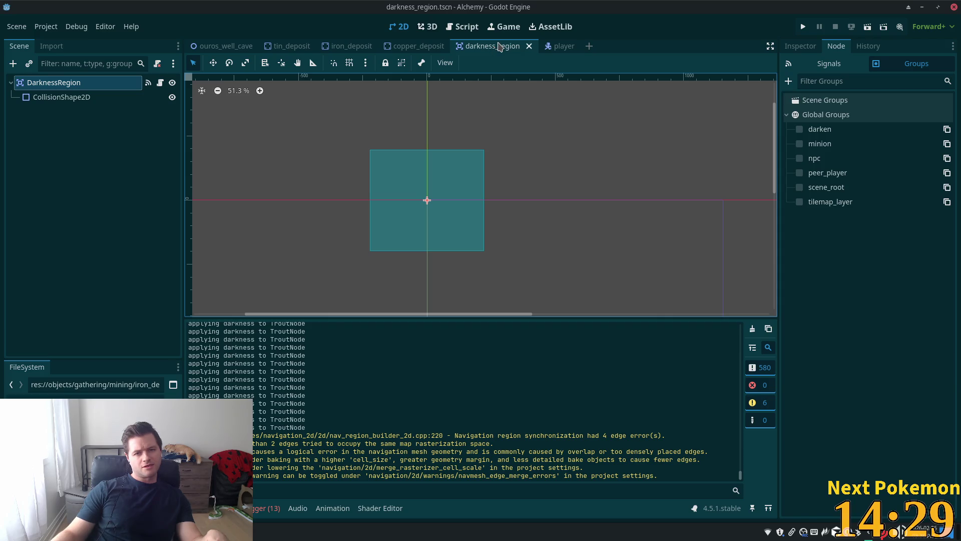
Open the DarknessRegion node's script from the darkness_region scene
left_click(226, 46)
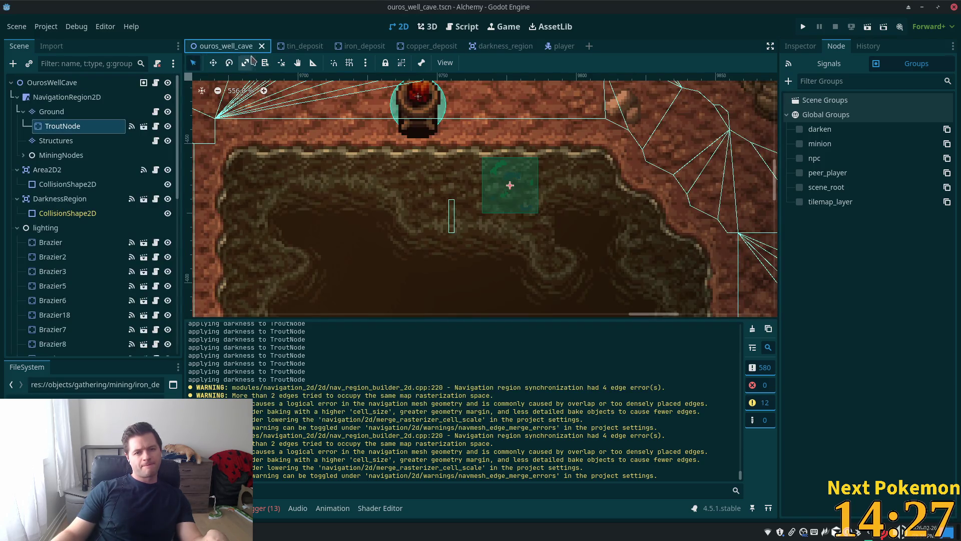
left_click(496, 46)
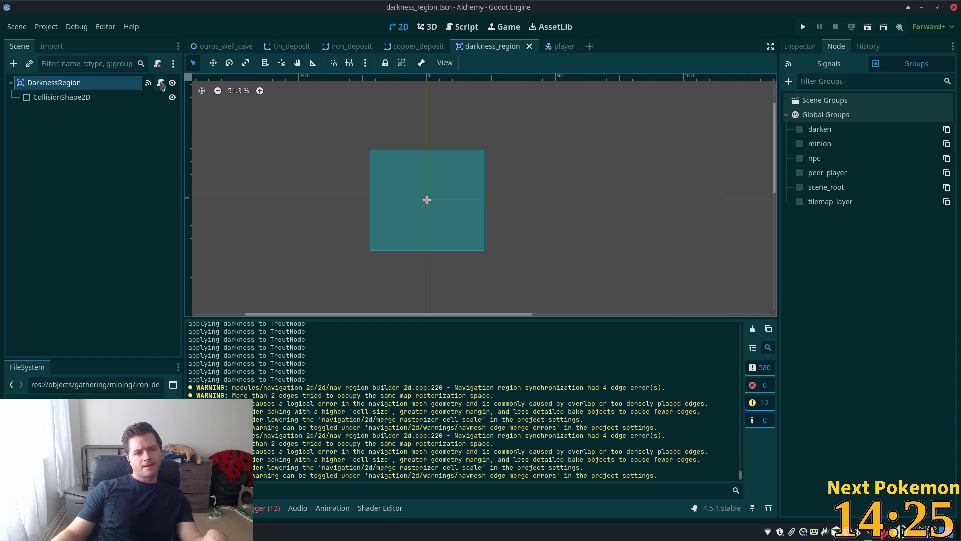
left_click(161, 85)
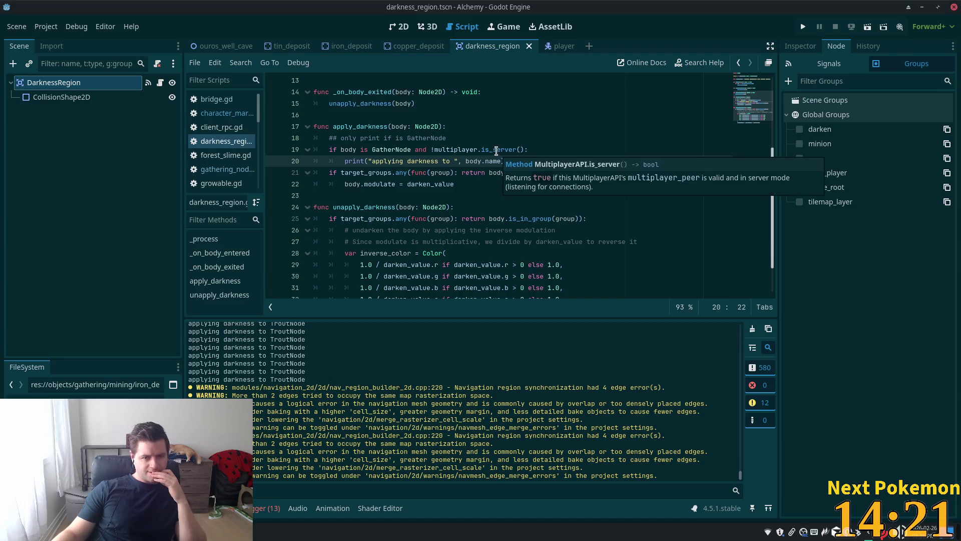
scroll(496, 151, "up", 4)
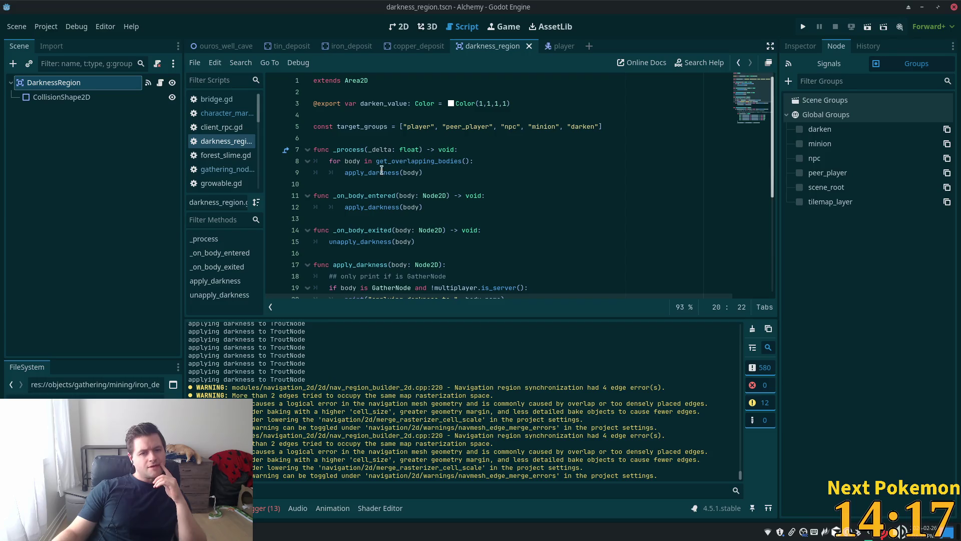
Select the for loop in _process and comment it out with Ctrl+K
left_click(333, 161)
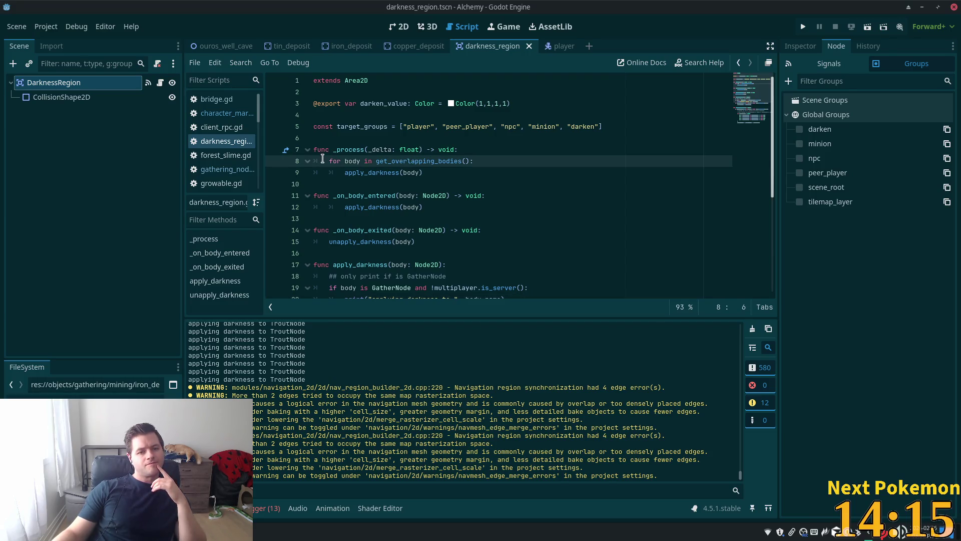
left_click_drag(329, 161, 404, 187)
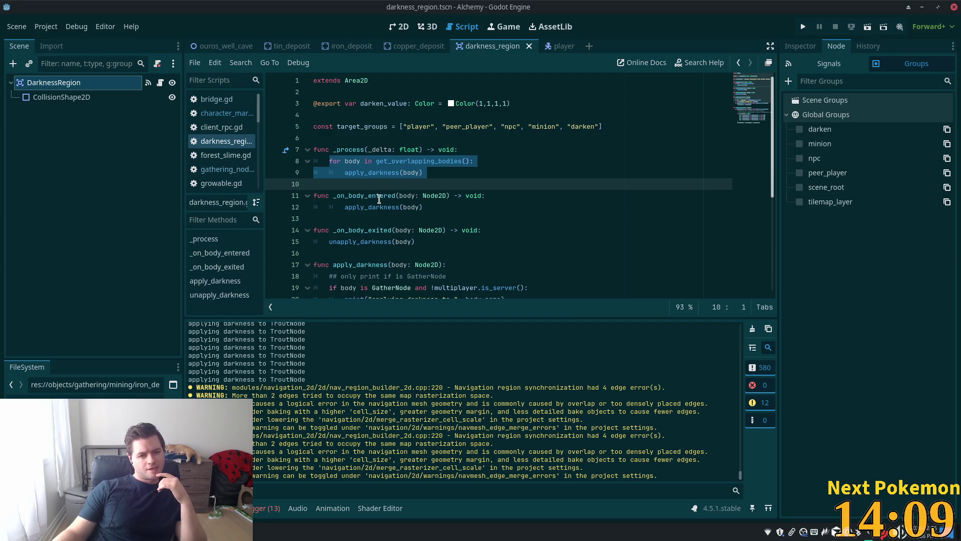
left_click(401, 172)
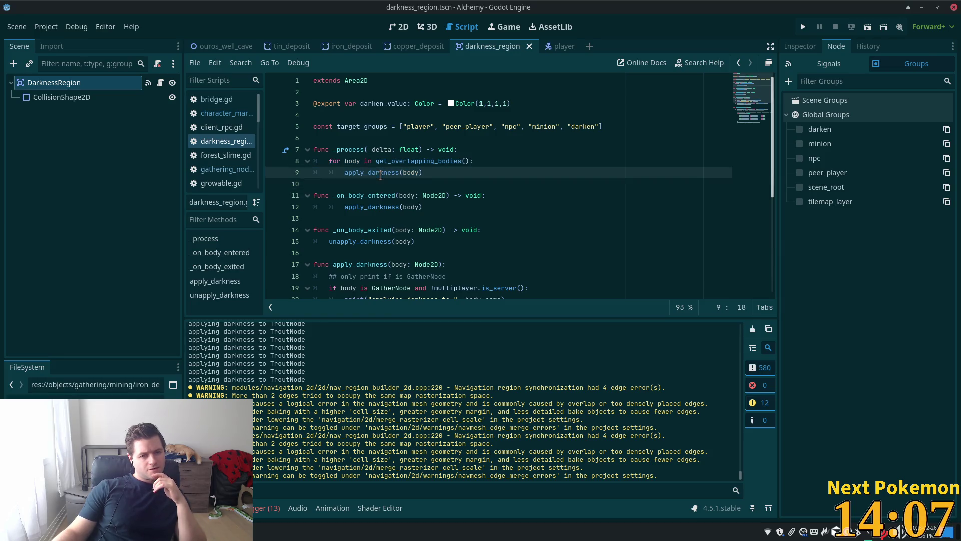
left_click_drag(329, 161, 458, 168)
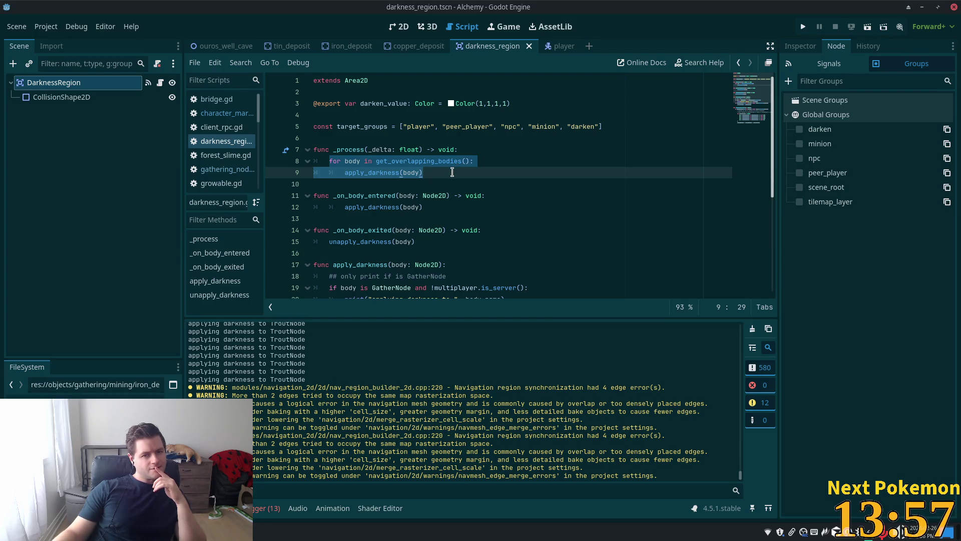
scroll(452, 172, "down", 3)
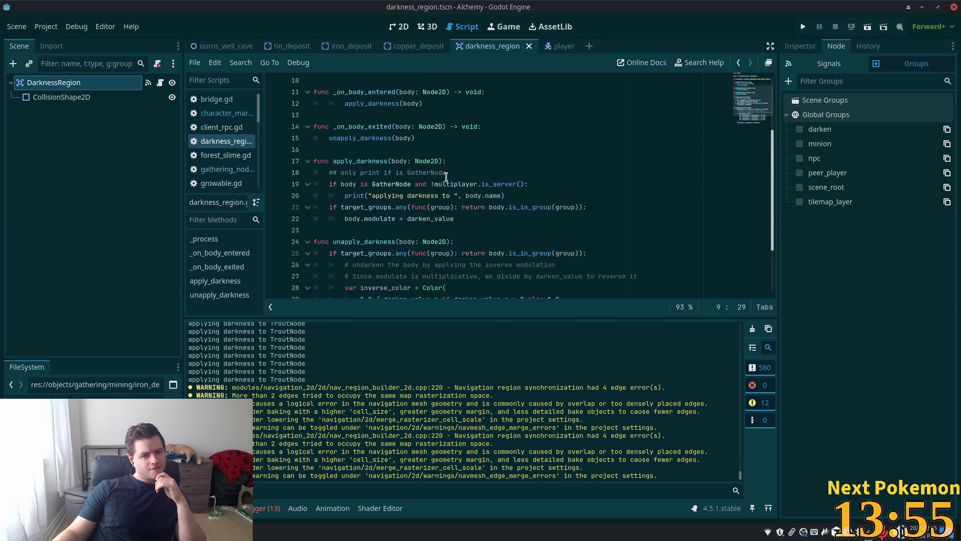
scroll(441, 180, "up", 3)
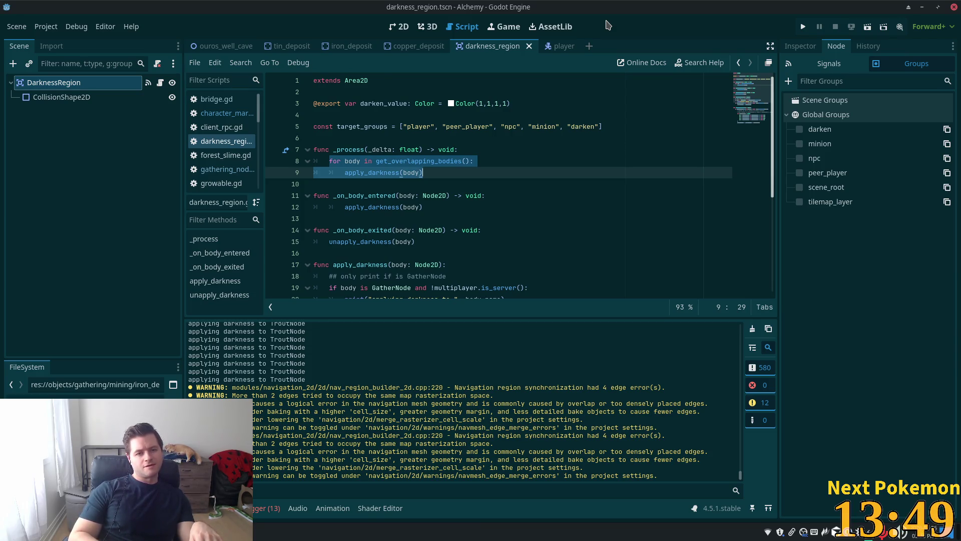
key("ctrl+k")
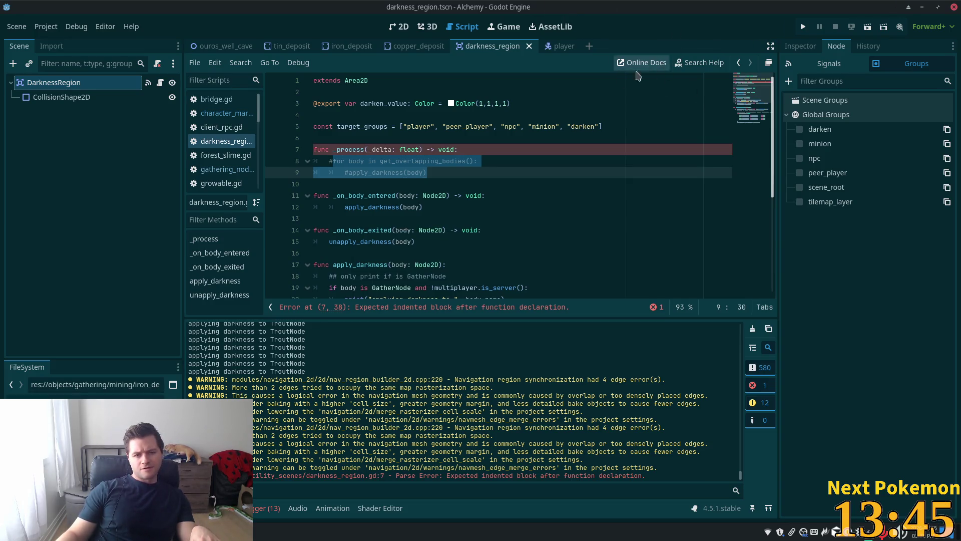
Give _process a 'pass' body to clear the parse error, then run the game
left_click(458, 150)
key("Return")
type("pass")
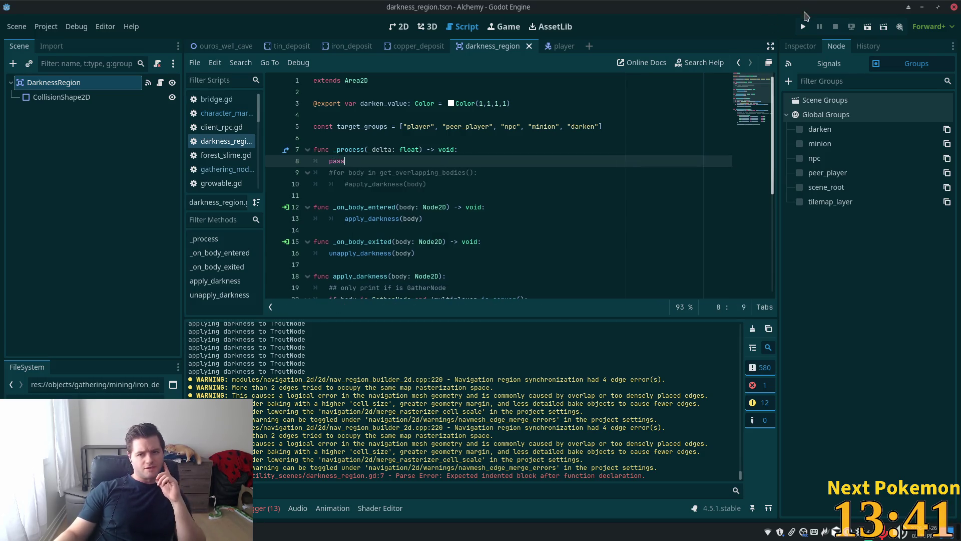
left_click(803, 26)
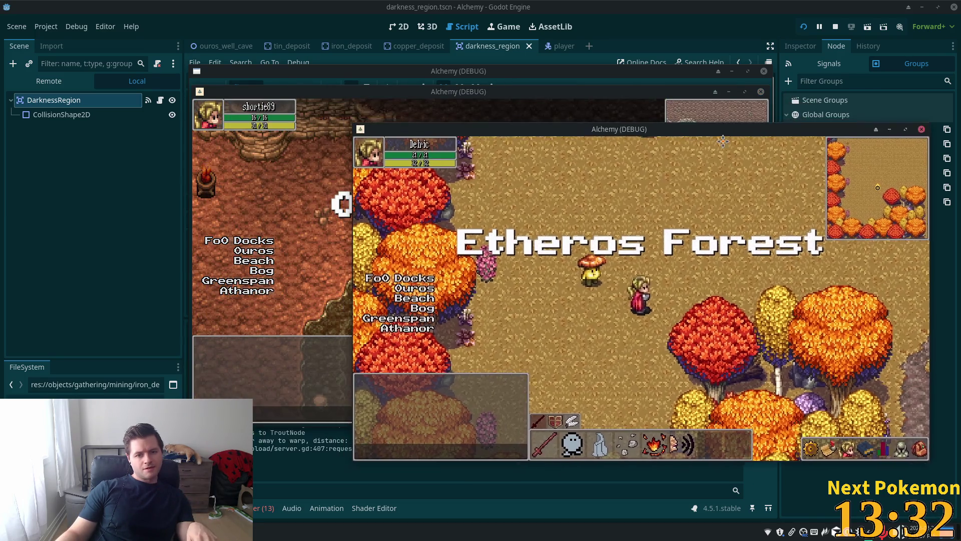
Walk the player through Ouros Caves and Ouros Well, warping with key 4, to observe the darkening
left_click_drag(723, 142, 831, 172)
left_click(483, 229)
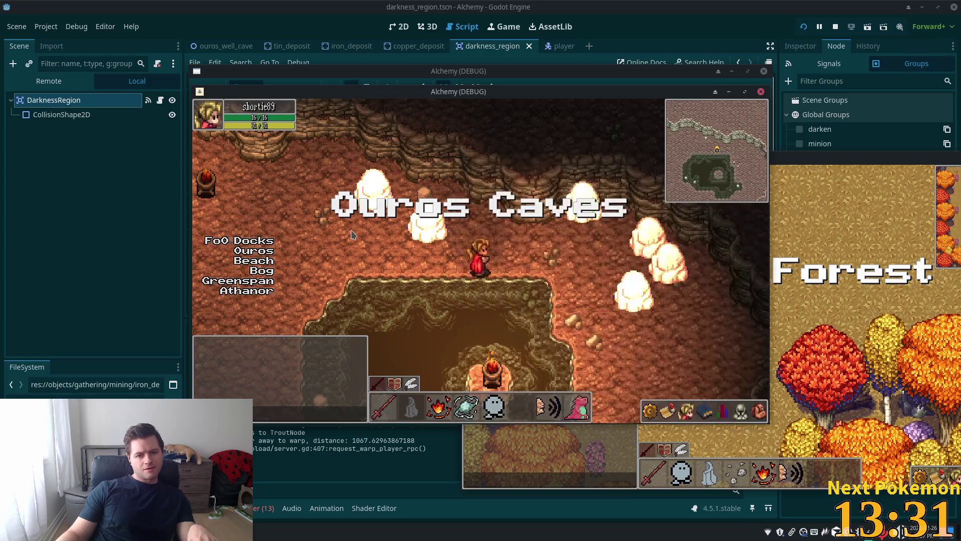
key("Right")
key("Down")
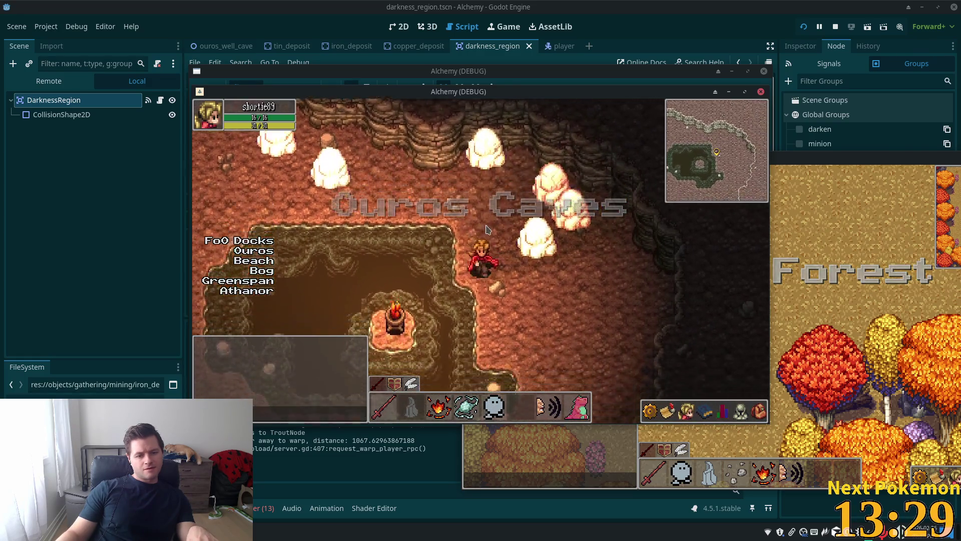
key("Left")
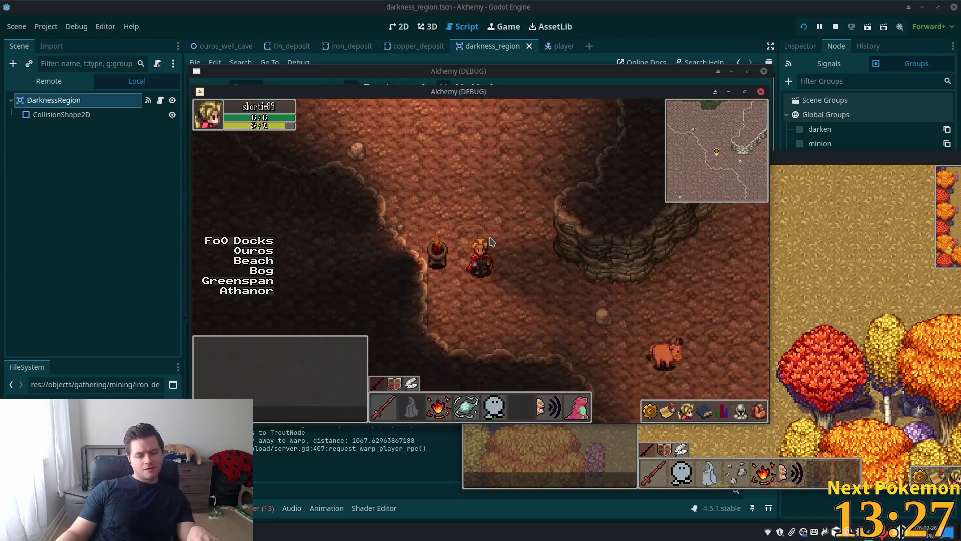
key("Down")
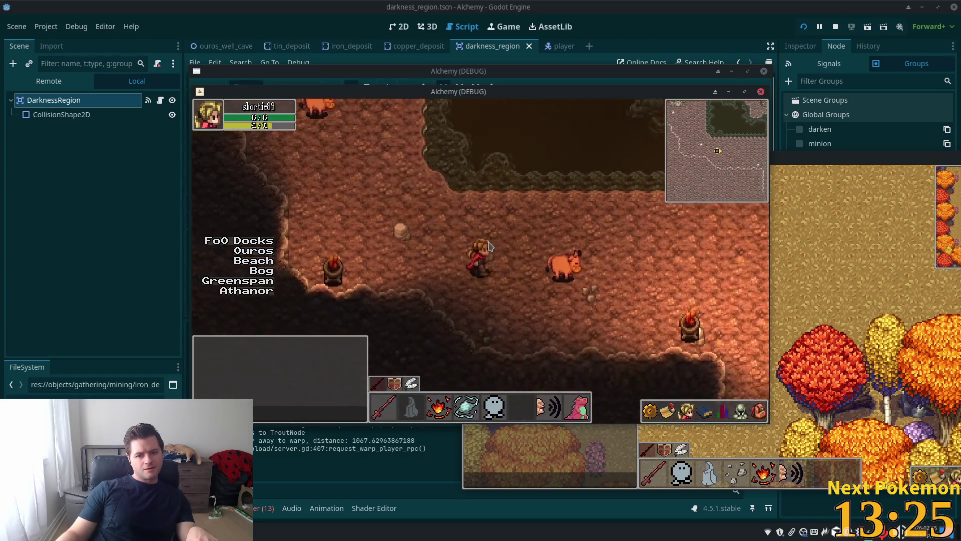
key("Down")
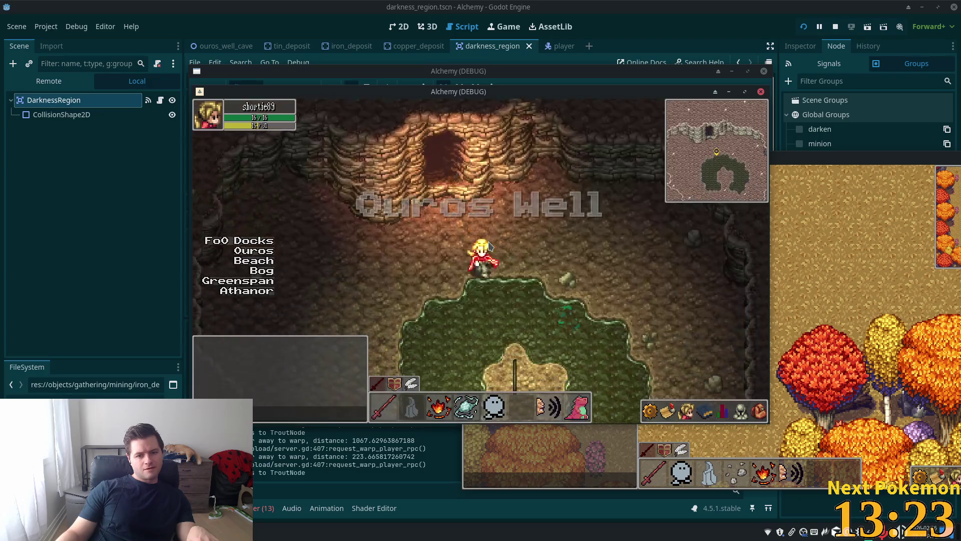
key("Left")
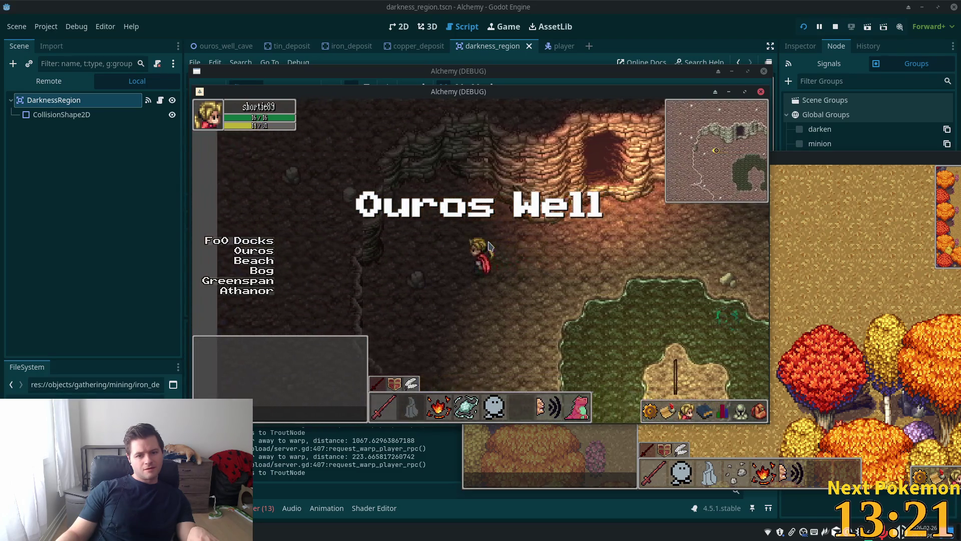
key("Up")
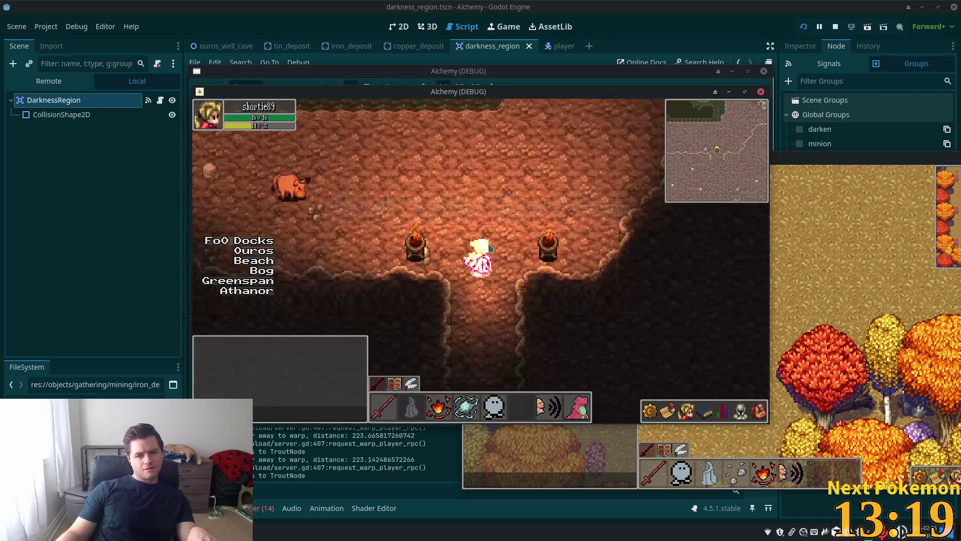
key("Left")
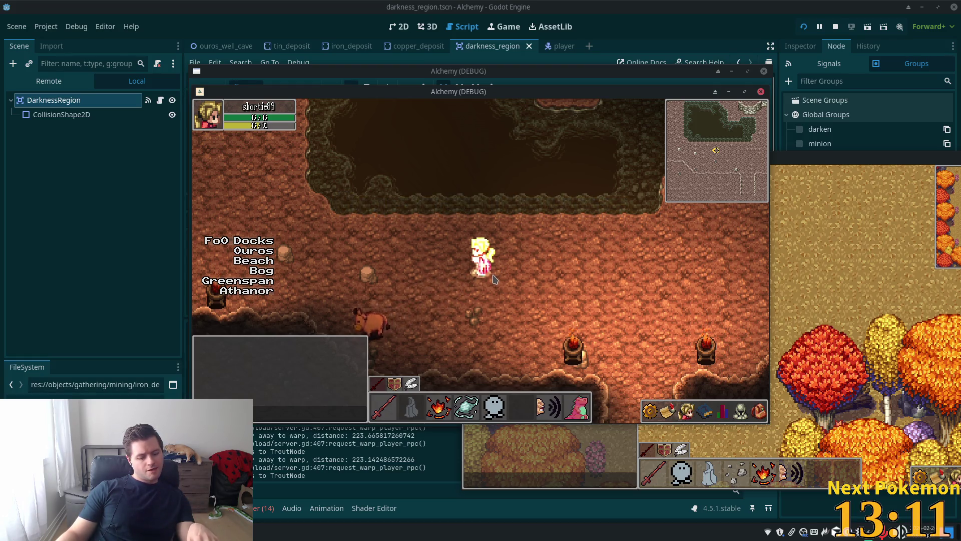
key("Right")
key("Right")
key("Up")
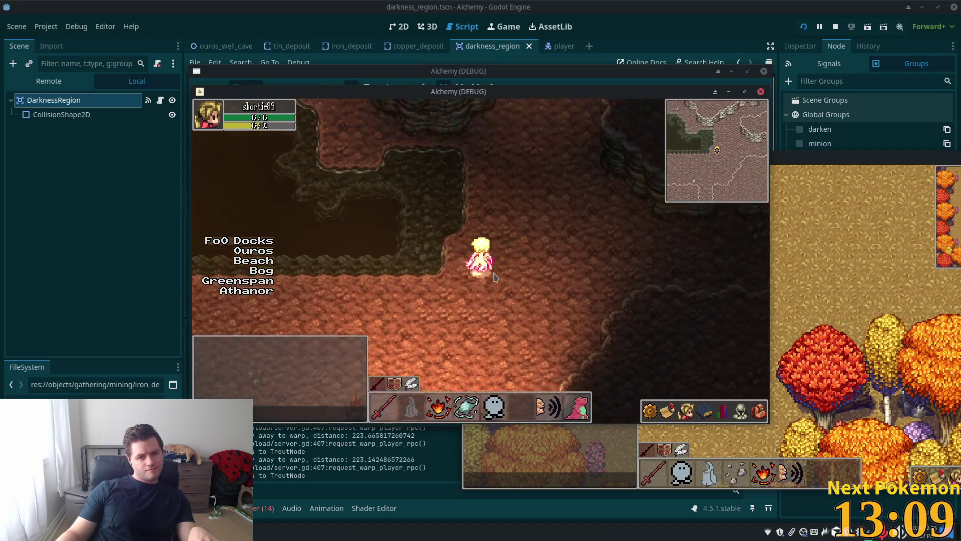
key("Right")
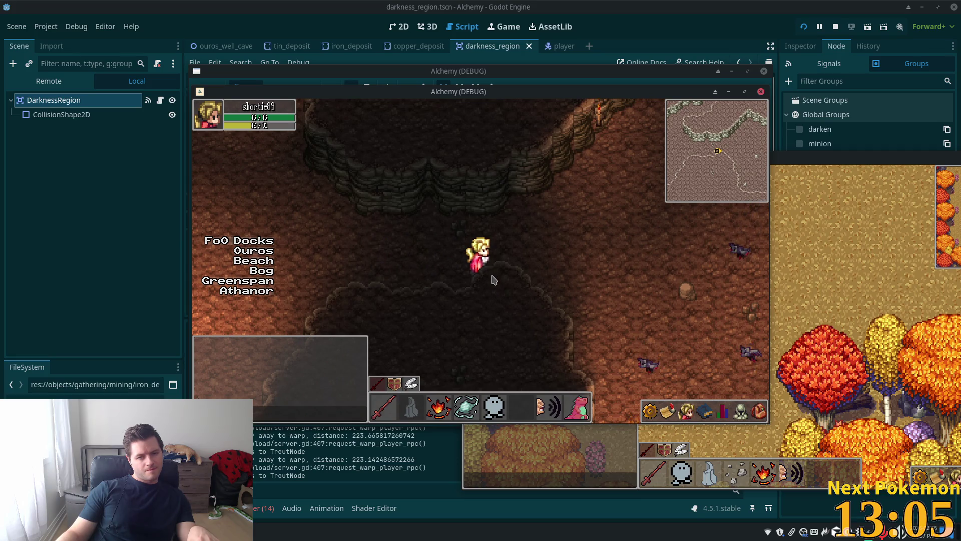
key("Left")
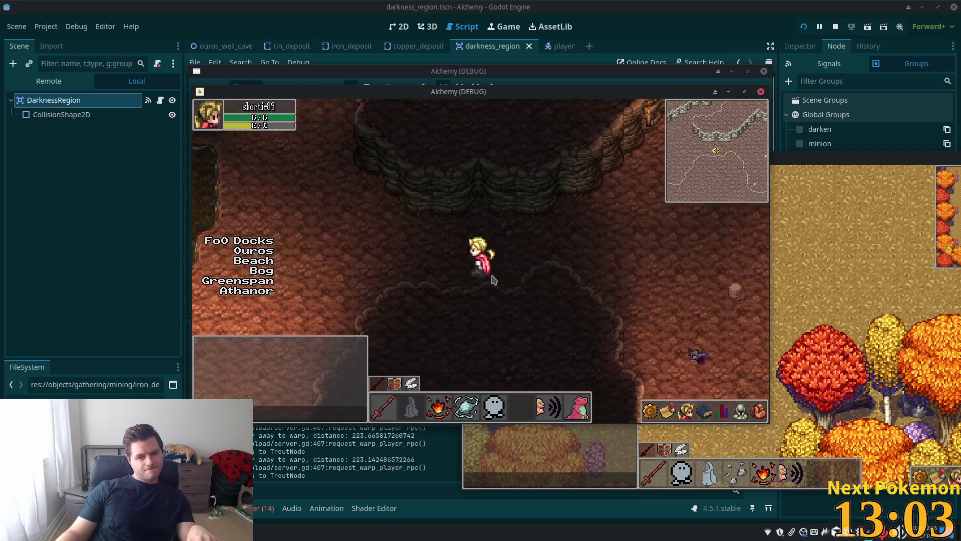
key("4")
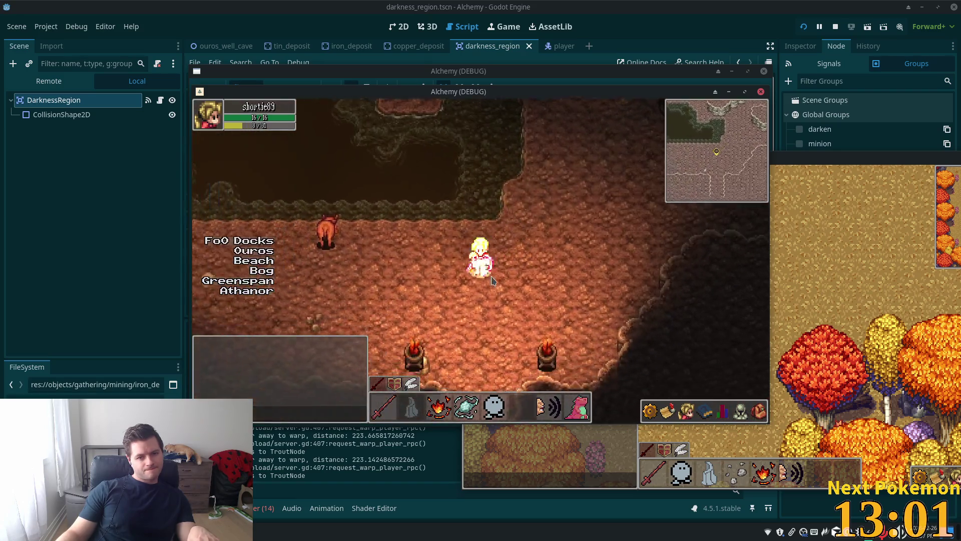
key("4")
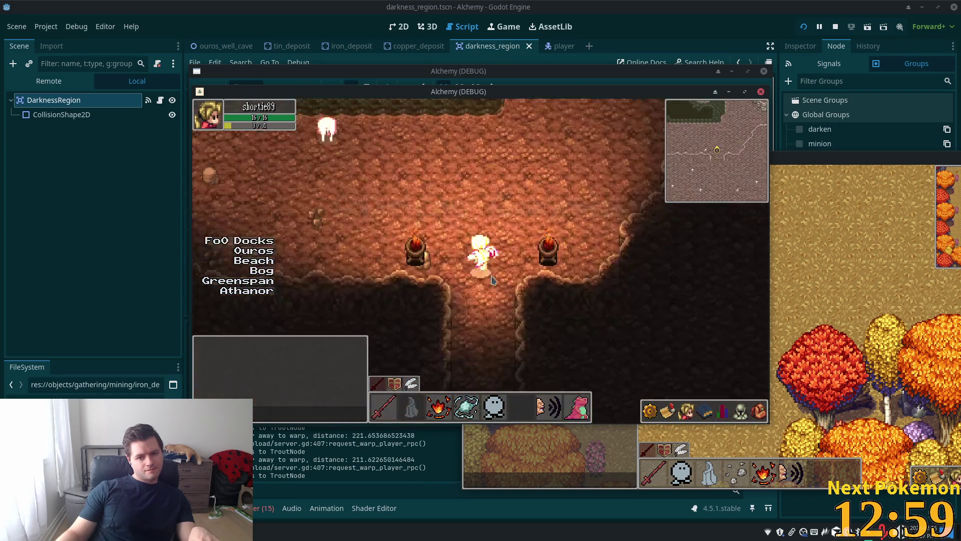
key("Left")
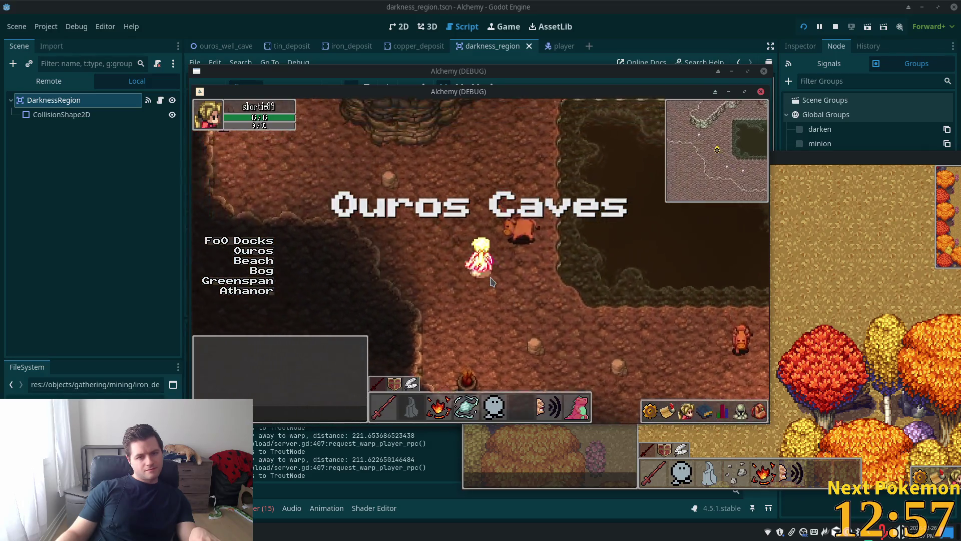
key("Right")
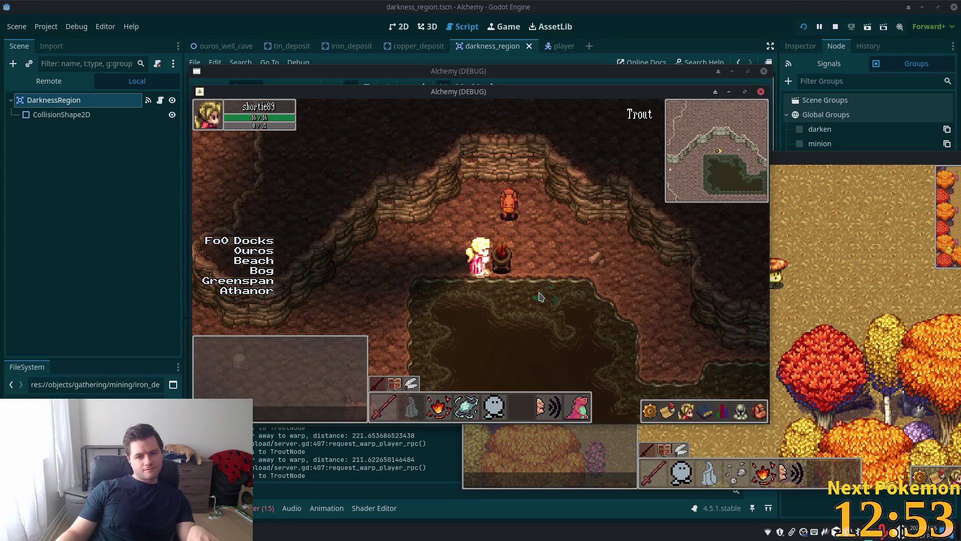
key("Left")
key("Down")
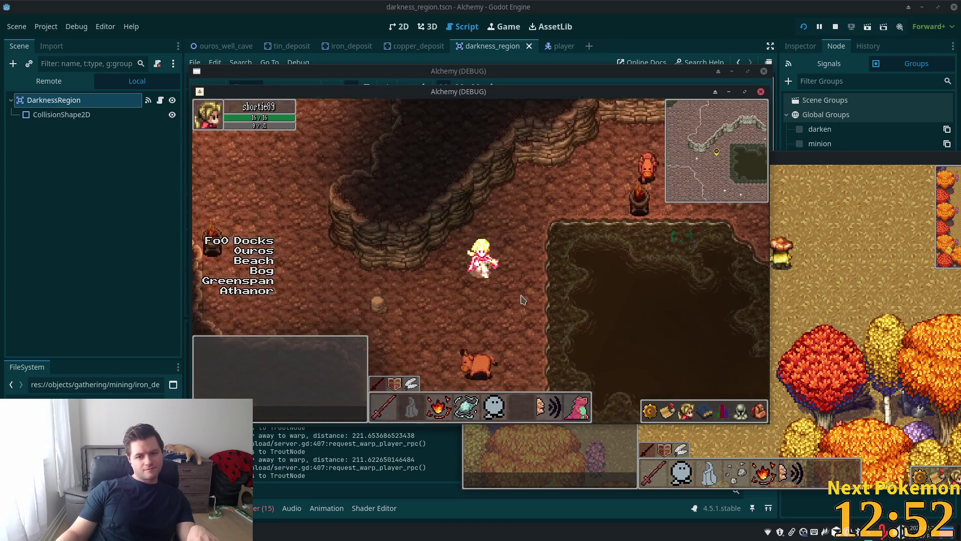
key("Down")
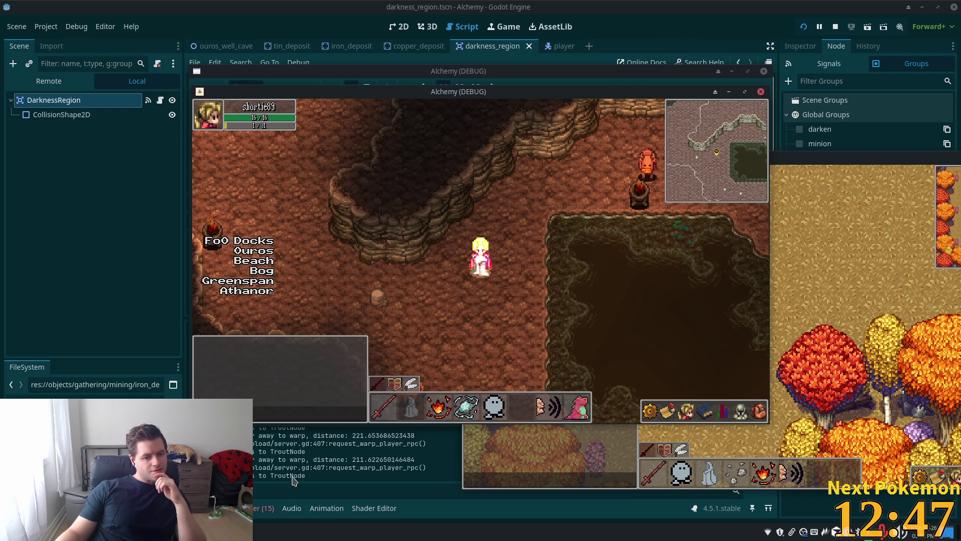
left_click(644, 30)
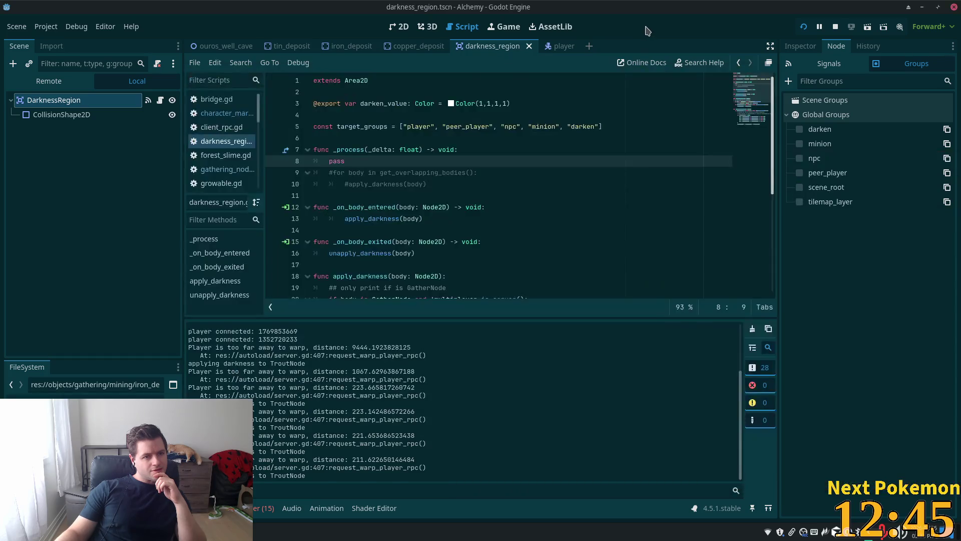
In ouros_well_cave, inspect TroutNode's Fishing GatherNode settings and its collision layer 1 and mask 1
left_click(224, 47)
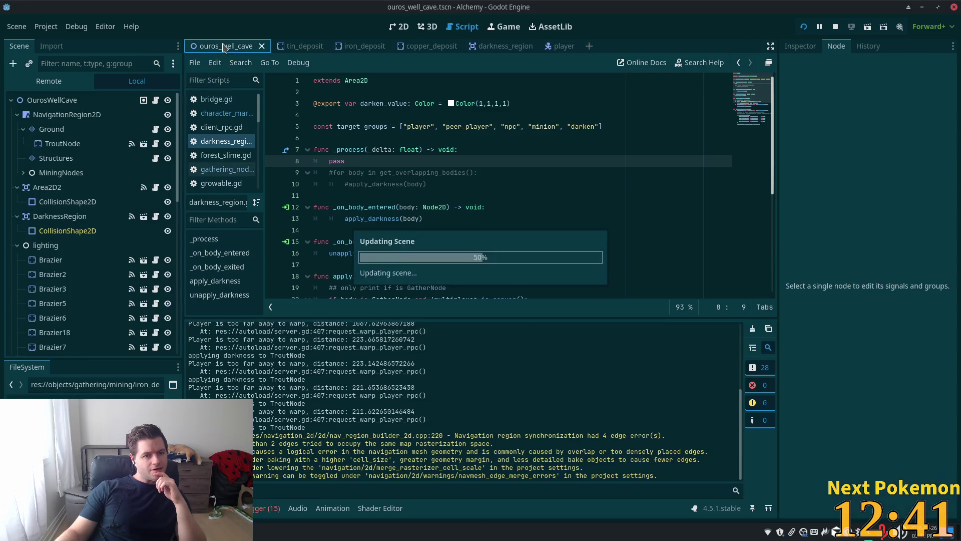
left_click(795, 49)
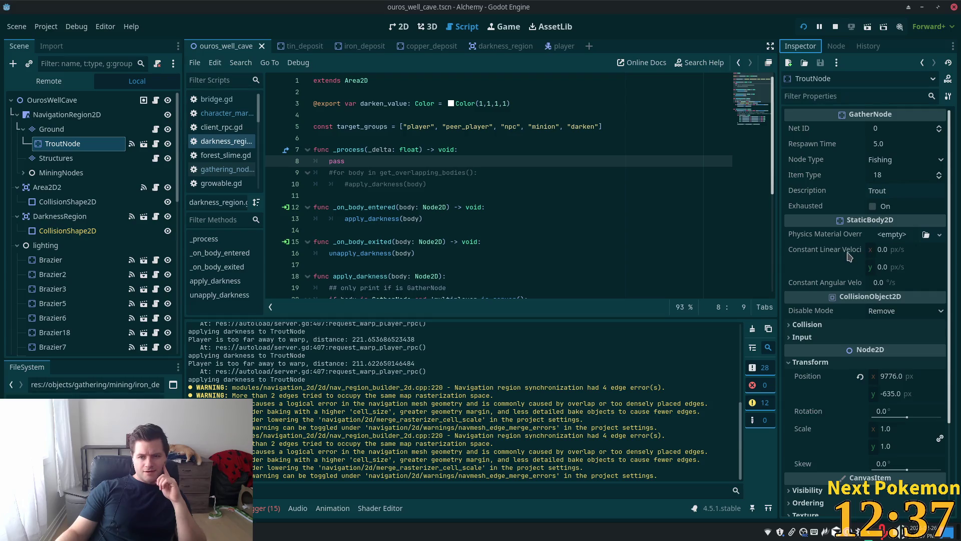
scroll(850, 265, "down", 3)
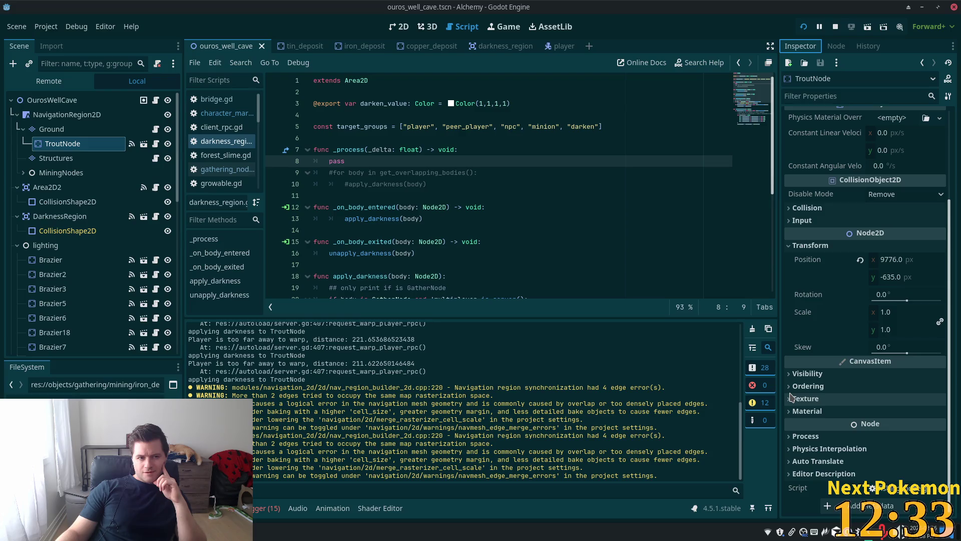
scroll(860, 304, "up", 3)
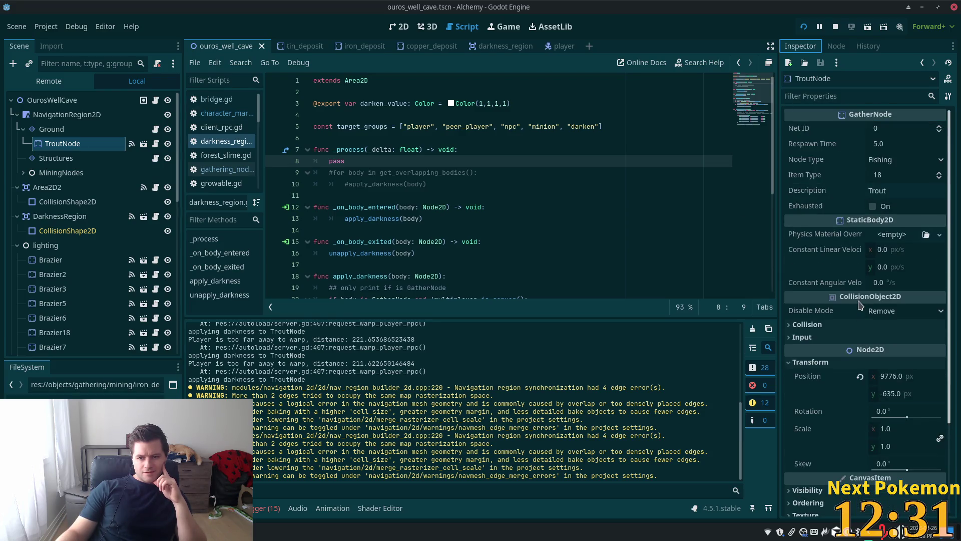
left_click(805, 325)
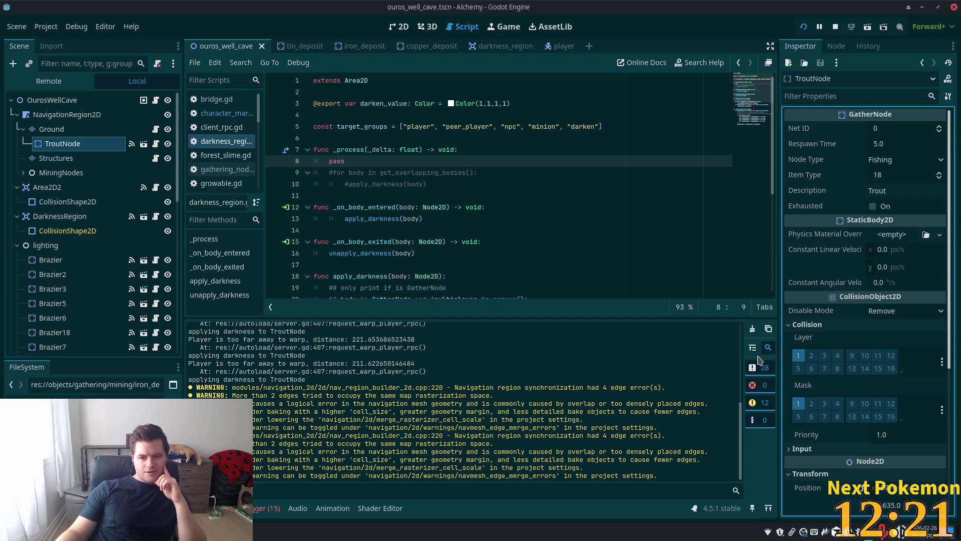
Move copper_deposit's collision layer and mask from 3 to 1, matching tin and iron, and save
left_click(279, 50)
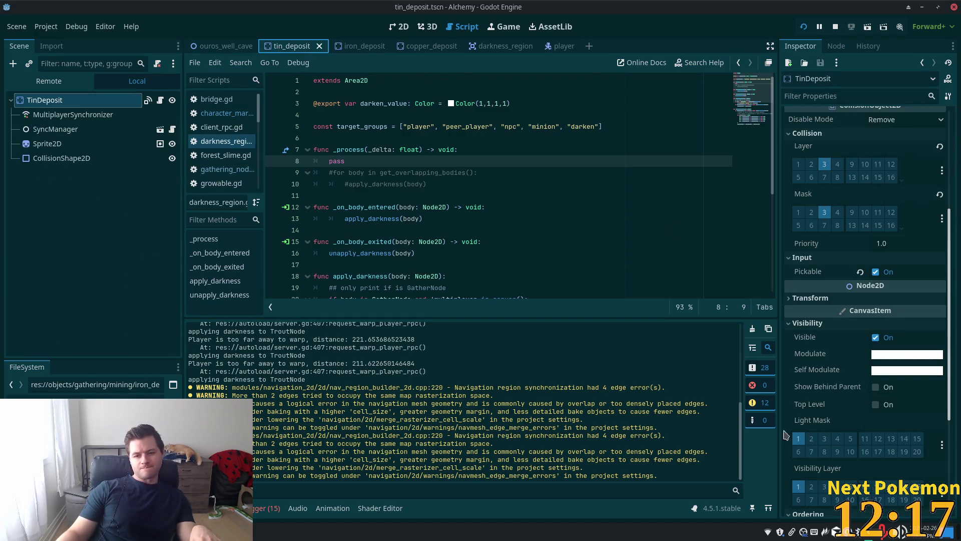
left_click(353, 46)
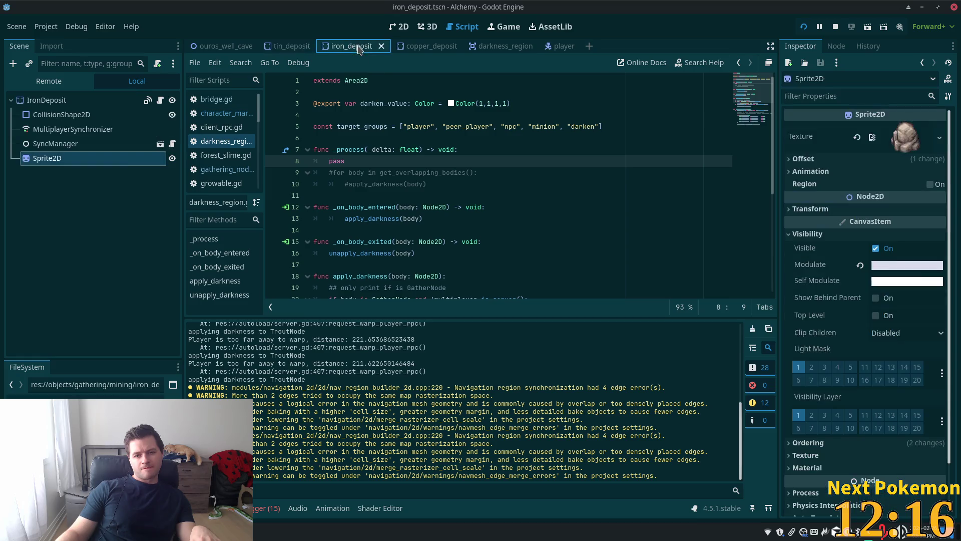
left_click(430, 50)
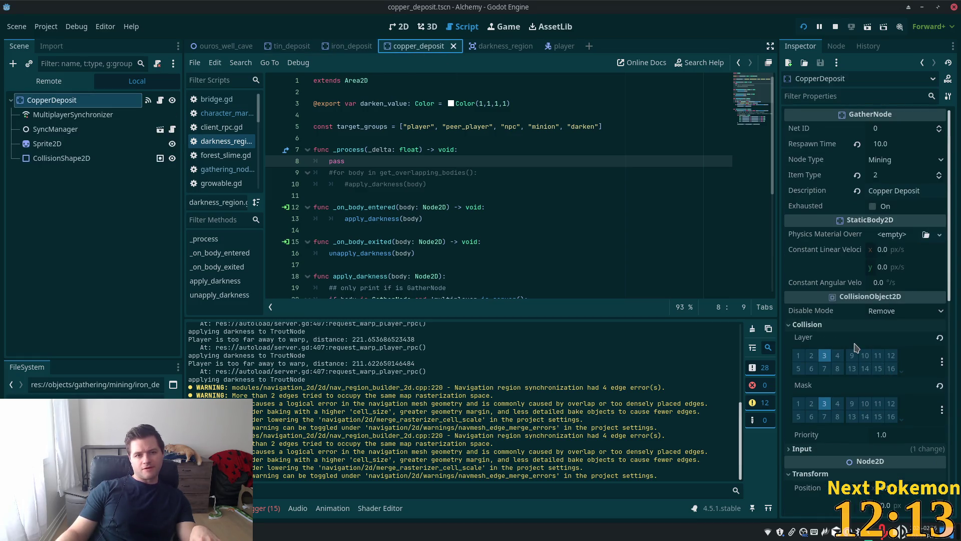
left_click(796, 357)
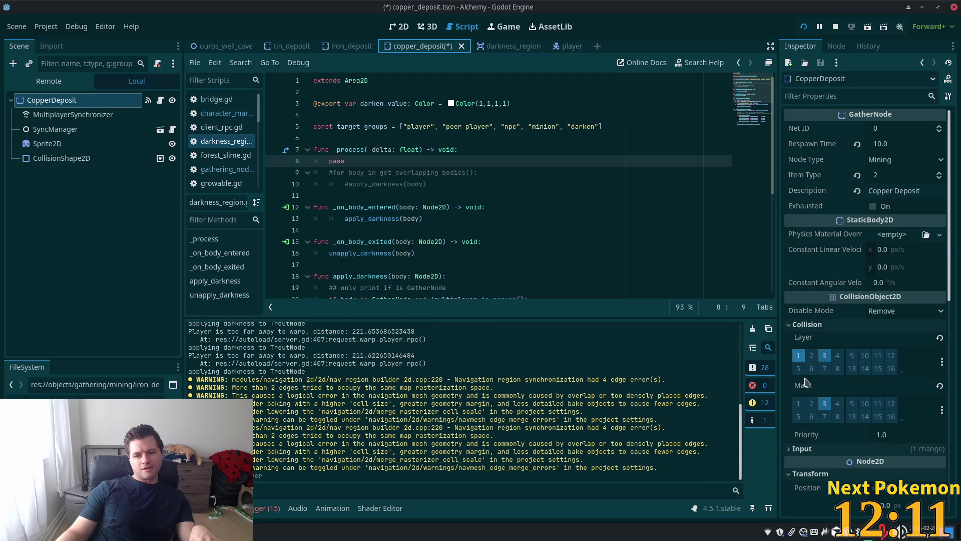
left_click(799, 405)
left_click(824, 356)
left_click(825, 404)
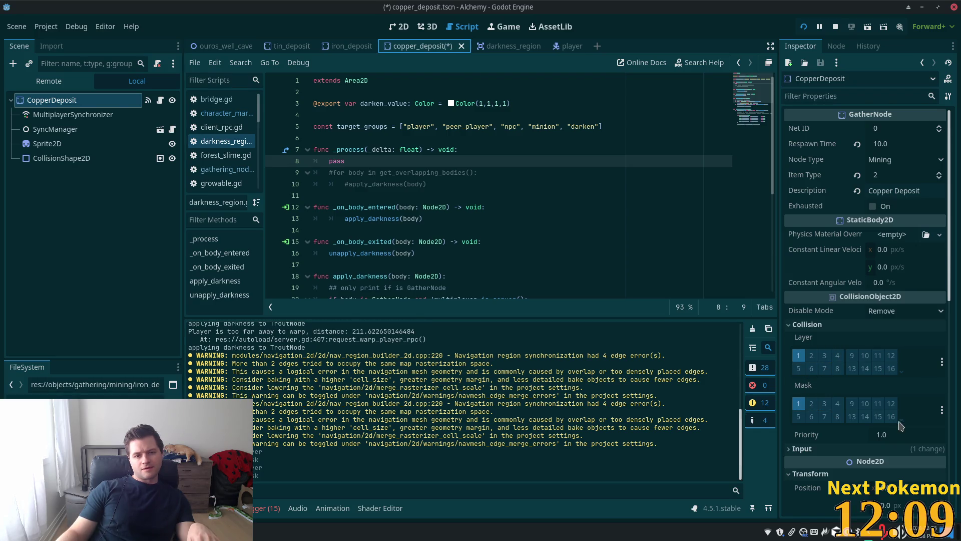
key("ctrl+s")
On tin_deposit's MultiplayerSynchronizer, review its replicated properties and begin adding another
left_click(336, 48)
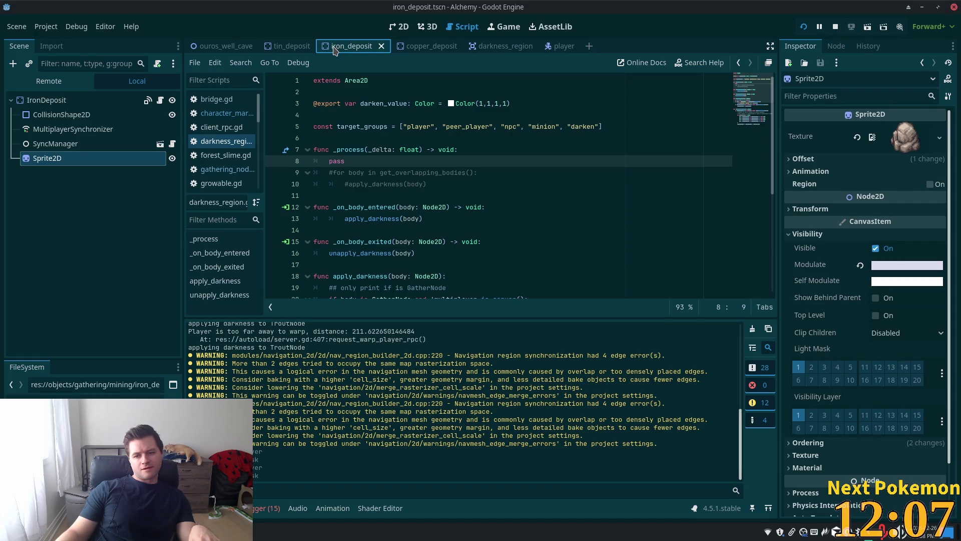
left_click(293, 46)
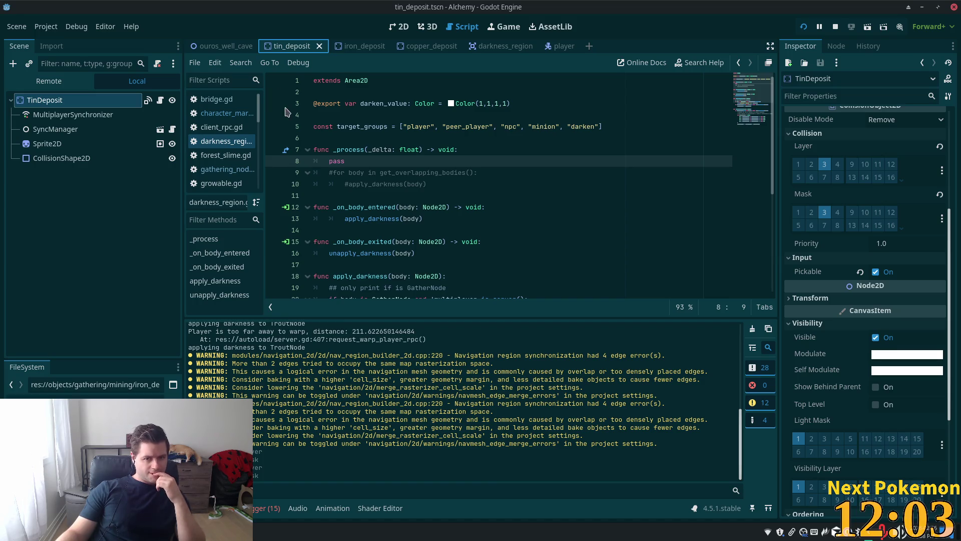
left_click(493, 46)
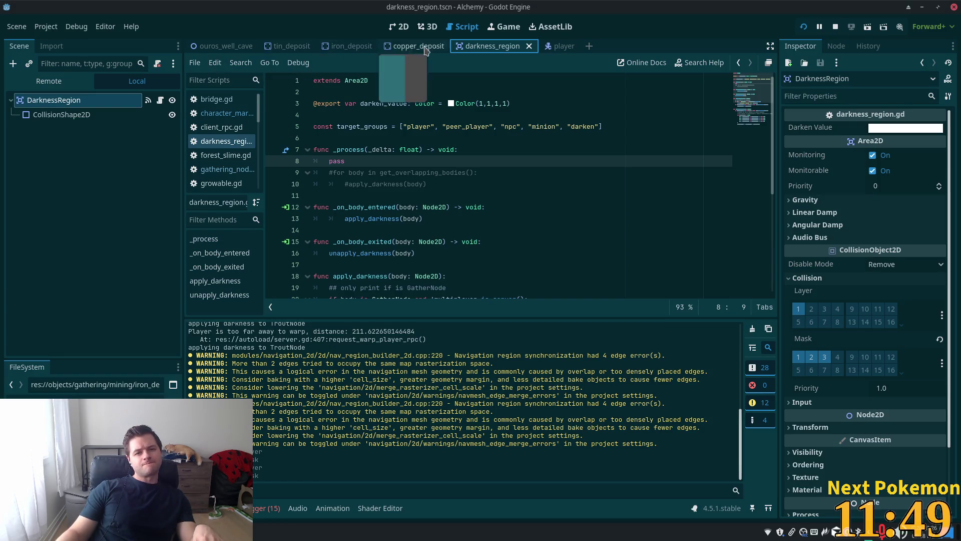
left_click(228, 46)
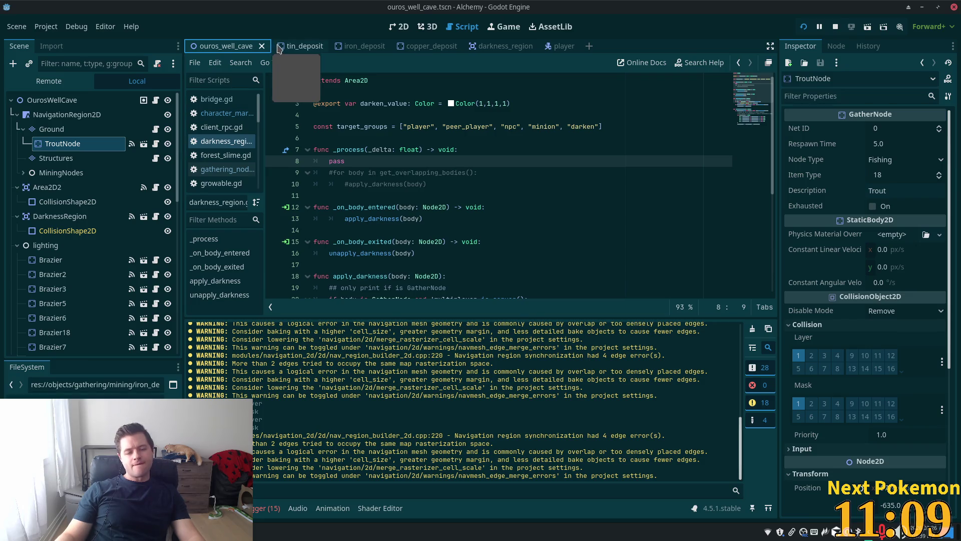
left_click(299, 50)
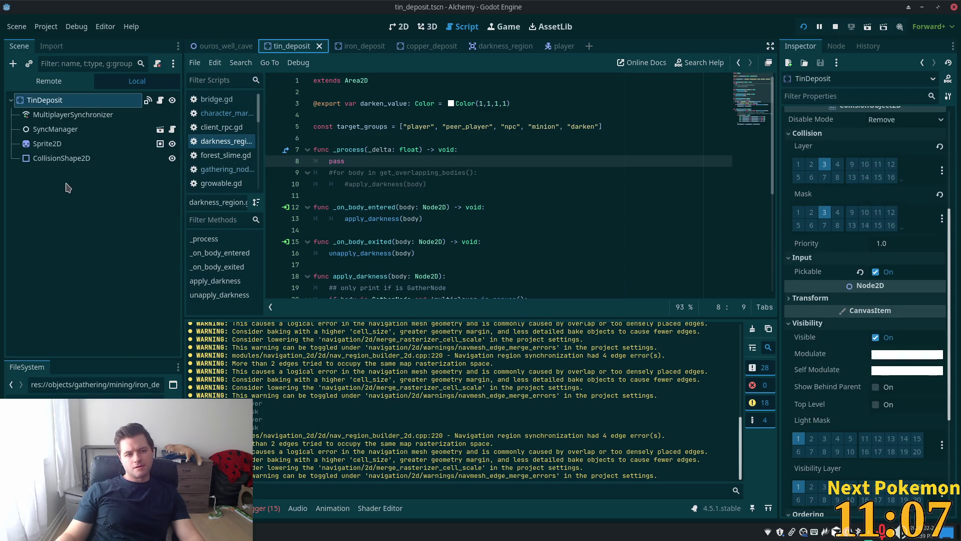
left_click(60, 116)
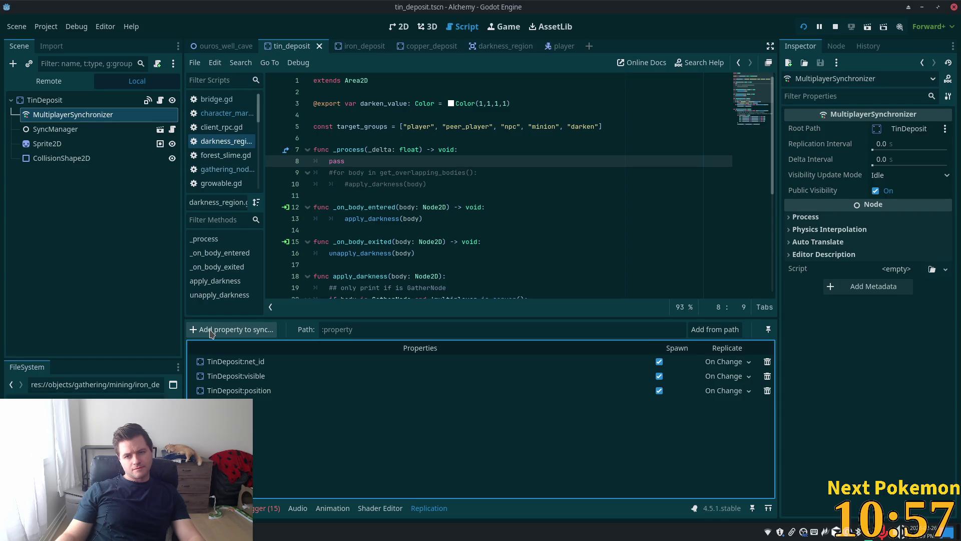
left_click(210, 333)
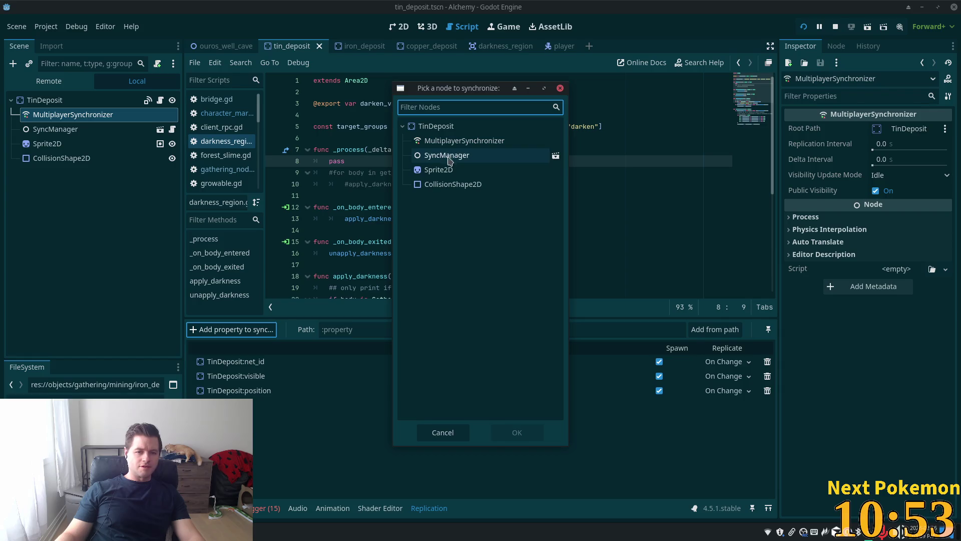
Add TinDeposit's modulate property to the synchronizer's synced properties
double_click(442, 127)
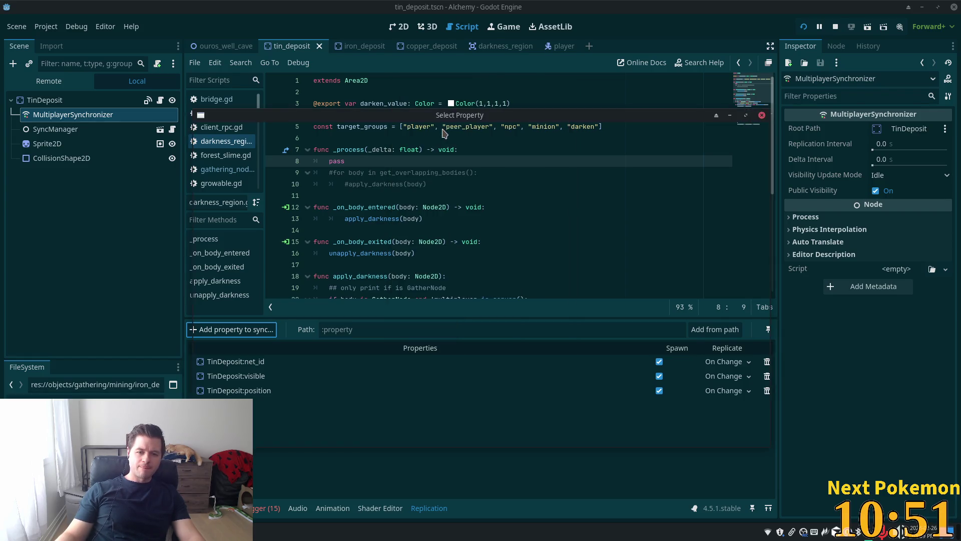
type("w")
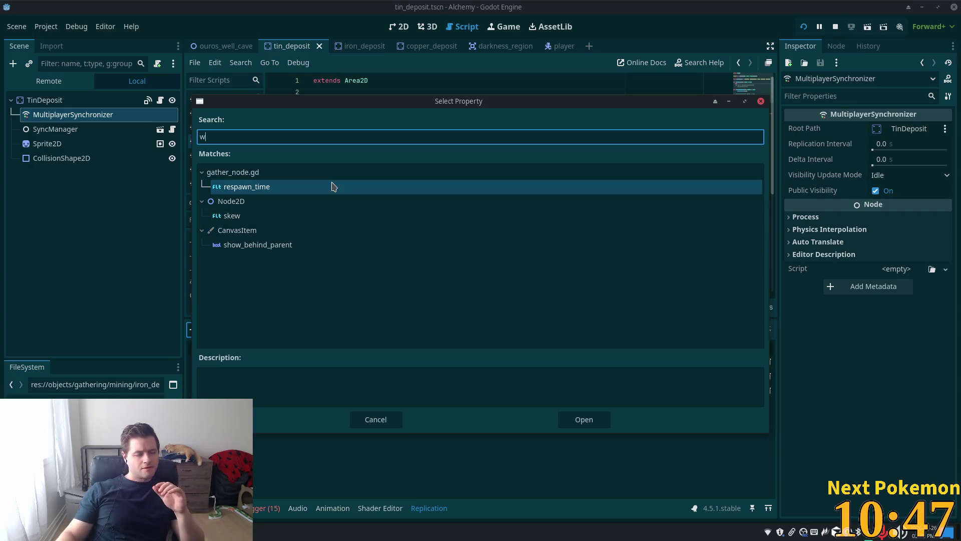
key("BackSpace")
type("mod")
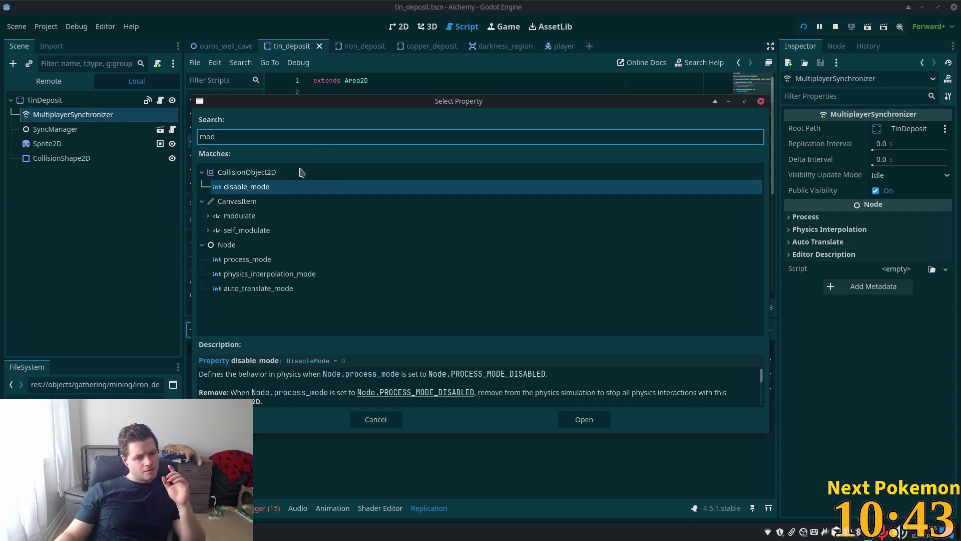
left_click(268, 216)
left_click(584, 420)
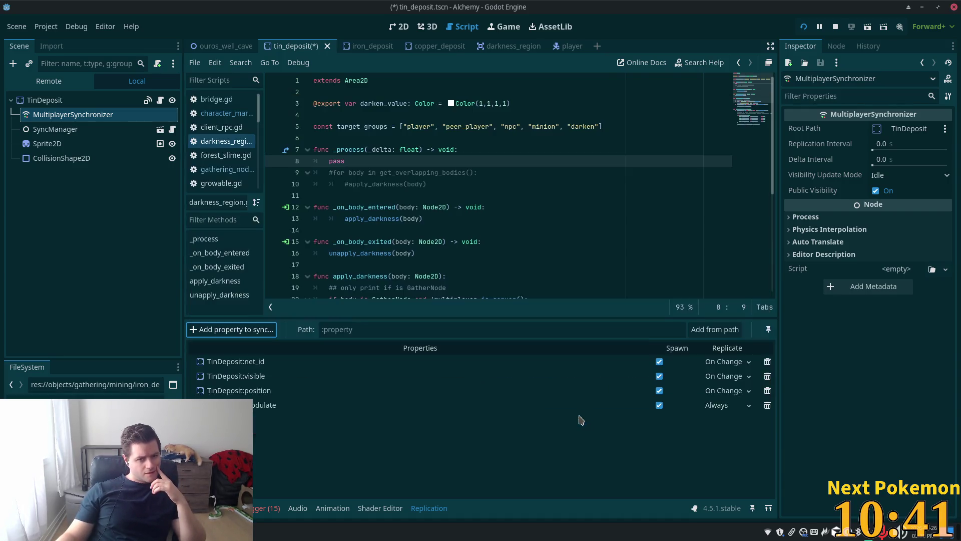
scroll(461, 179, "down", 5)
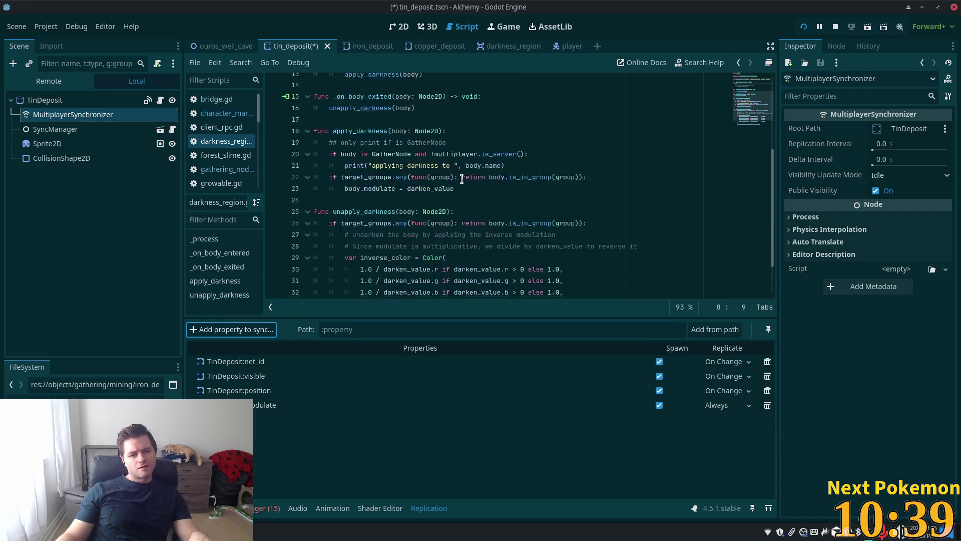
Save tin_deposit, set modulate to replicate On Change, and run the project
key("ctrl+s")
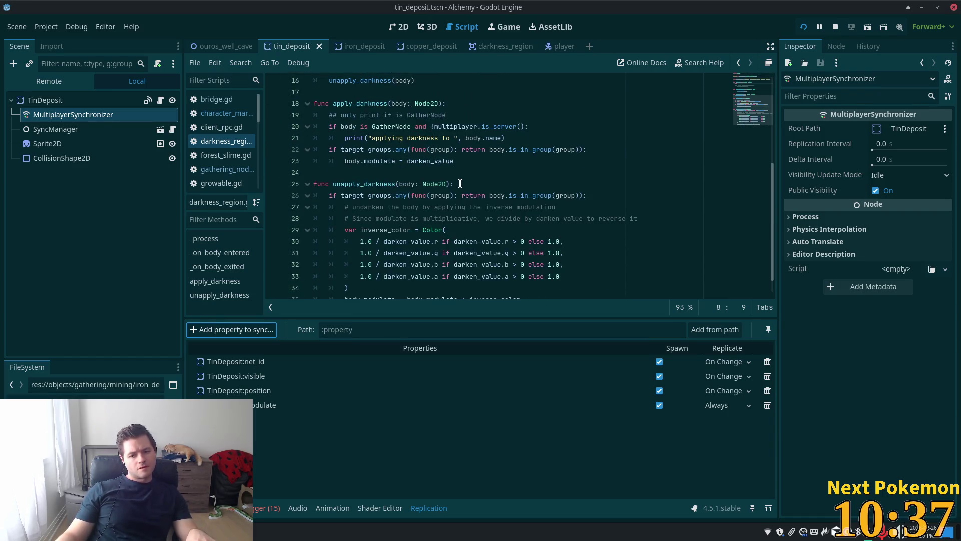
left_click(738, 409)
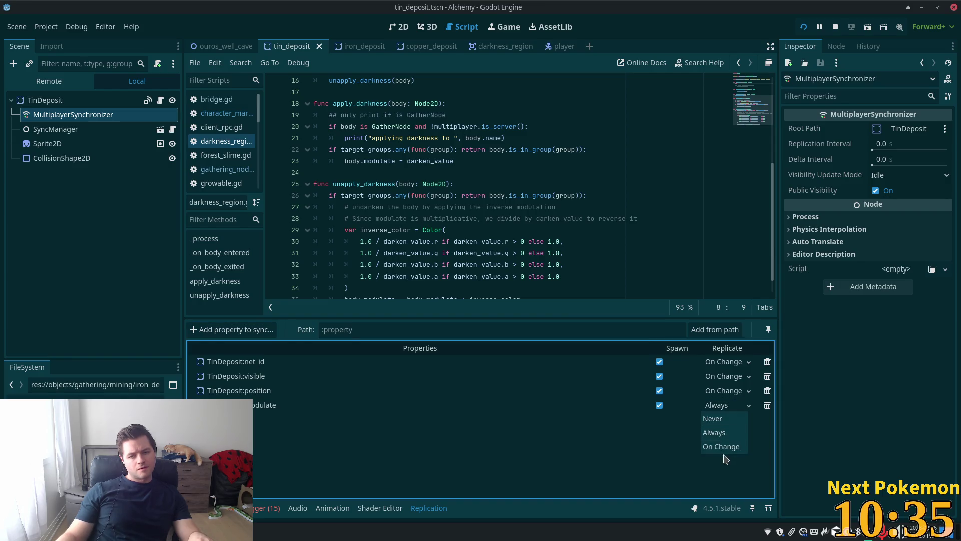
left_click(722, 447)
left_click(804, 27)
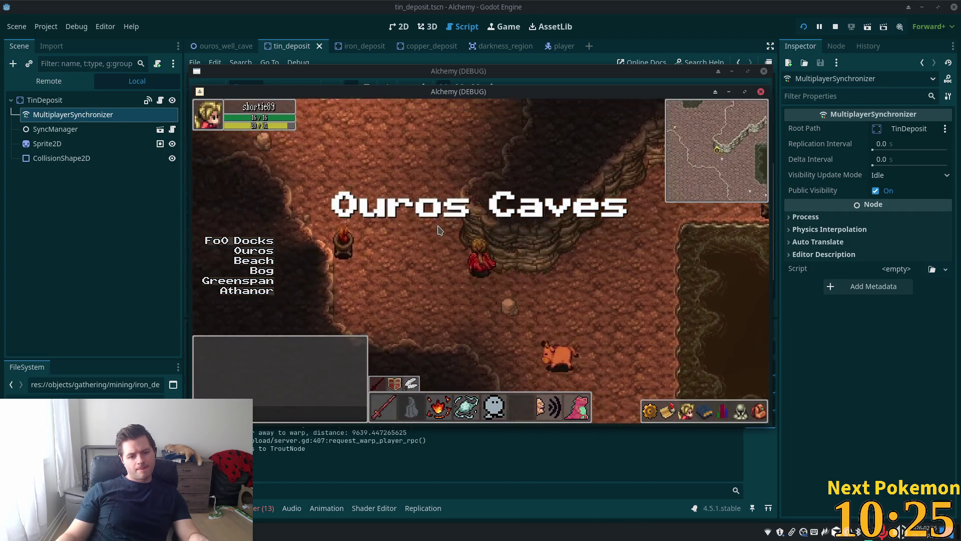
Walk the character up and down-left through Ouros Caves to watch the deposits darken
key("w")
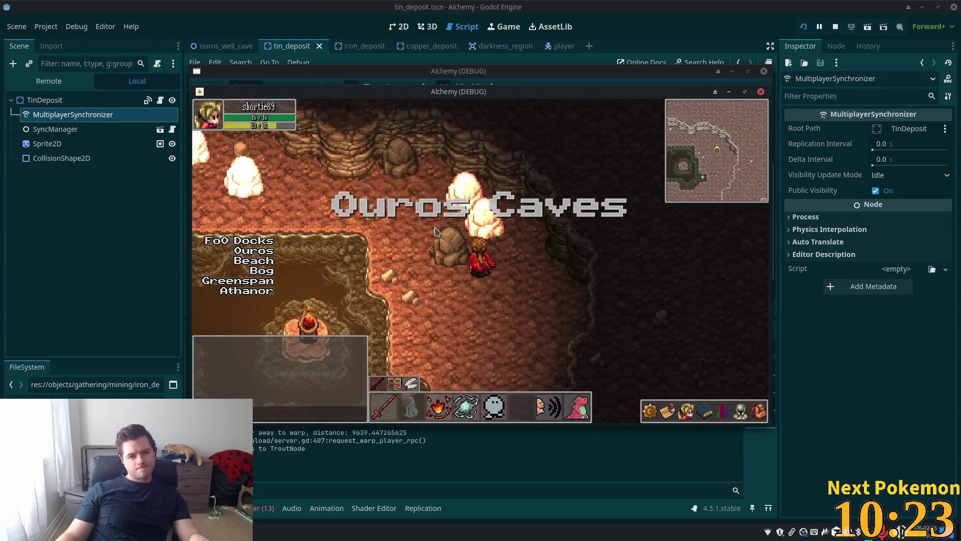
key("s")
key("a")
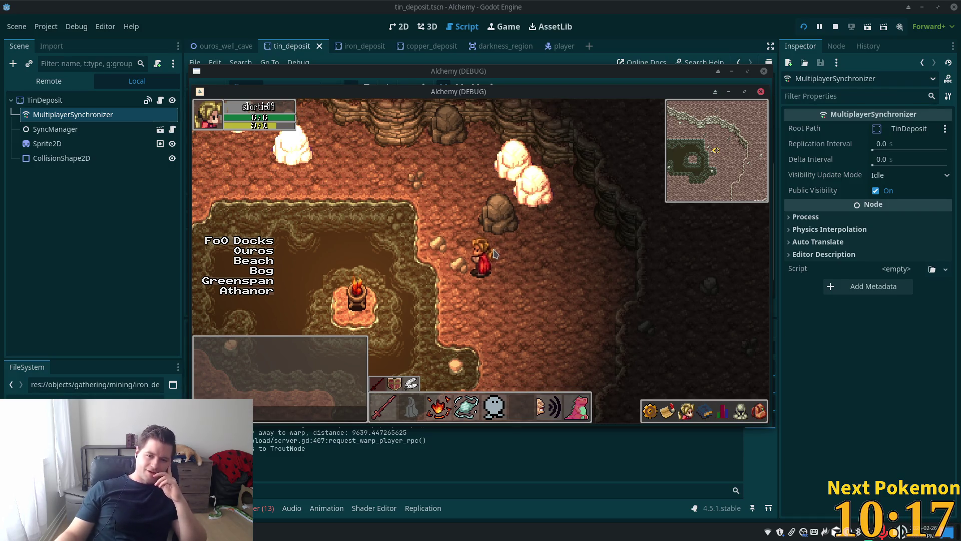
left_click(343, 479)
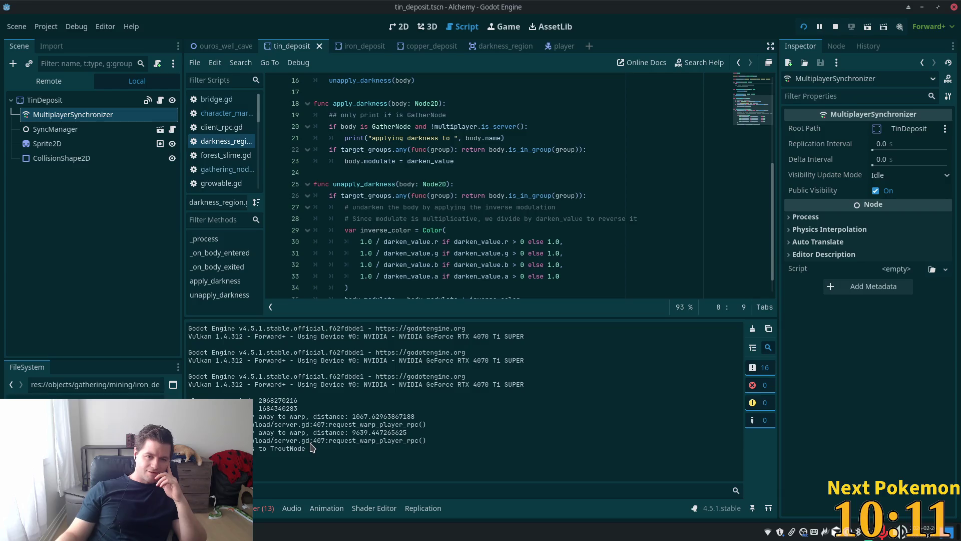
key("alt+Tab")
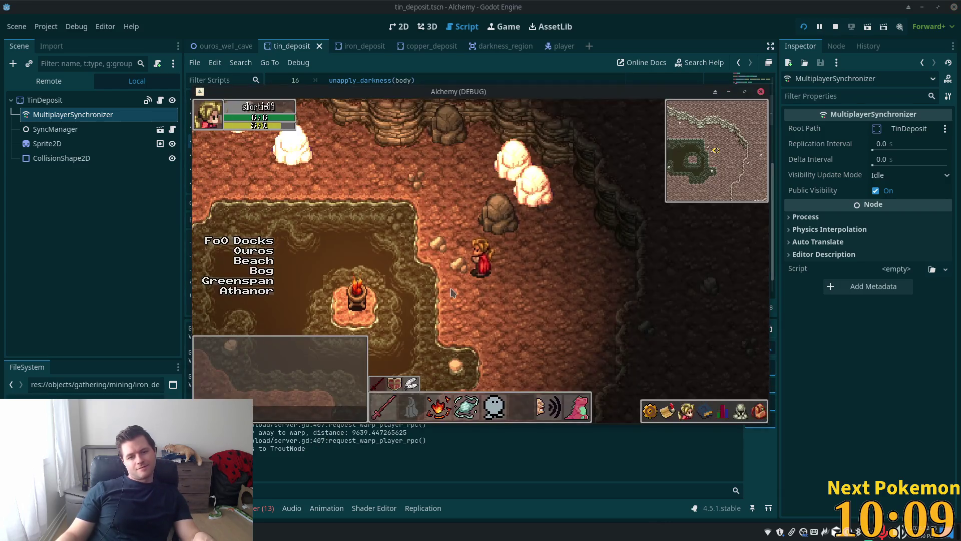
Restart the running game and bring the editor back in front of the game windows
key("Up+Left")
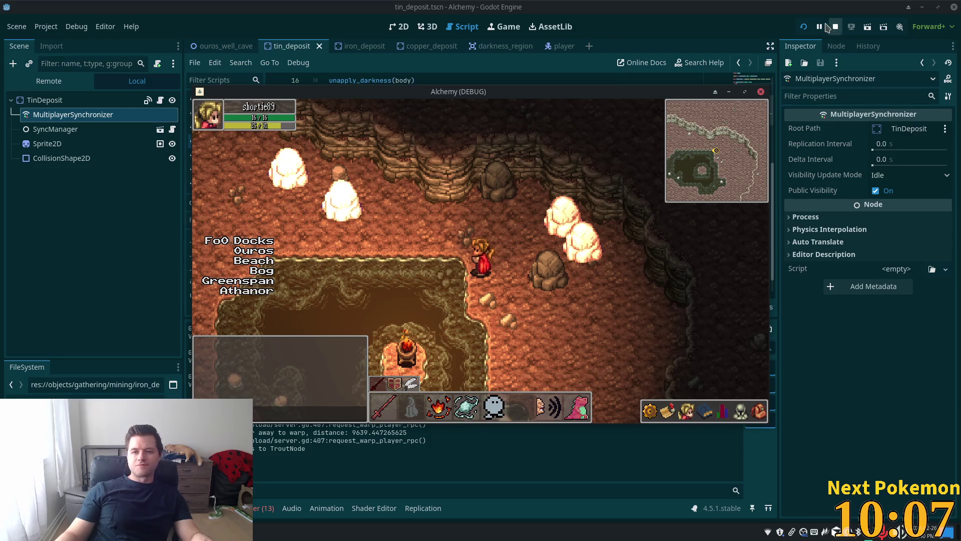
left_click(835, 26)
left_click(803, 26)
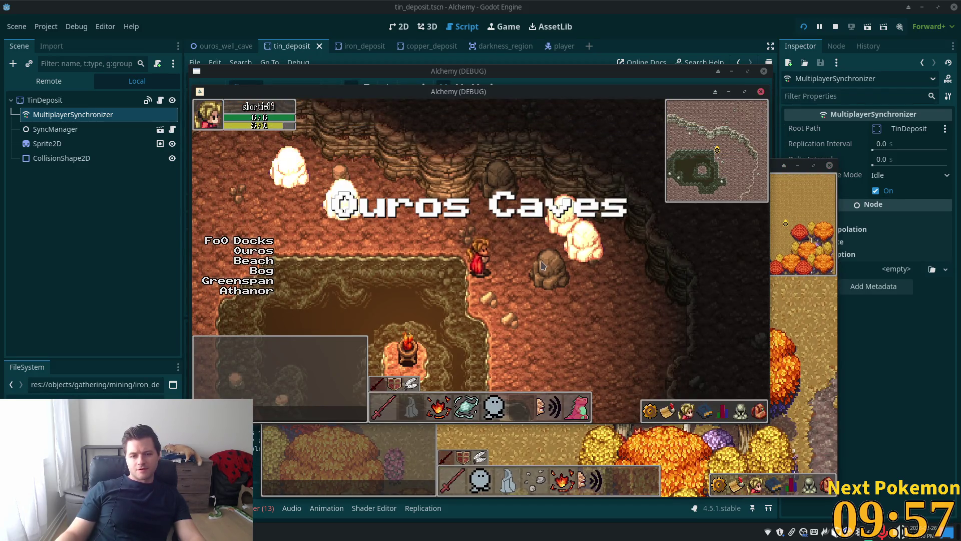
left_click(901, 384)
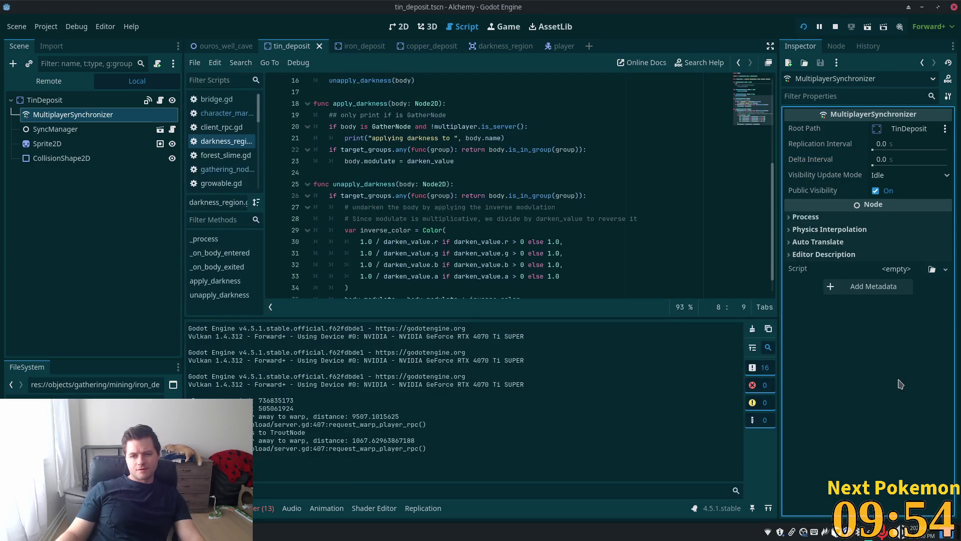
Compare TinDeposit's synced properties with those of the trout_node scene's synchronizer
left_click(64, 101)
left_click(73, 116)
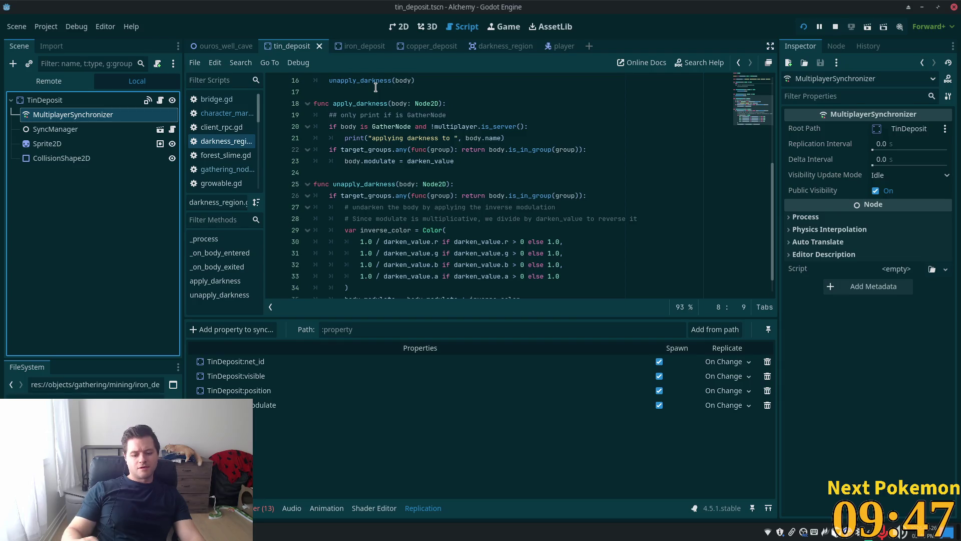
key("alt+shift+o")
type("trouth")
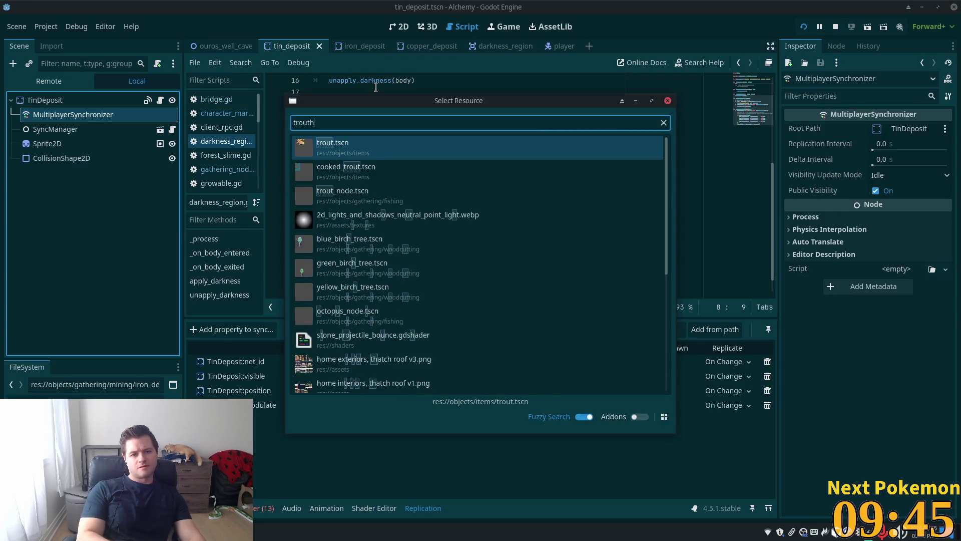
type("_")
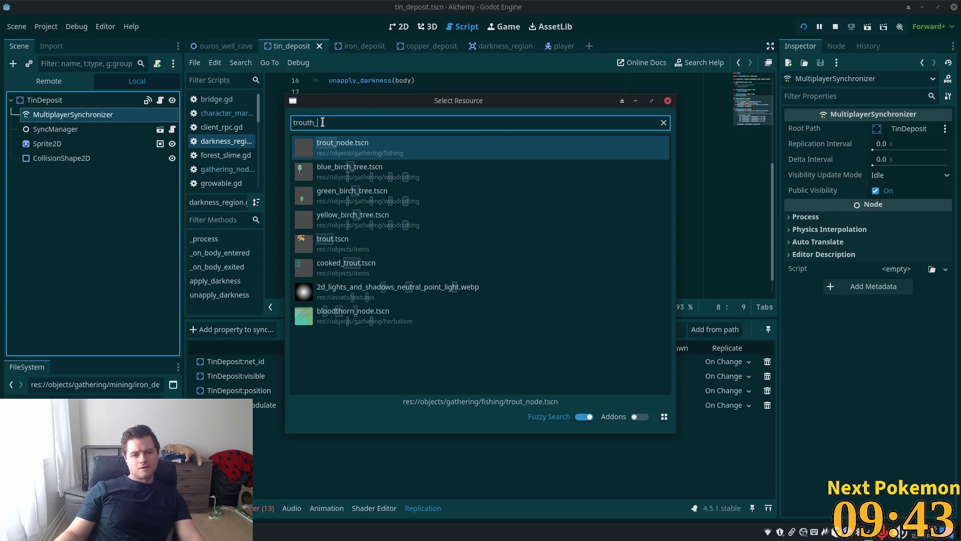
double_click(342, 153)
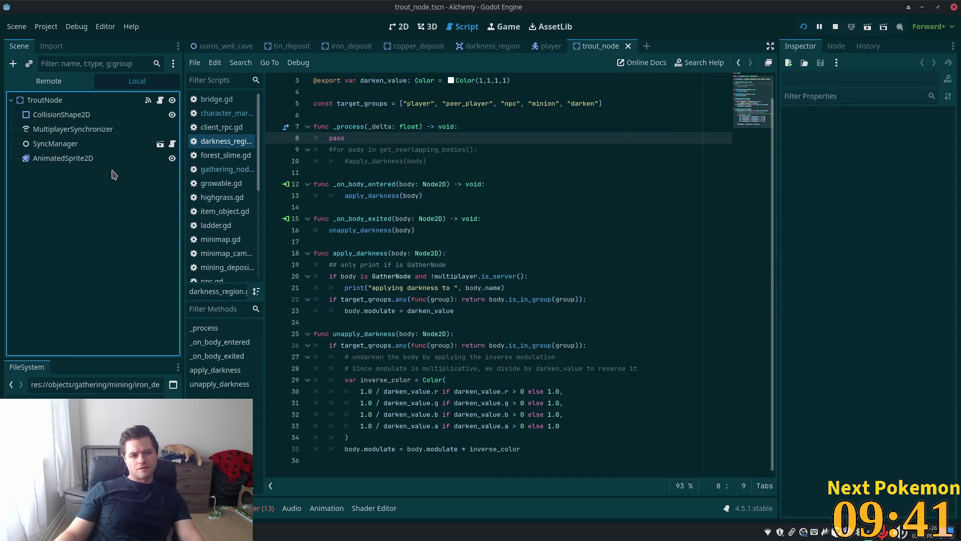
left_click(56, 128)
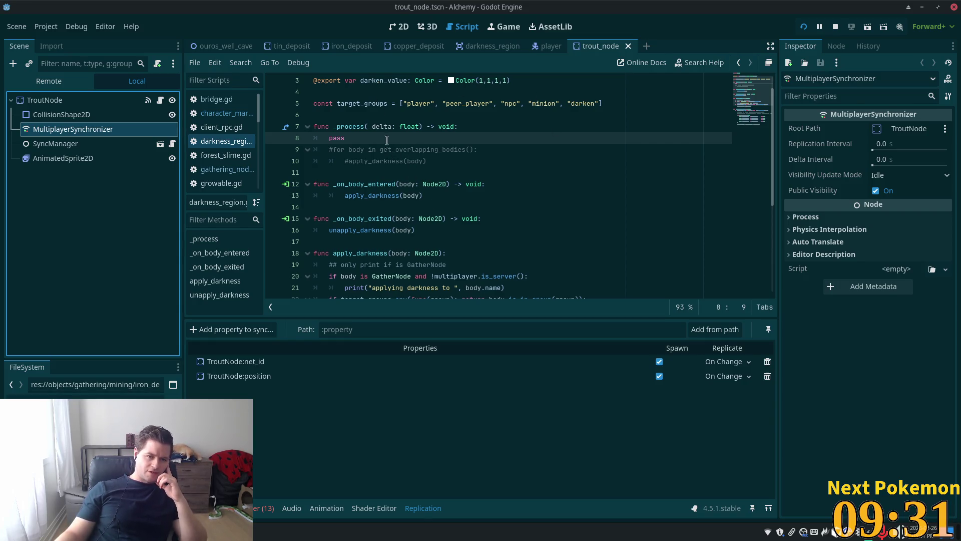
scroll(461, 214, "down", 3)
scroll(464, 216, "up", 5)
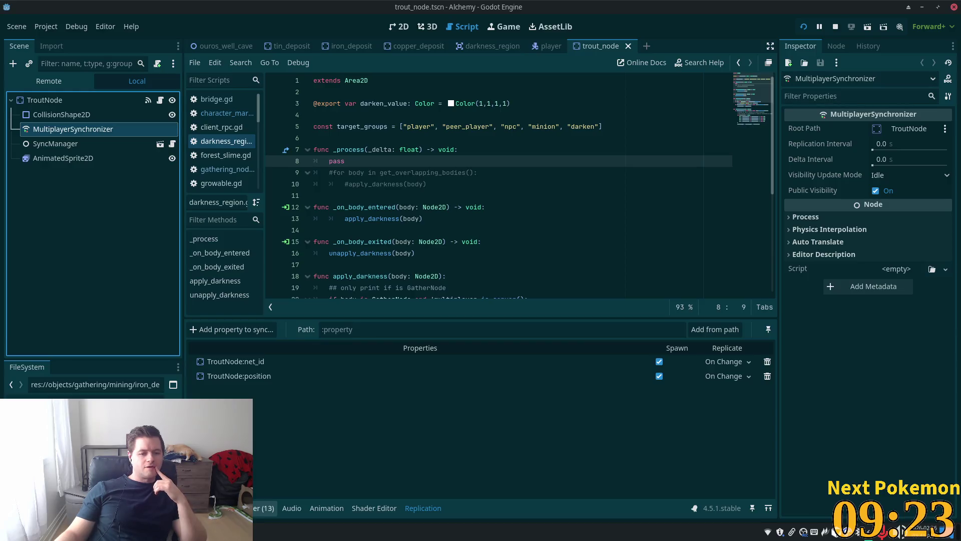
Review the Debugger errors for both debug sessions, then return to tin_deposit
left_click(264, 508)
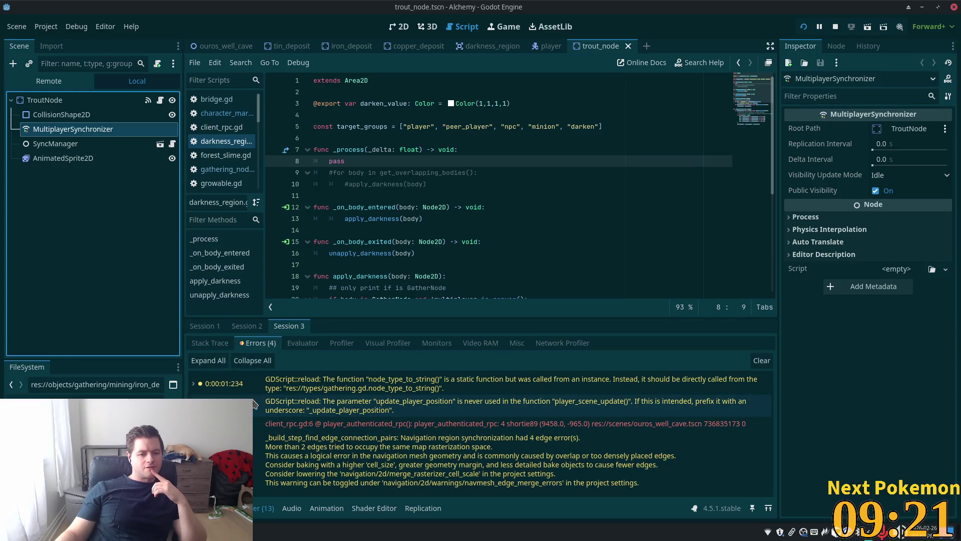
left_click(215, 327)
left_click(258, 343)
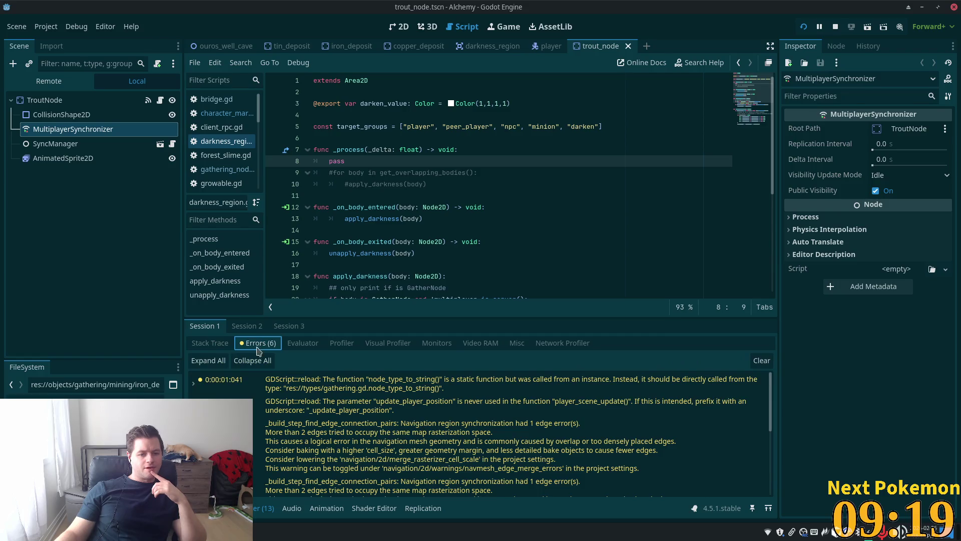
scroll(331, 422, "down", 3)
scroll(331, 423, "up", 1)
scroll(330, 422, "down", 1)
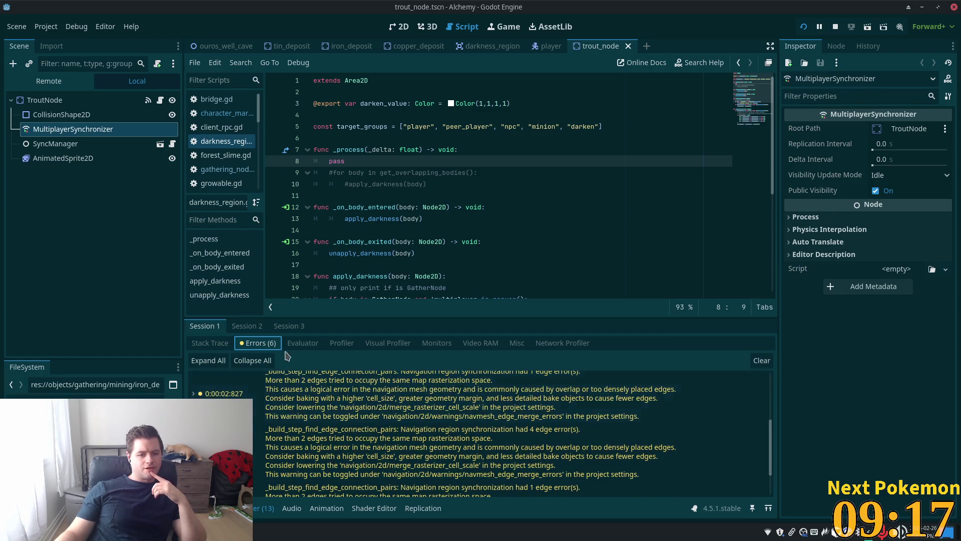
left_click(253, 327)
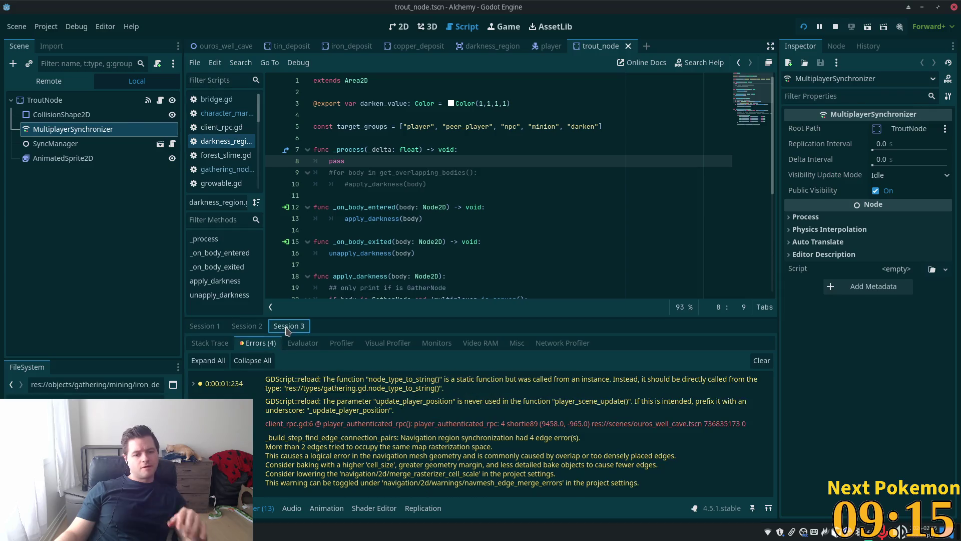
left_click(215, 326)
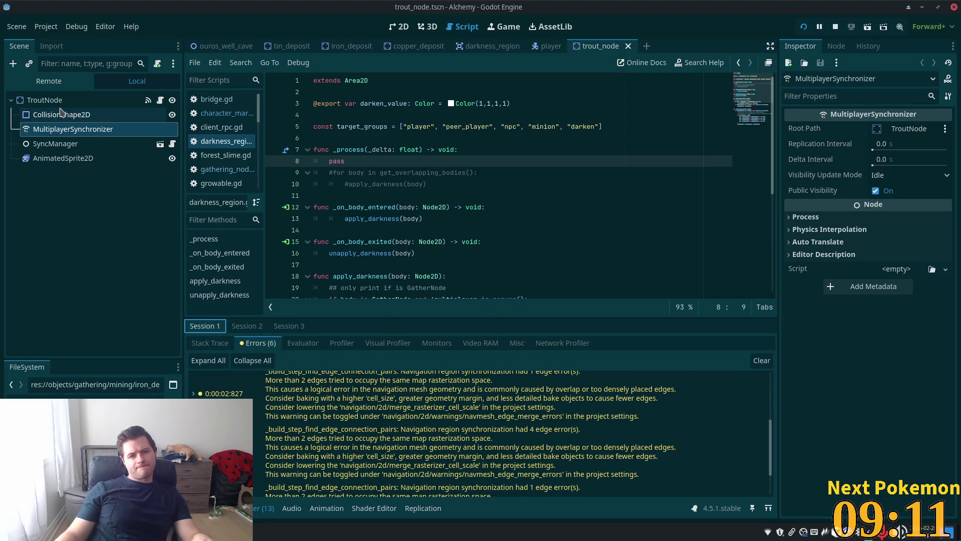
left_click(282, 46)
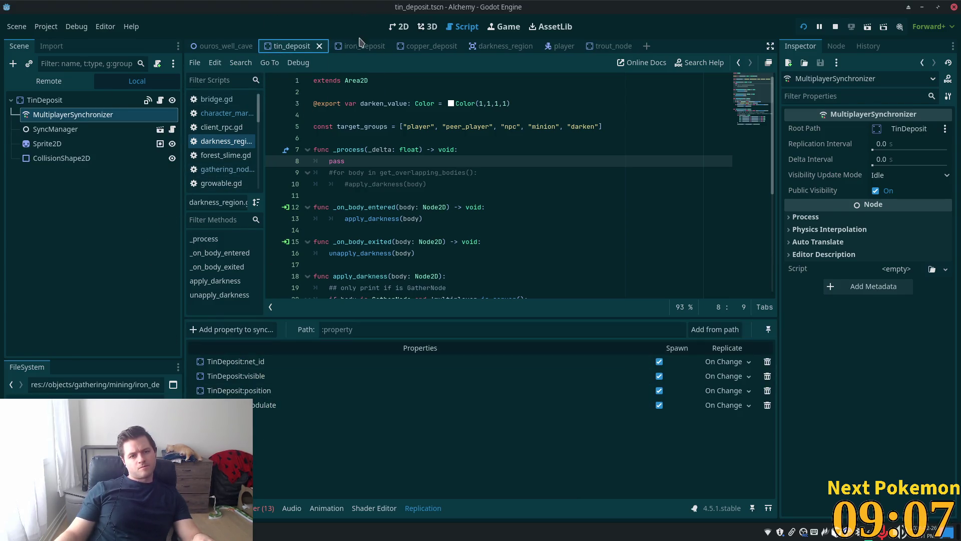
Add IronDeposit's modulate to the iron_deposit synchronizer's synced properties and save
left_click(359, 46)
left_click(72, 128)
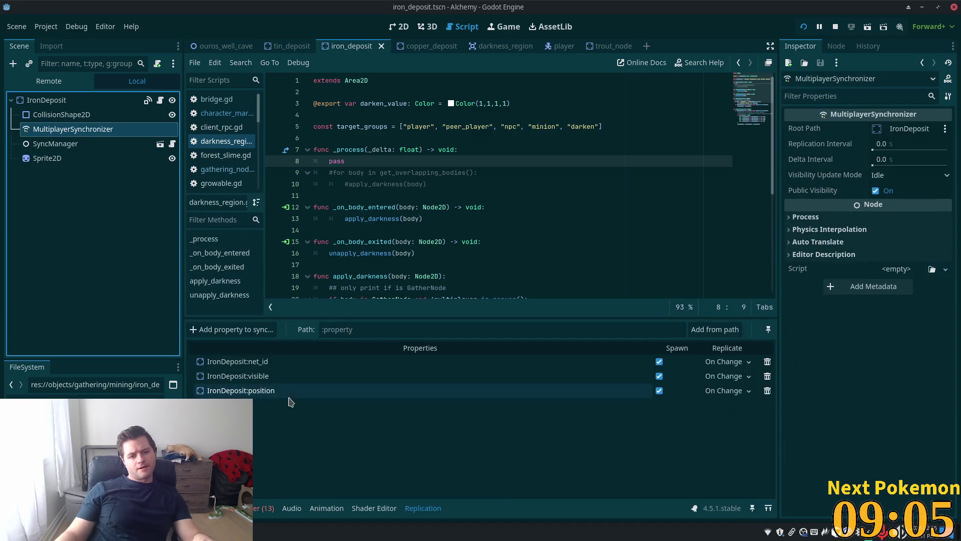
left_click(279, 432)
left_click(235, 330)
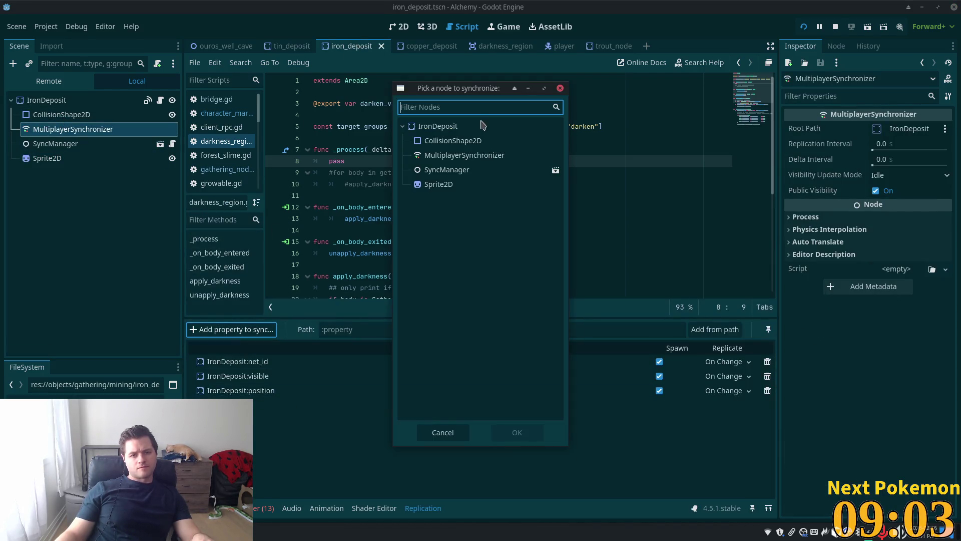
double_click(464, 124)
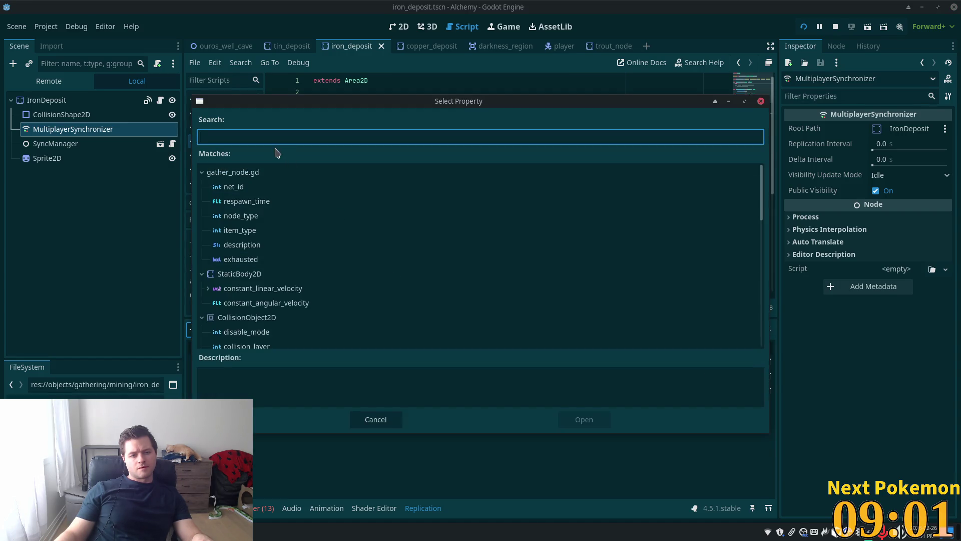
type("mod")
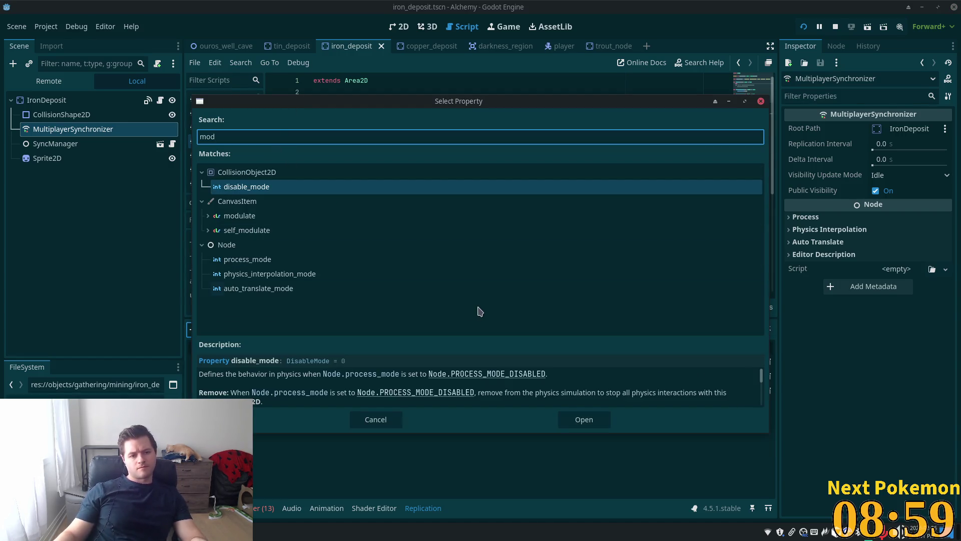
double_click(410, 216)
key("ctrl+s")
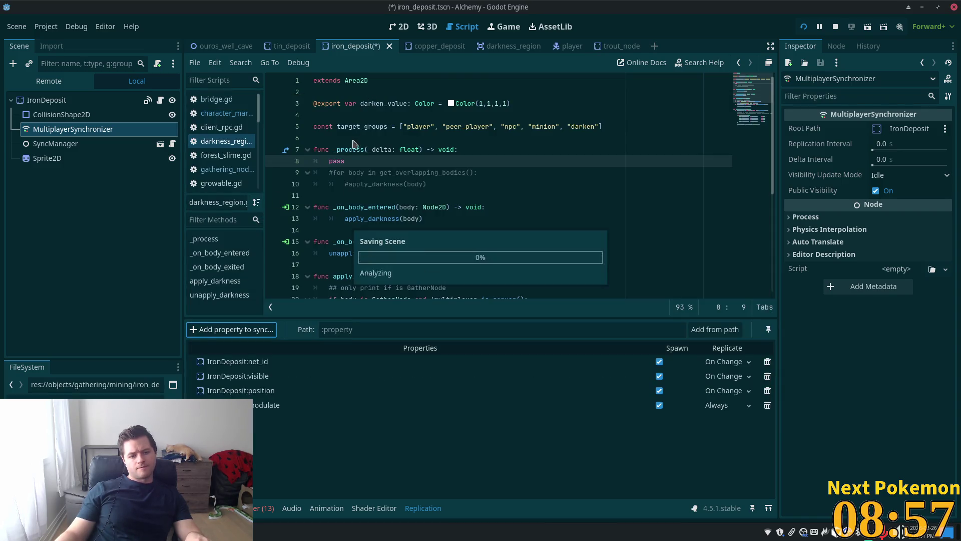
Set iron_deposit's modulate replication mode to On Change
left_click(422, 49)
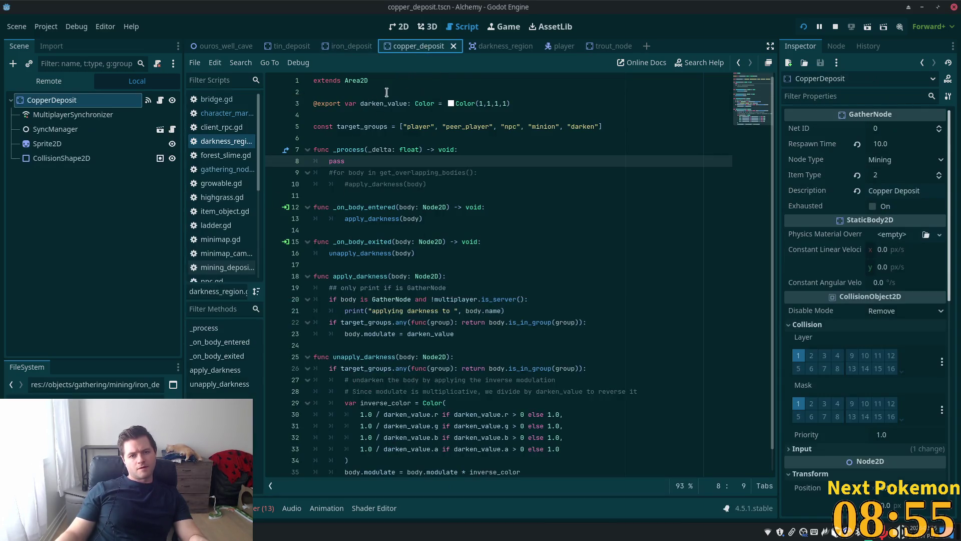
left_click(351, 46)
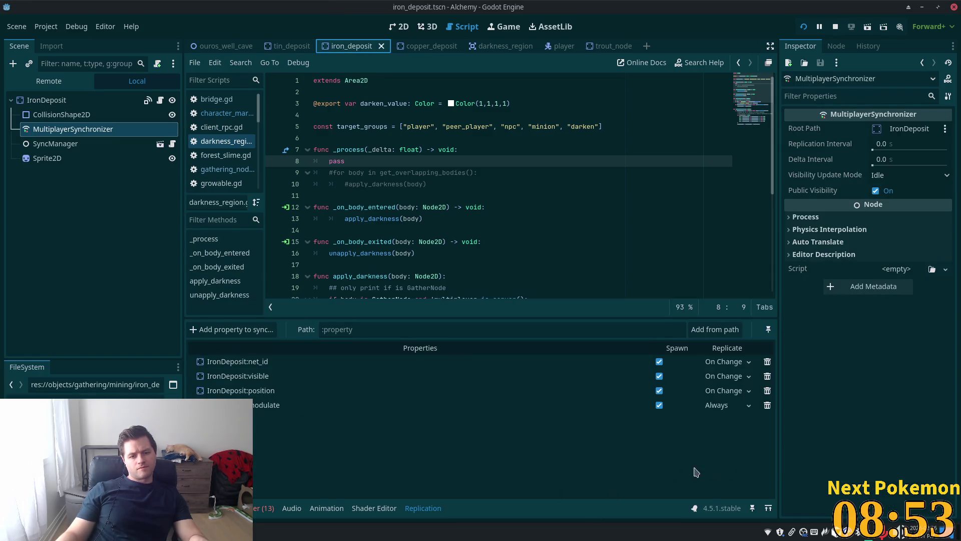
left_click(726, 405)
left_click(732, 443)
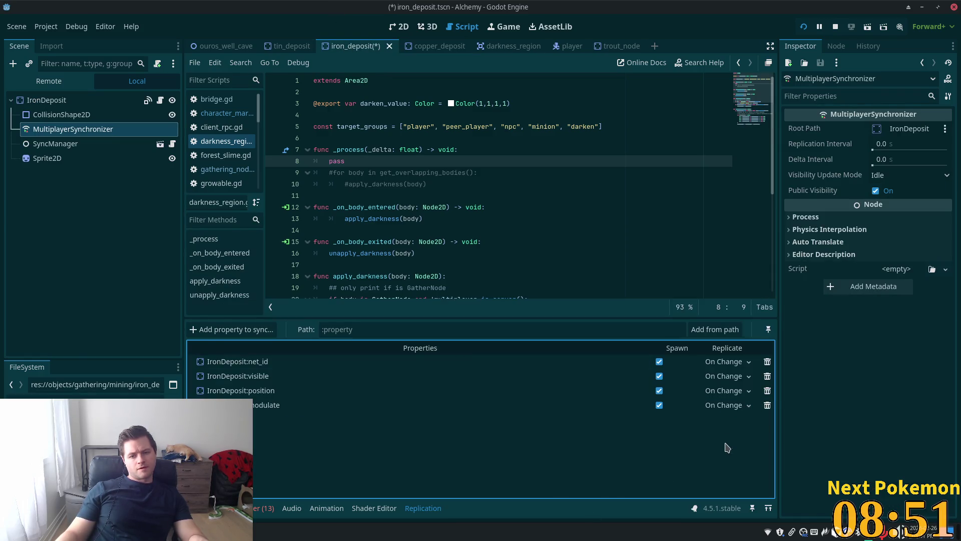
Save iron_deposit and add CopperDeposit's modulate to copper_deposit's synced properties
key("ctrl+s")
left_click(416, 46)
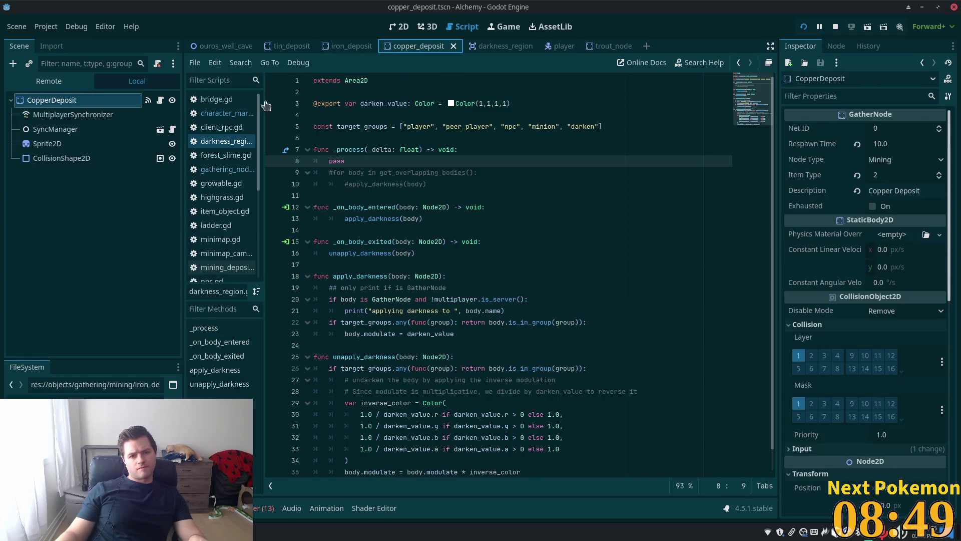
left_click(60, 115)
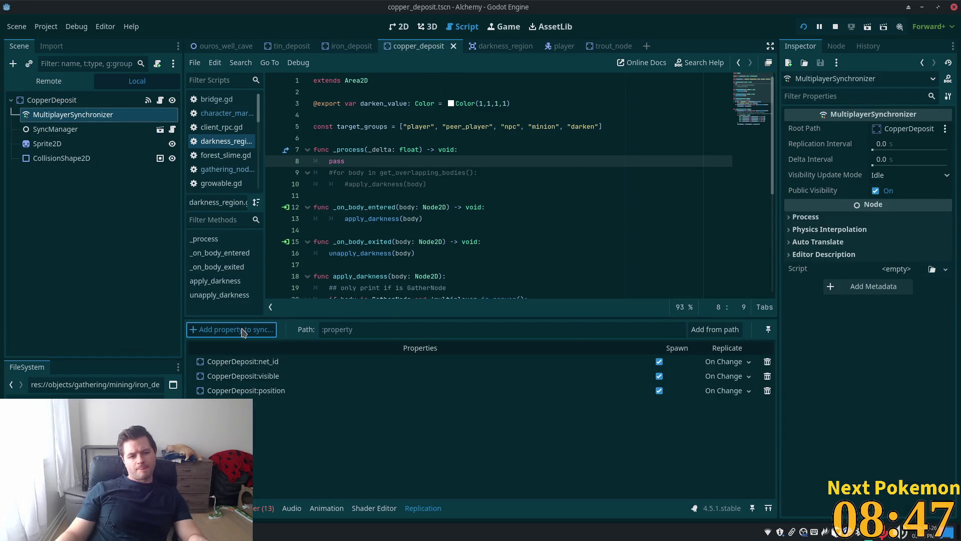
left_click(233, 329)
left_click(459, 131)
double_click(459, 130)
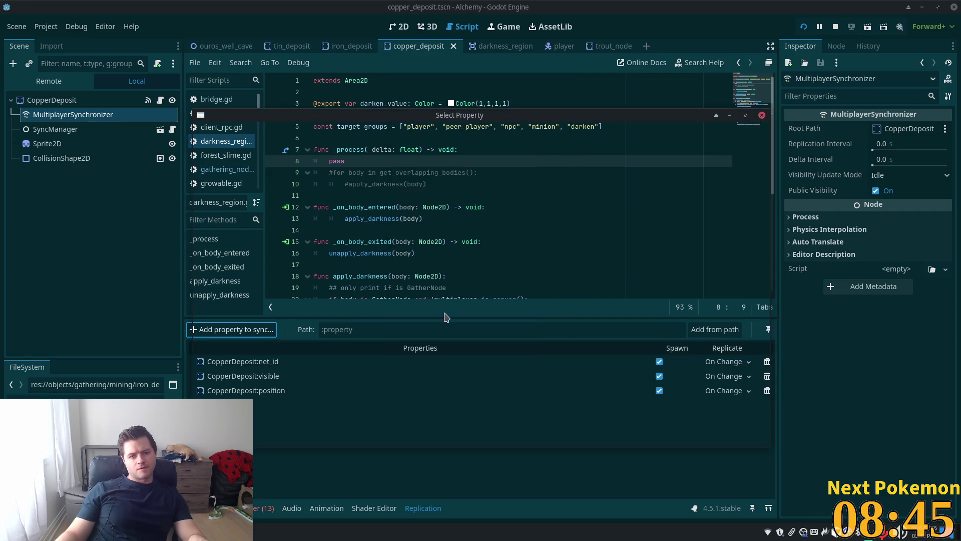
type("mod")
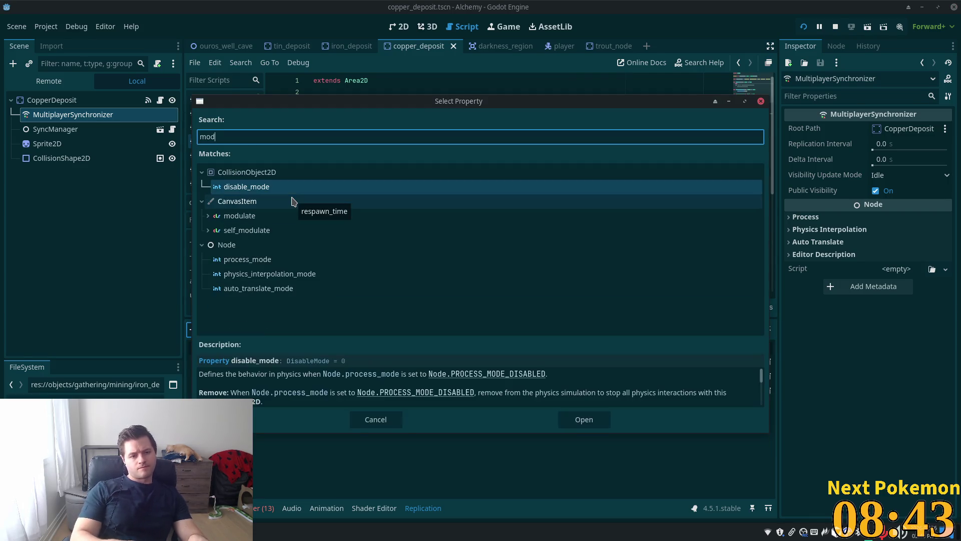
double_click(275, 215)
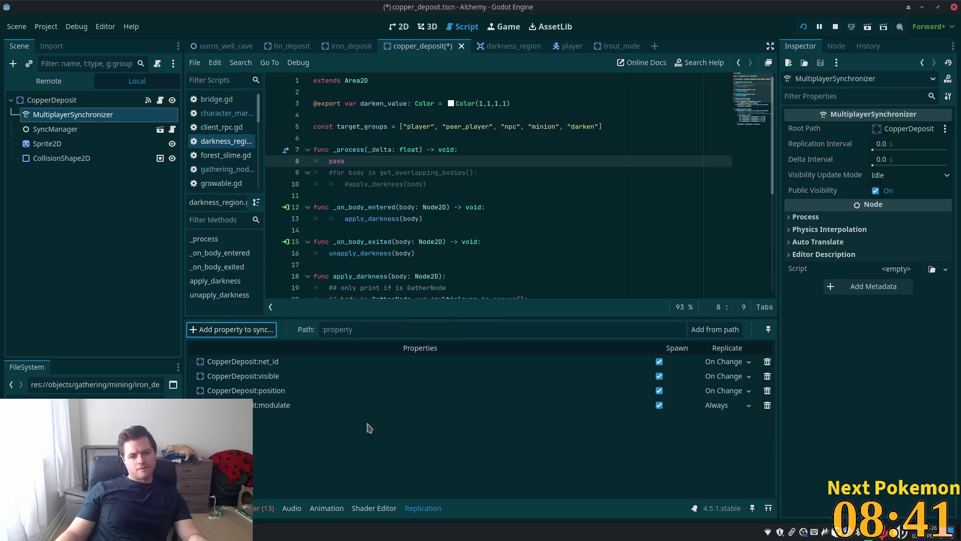
Set copper modulate to replicate On Change, save copper_deposit, and relaunch the game
left_click(721, 405)
left_click(726, 451)
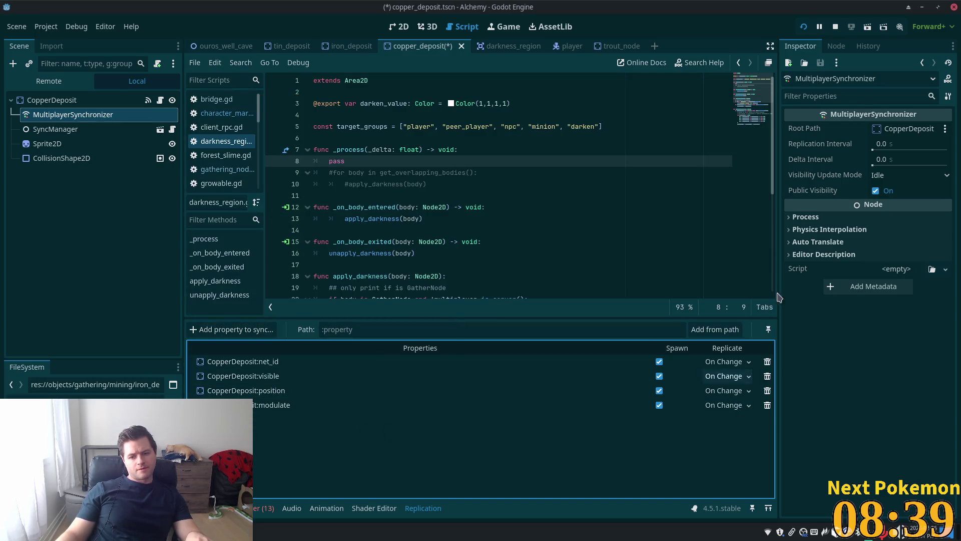
key("ctrl+s")
left_click(803, 29)
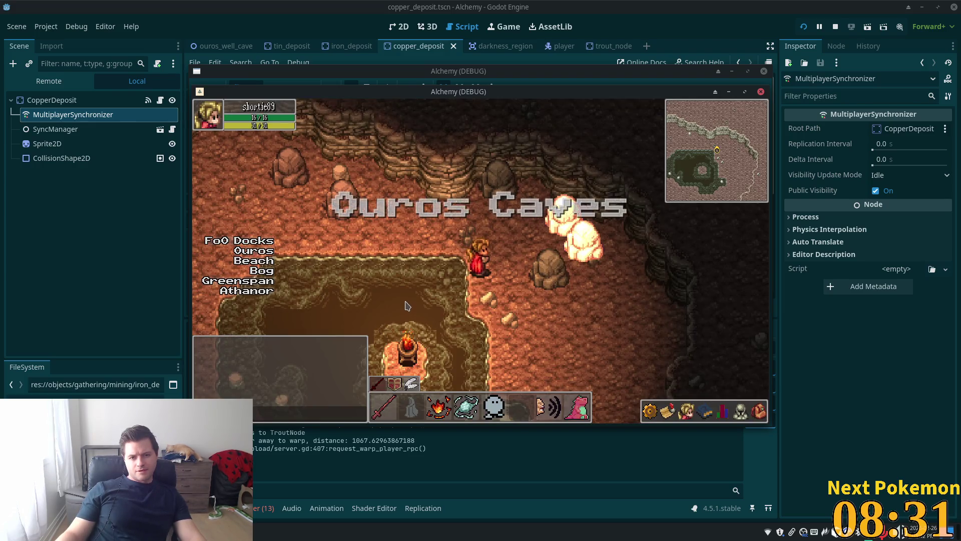
Walk the player right, up, down and left around the copper deposit, then return to the editor
key("d")
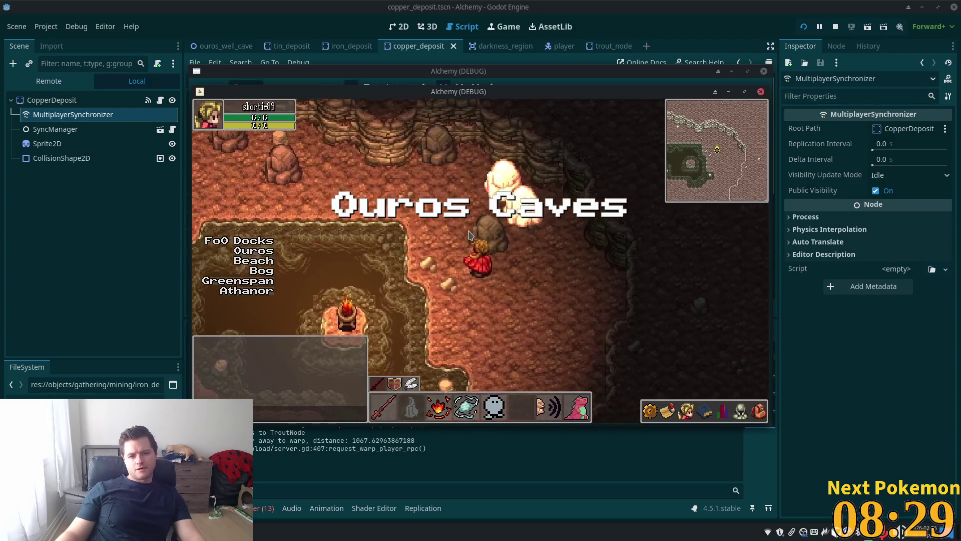
key("d")
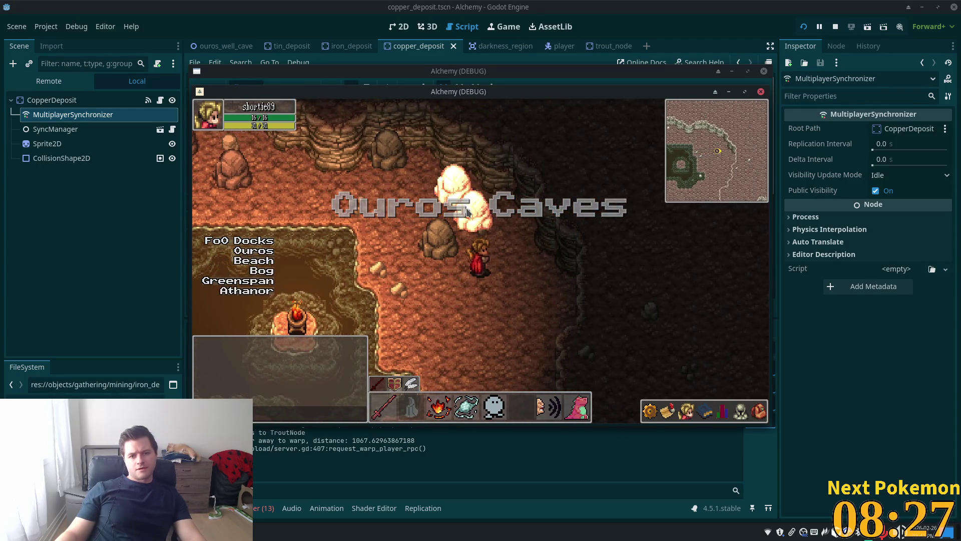
key("w")
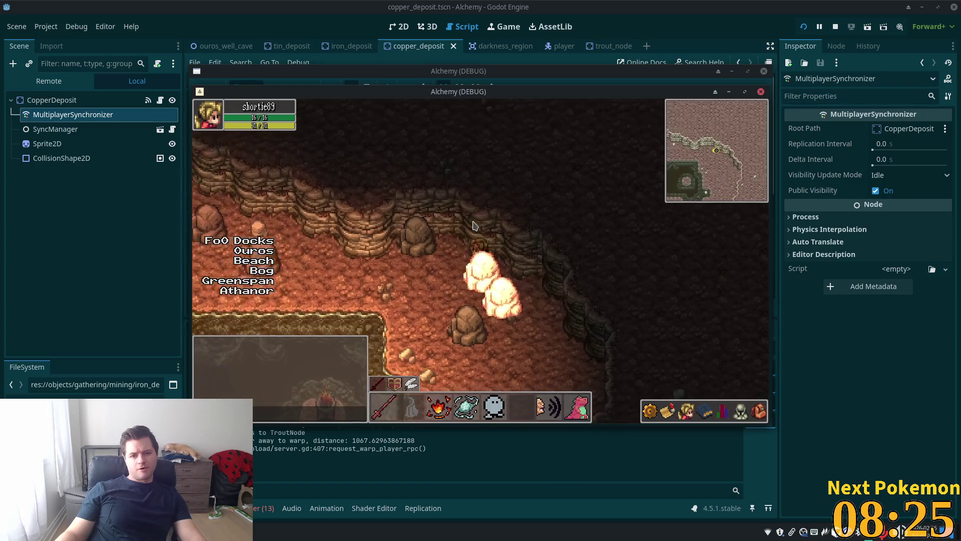
key("s")
key("w")
key("a")
key("a")
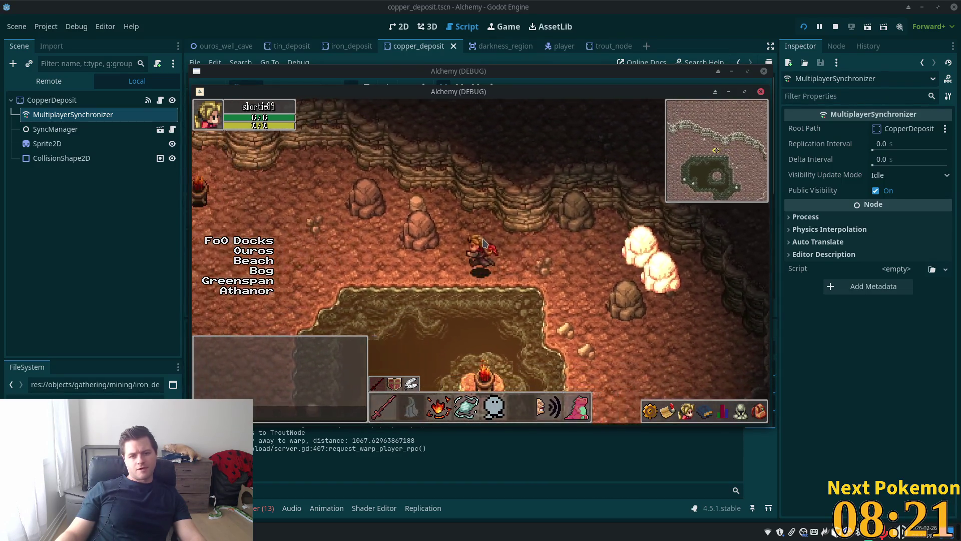
key("d")
key("s")
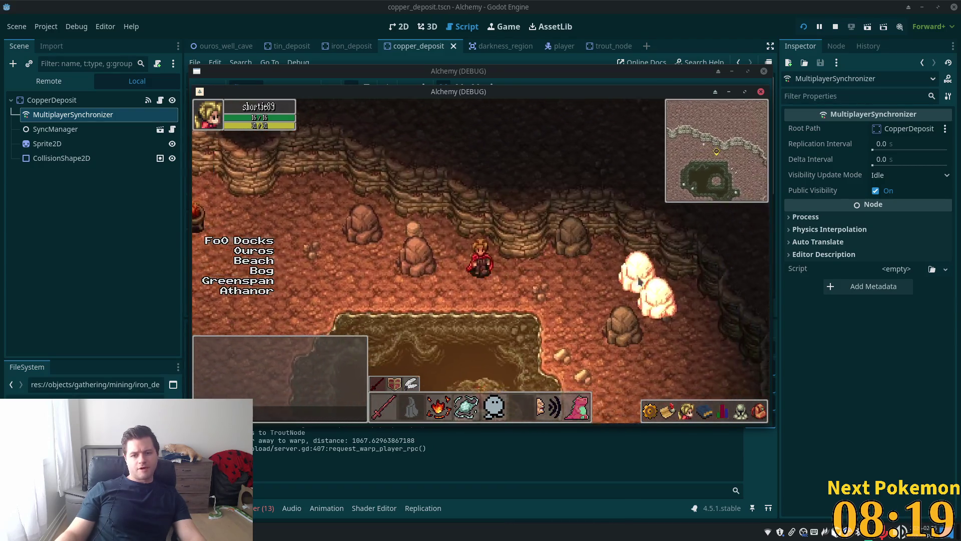
left_click(80, 227)
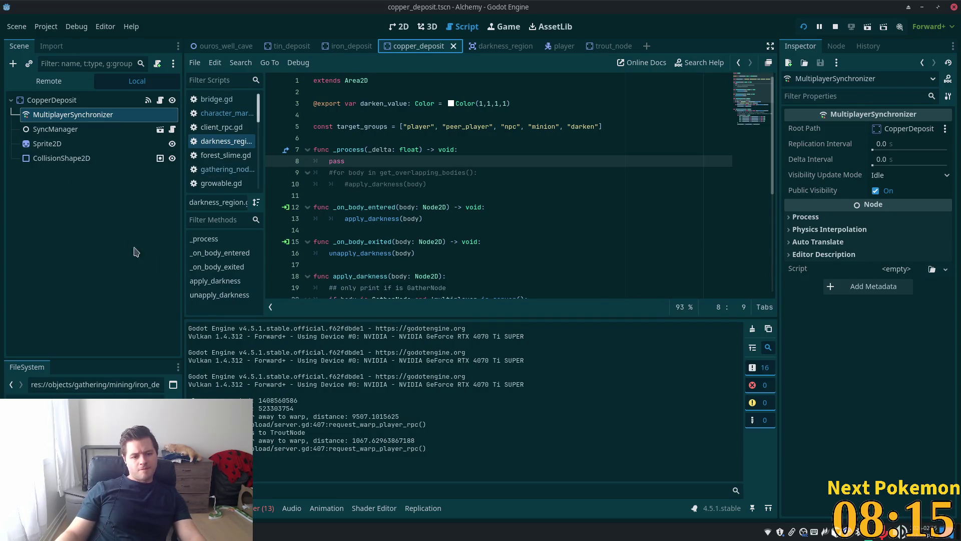
Stop the game and compare the copper and iron deposits' root and Sprite2D properties
left_click(835, 27)
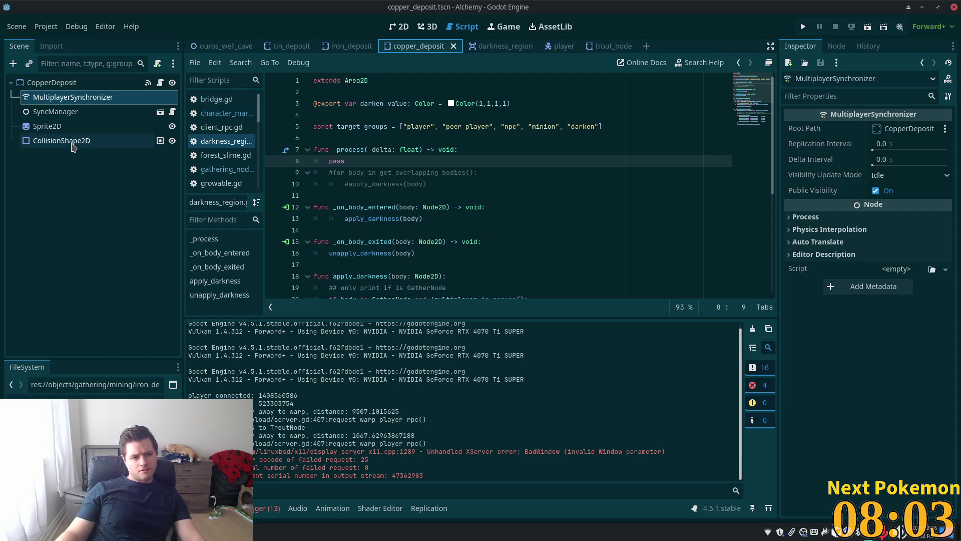
left_click(67, 131)
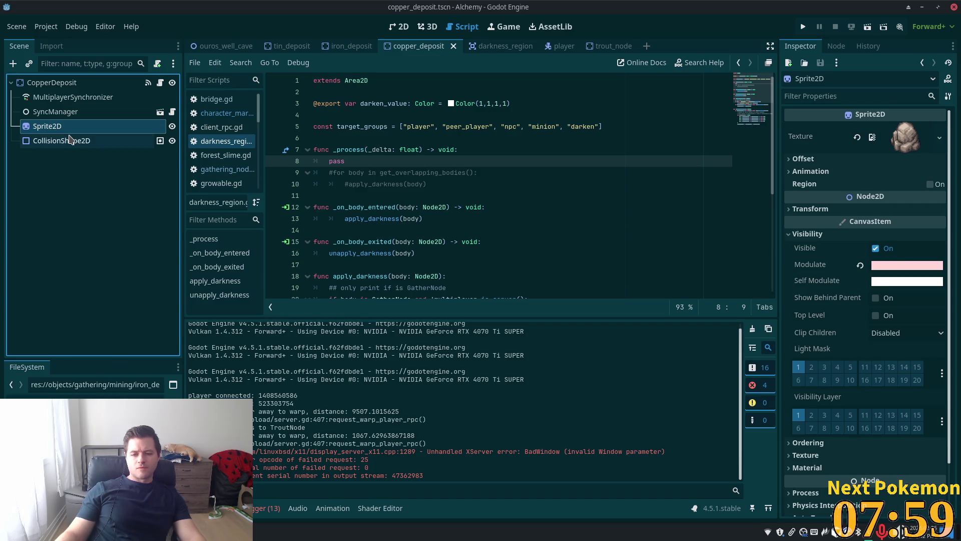
left_click(49, 97)
left_click(350, 45)
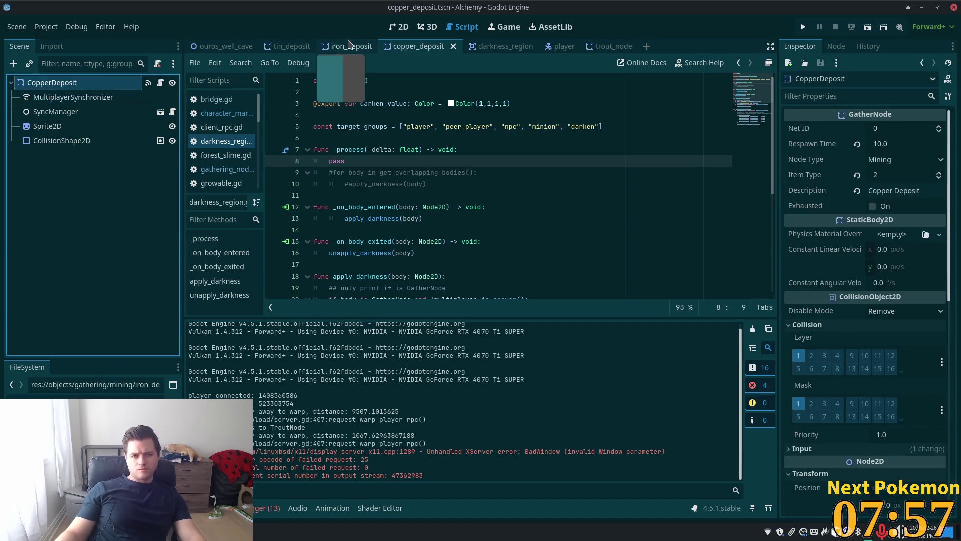
left_click(51, 84)
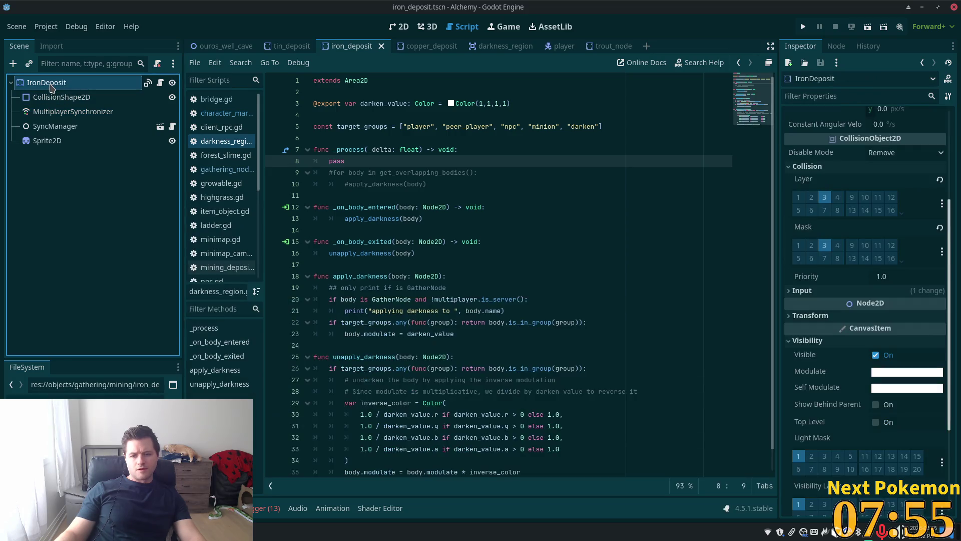
scroll(852, 241, "down", 5)
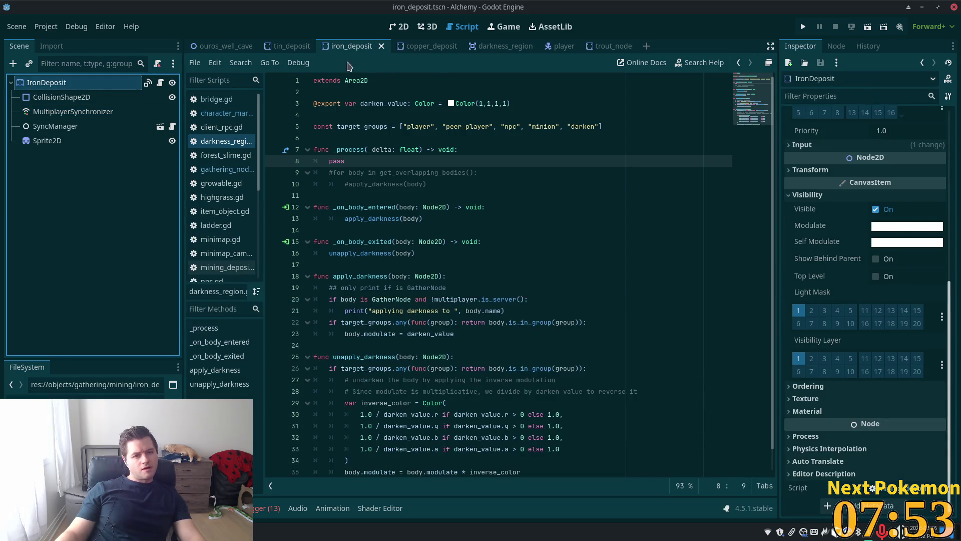
left_click(419, 46)
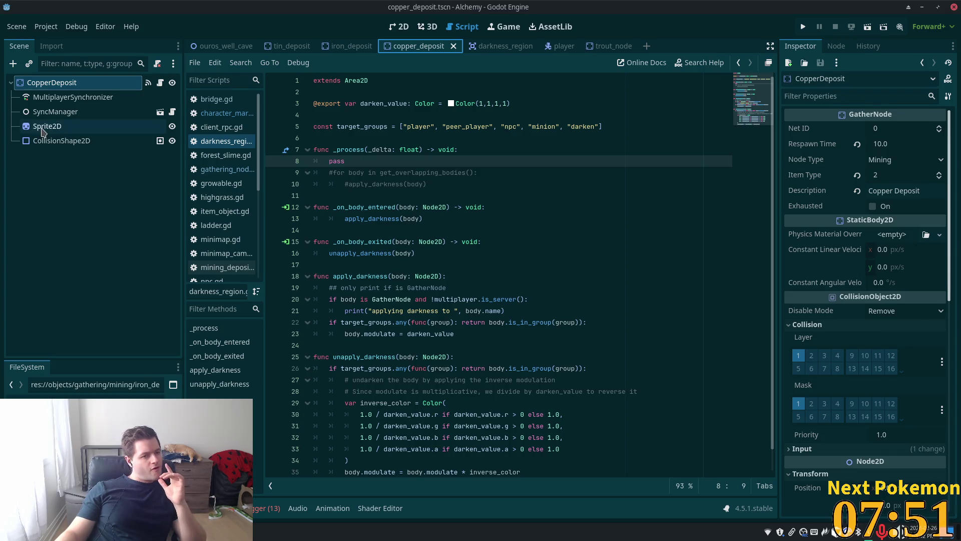
left_click(42, 129)
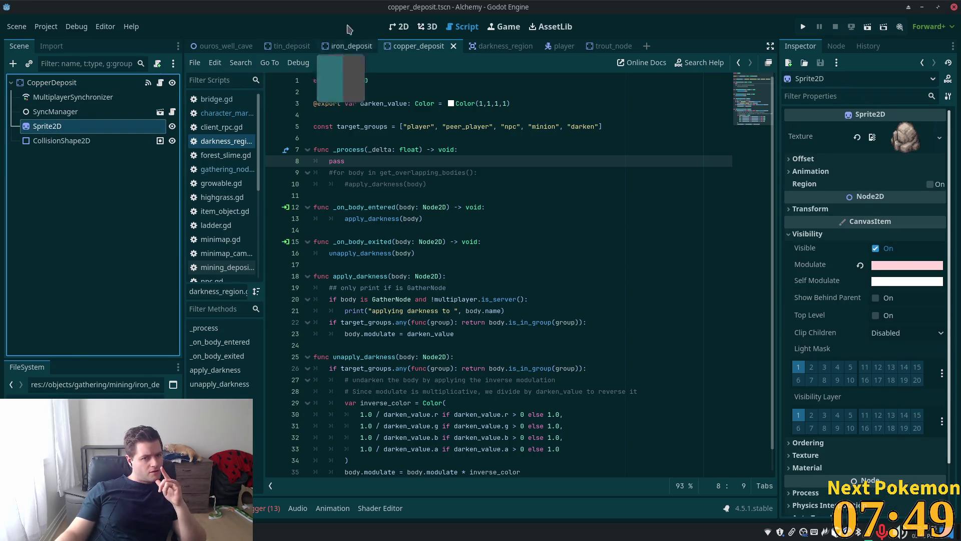
Move the copper deposit's Sprite2D up about 60 px with the Move tool
left_click(399, 26)
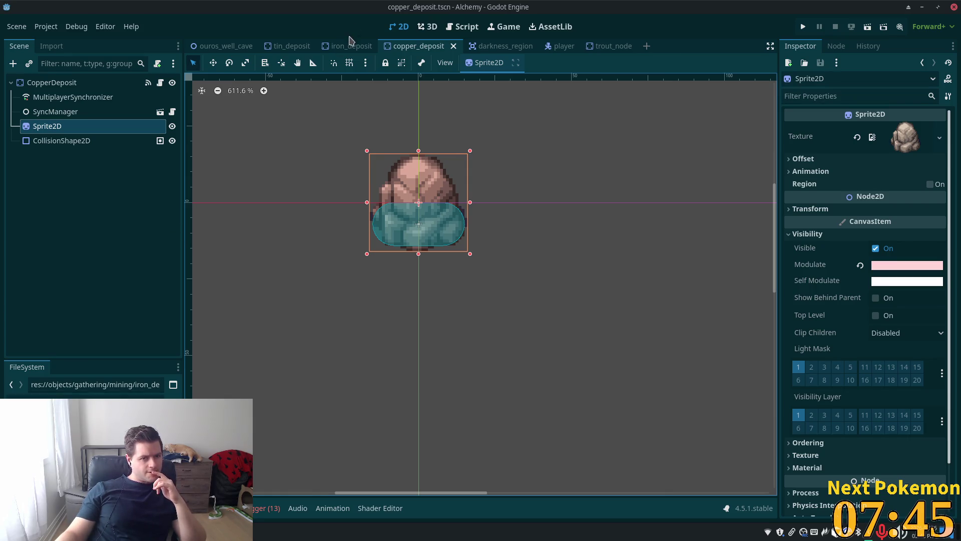
left_click(349, 46)
left_click(279, 47)
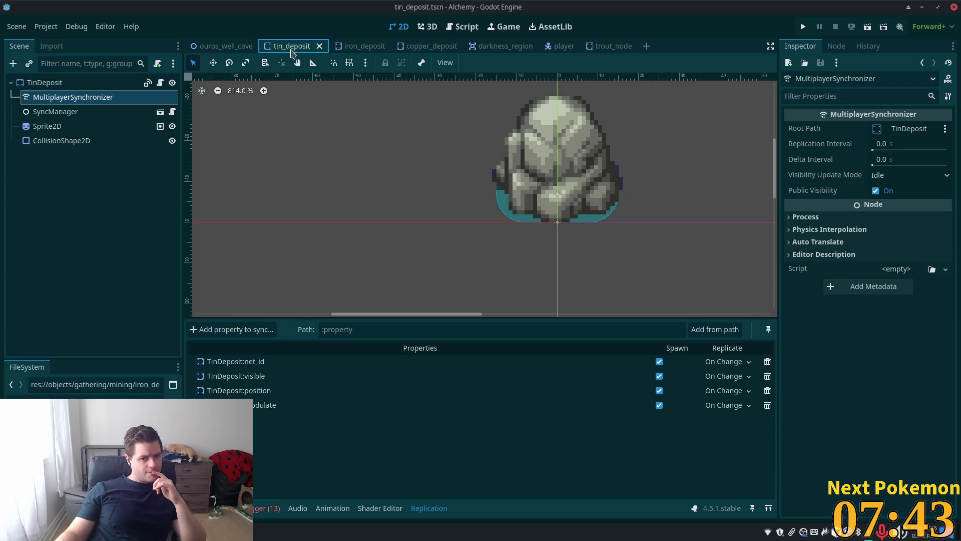
left_click(412, 46)
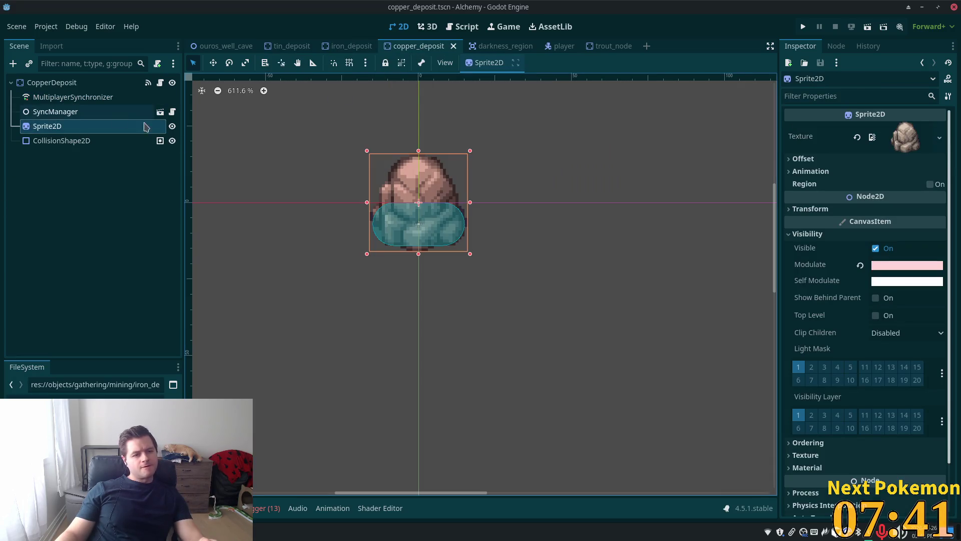
left_click(213, 63)
left_click_drag(363, 246, 354, 199)
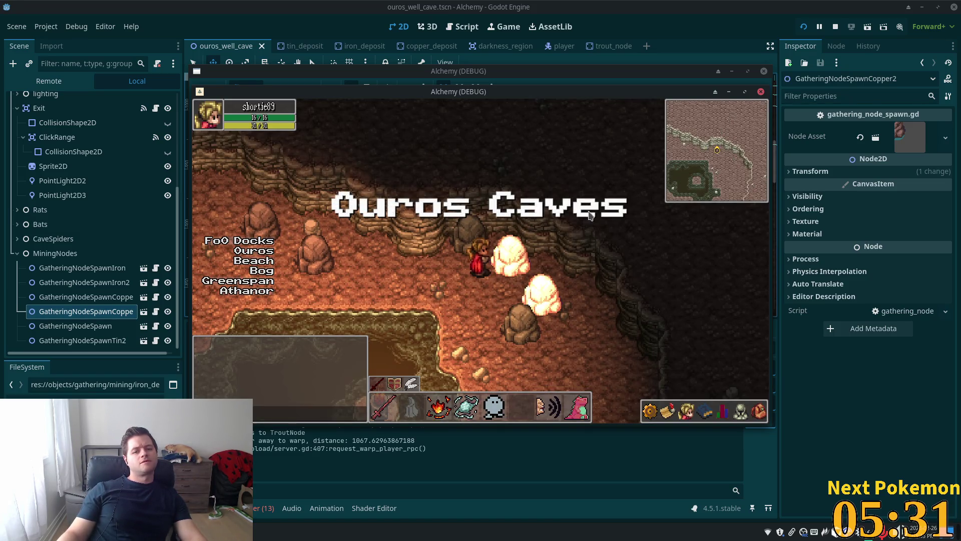
Walk the player down-right through the cave, then return to the copper_deposit scene
left_click(478, 293)
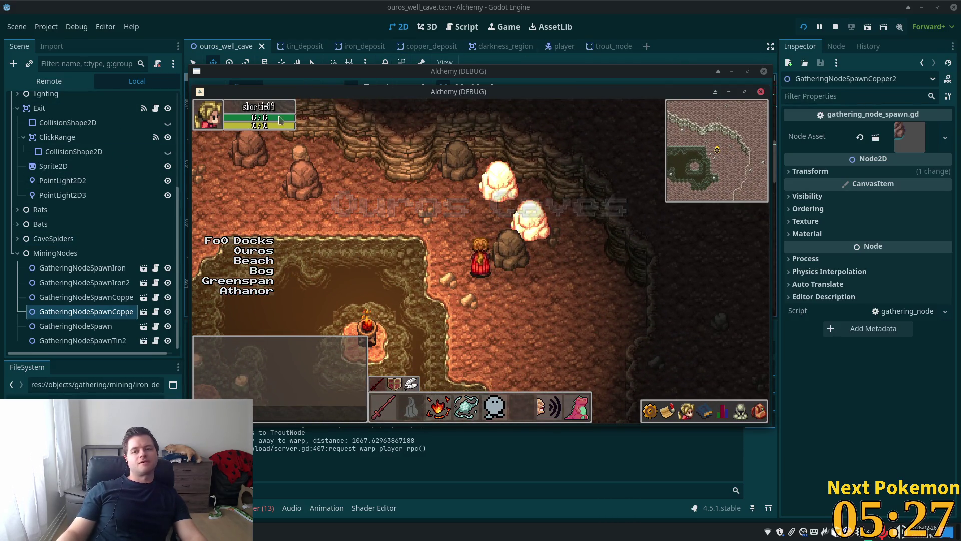
left_click(428, 46)
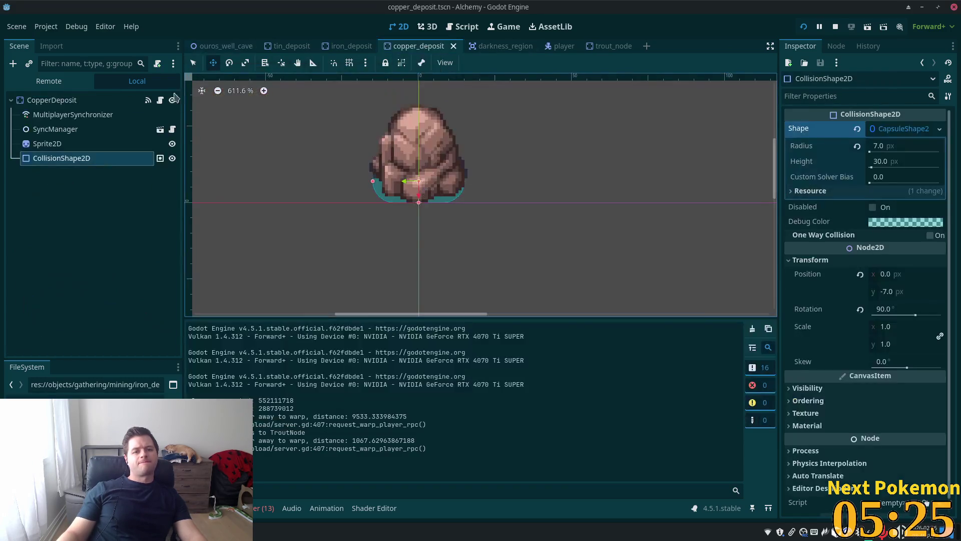
Compare the copper and iron deposits' root, sprite Ordering and collision shape properties
left_click(52, 100)
scroll(821, 376, "down", 10)
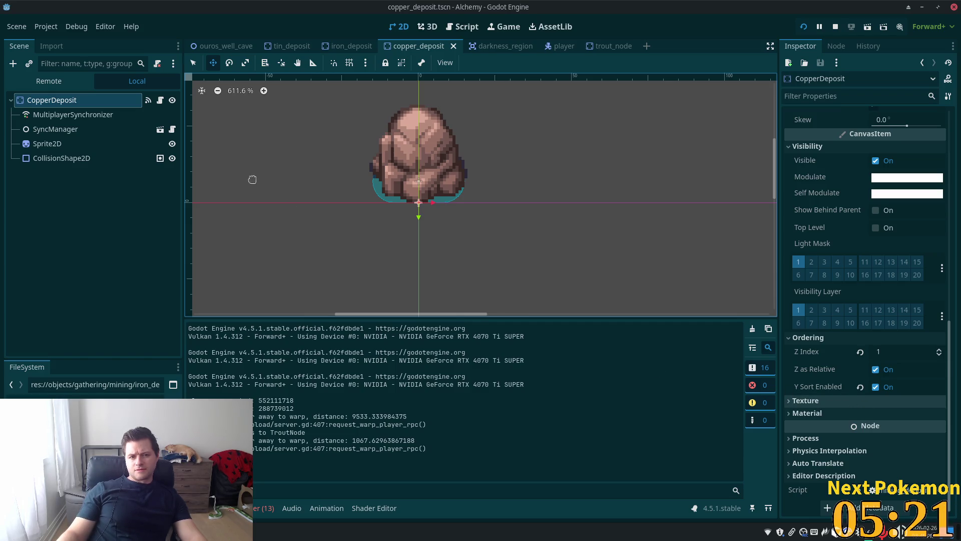
left_click(350, 46)
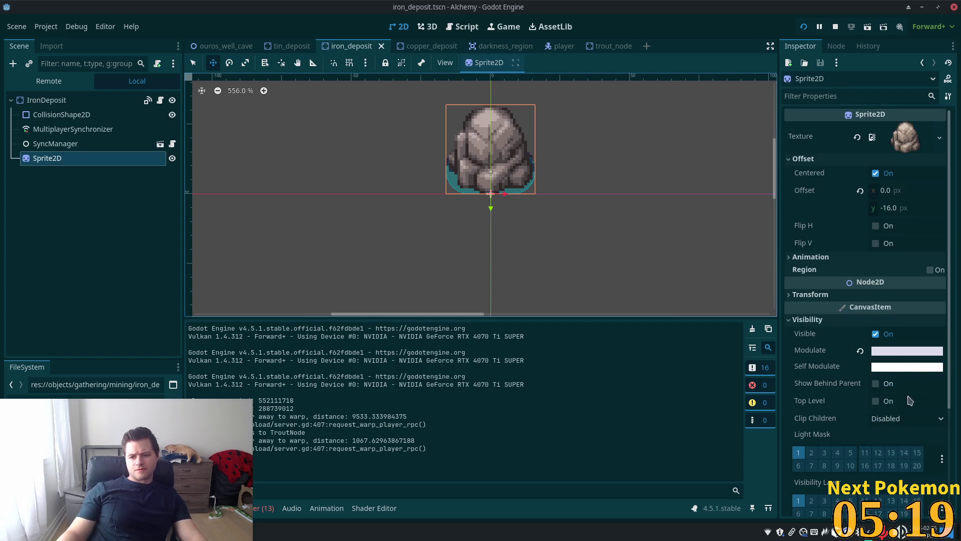
scroll(911, 400, "down", 5)
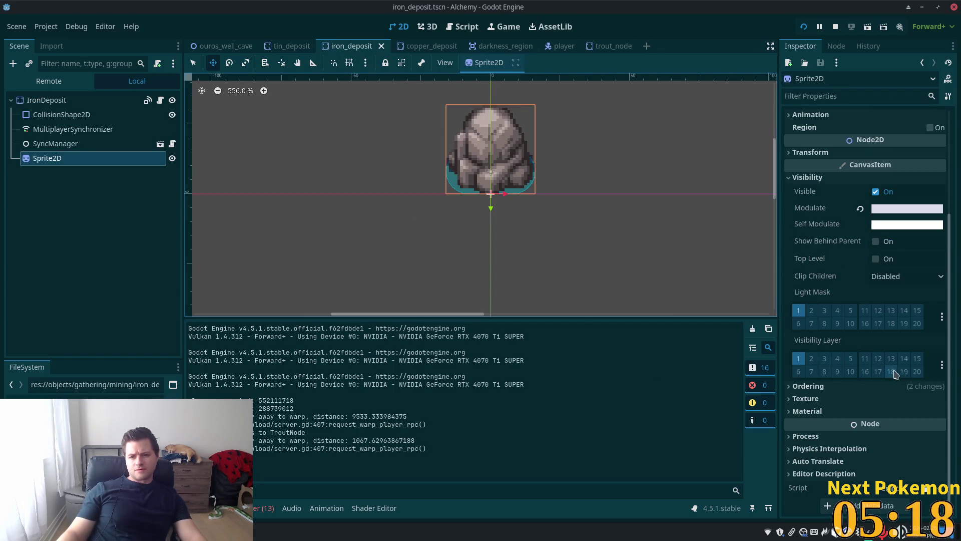
left_click(807, 386)
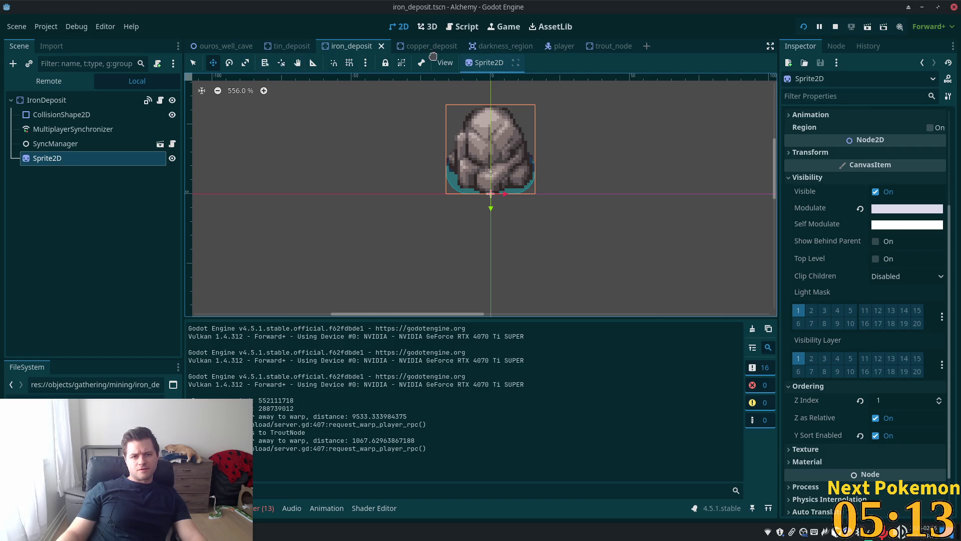
mouse_move(423, 50)
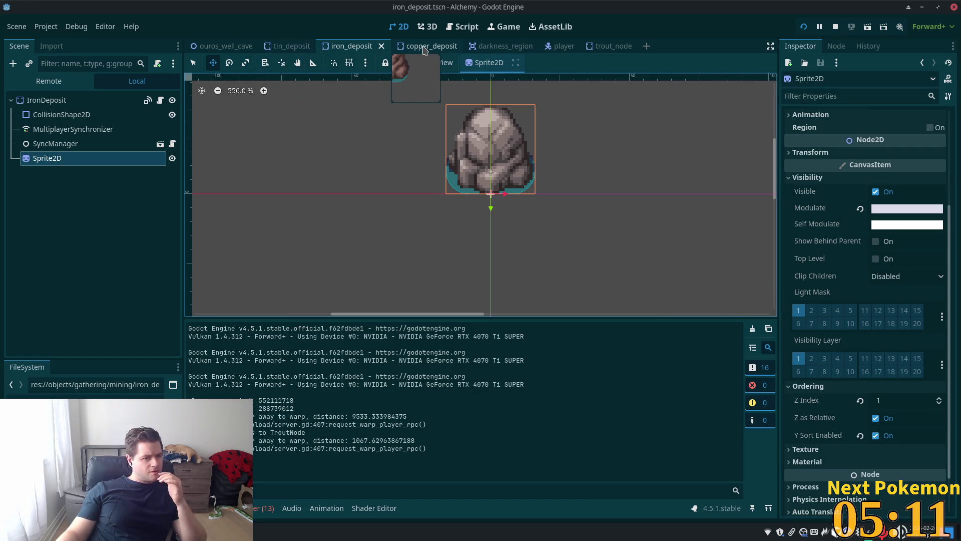
left_click(424, 50)
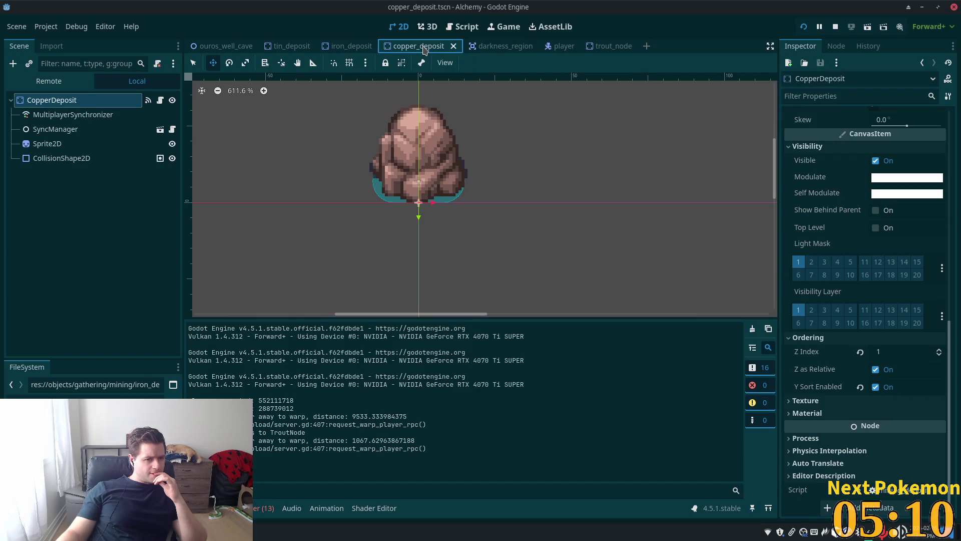
left_click(60, 159)
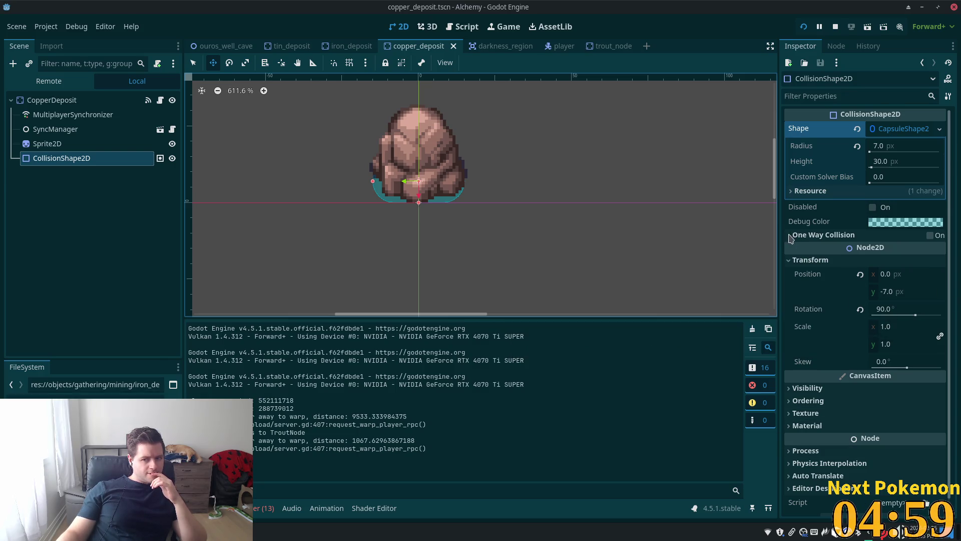
left_click(789, 262)
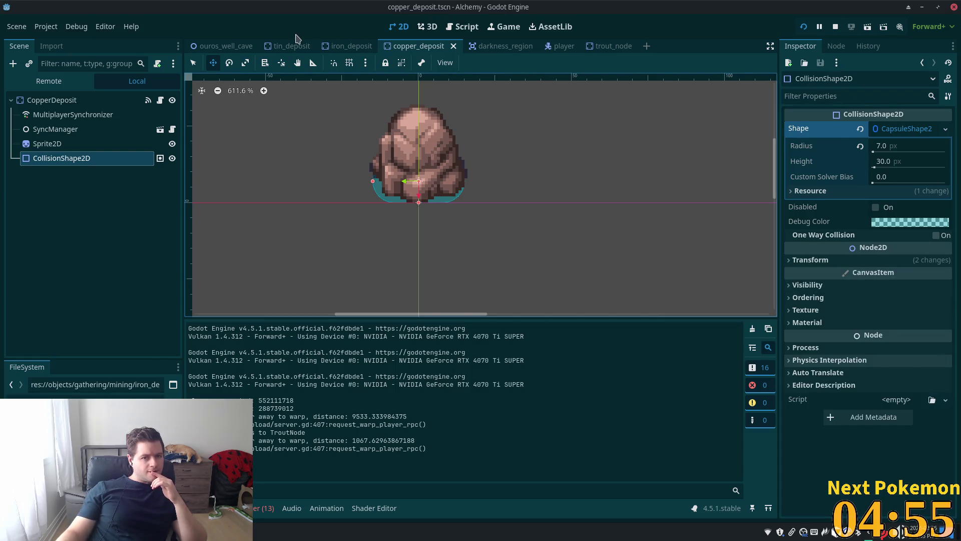
Inspect IronDeposit's visibility settings and show its groups, confirming it belongs to darken
left_click(345, 46)
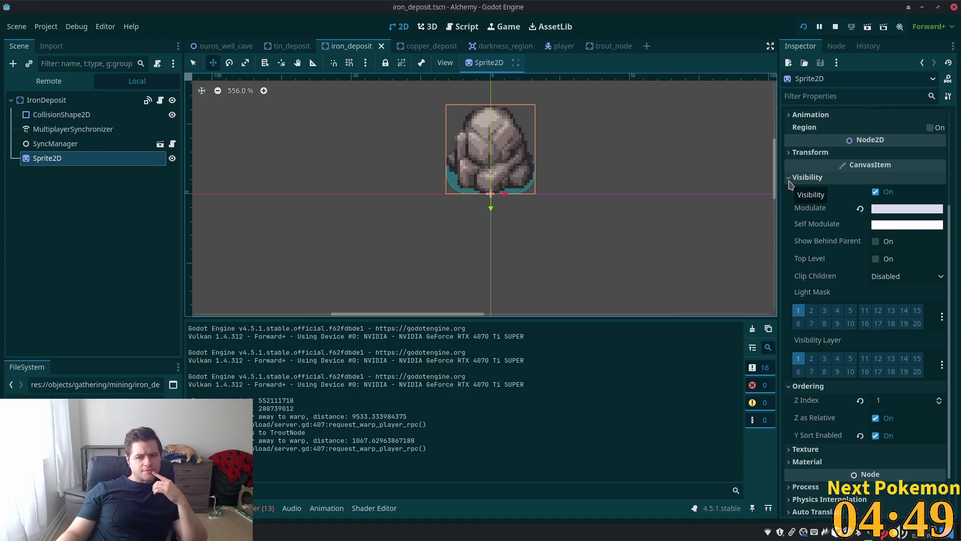
left_click(789, 180)
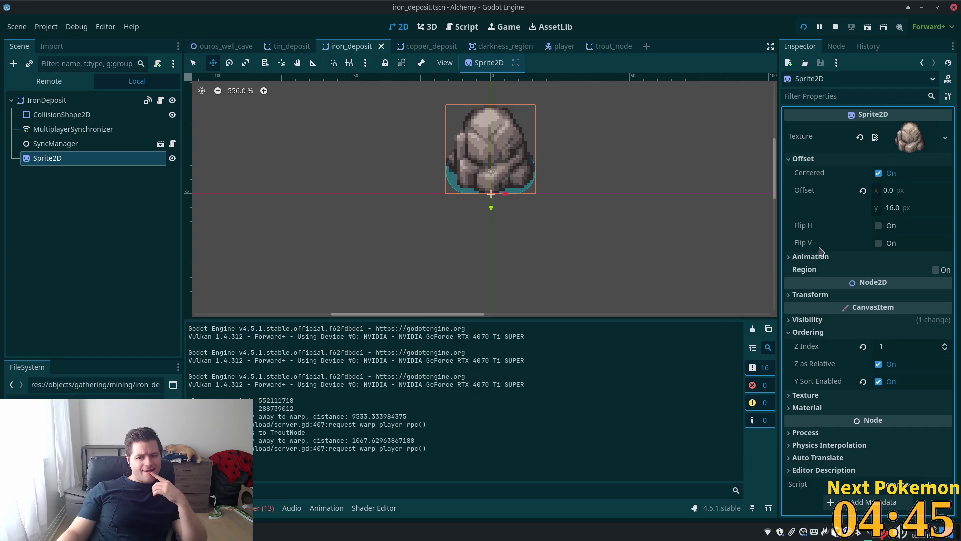
left_click(54, 105)
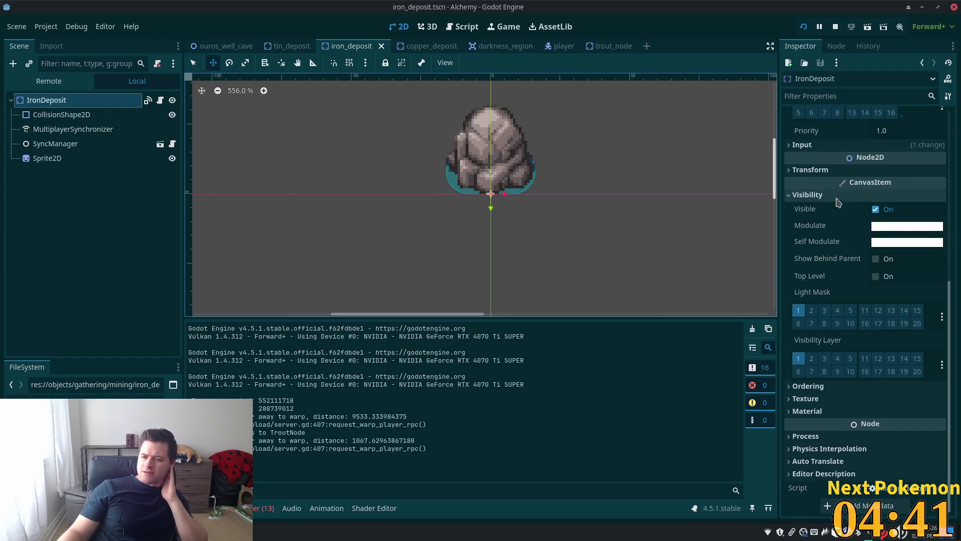
left_click(807, 195)
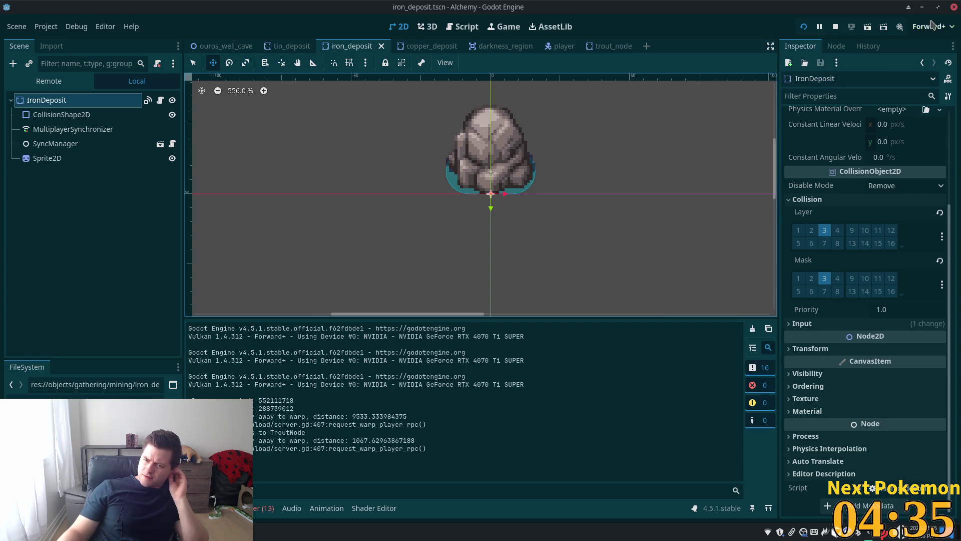
left_click(836, 45)
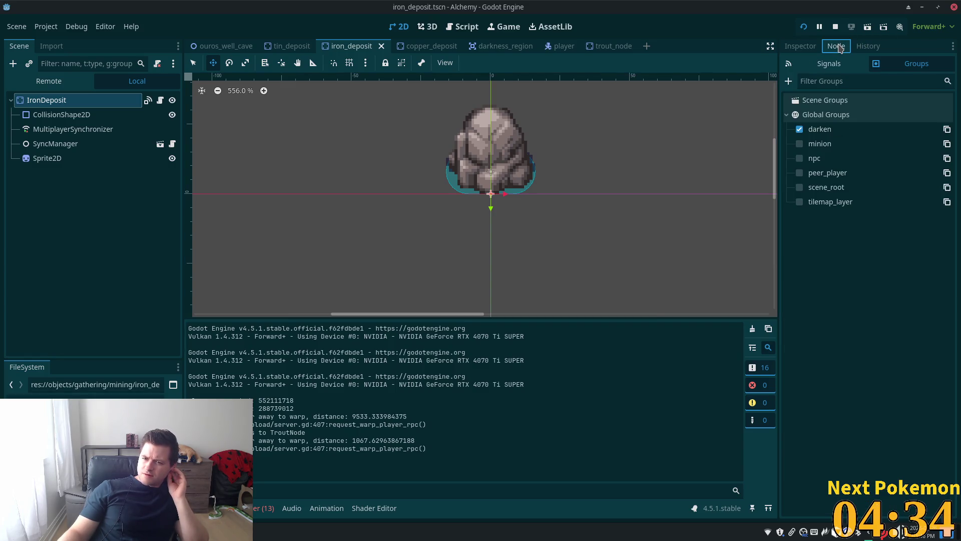
left_click(401, 48)
left_click(334, 46)
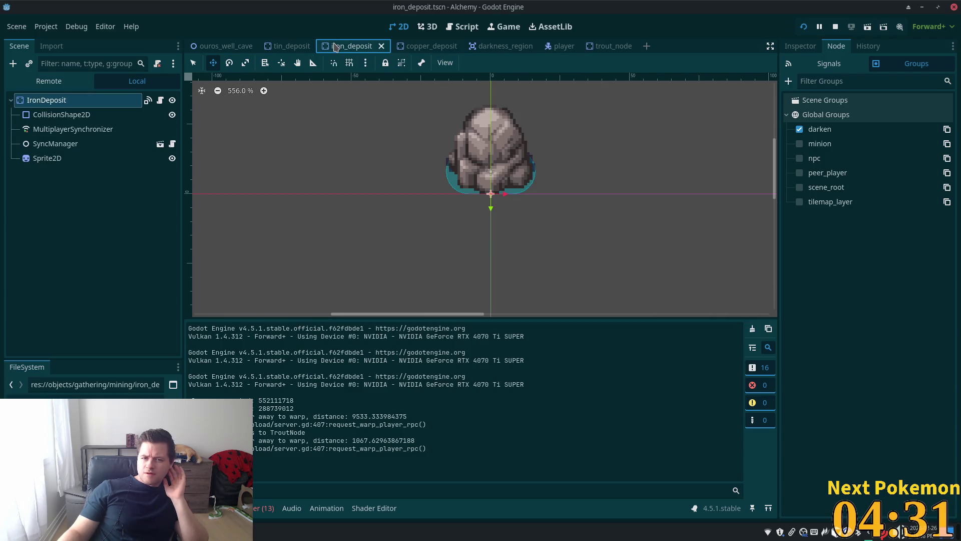
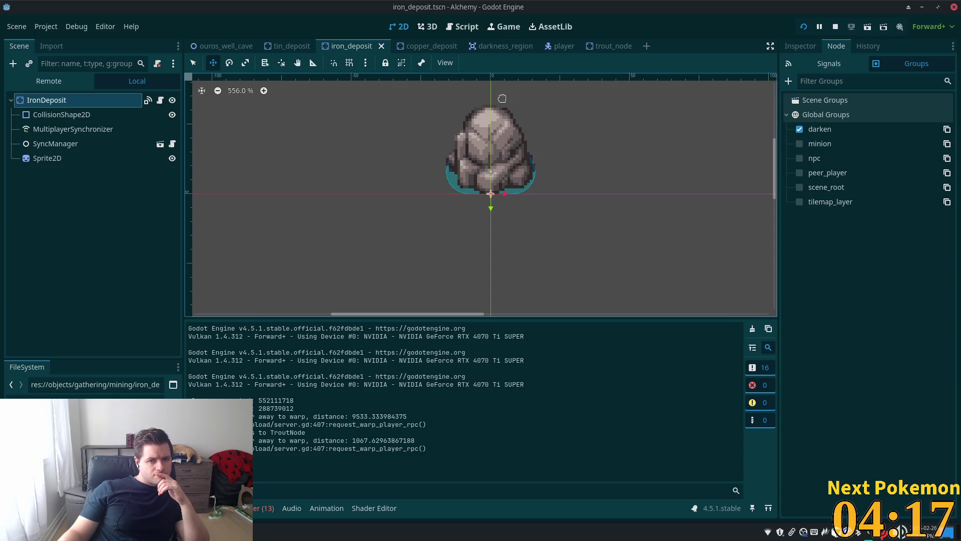
Show the trout_node MultiplayerSynchronizer in the Inspector, replicating net_id and position on change
left_click(613, 46)
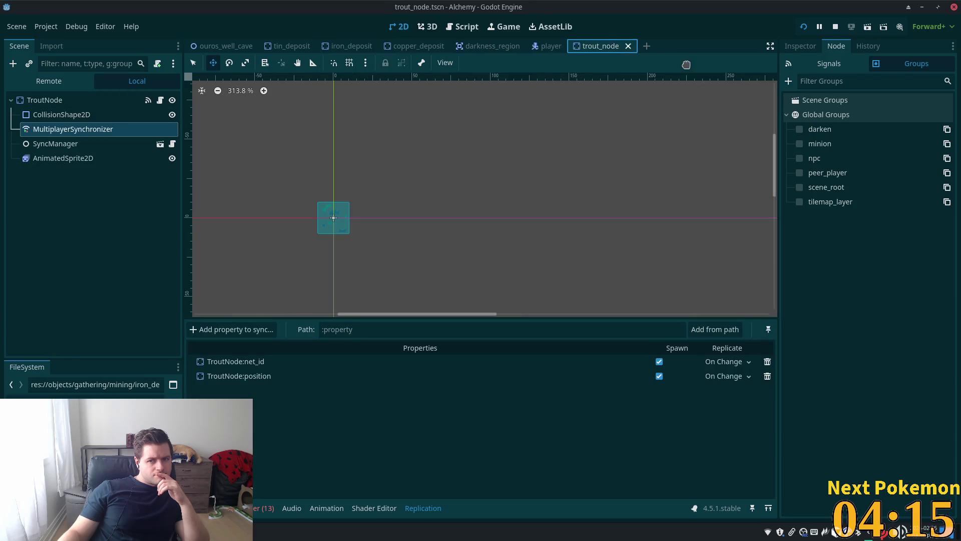
left_click(813, 68)
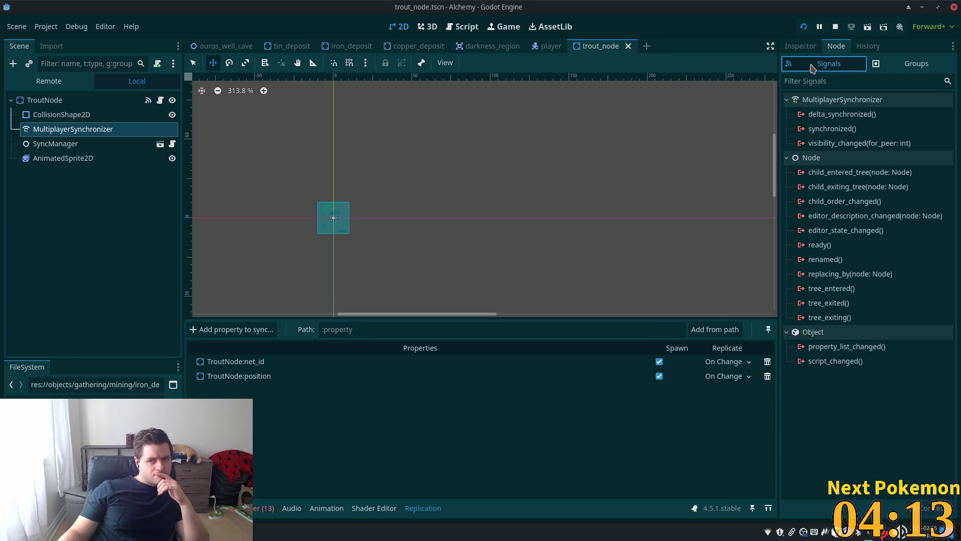
left_click(791, 48)
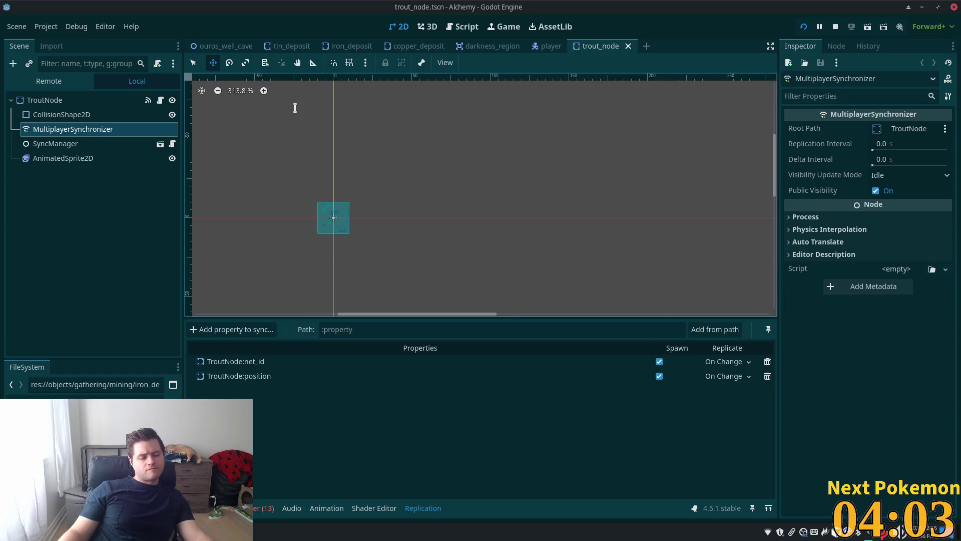
key("alt+Tab")
Replace pass in _process with the uncommented overlapping-bodies darkening loop
left_click_drag(277, 149, 173, 141)
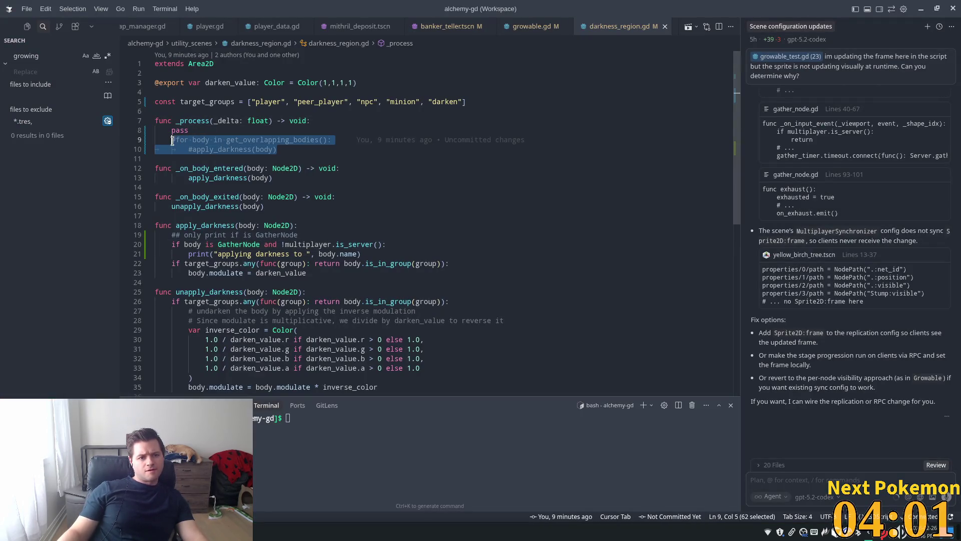
key("ctrl+slash")
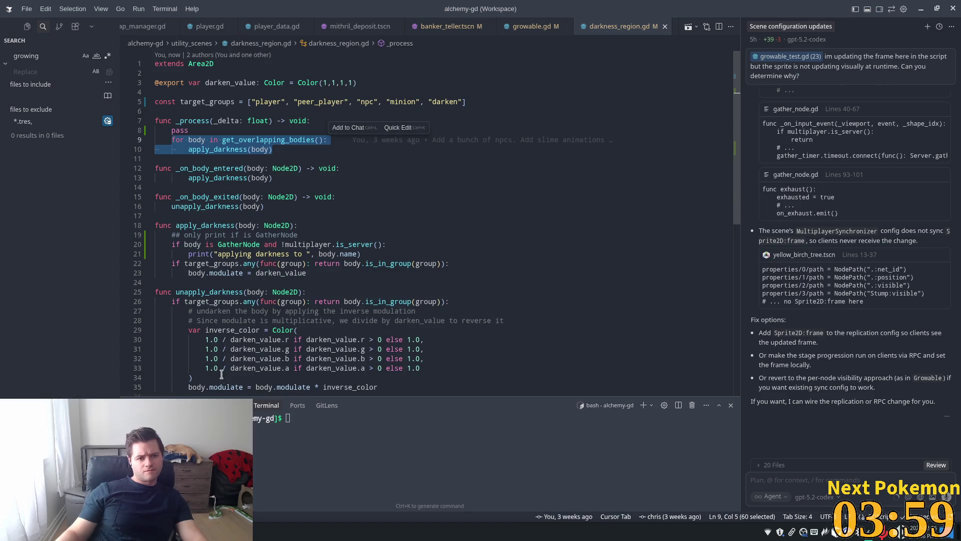
key("ctrl+slash")
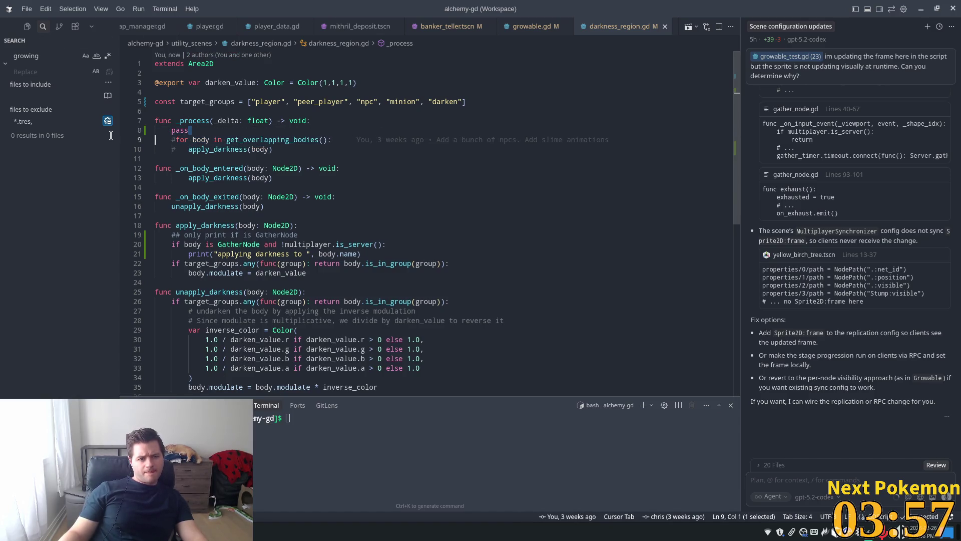
left_click_drag(189, 130, 111, 130)
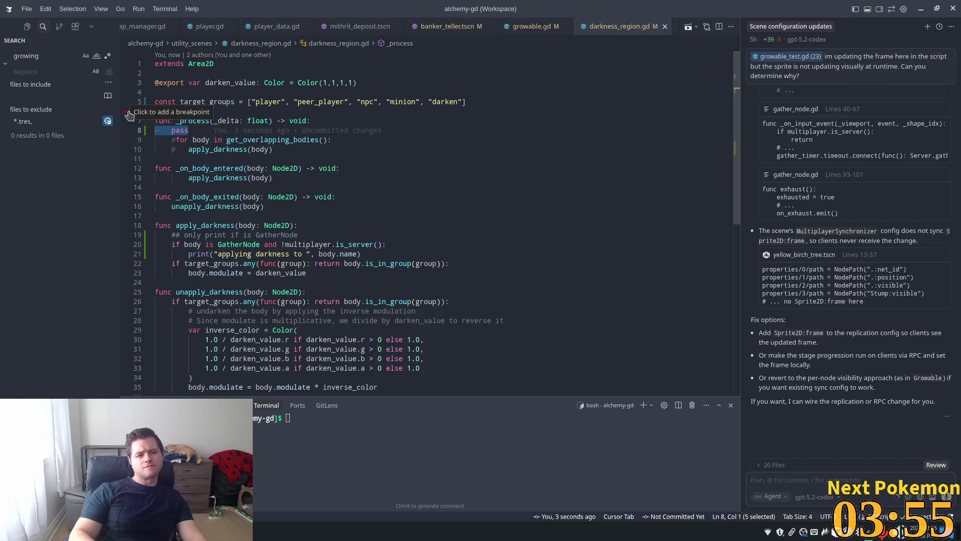
key("ctrl+z")
key("ctrl+z")
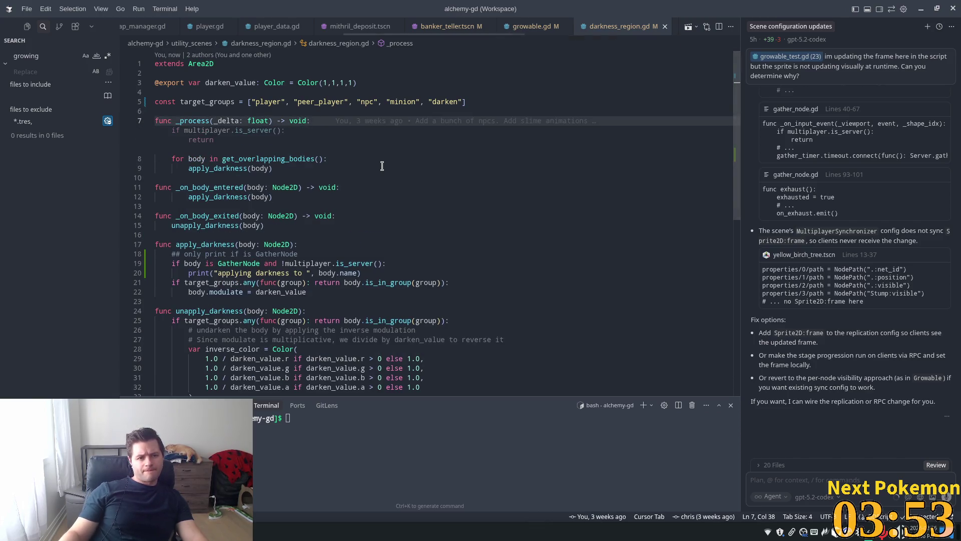
left_click(382, 166)
Delete the GatherNode check and debug print lines from apply_darkness
scroll(345, 189, "down", 1)
mouse_move(362, 219)
left_mouse_down()
mouse_move(300, 210)
mouse_move(116, 219)
mouse_move(134, 204)
left_mouse_up()
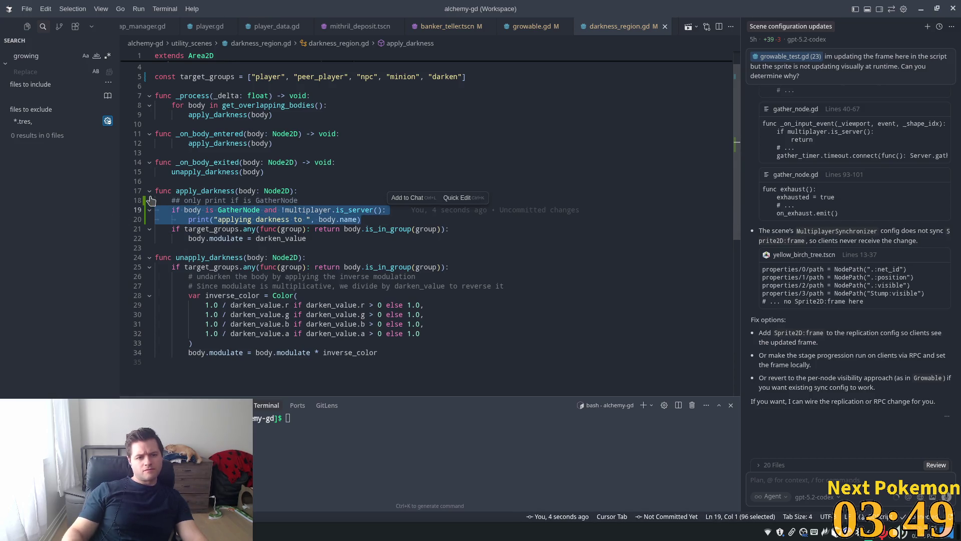
key("BackSpace")
key("BackSpace")
key("shift+Home")
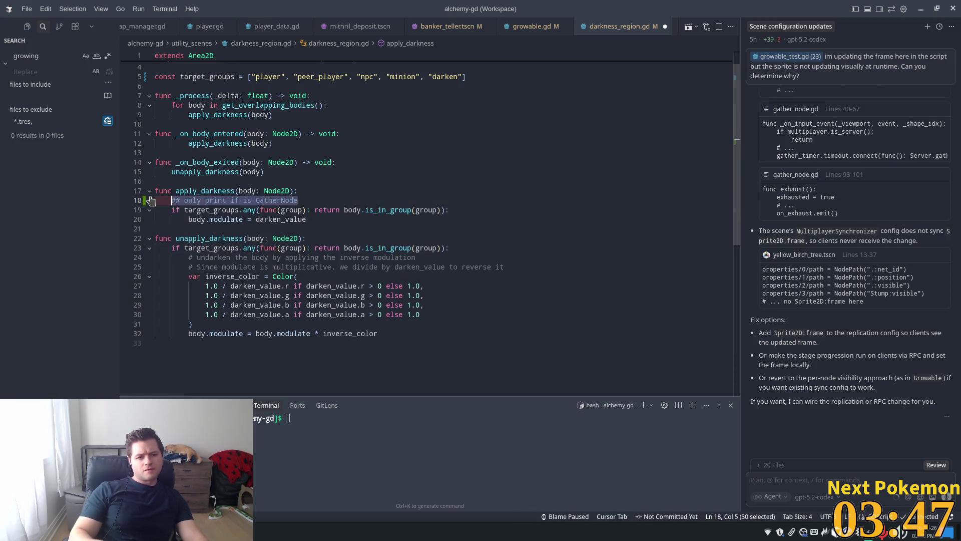
key("BackSpace")
key("BackSpace")
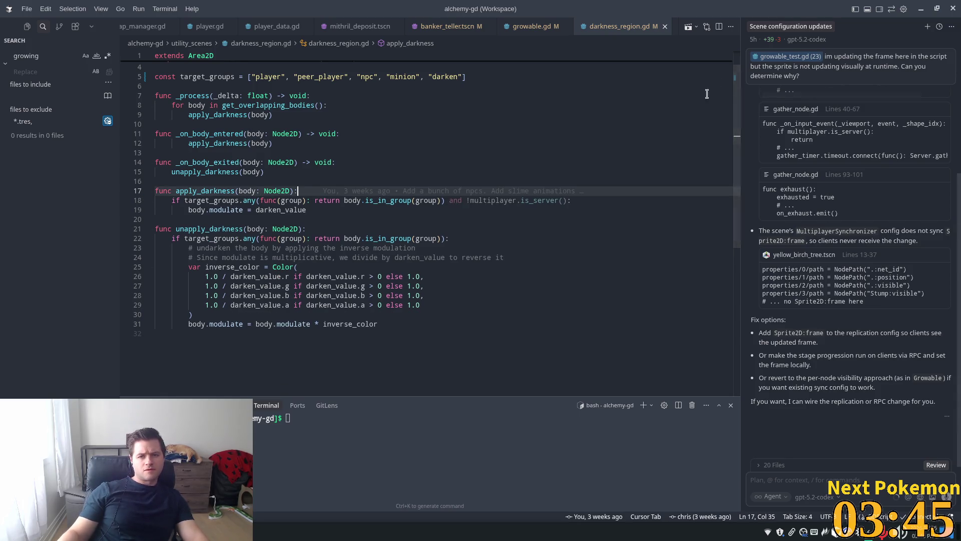
key("alt+Tab")
left_click(803, 28)
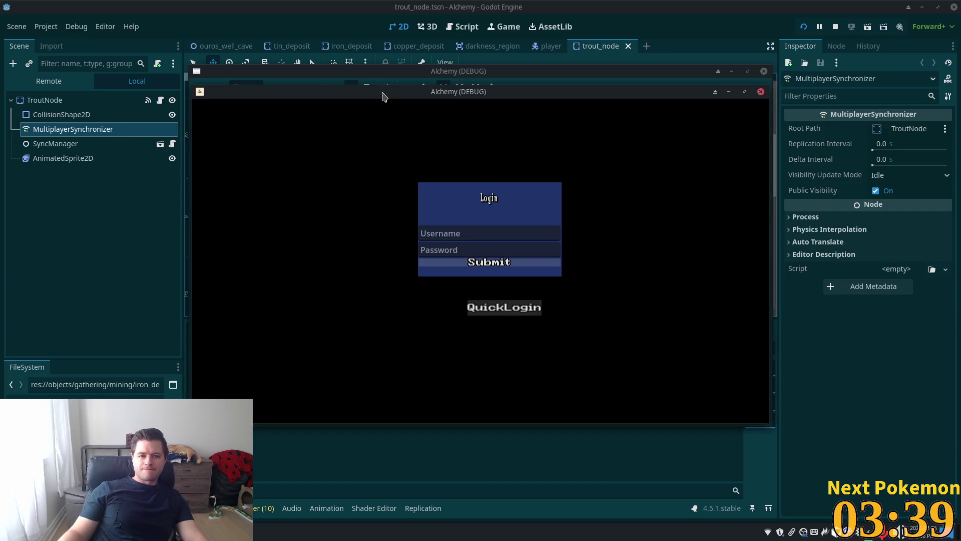
Move the second Alchemy debug window aside and return to the ouros_well_cave scene
mouse_move(384, 93)
left_mouse_down()
mouse_move(266, 171)
mouse_move(272, 177)
left_mouse_up()
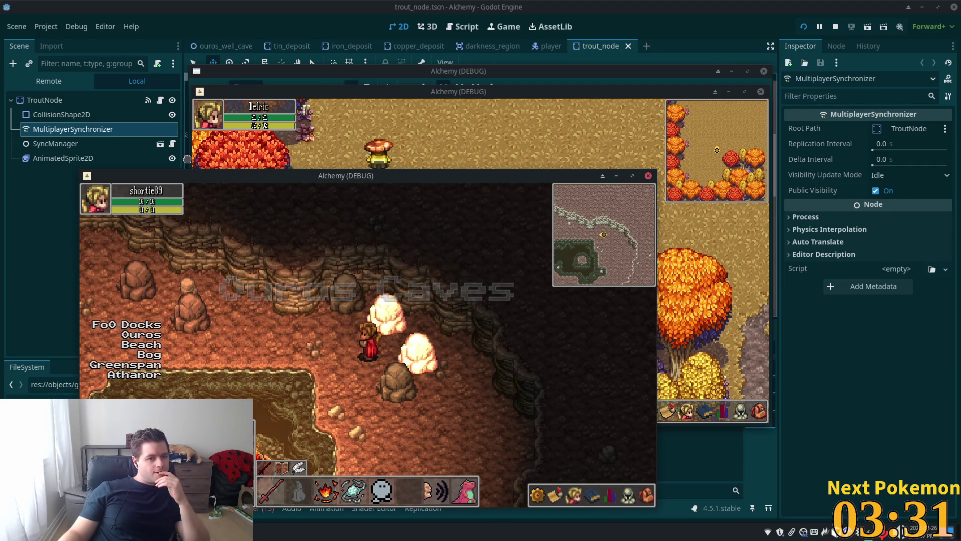
left_click(215, 46)
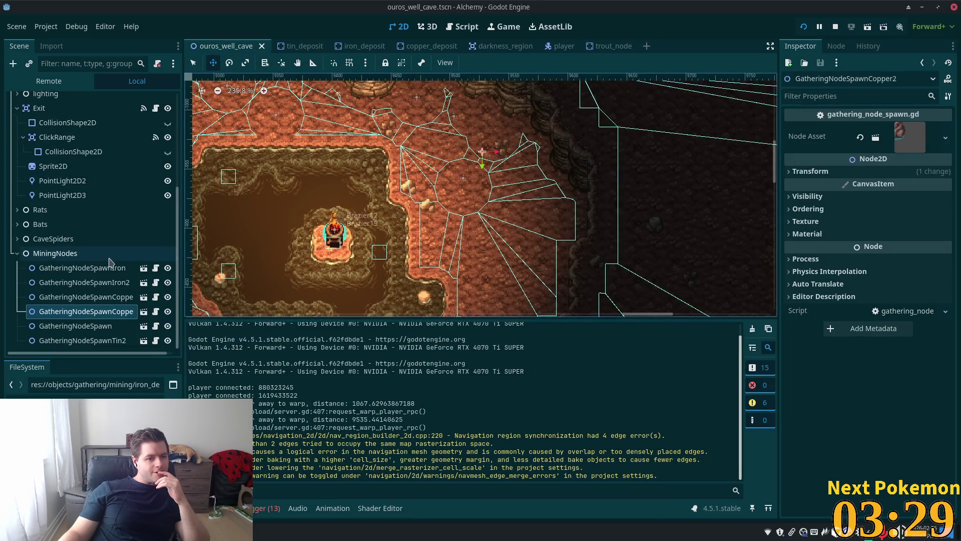
Inspect the Copper, Iron and Copper2 GatheringNodeSpawn nodes, then switch to copper_deposit
left_click(81, 300)
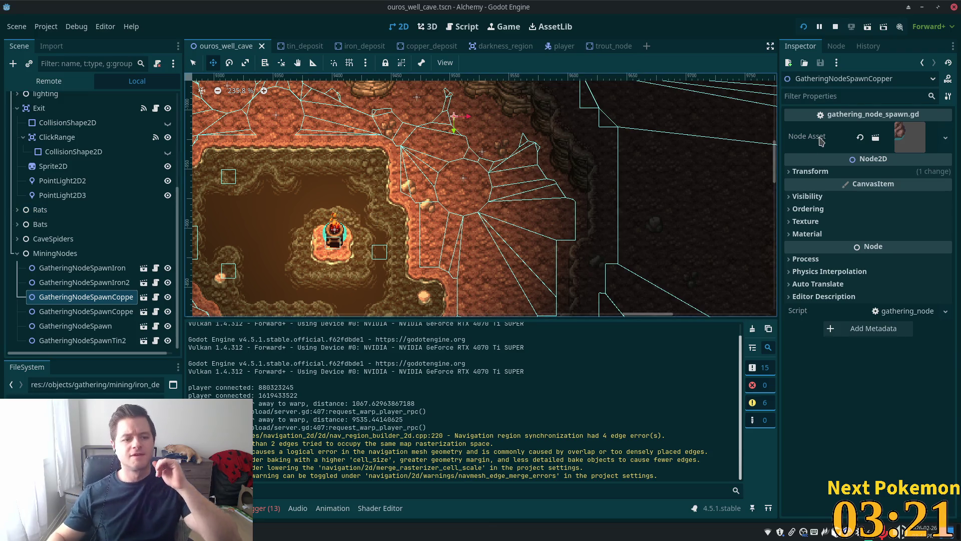
left_click(108, 267)
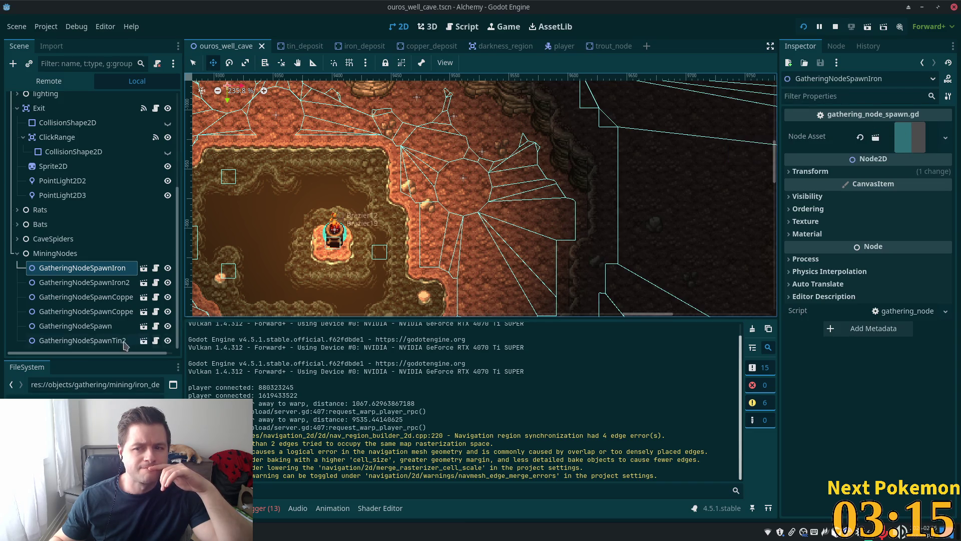
left_click(105, 311)
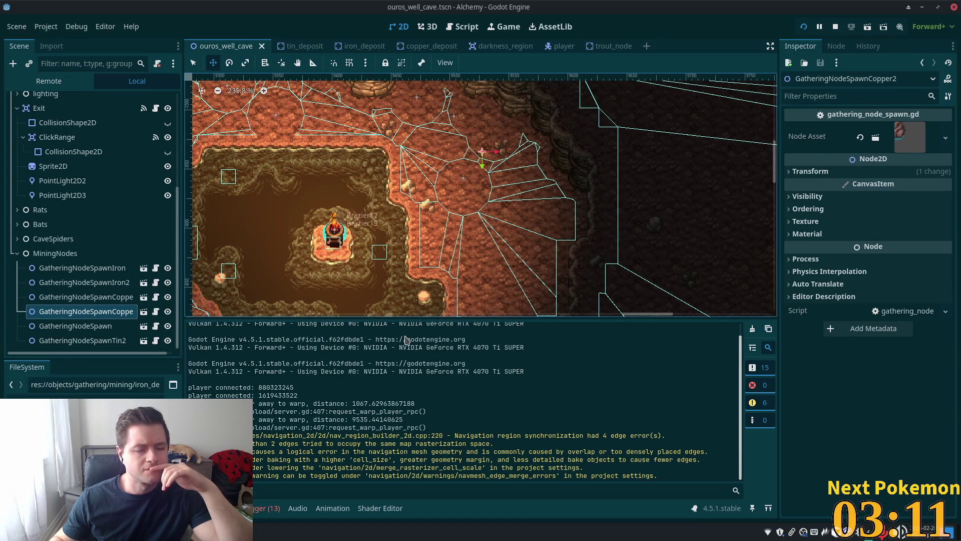
left_click(413, 47)
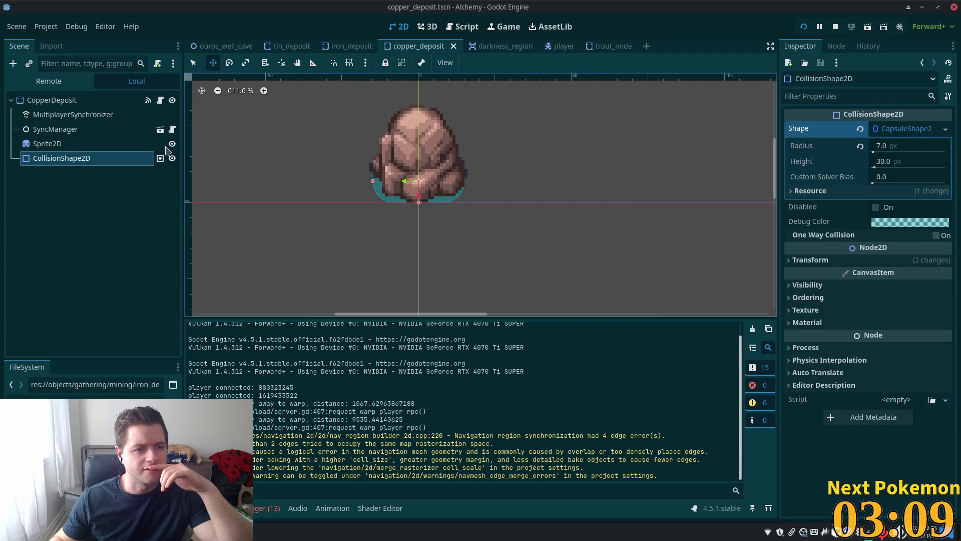
Move CollisionShape2D to the top of CopperDeposit, check the synchronizer, and save the scene
left_click_drag(99, 158, 95, 110)
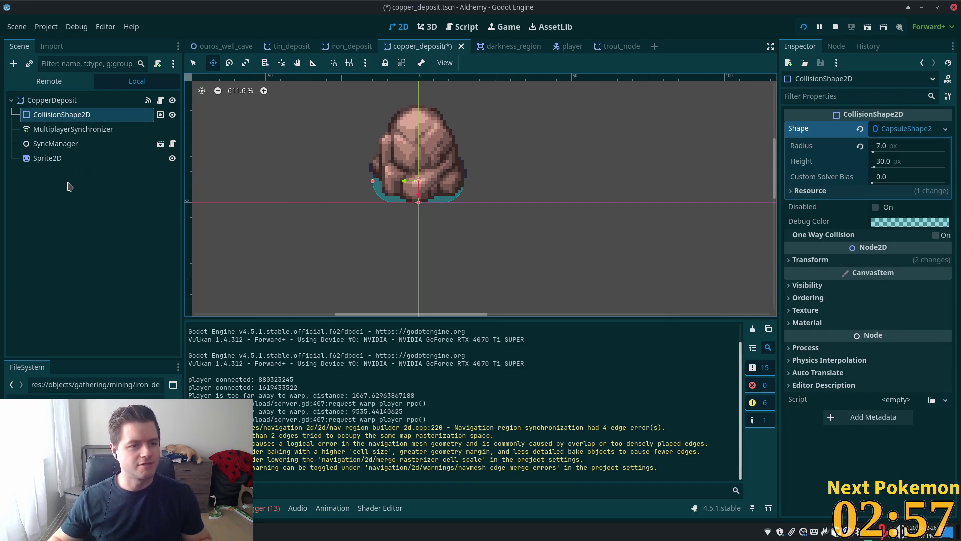
left_click(74, 147)
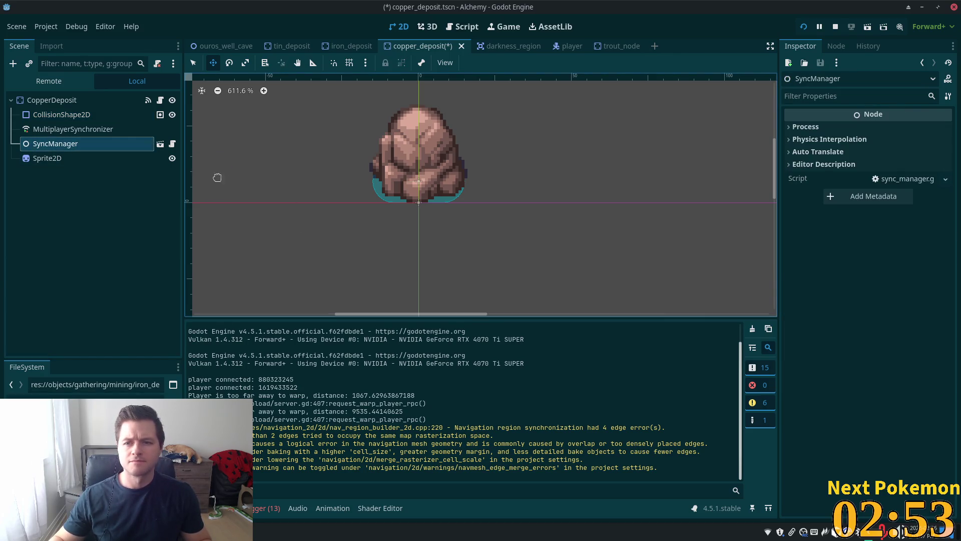
left_click(56, 129)
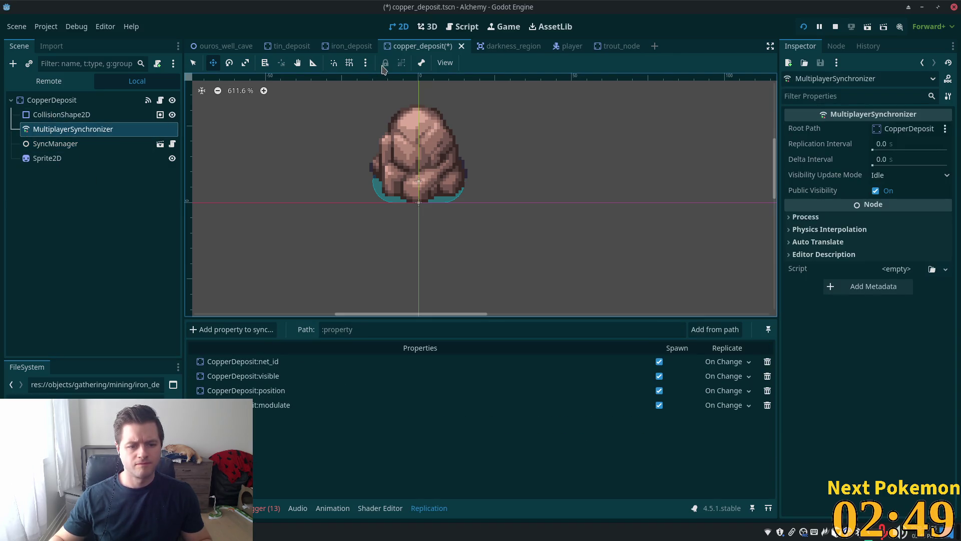
key("ctrl+s")
Compare against the iron_deposit node setup, then go back to the ouros_well_cave scene
left_click(352, 45)
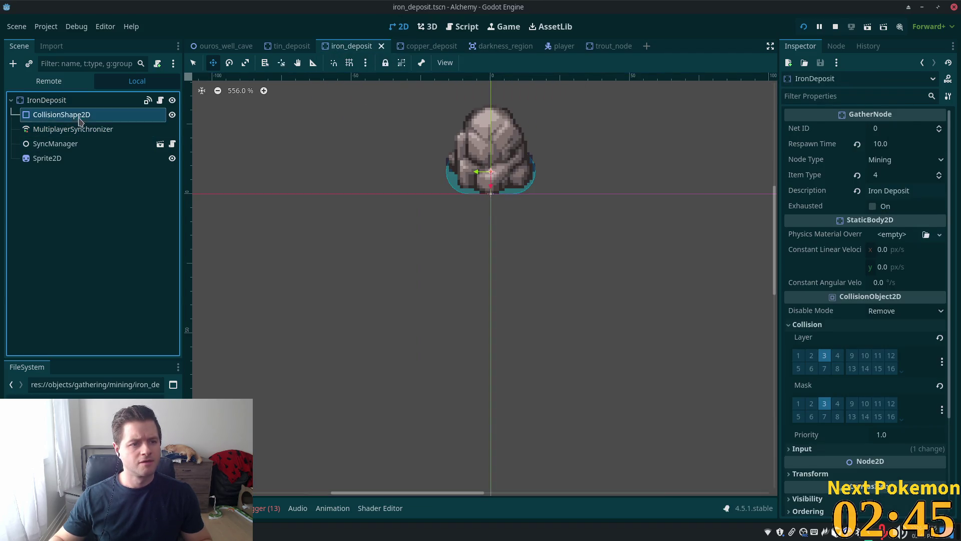
left_click(81, 132)
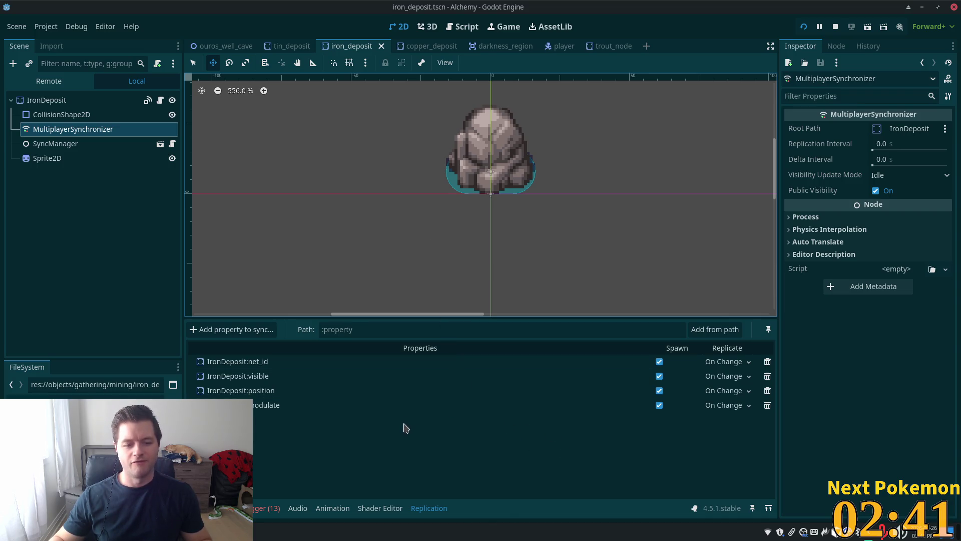
left_click(425, 47)
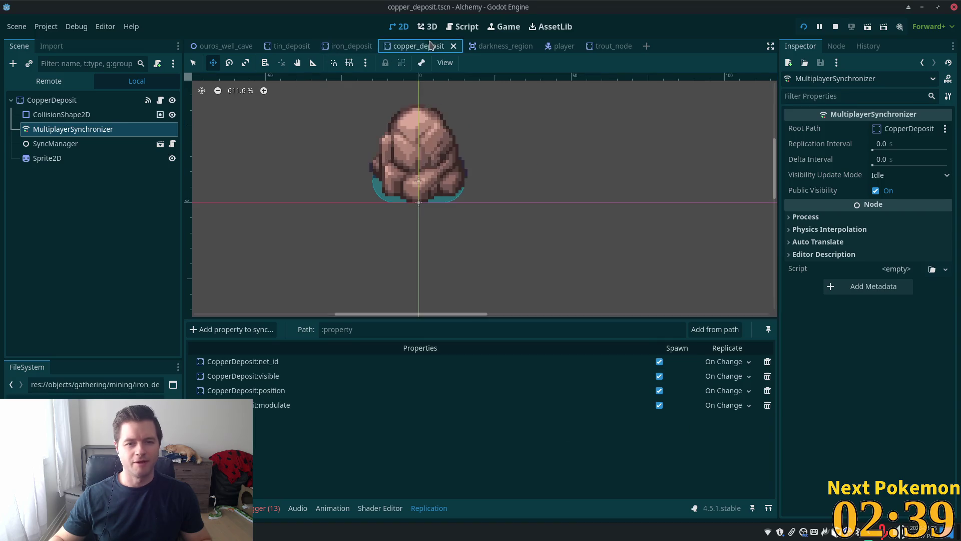
left_click(225, 46)
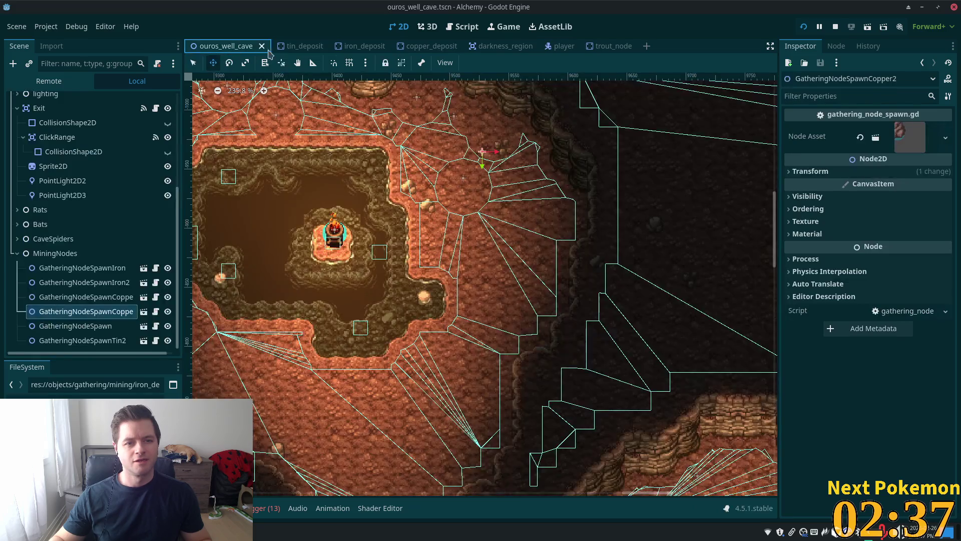
Remove the tin_deposit Sprite2D from the darken group and save the scene
left_click(292, 46)
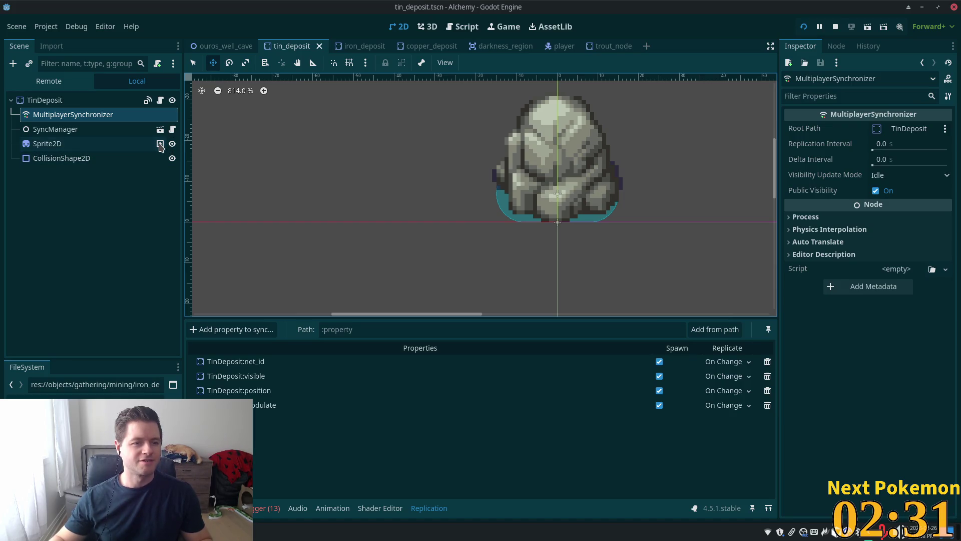
left_click(143, 146)
left_click(86, 105)
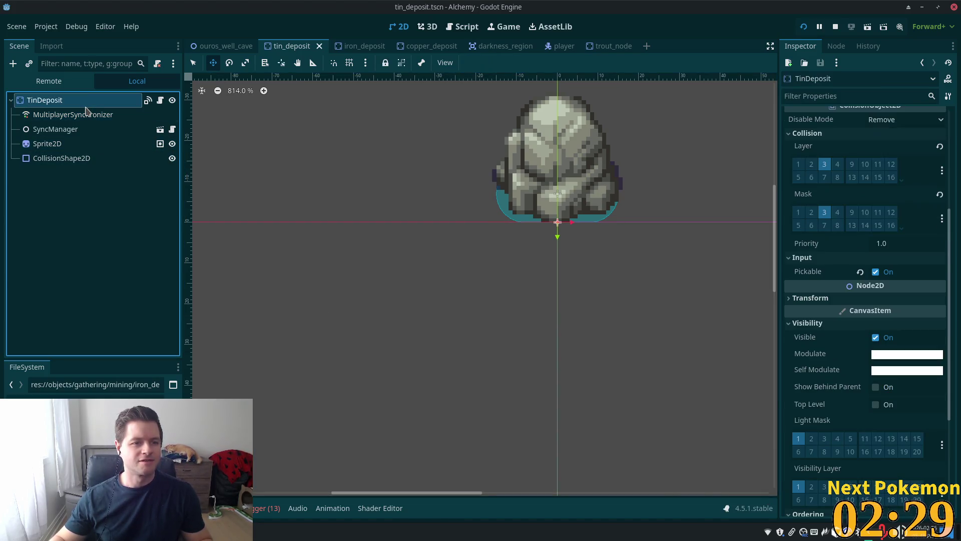
left_click(836, 46)
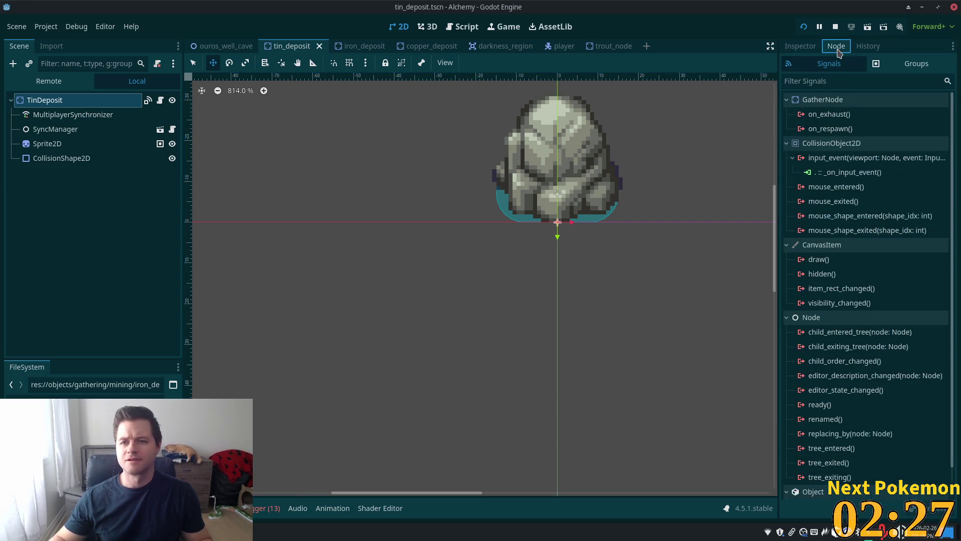
left_click(907, 64)
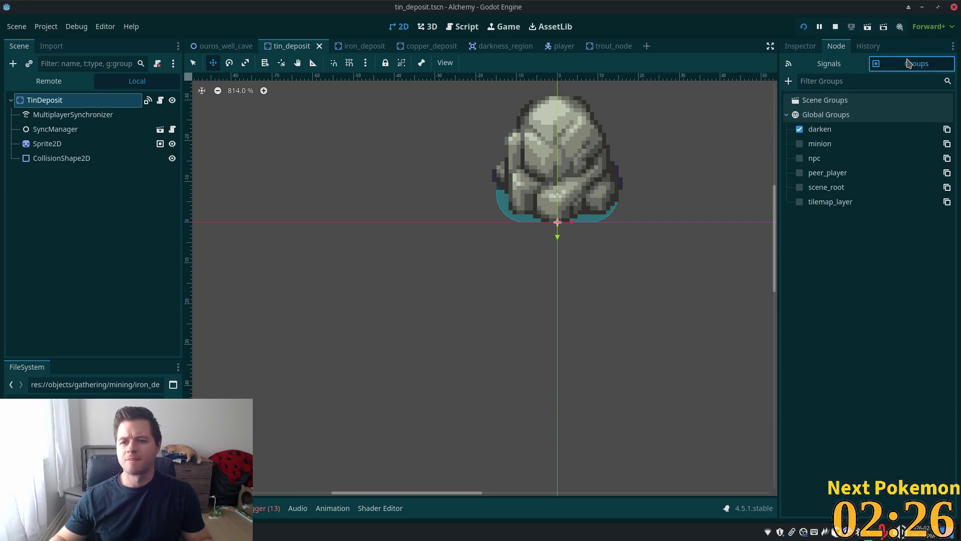
left_click(57, 145)
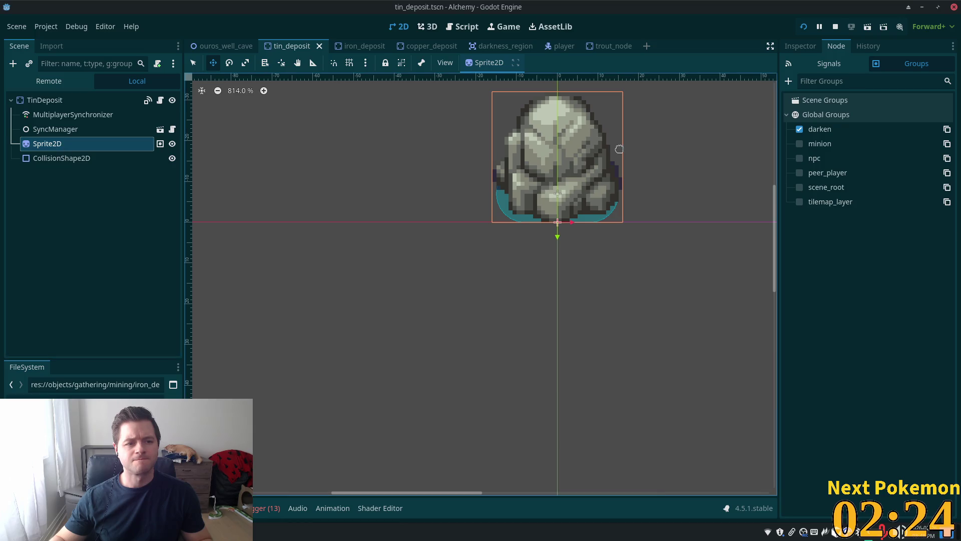
left_click(800, 129)
key("ctrl+s")
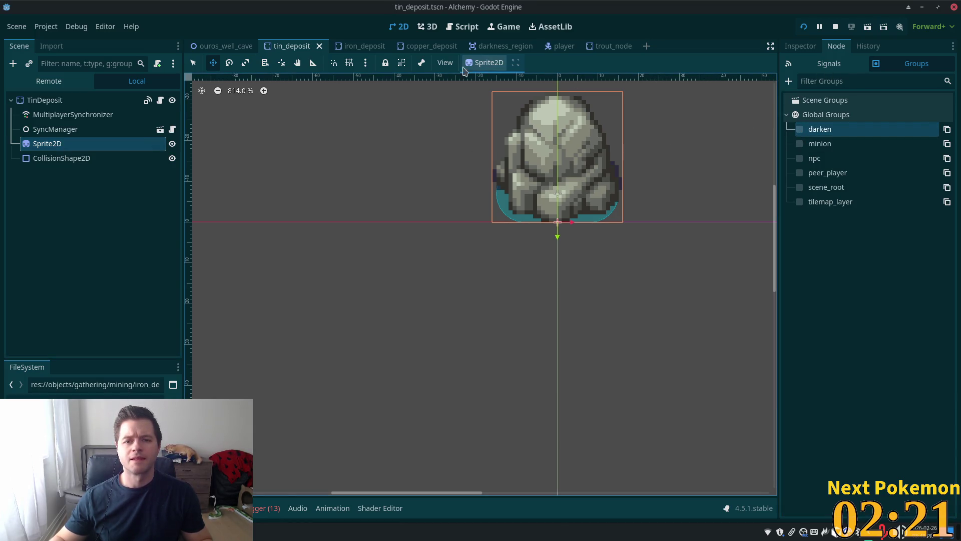
Inspect the iron_deposit scene's Sprite2D and IronDeposit root node
left_click(358, 46)
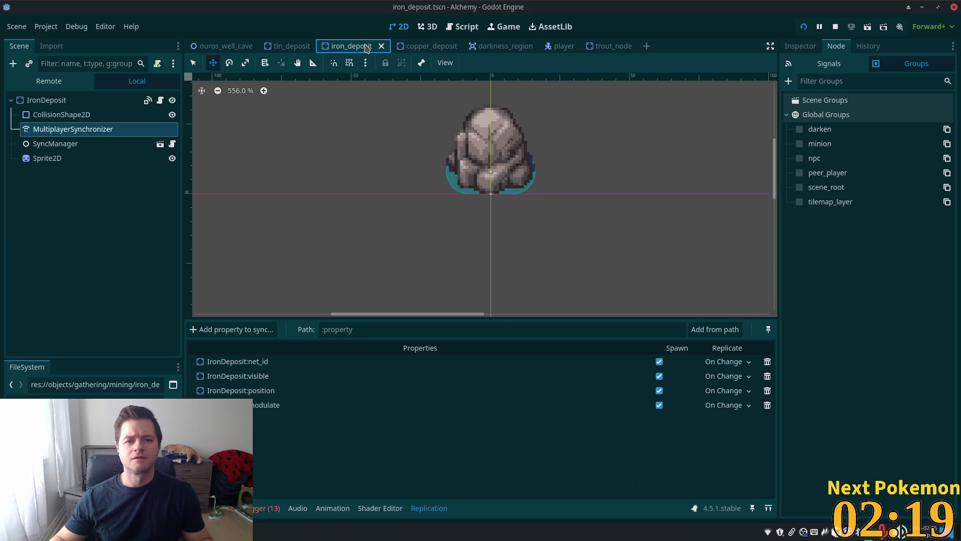
left_click(43, 159)
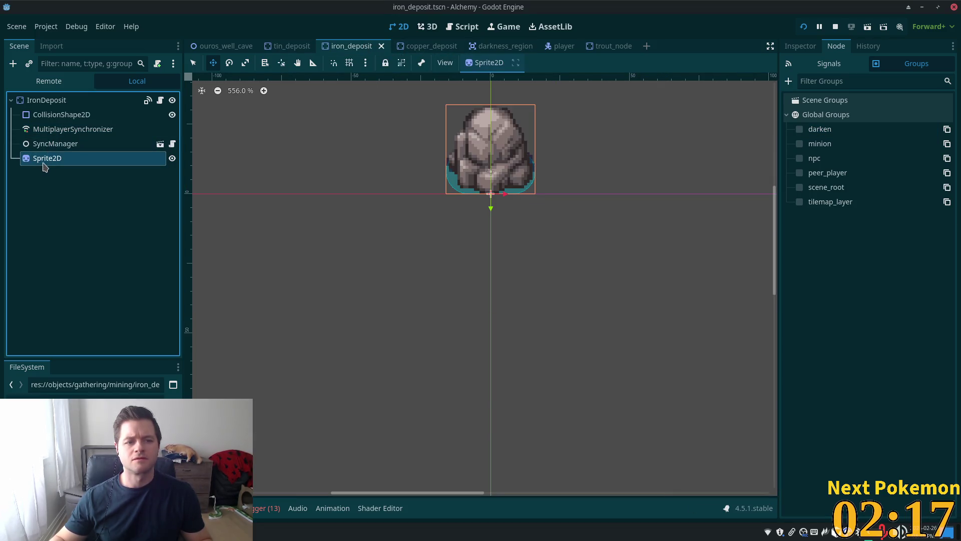
left_click(82, 104)
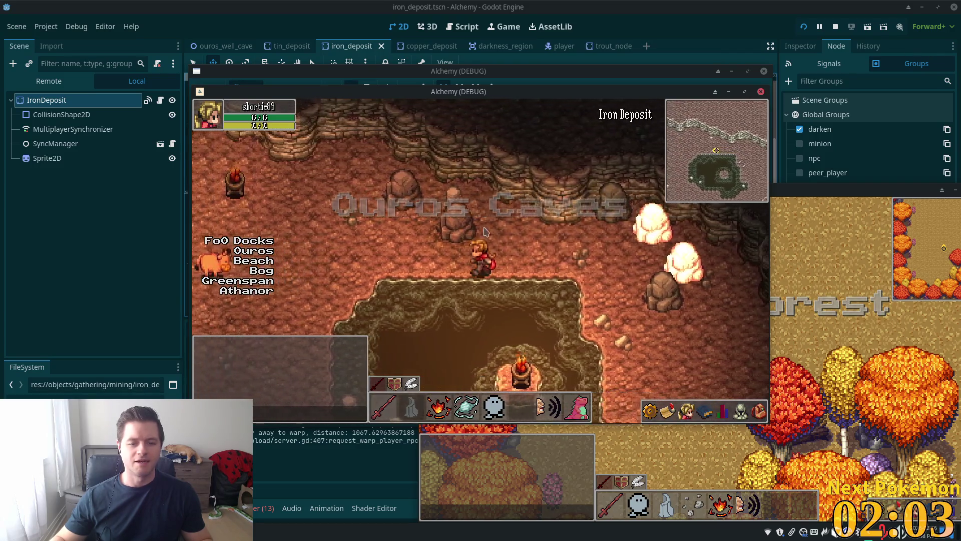
Walk the character around the cave with the arrow keys toward the Iron Deposit
key("Left")
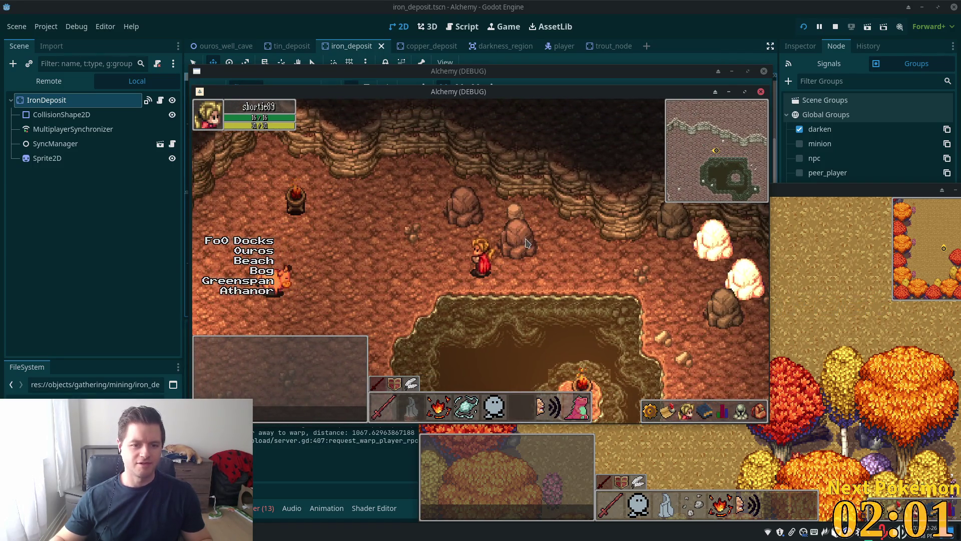
key("Up")
key("Down")
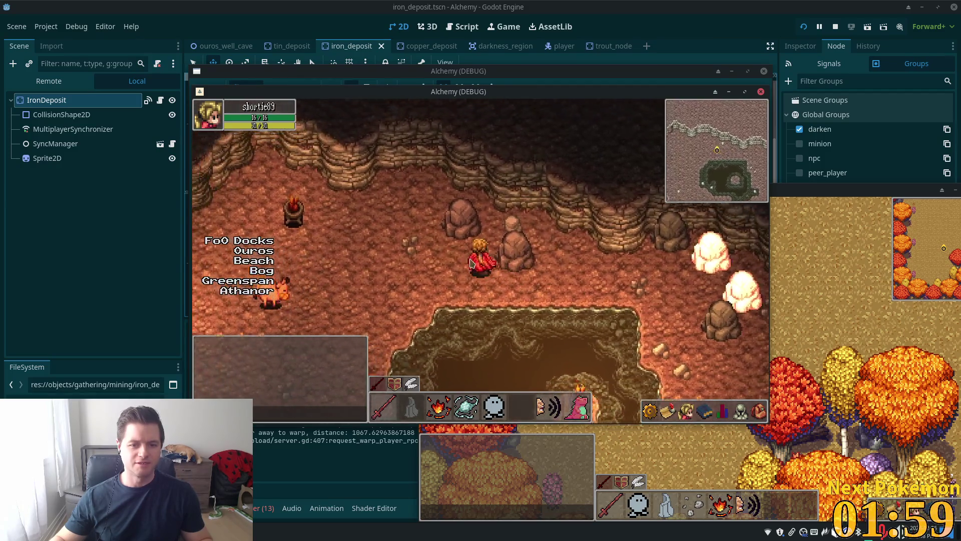
key("Right")
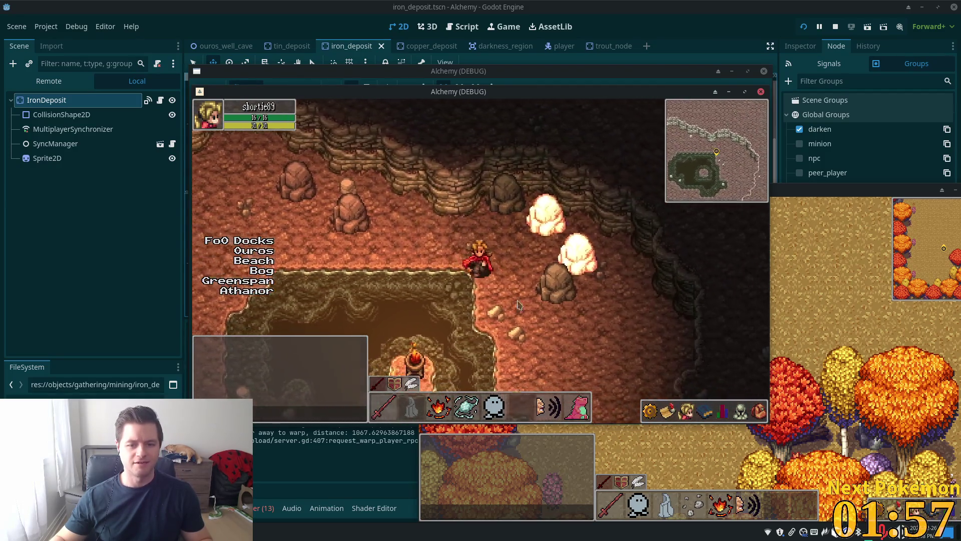
key("Down")
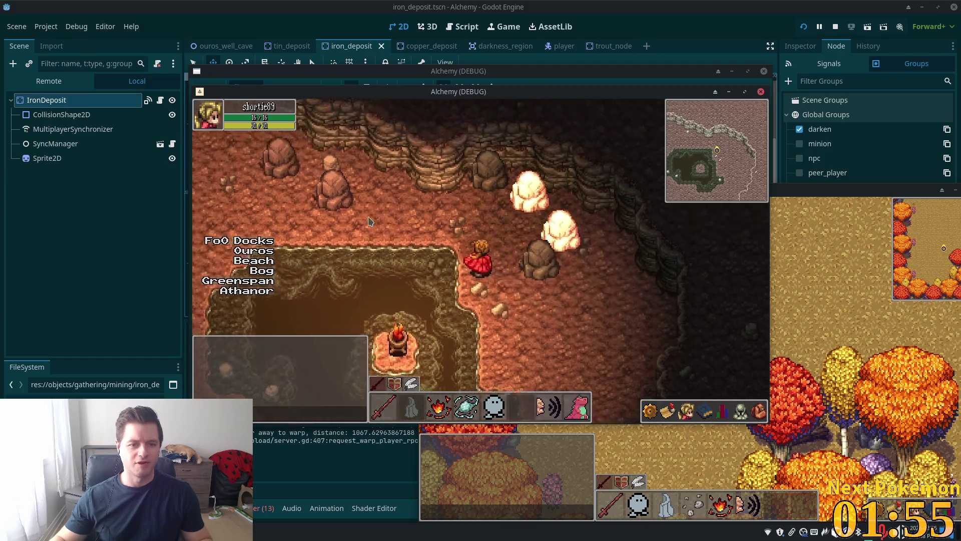
key("Up")
key("Left")
key("Right")
key("Right")
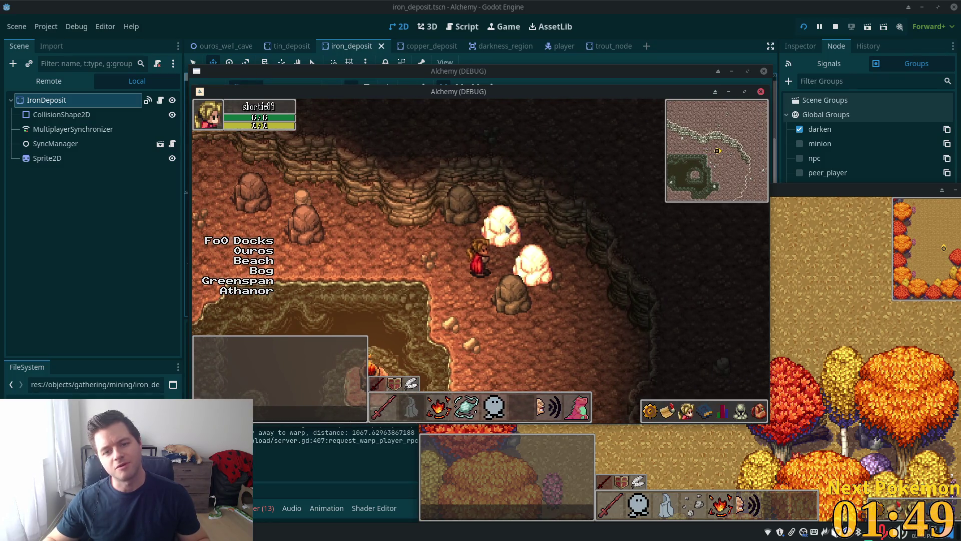
Walk along the cliff edge toward the Tin Deposit, then return to the editor
key("Up")
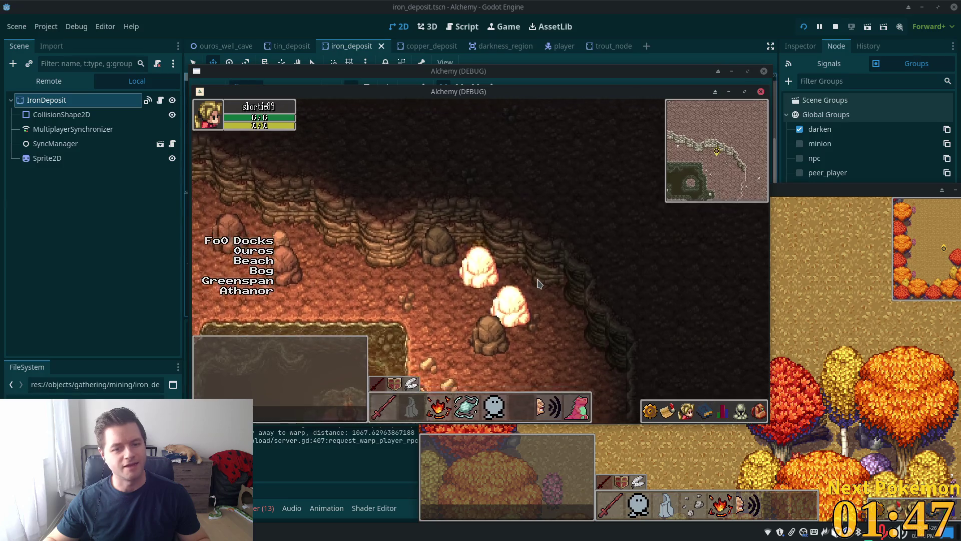
left_click(539, 284)
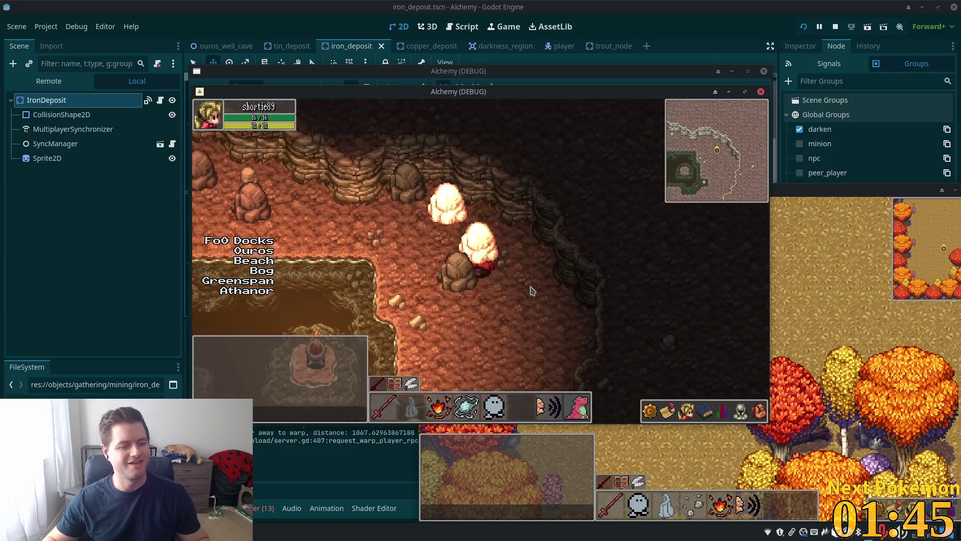
left_click(541, 298)
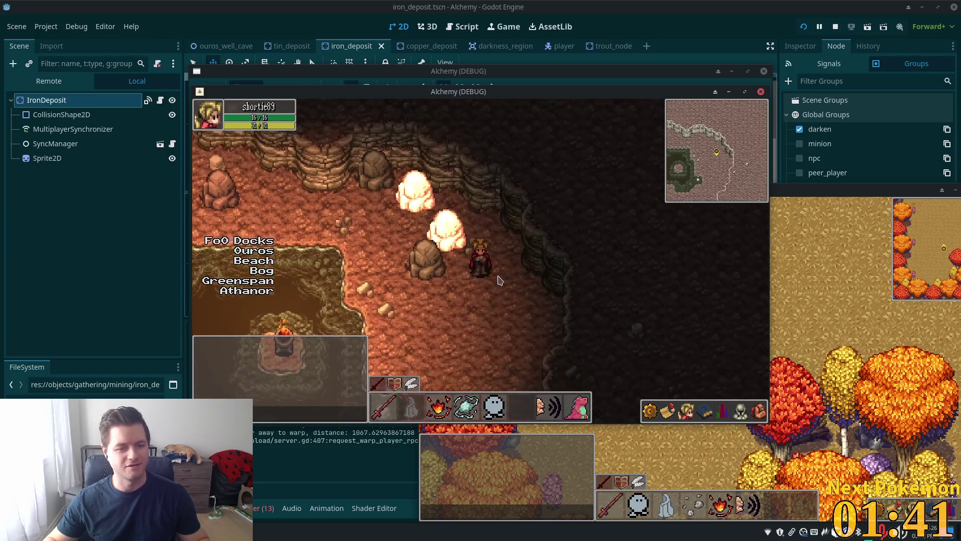
left_click(395, 239)
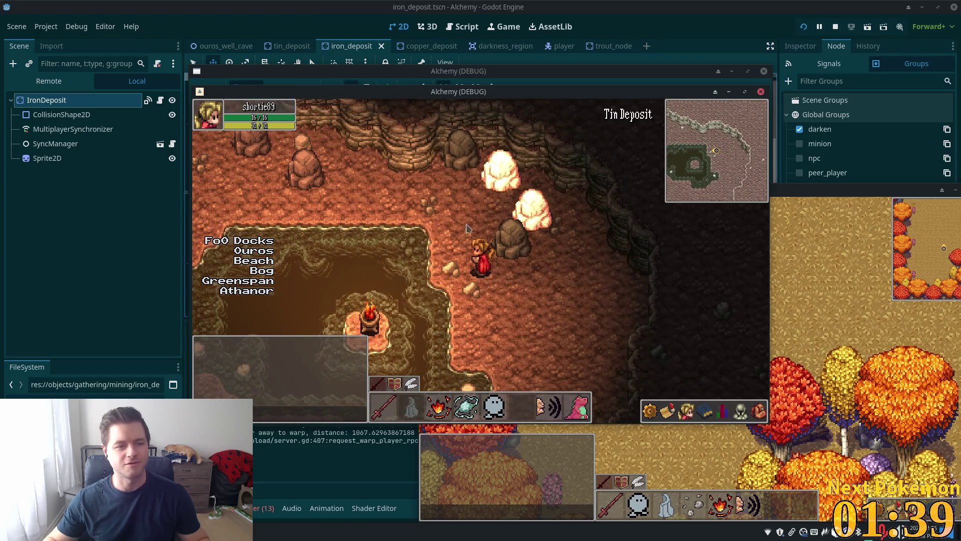
left_click(59, 116)
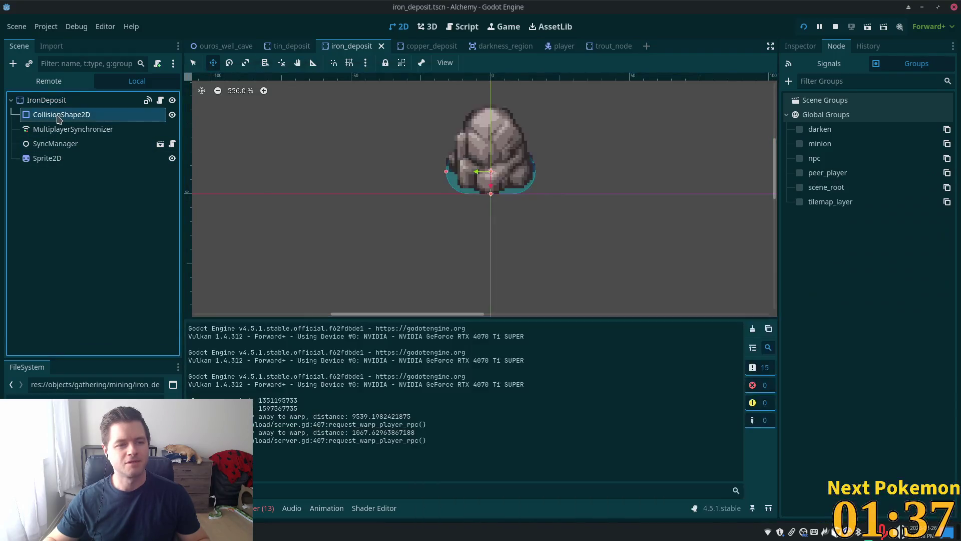
Compare the copper_deposit and iron_deposit root signals, then stop the running game on copper_deposit
left_click(418, 46)
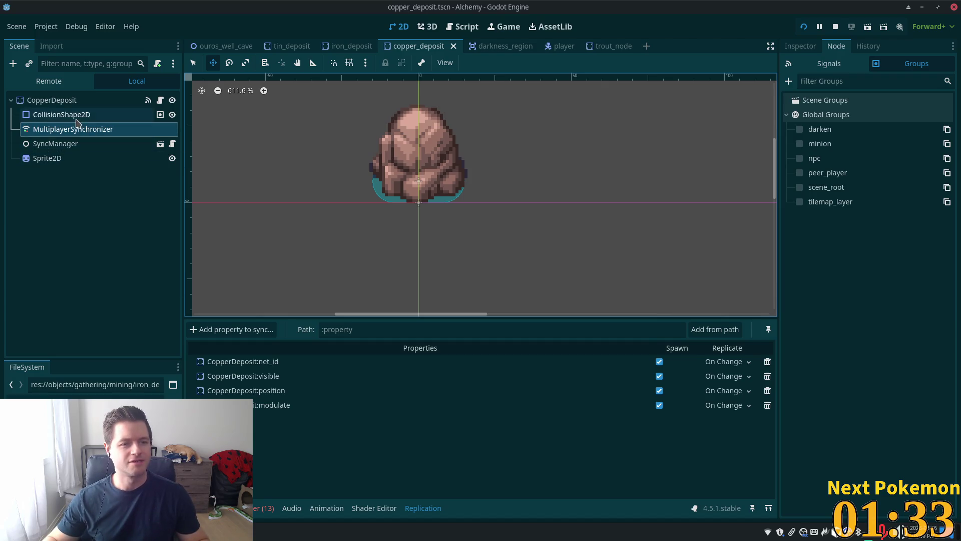
left_click(340, 46)
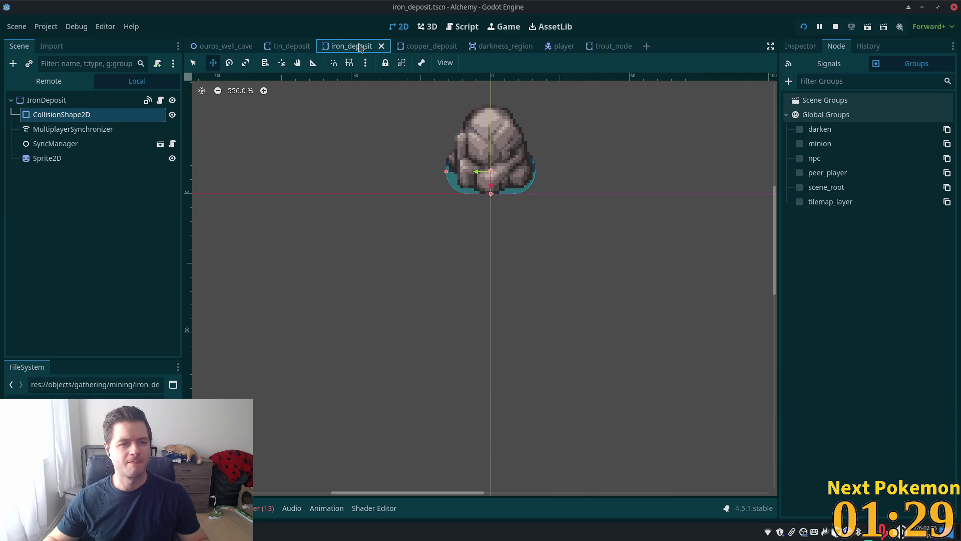
left_click(829, 64)
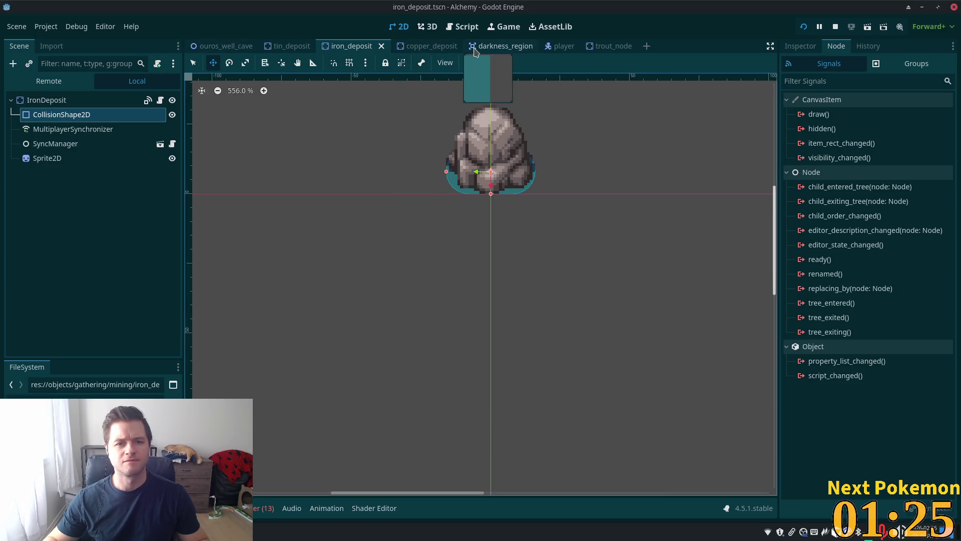
left_click(410, 46)
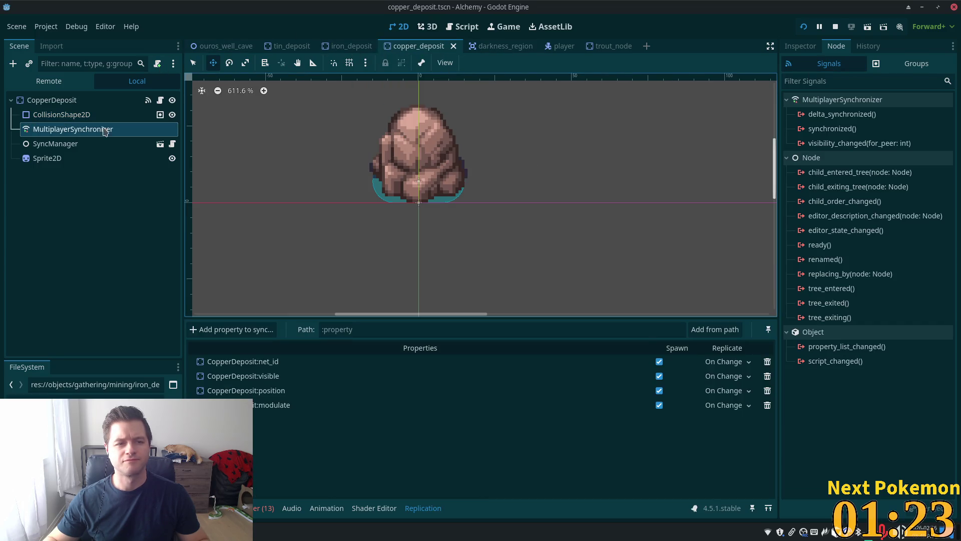
left_click(46, 102)
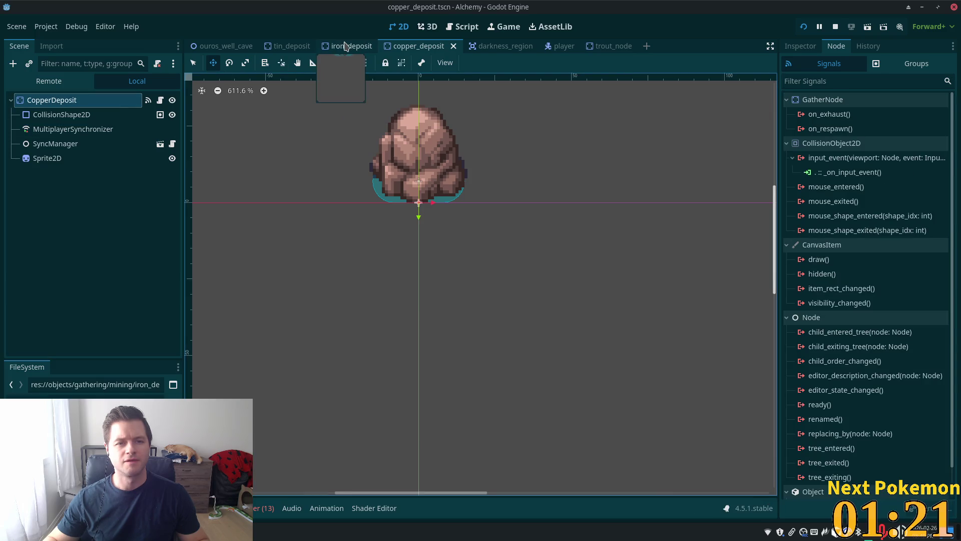
left_click(341, 46)
left_click(401, 47)
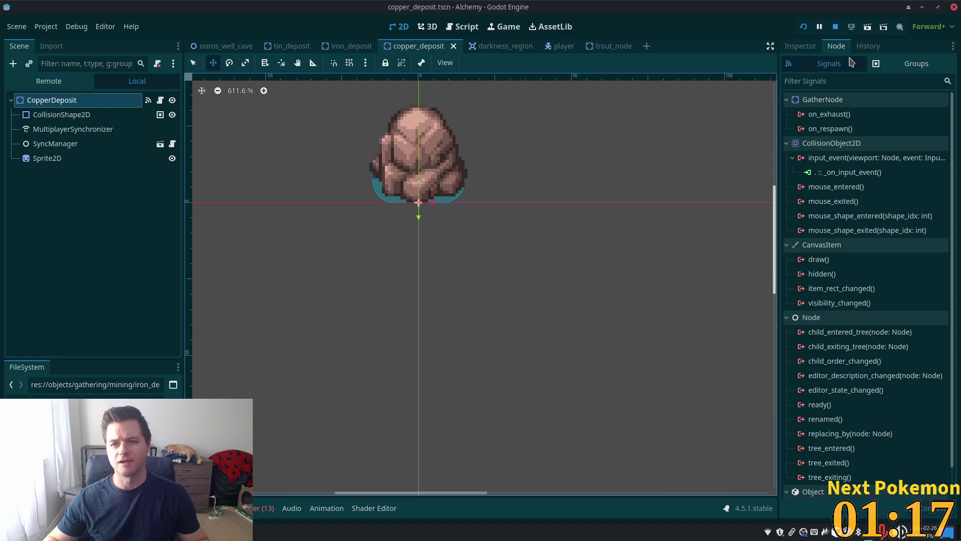
left_click(835, 26)
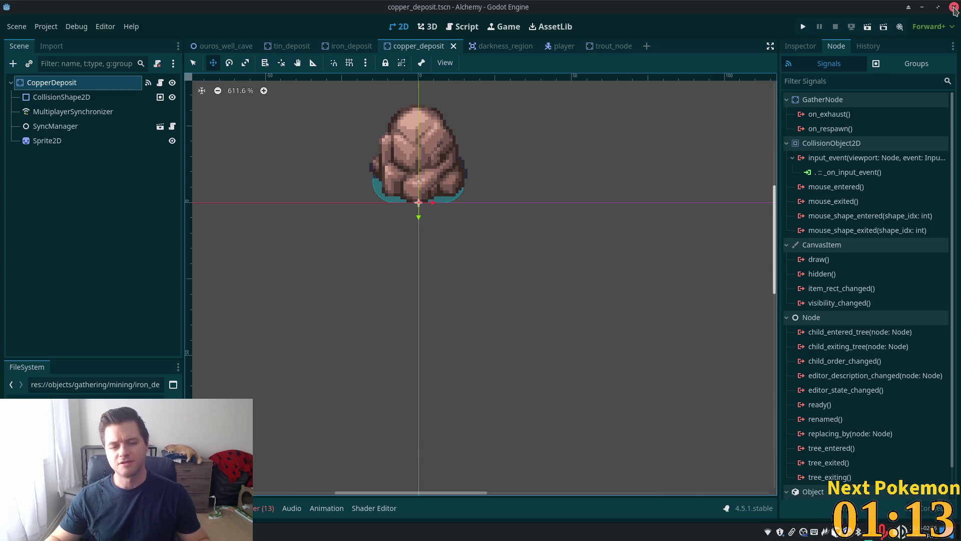
Close the editor, relaunch Godot by searching 'godot', and reopen the Alchemy project
left_click(954, 8)
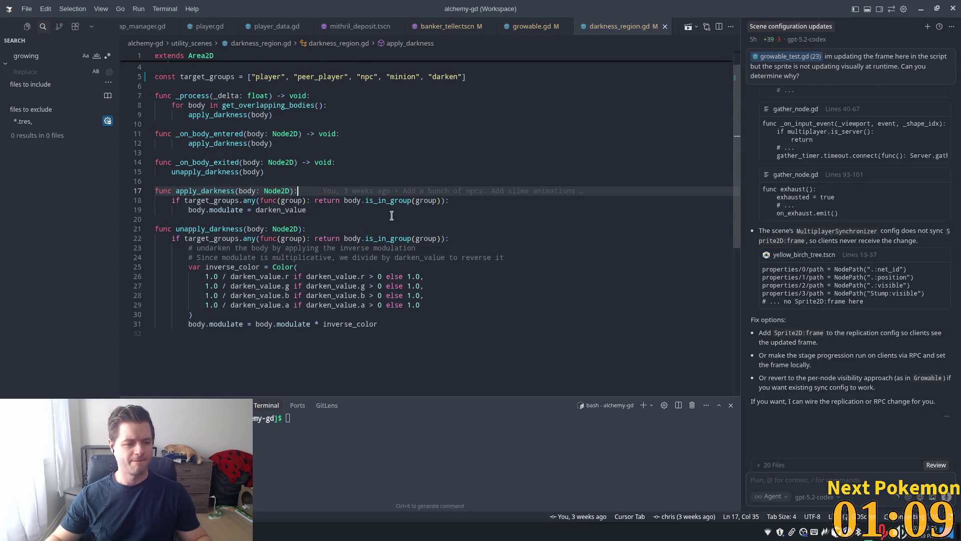
key("super")
type("godot")
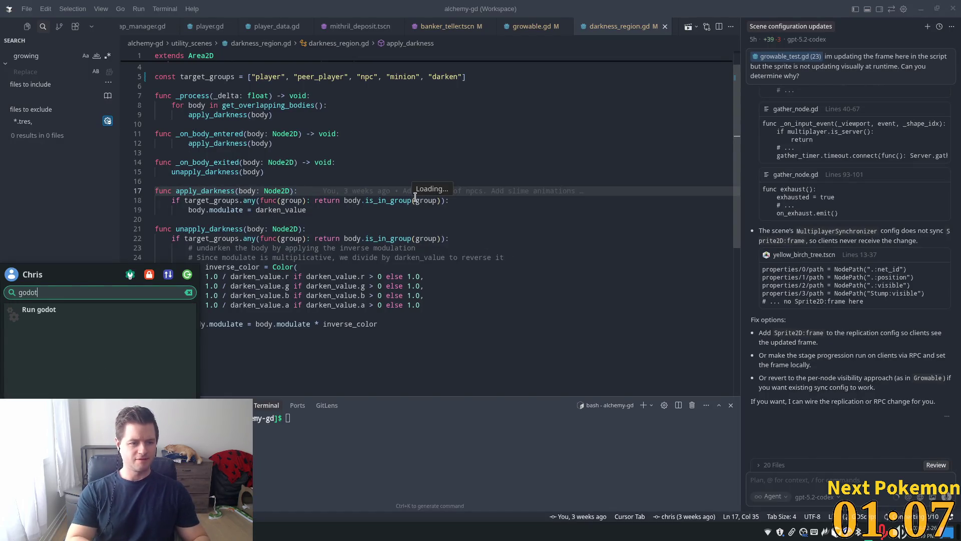
key("Return")
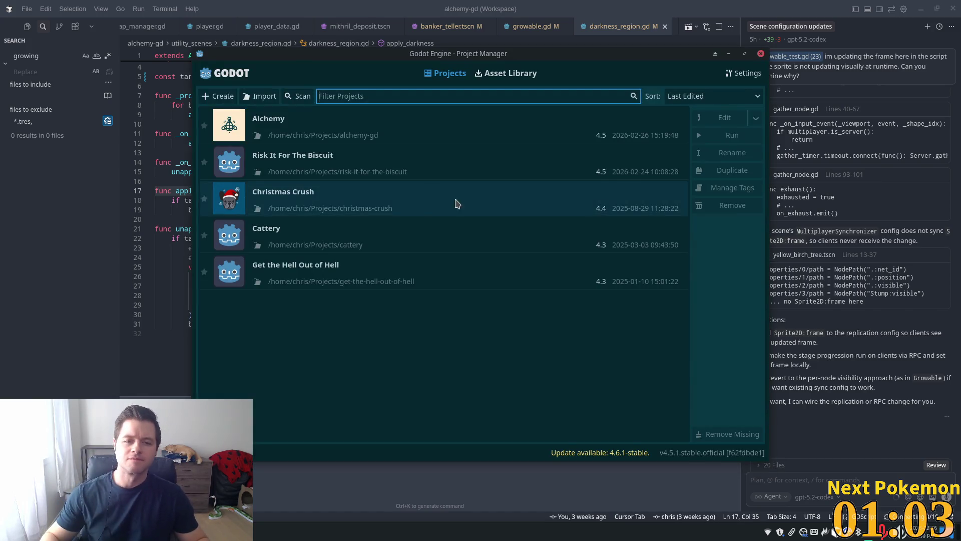
double_click(318, 133)
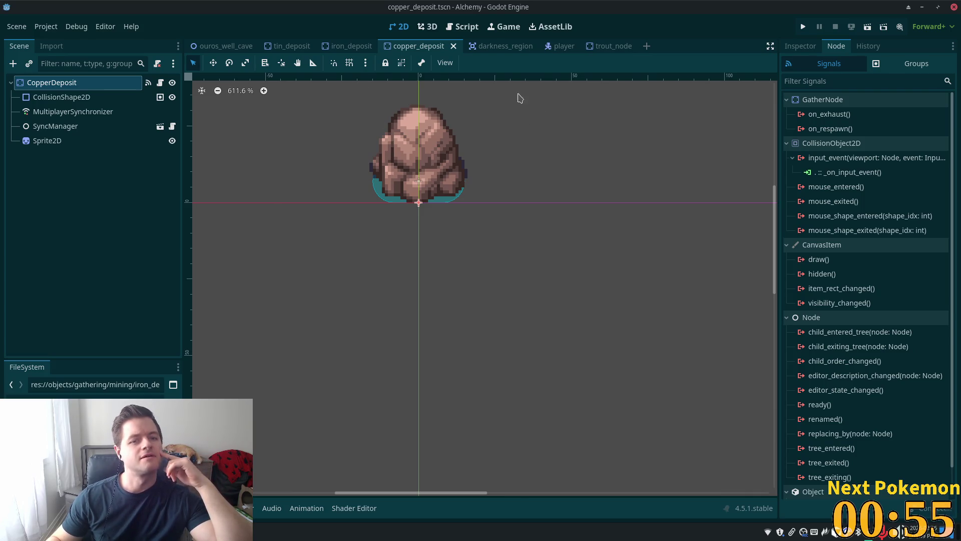
Run the project, arrange both debug windows, QuickLogin into the cave, then stop with F8
left_click(802, 27)
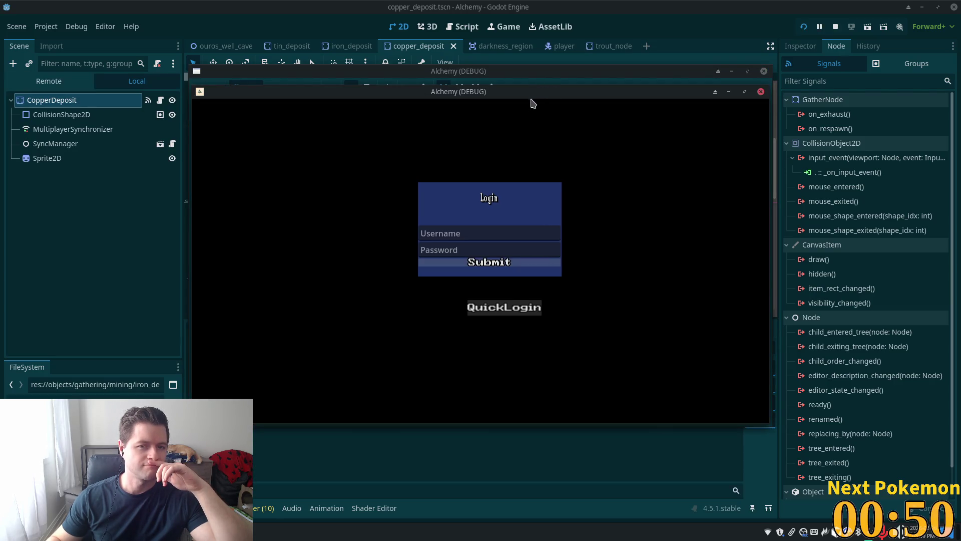
left_click_drag(532, 104, 419, 158)
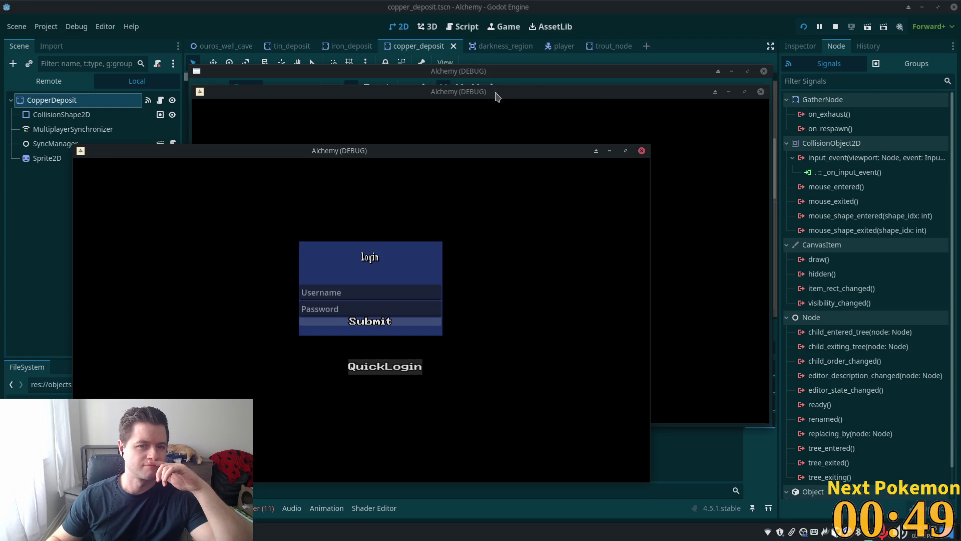
left_click_drag(497, 96, 614, 102)
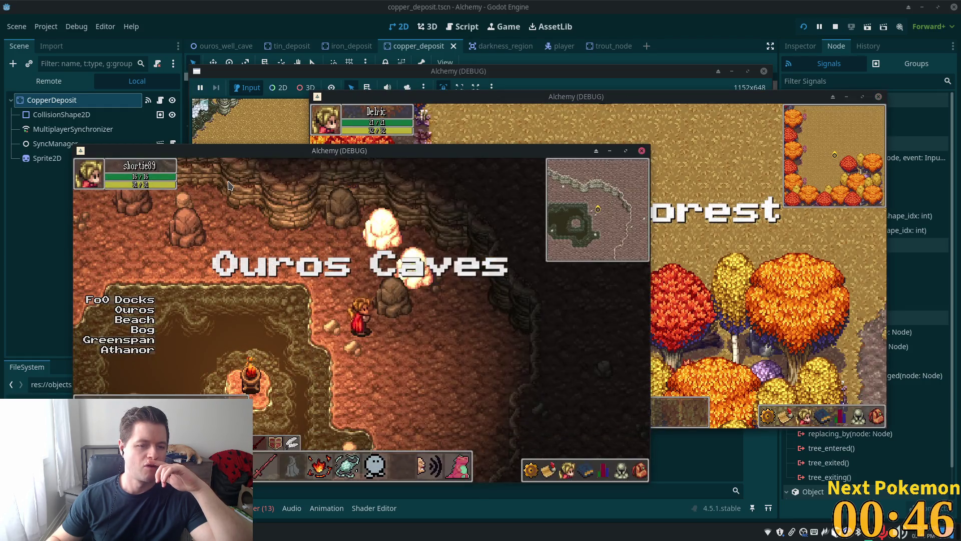
left_click(383, 254)
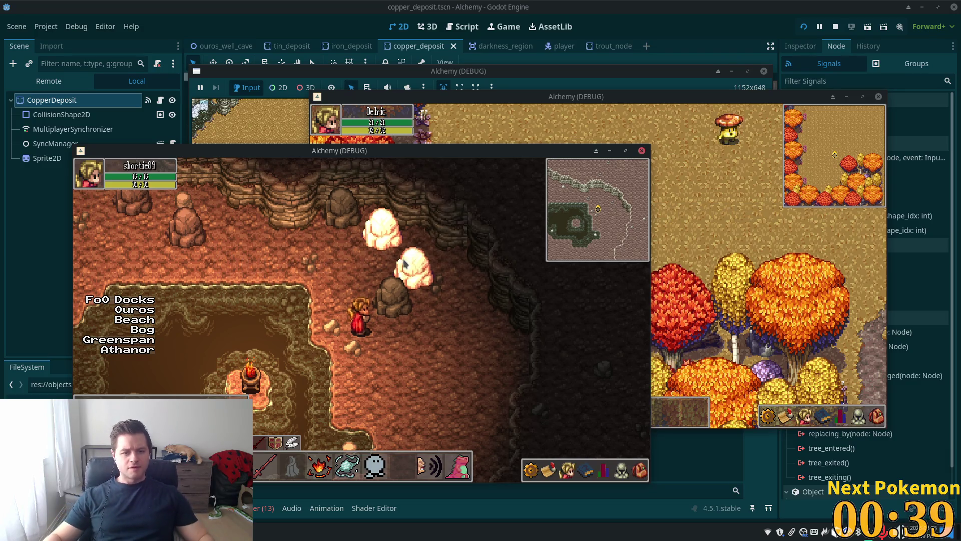
key("F8")
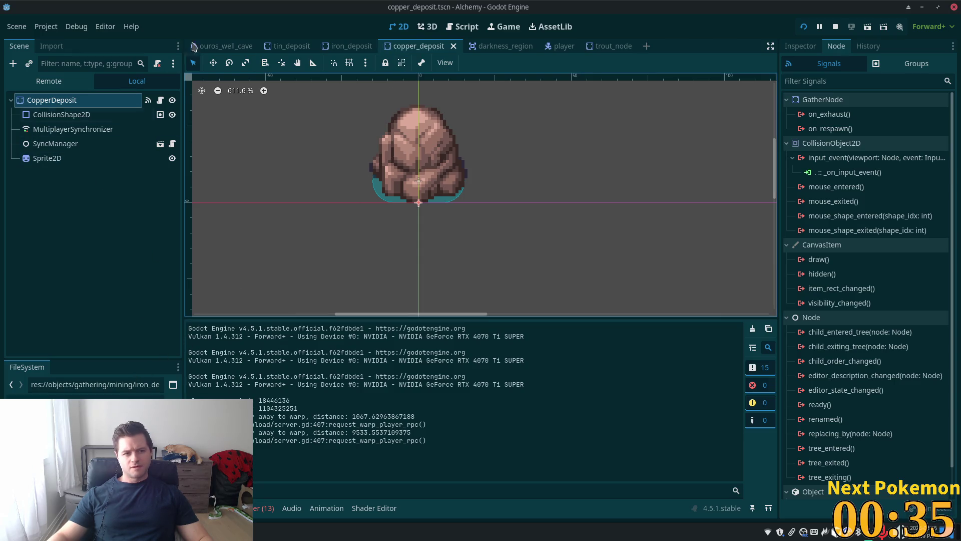
Flip between the iron_deposit and copper_deposit scenes to compare them, then return to the ouros_well_cave map
left_click(65, 397)
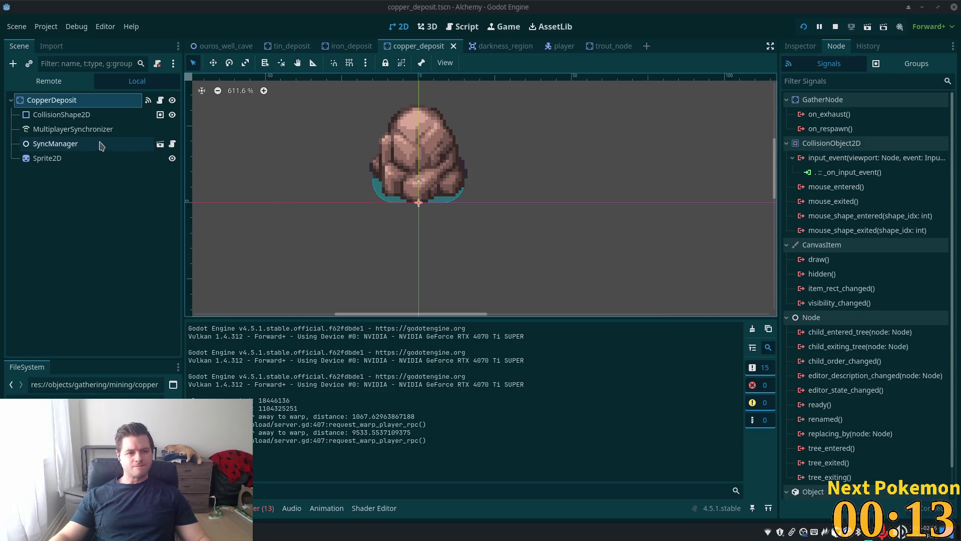
left_click(335, 46)
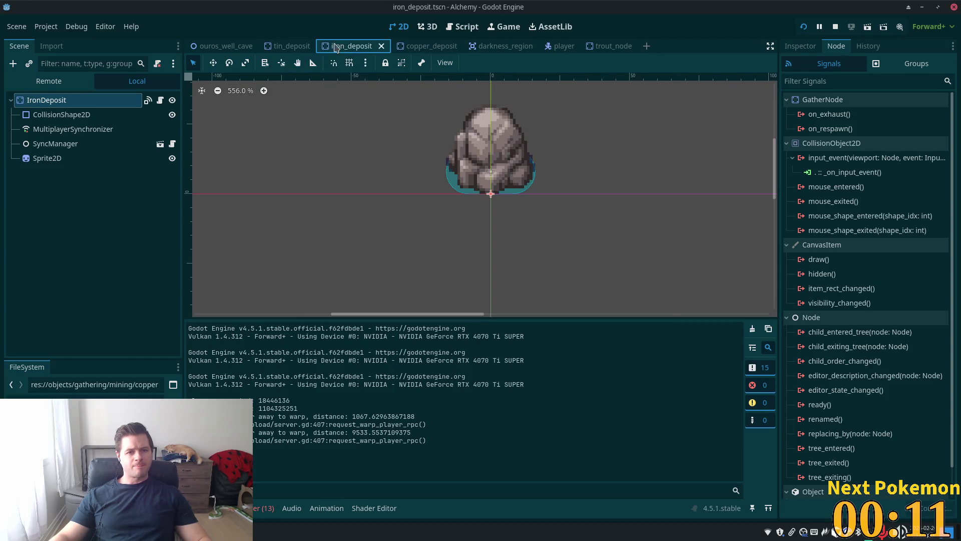
left_click(404, 46)
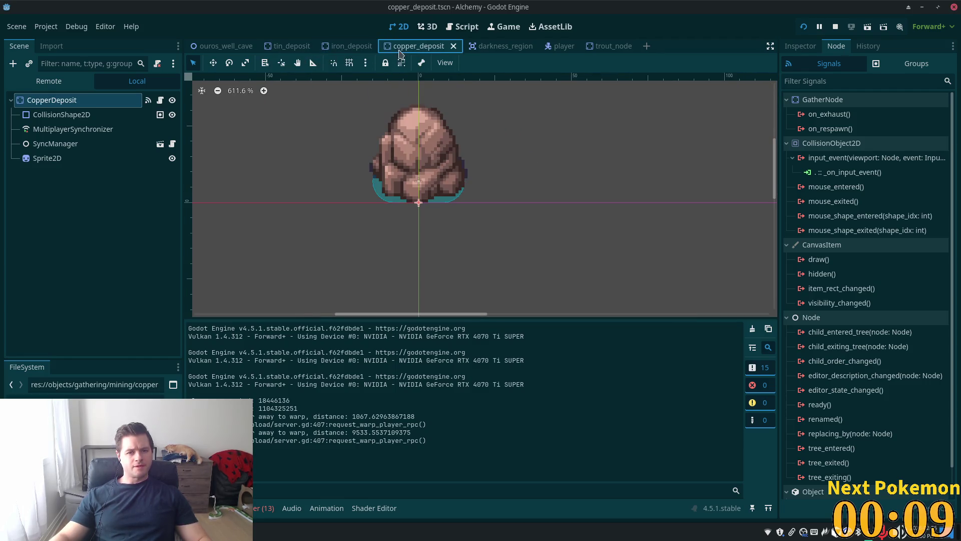
scroll(509, 185, "down", 5)
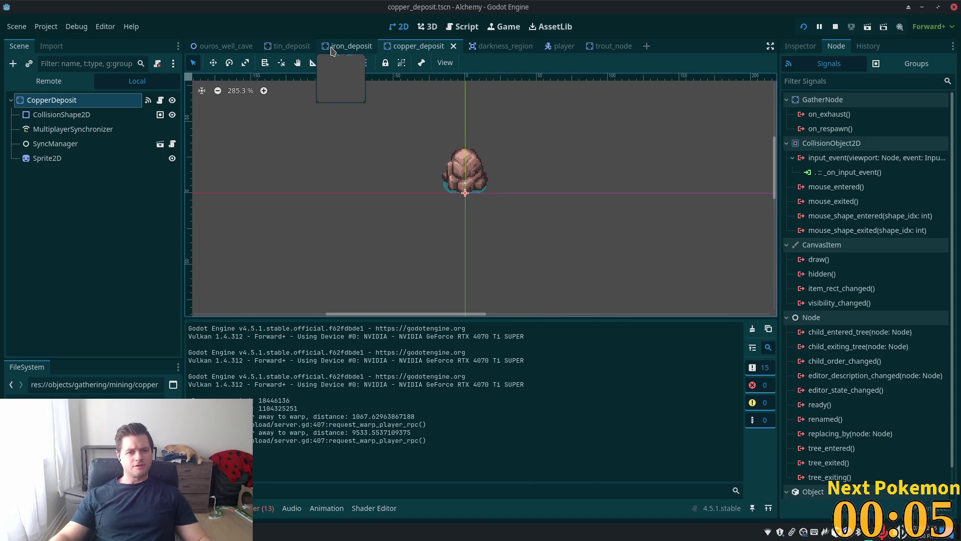
left_click(352, 46)
scroll(426, 248, "down", 3)
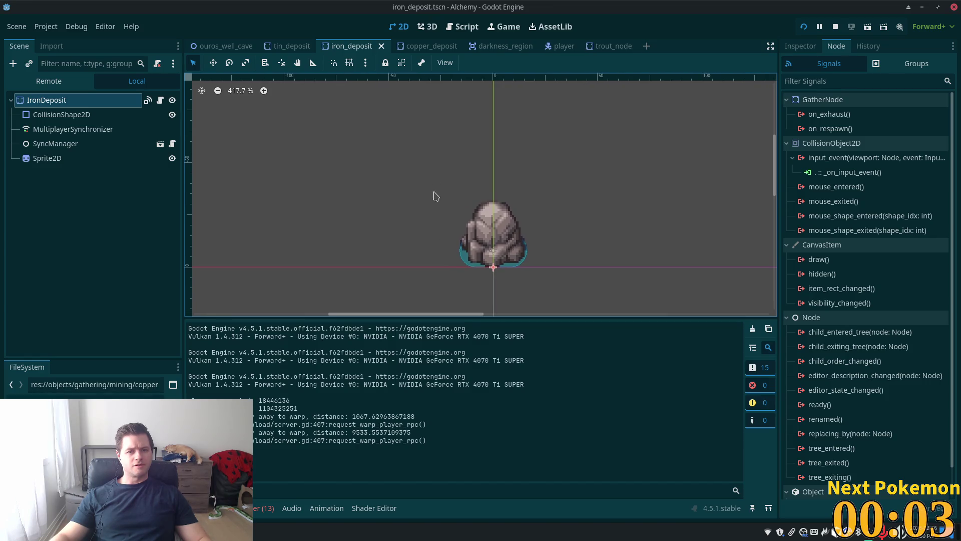
left_click(419, 46)
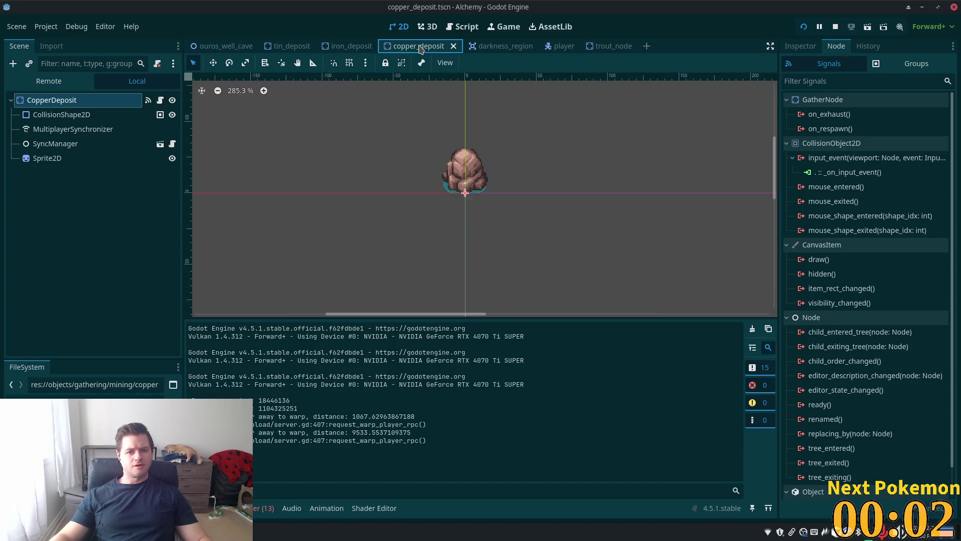
left_click(351, 46)
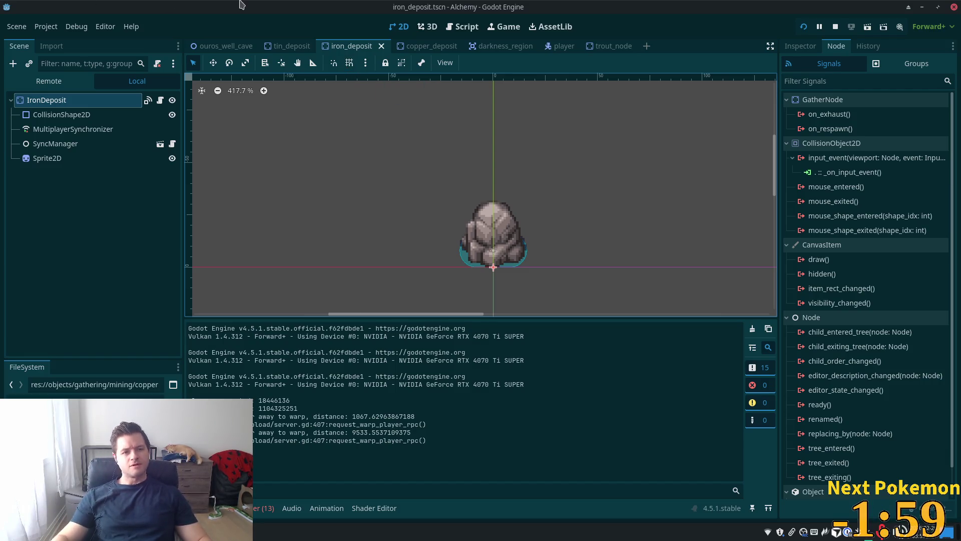
left_click(205, 50)
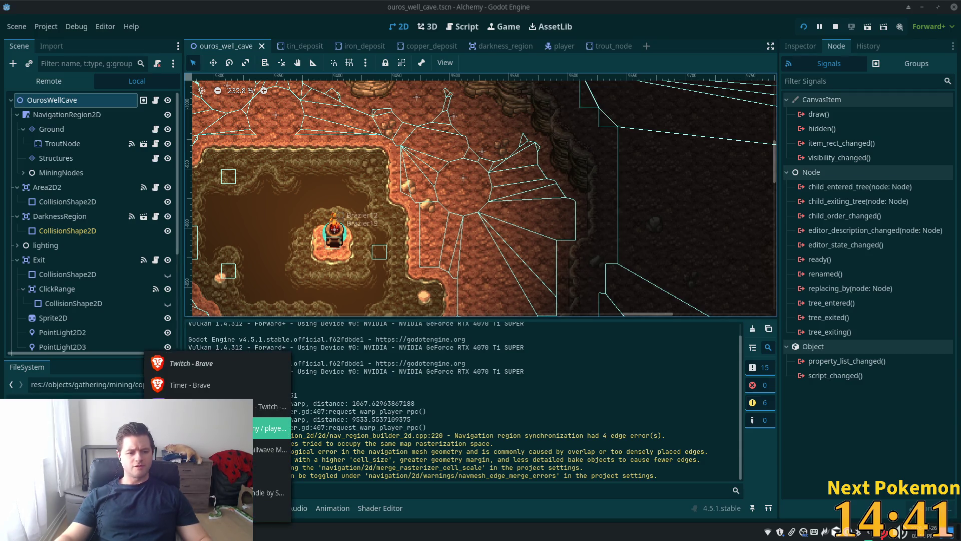
key("alt+Tab")
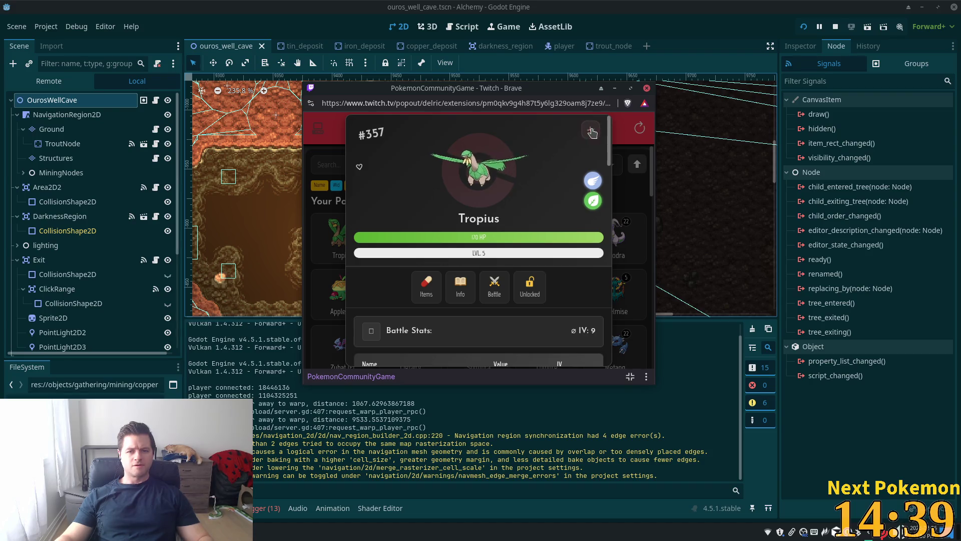
left_click(591, 130)
left_click(326, 136)
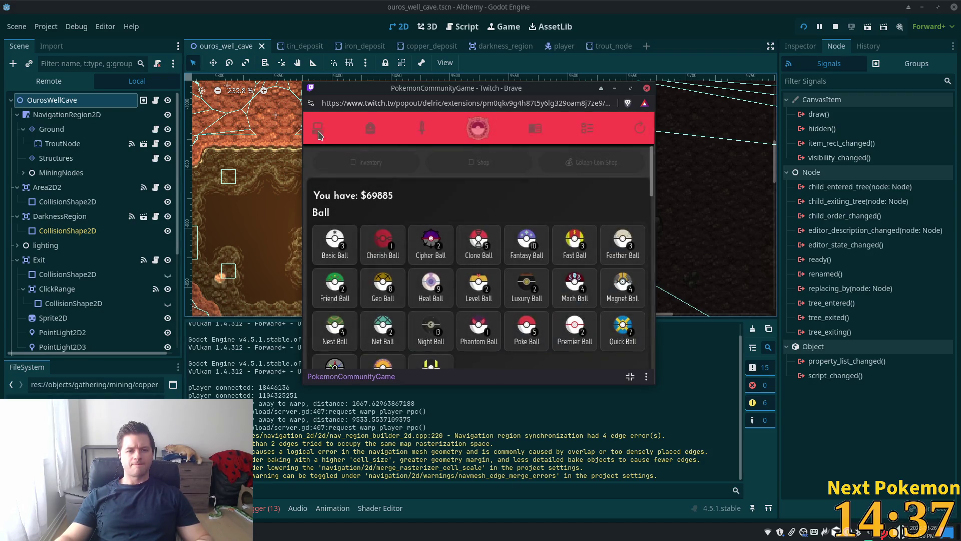
left_click(318, 129)
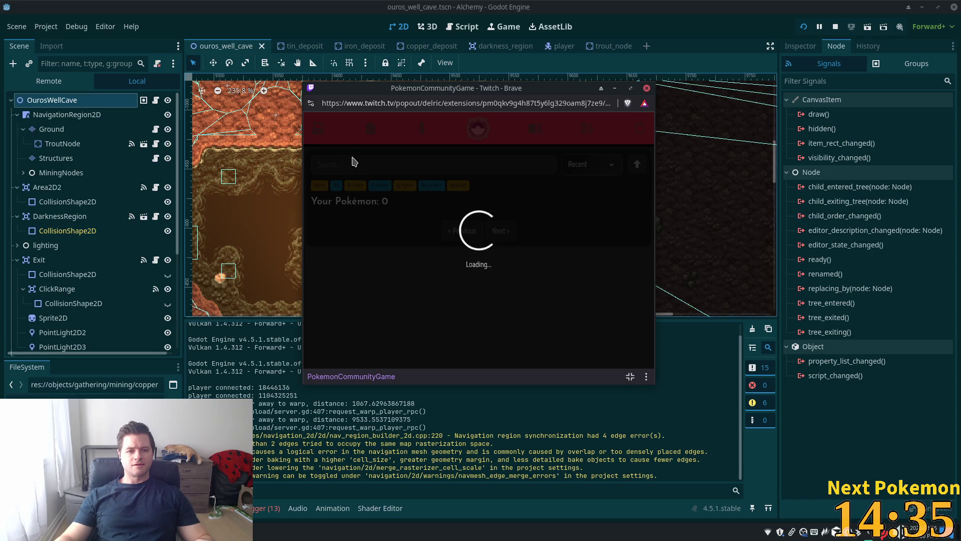
type("obst")
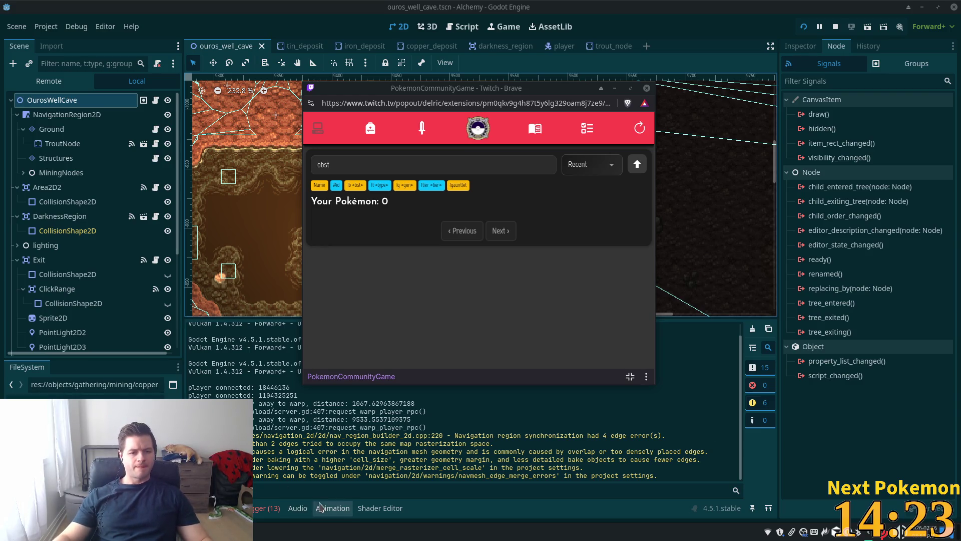
left_click(755, 9)
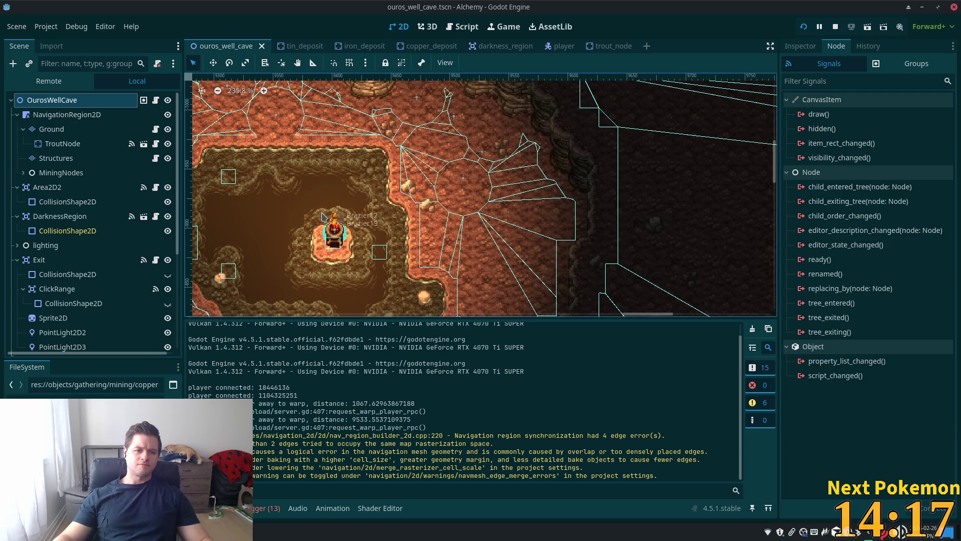
Expand MiningNodes and delete both GatheringNodeSpawnCopper nodes, confirming with OK
scroll(89, 235, "down", 3)
scroll(90, 236, "down", 2)
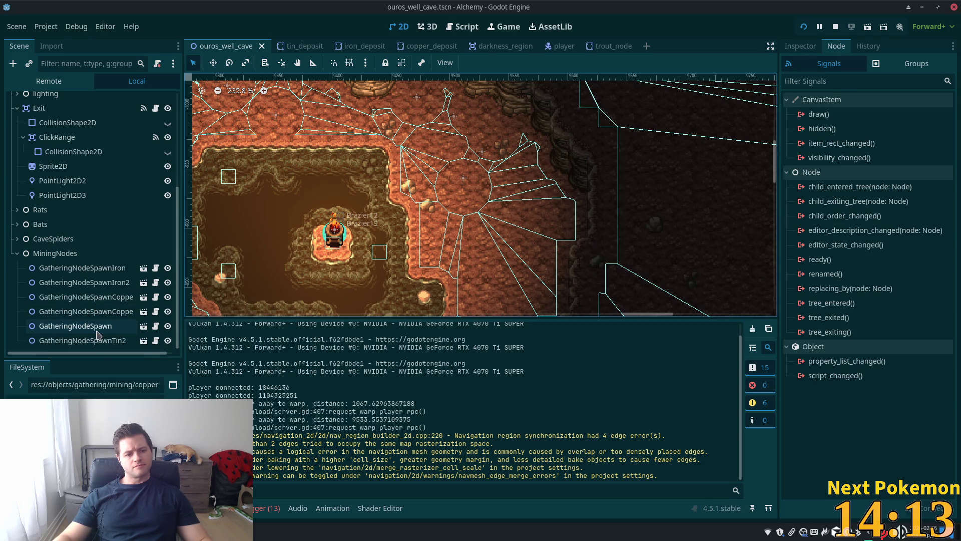
left_click(69, 254)
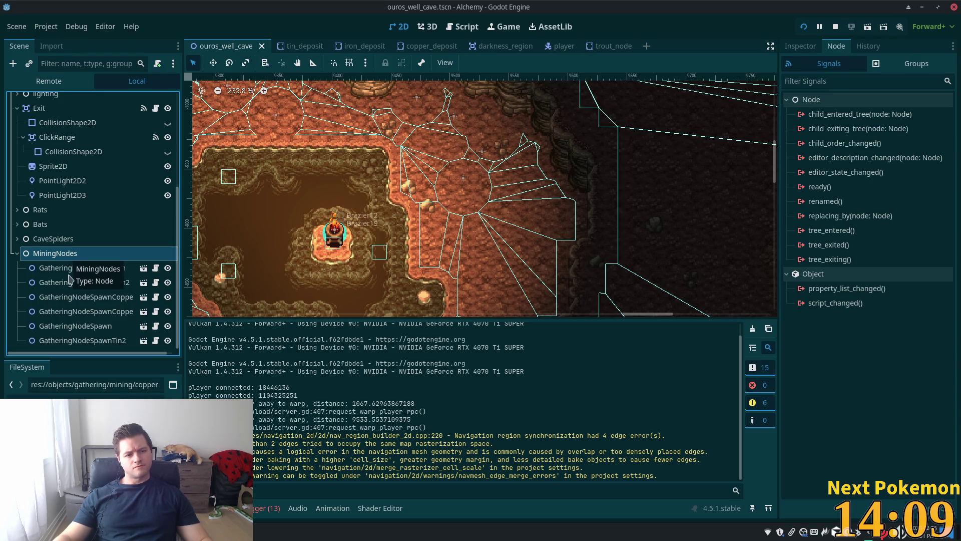
left_click(74, 298)
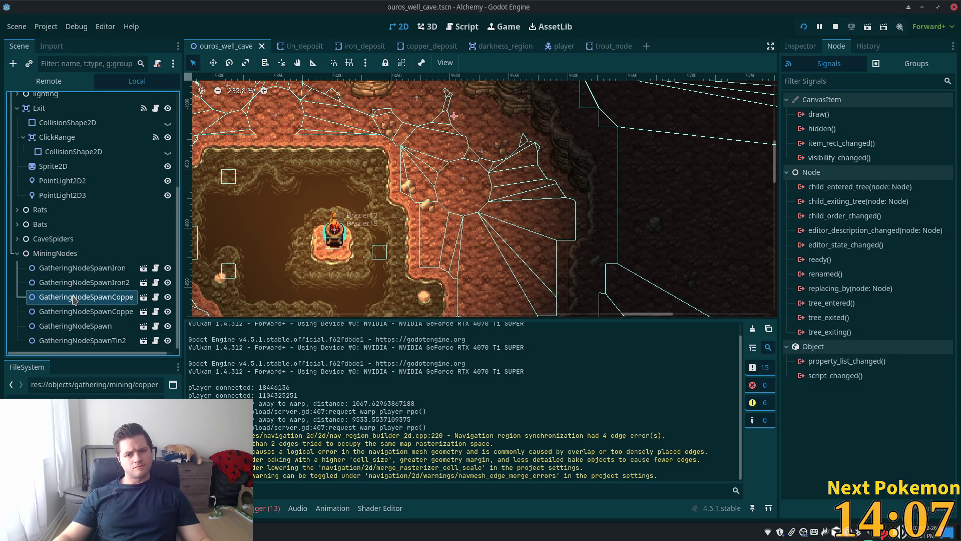
left_click(79, 312)
key("Up")
left_click(80, 312, "shift")
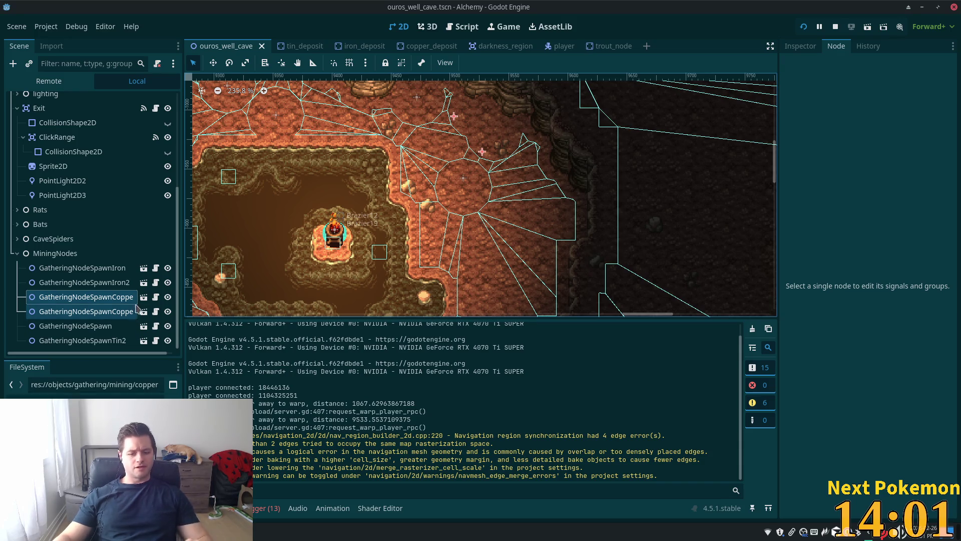
key("Delete")
left_click(512, 289)
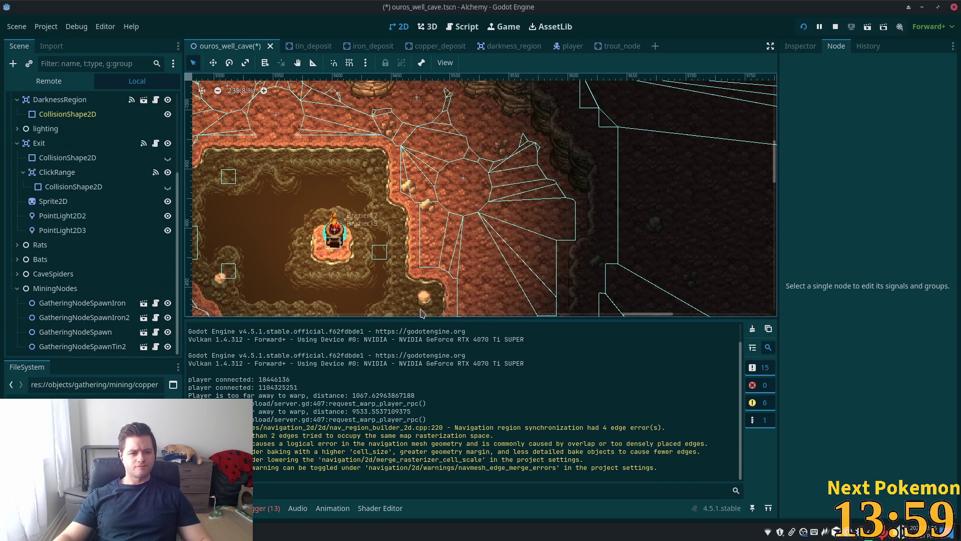
Reselect the OurosWellCave root node and pick a spot on the cave map for a new instance
scroll(57, 116, "up", 5)
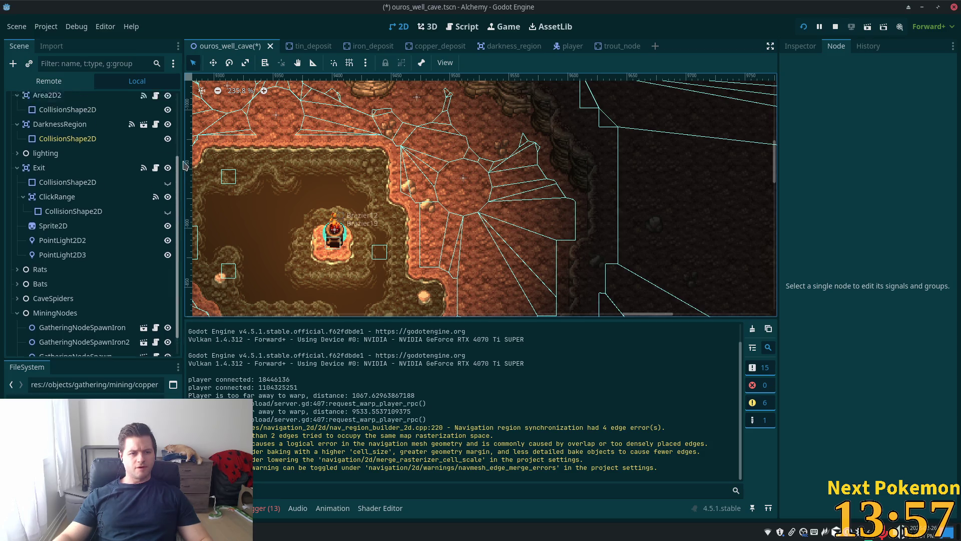
left_click(52, 100)
scroll(100, 200, "down", 4)
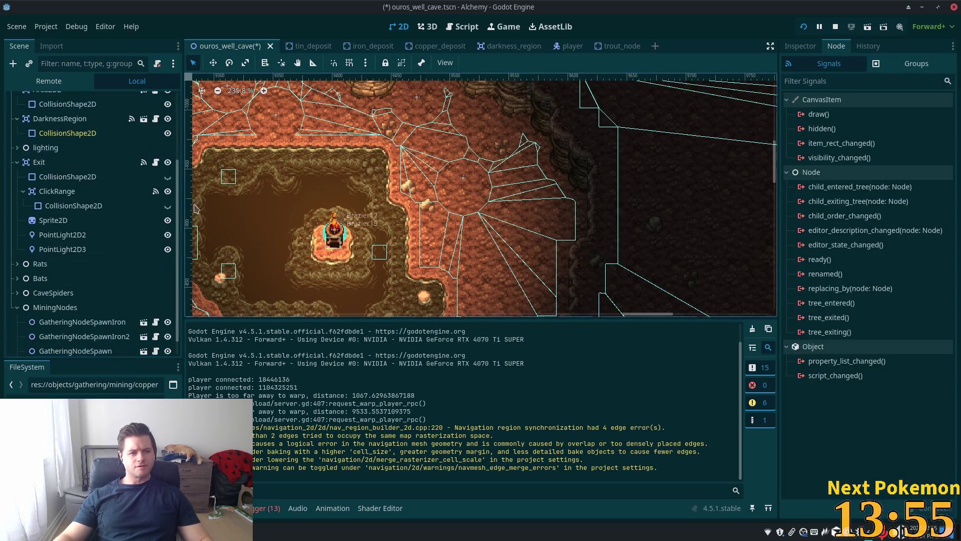
scroll(167, 206, "up", 3)
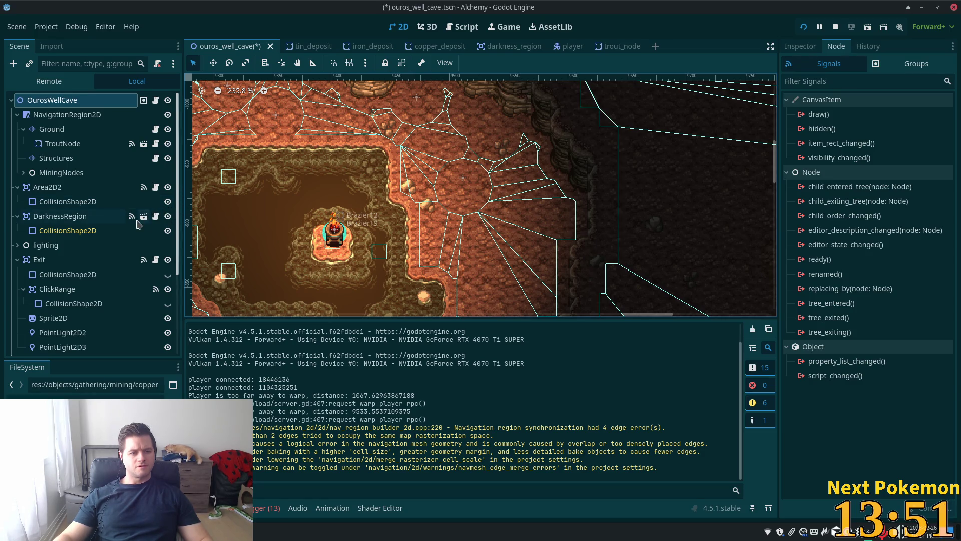
scroll(150, 220, "down", 6)
scroll(478, 249, "down", 5)
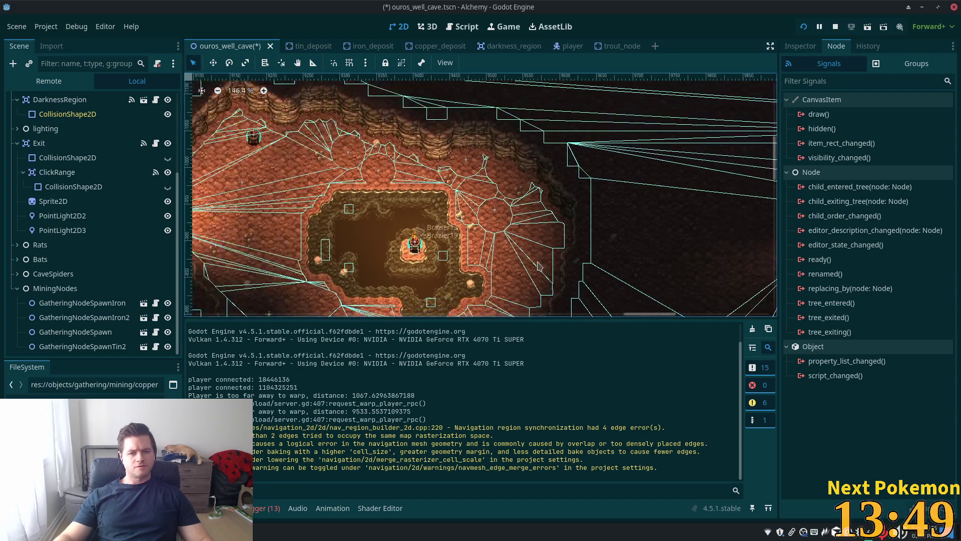
right_click(472, 183)
Instance the gathering_node_spawn scene at that spot in the cave and stop the running game
left_click(494, 198)
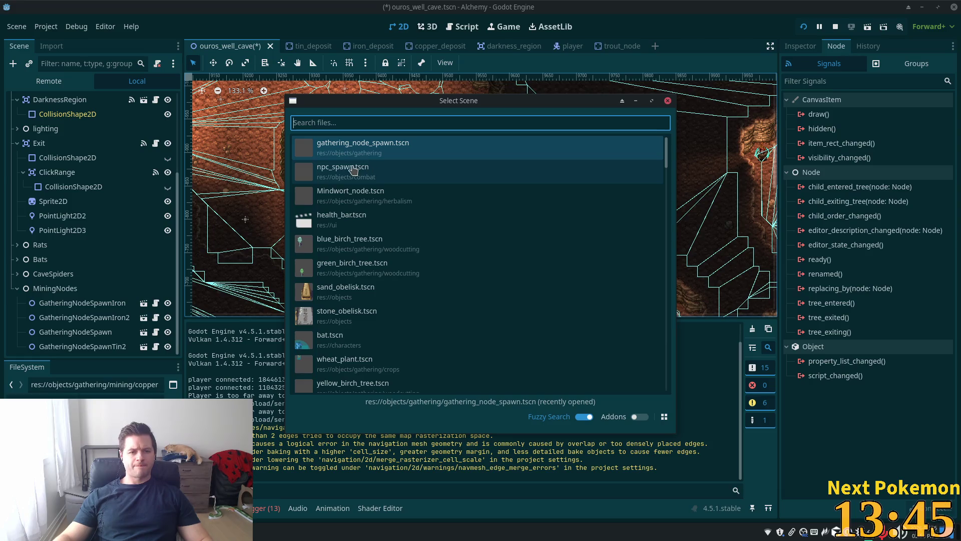
key("Return")
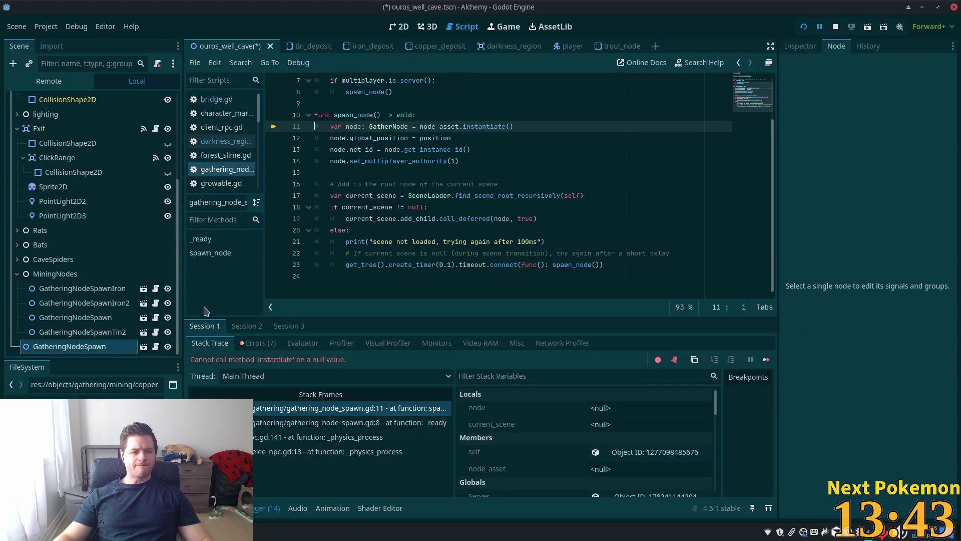
left_click(835, 27)
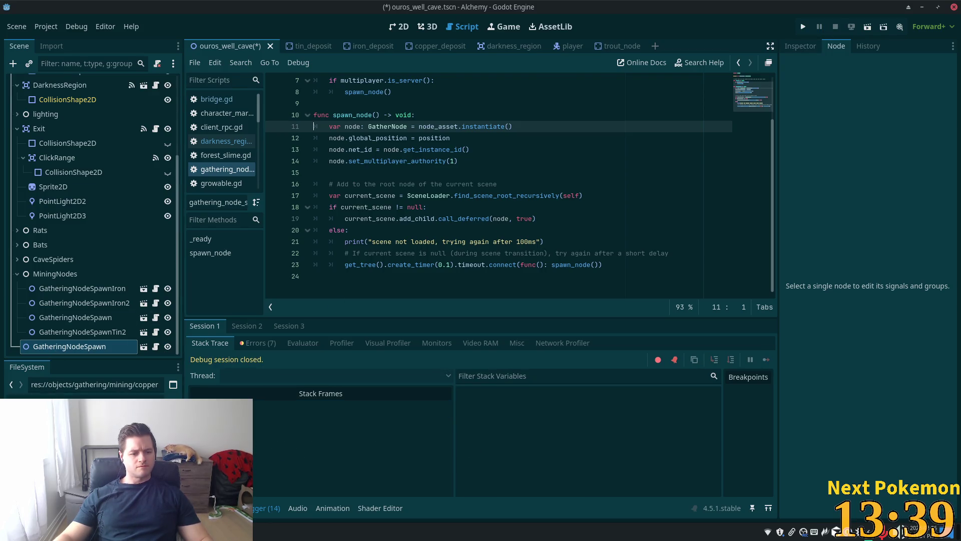
Set the new GatheringNodeSpawn's Node Asset to copper_deposit.tscn, save, and relaunch the game
left_click_drag(432, 279, 115, 396)
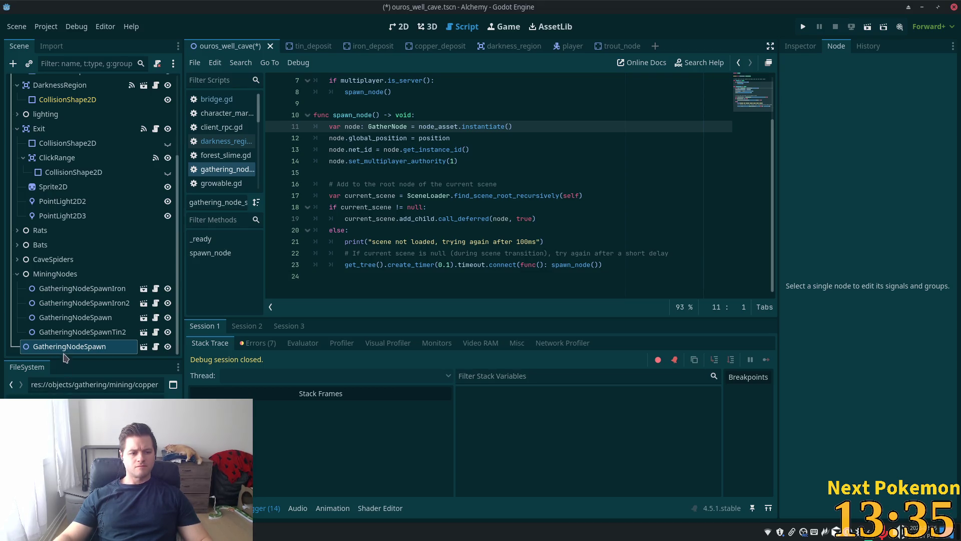
left_click(60, 347)
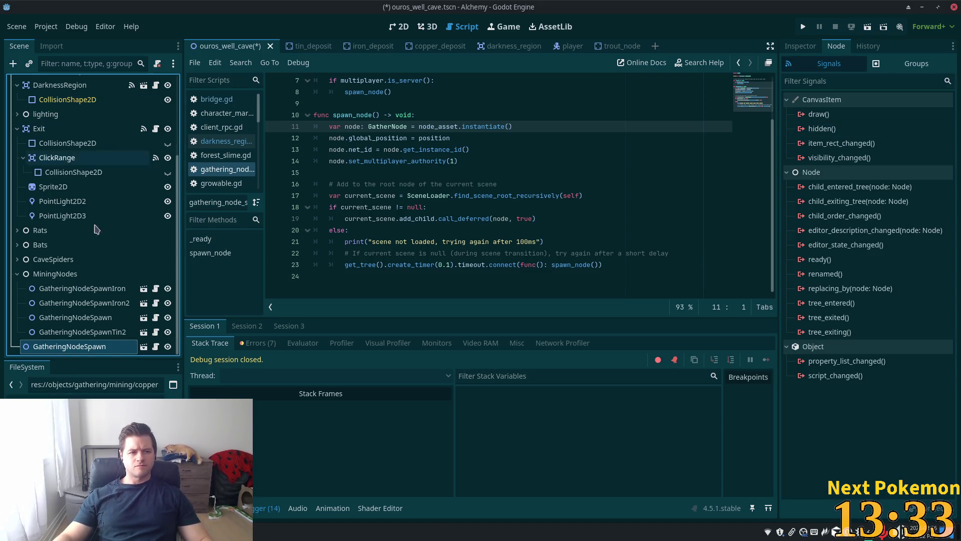
left_click(818, 50)
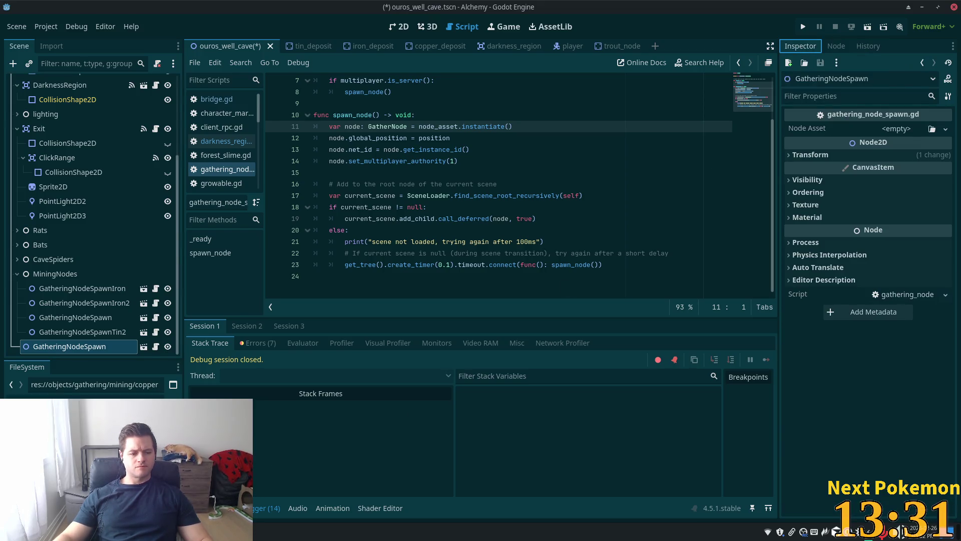
mouse_move(75, 415)
left_mouse_down()
mouse_move(850, 96)
mouse_move(896, 128)
left_mouse_up()
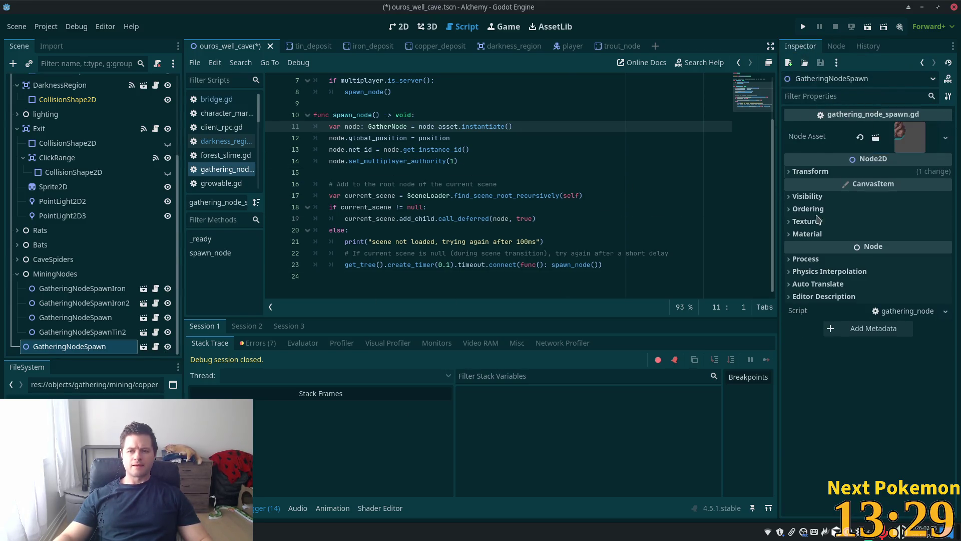
key("ctrl+s")
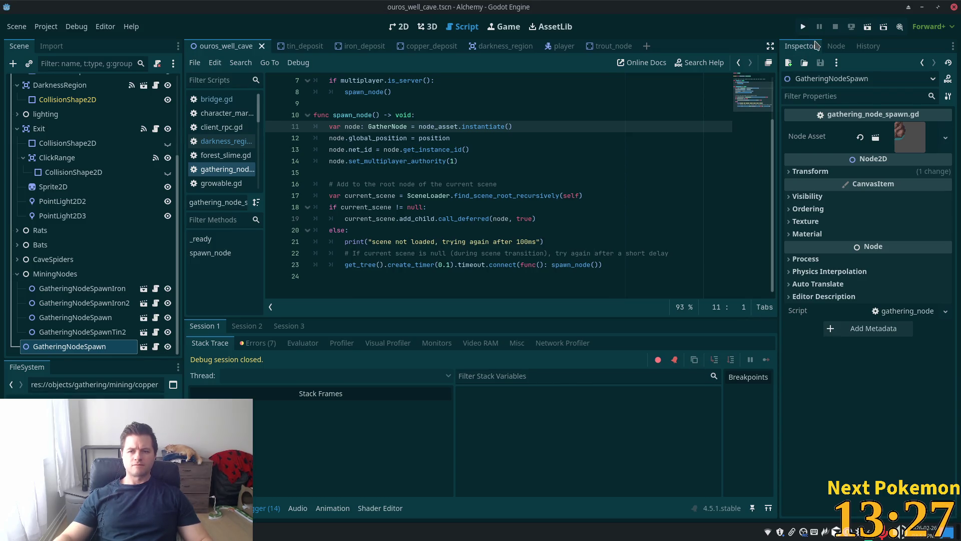
left_click(803, 28)
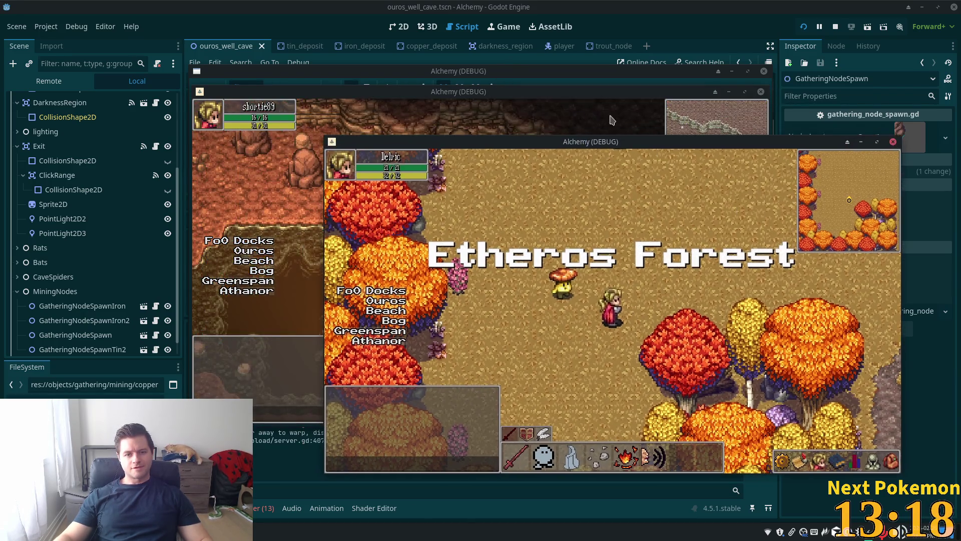
Walk the character north in Ouros Caves, then return to the copper_deposit scene in the editor
left_click(610, 120)
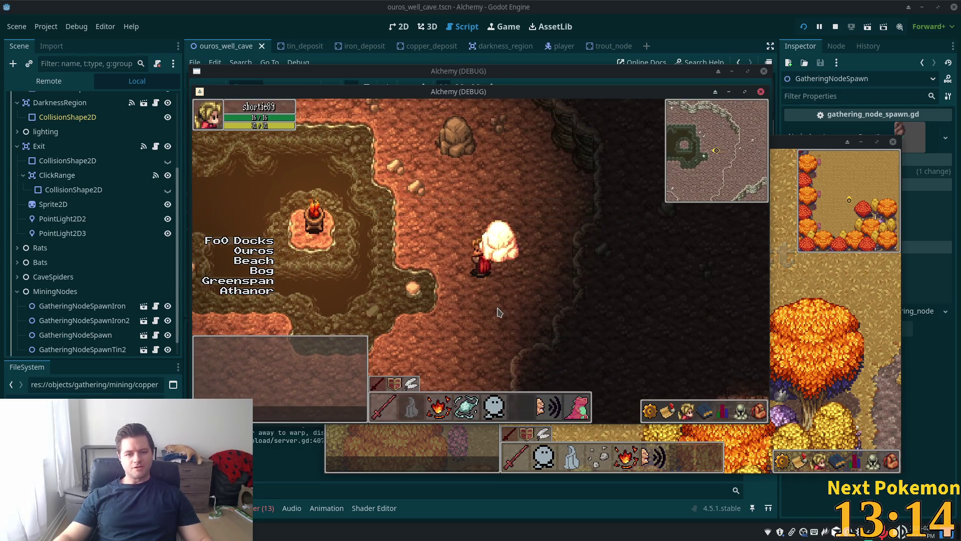
left_click(591, 113)
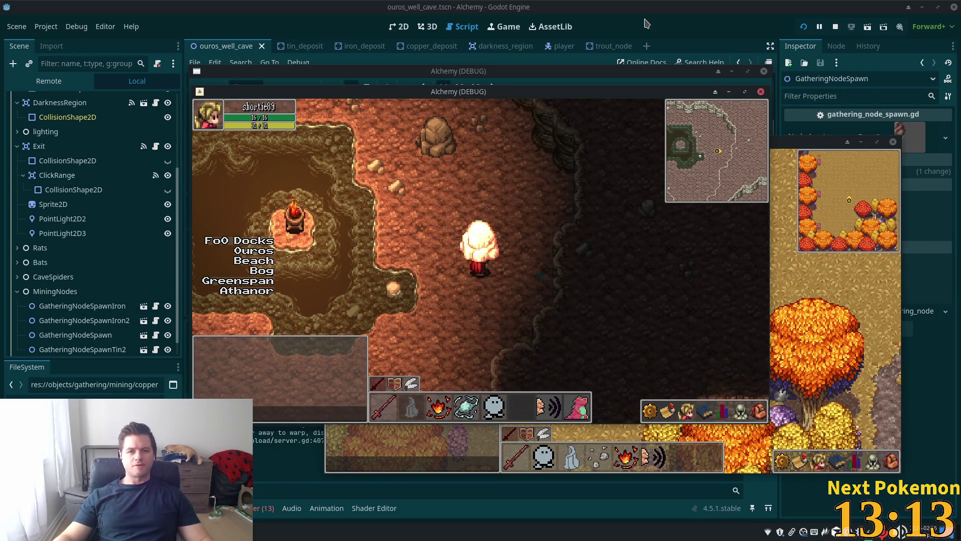
left_click(645, 23)
left_click(419, 45)
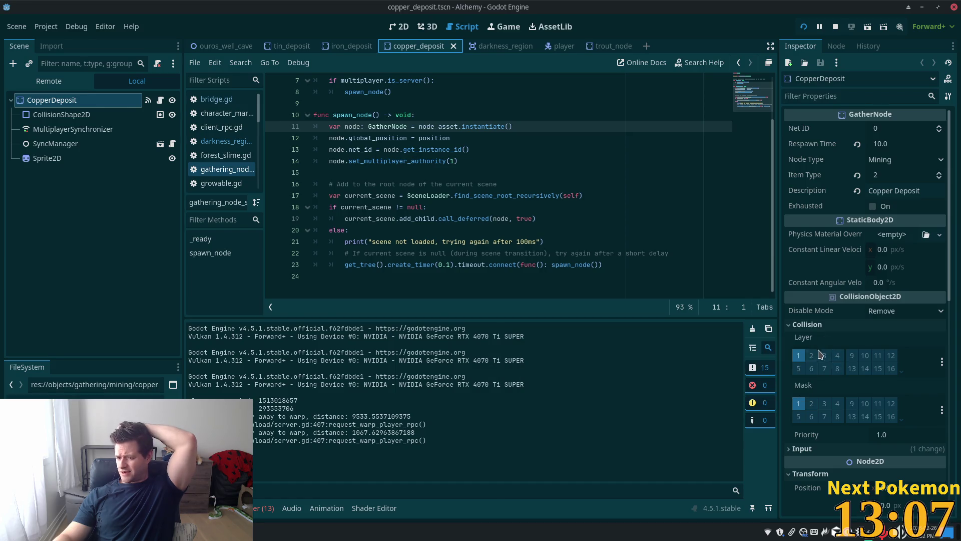
Try mining the copper deposit in the game and walk the character west
scroll(866, 386, "down", 3)
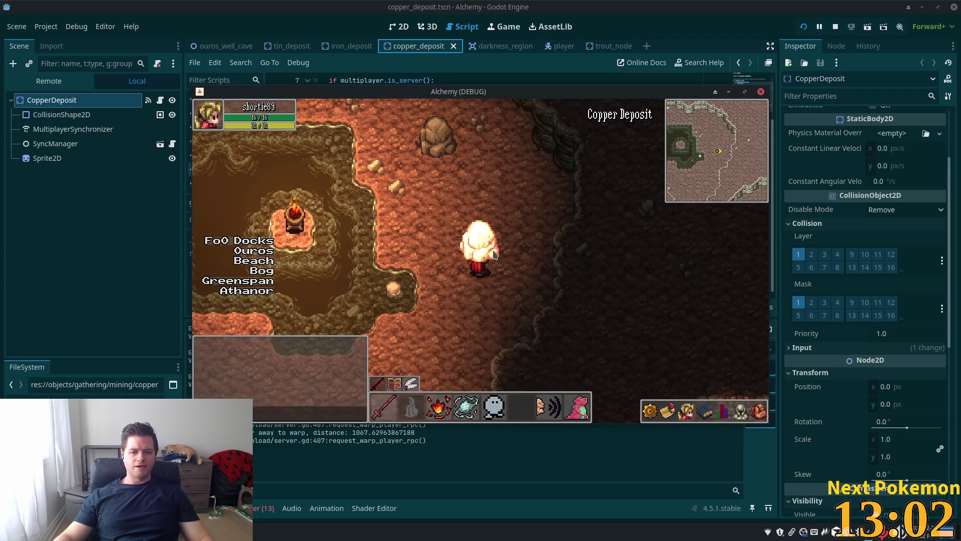
left_click(490, 258)
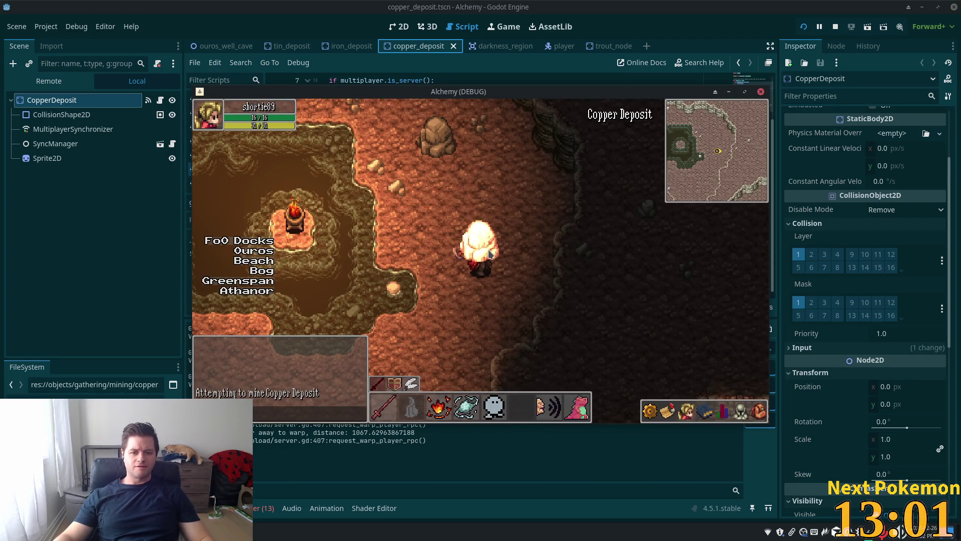
key("Left")
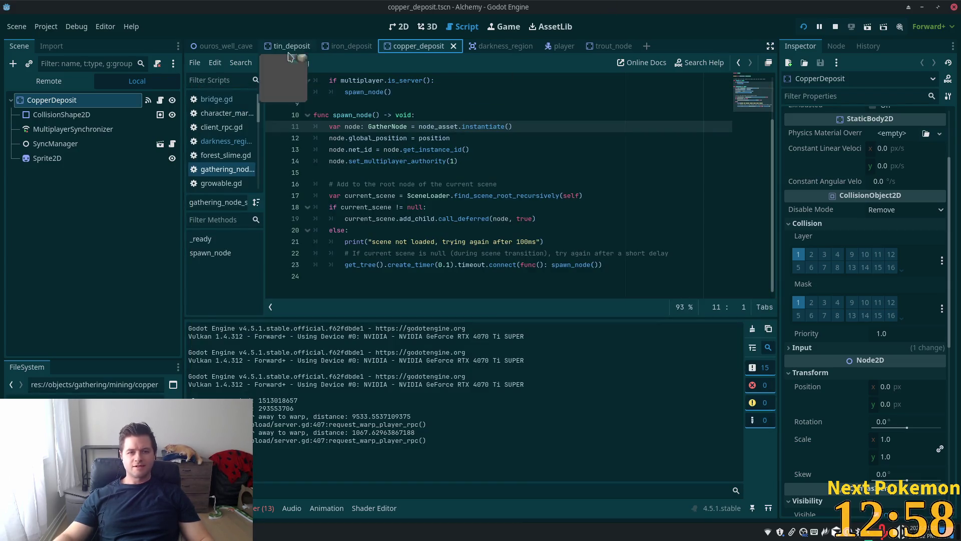
Match the iron and tin deposits by putting CopperDeposit on collision layer 3, then save and relaunch
left_click(345, 46)
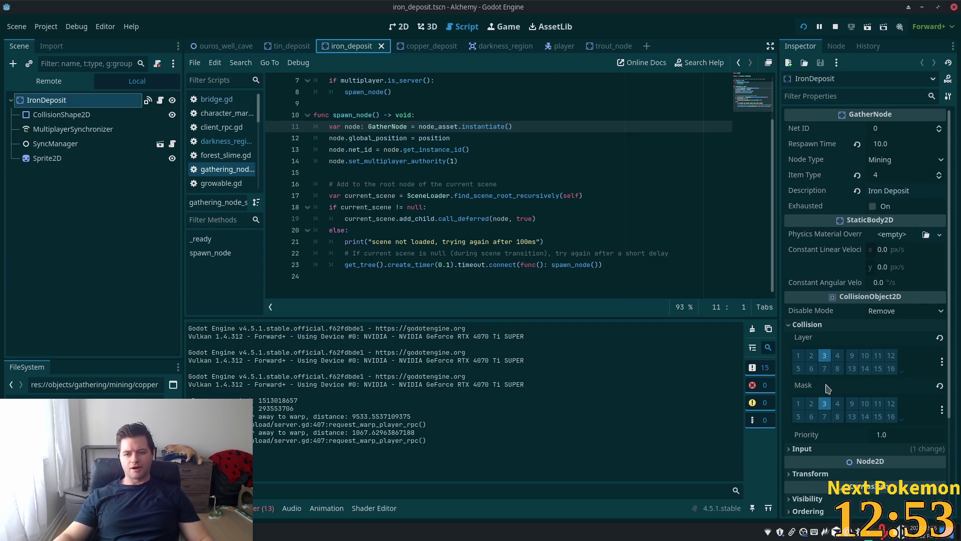
left_click(283, 49)
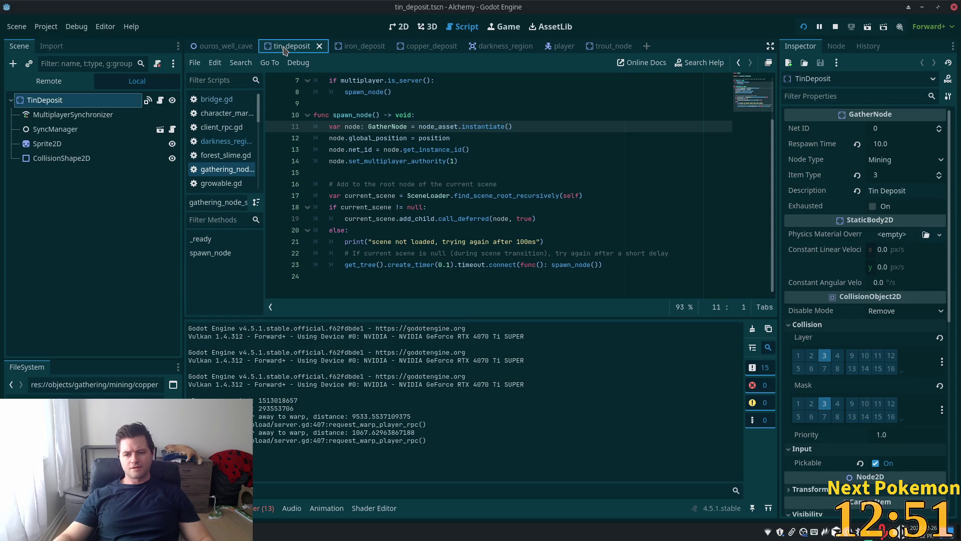
left_click(350, 47)
left_click(431, 49)
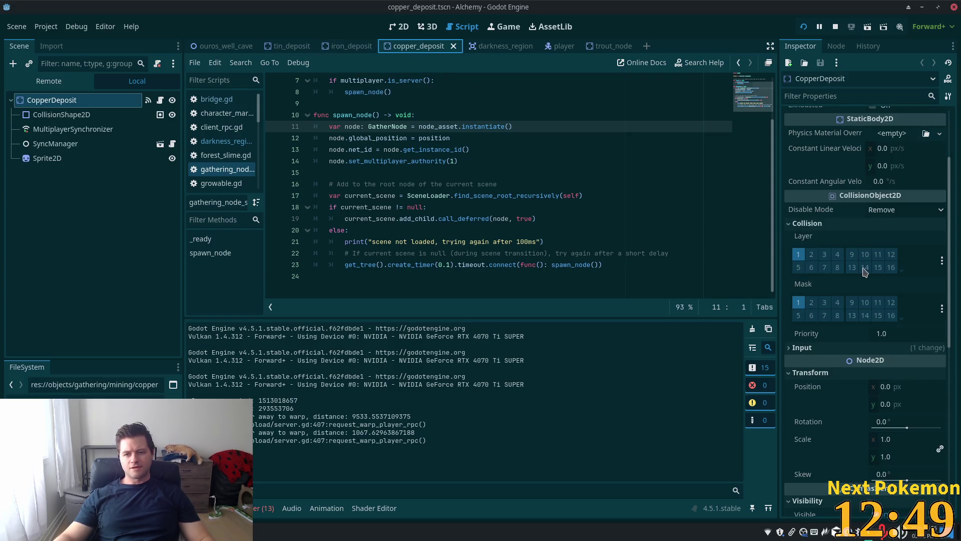
left_click(825, 254)
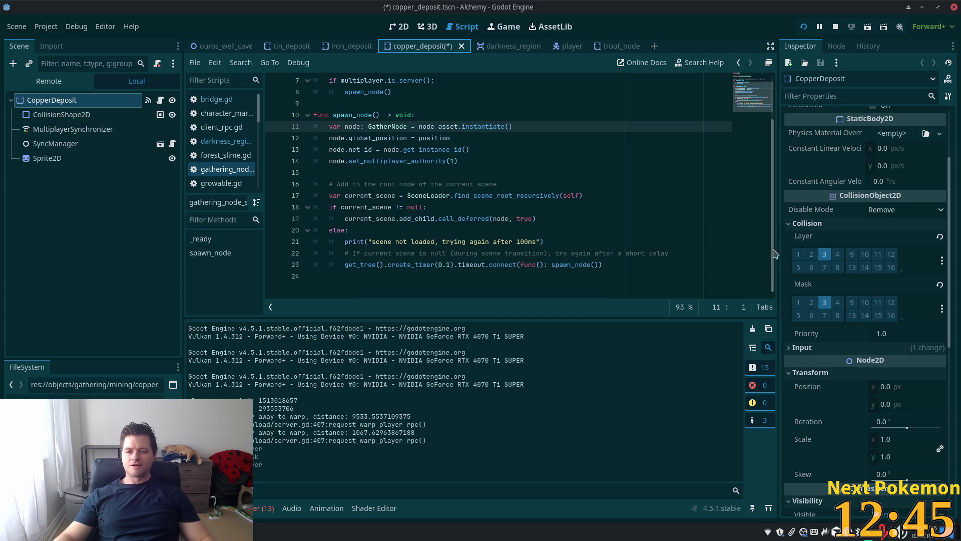
key("ctrl+s")
left_click(804, 28)
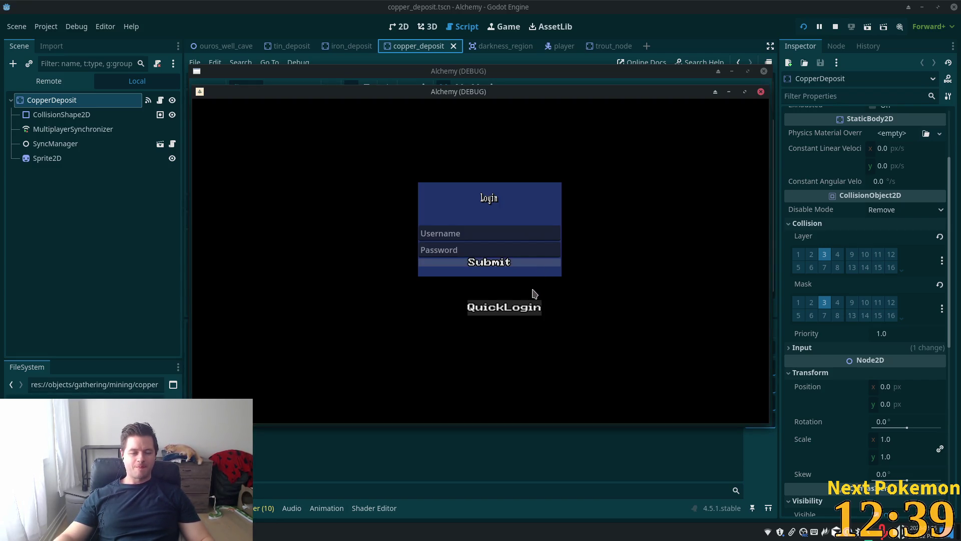
QuickLogin to the game, check the copper deposit, then compare iron_deposit and view CopperDeposit's signals
left_click(528, 305)
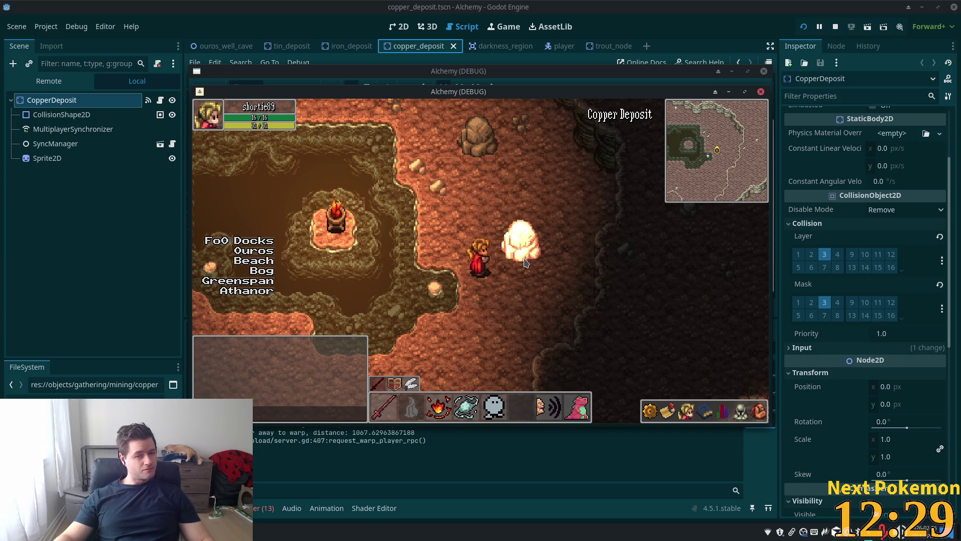
left_click(827, 238)
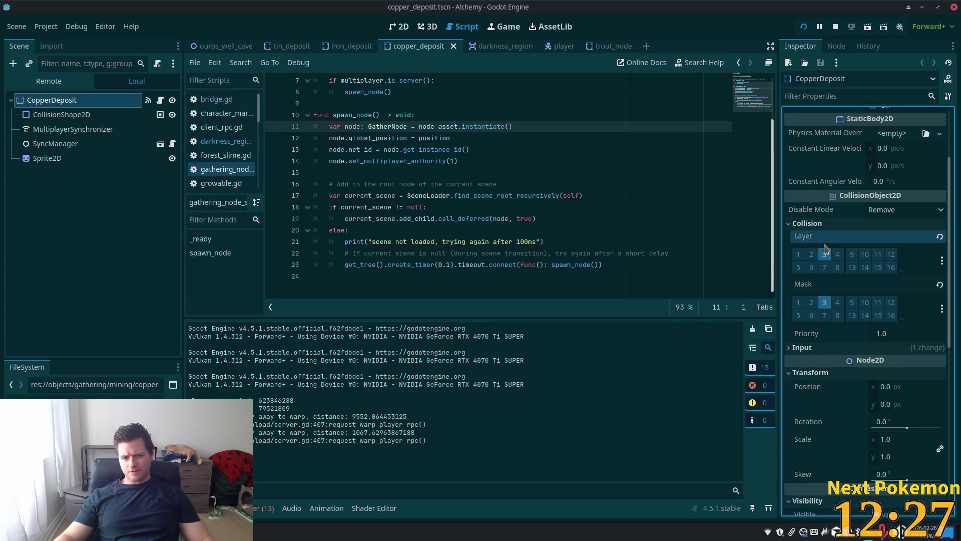
left_click(343, 48)
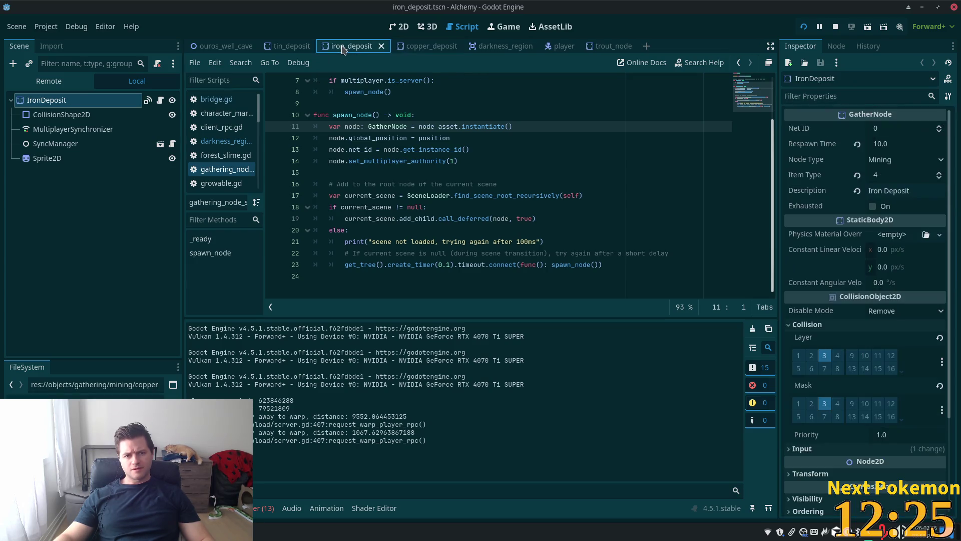
key("alt+Tab")
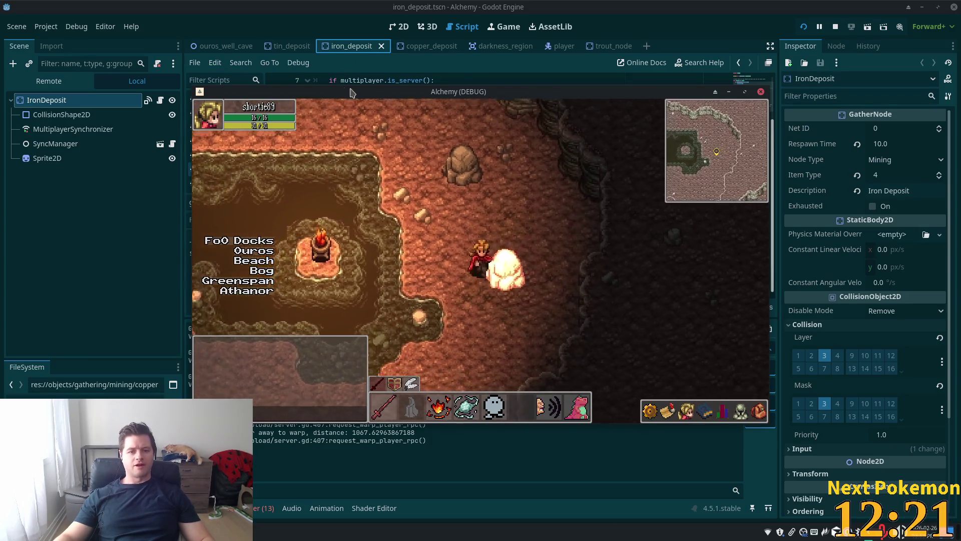
left_click(418, 46)
left_click(836, 45)
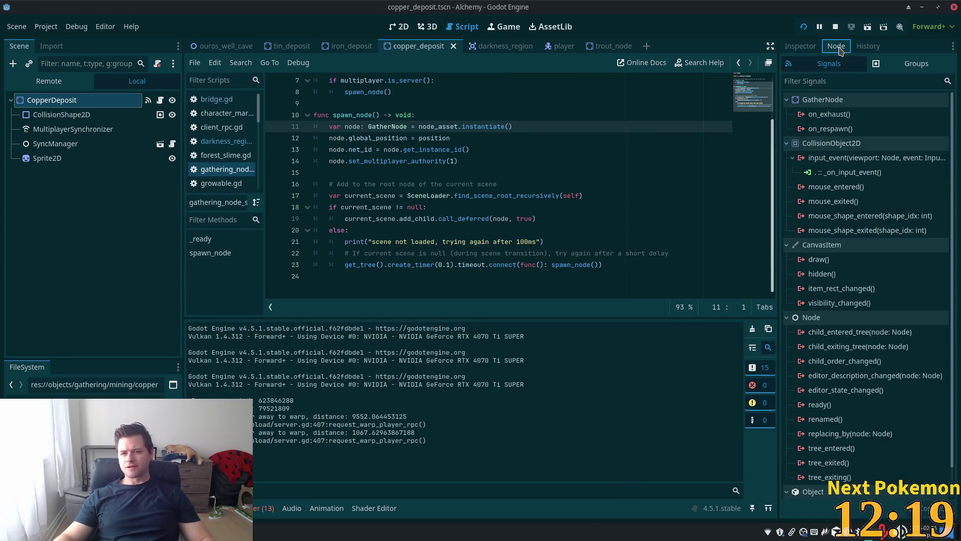
Check the darken group for CopperDeposit, then go back to the ouros_well_cave scene
left_click(912, 63)
left_click(799, 129)
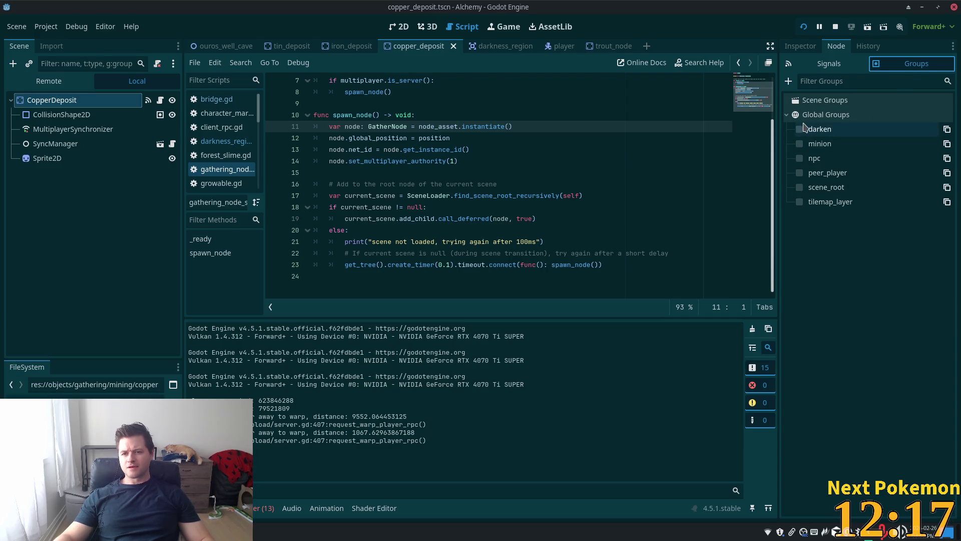
left_click(811, 29)
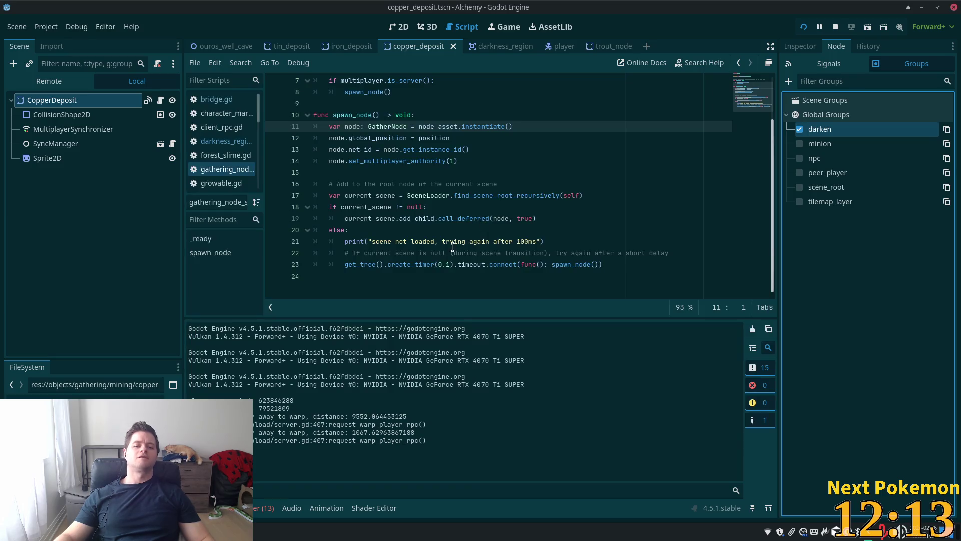
left_click(801, 45)
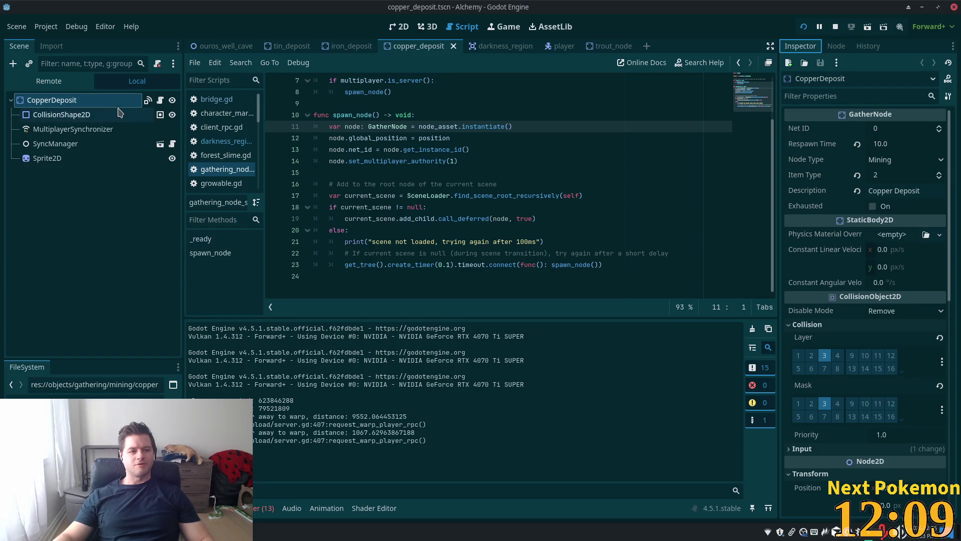
left_click(226, 46)
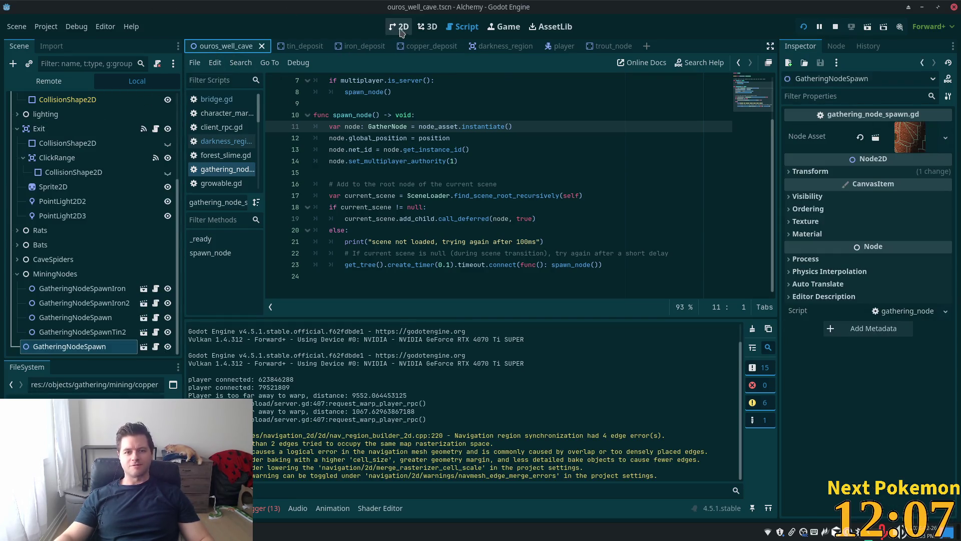
Duplicate GatheringNodeSpawn and move the copy further up the cave
left_click(399, 27)
scroll(371, 221, "up", 2)
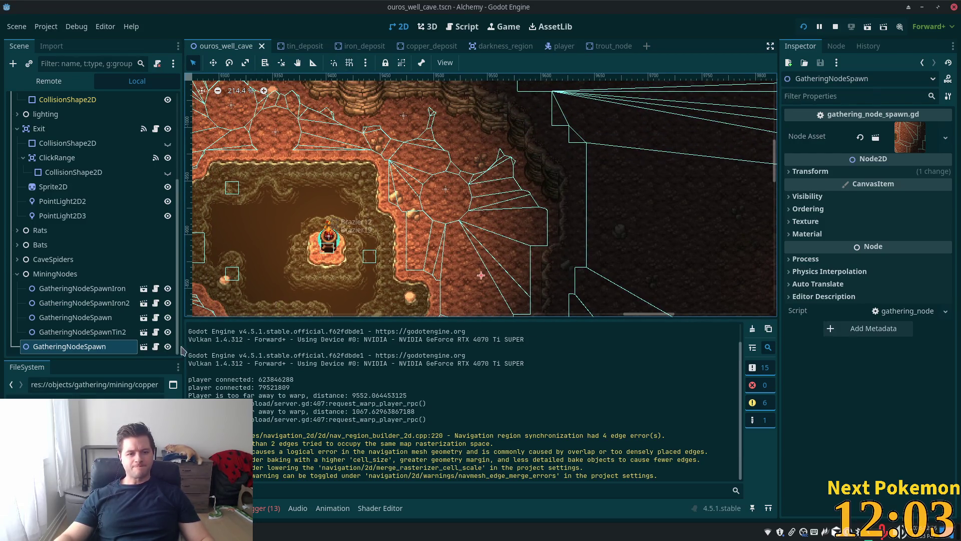
left_click_drag(83, 346, 62, 283)
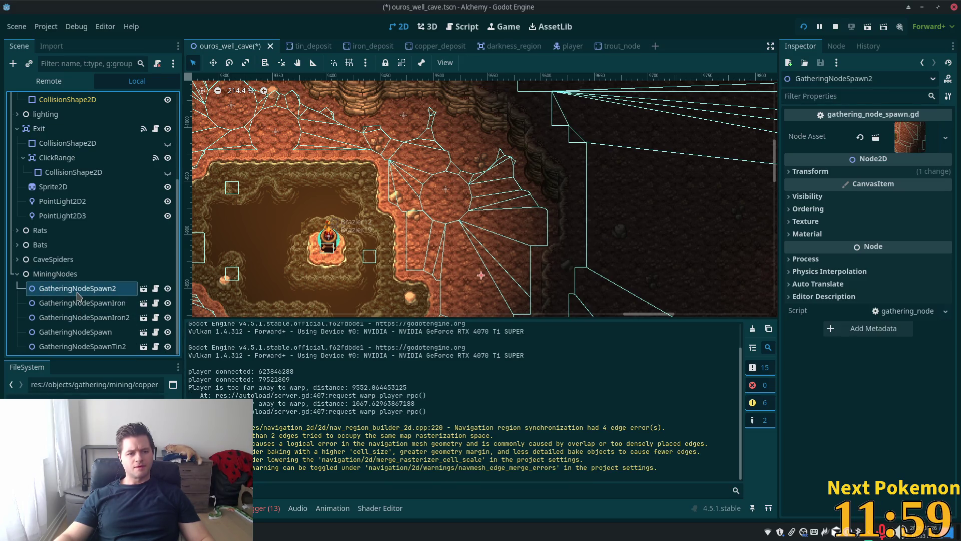
key("ctrl+z")
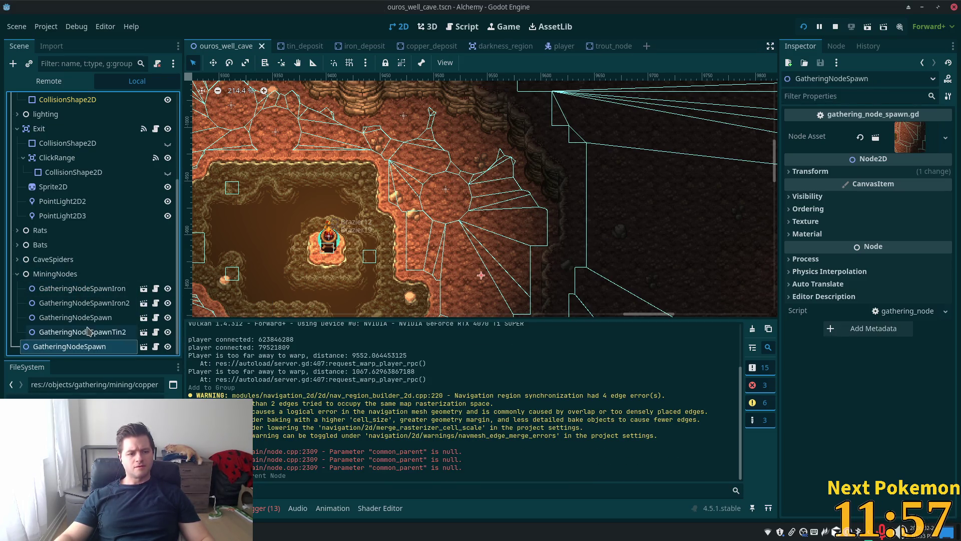
key("ctrl+d")
key("w")
left_click_drag(457, 214, 448, 161)
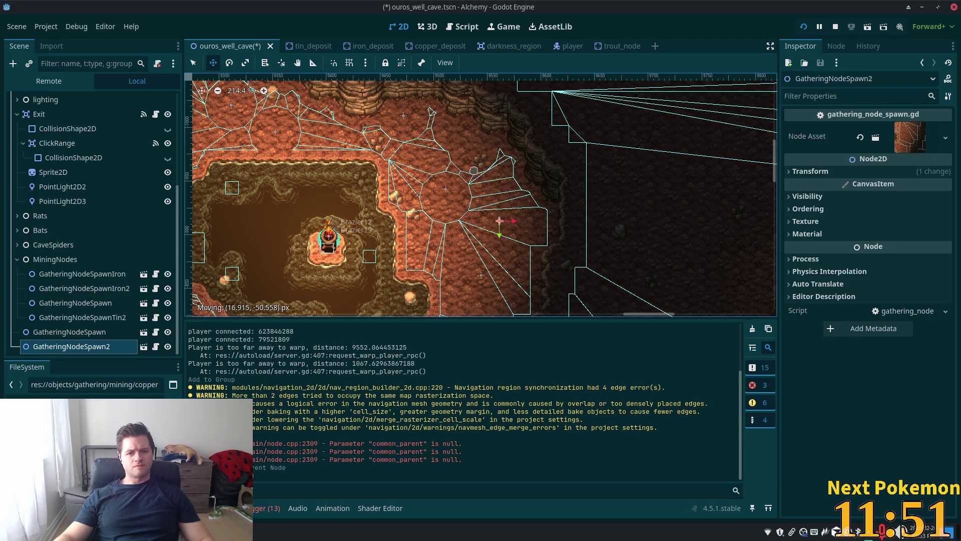
left_click_drag(469, 166, 469, 166)
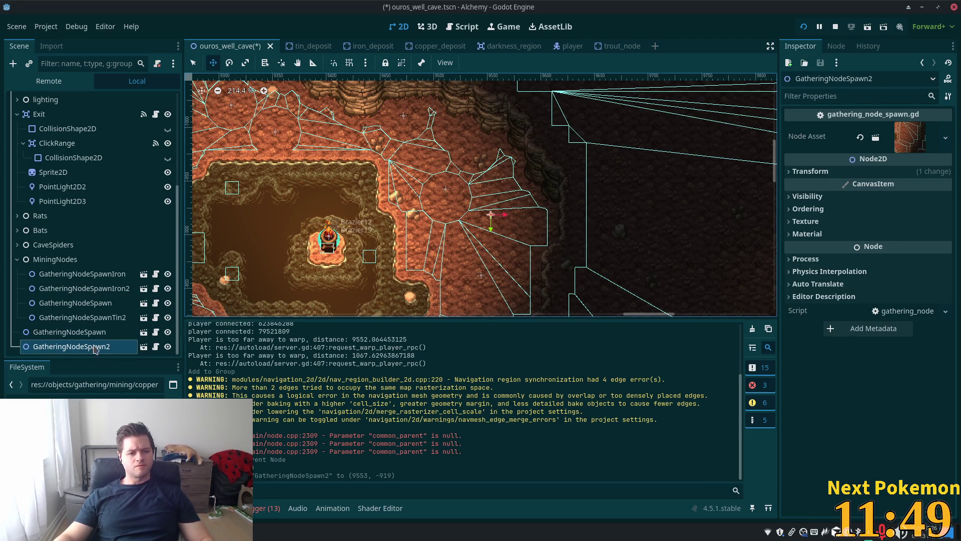
Drag both spawn nodes under MiningNodes, save ouros_well_cave, and run the game
left_click(65, 332, "ctrl")
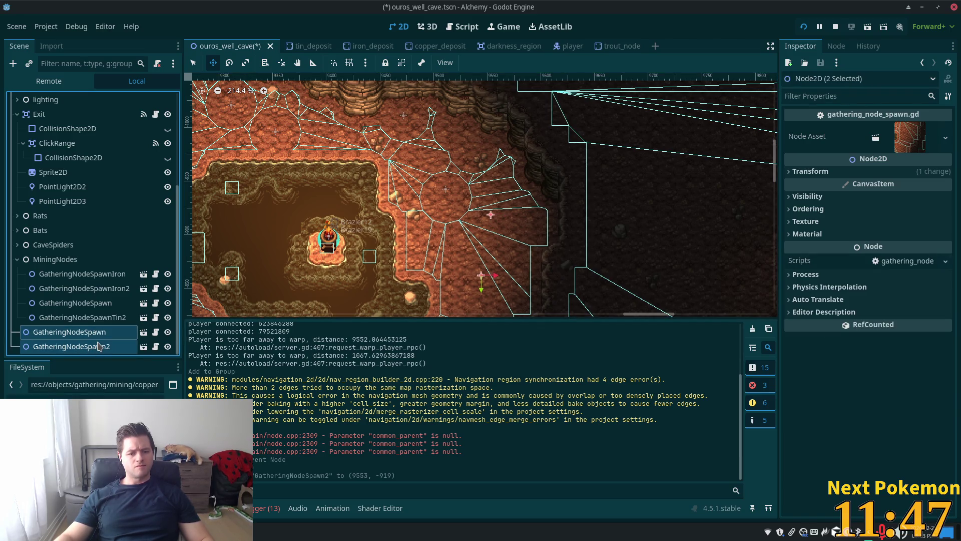
left_click_drag(65, 332, 70, 271)
key("ctrl+s")
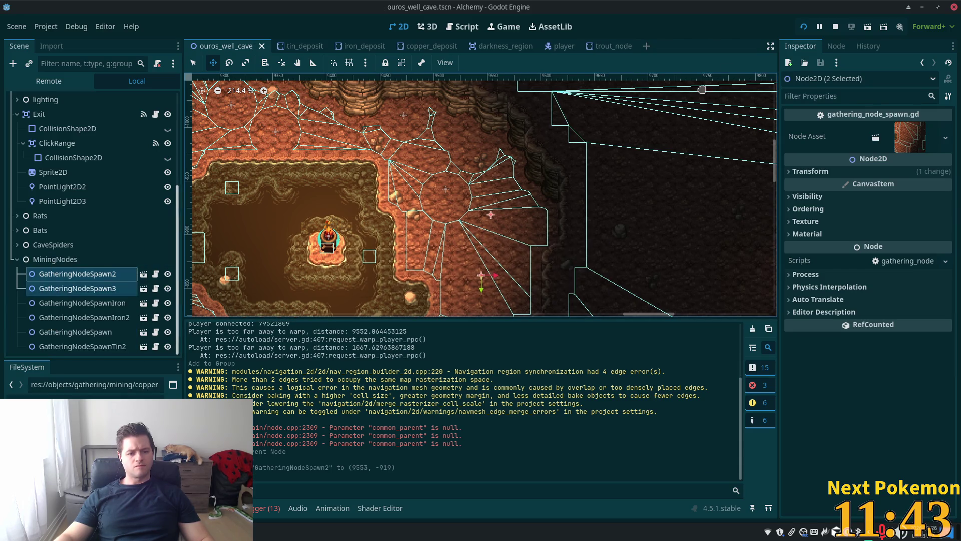
left_click(803, 27)
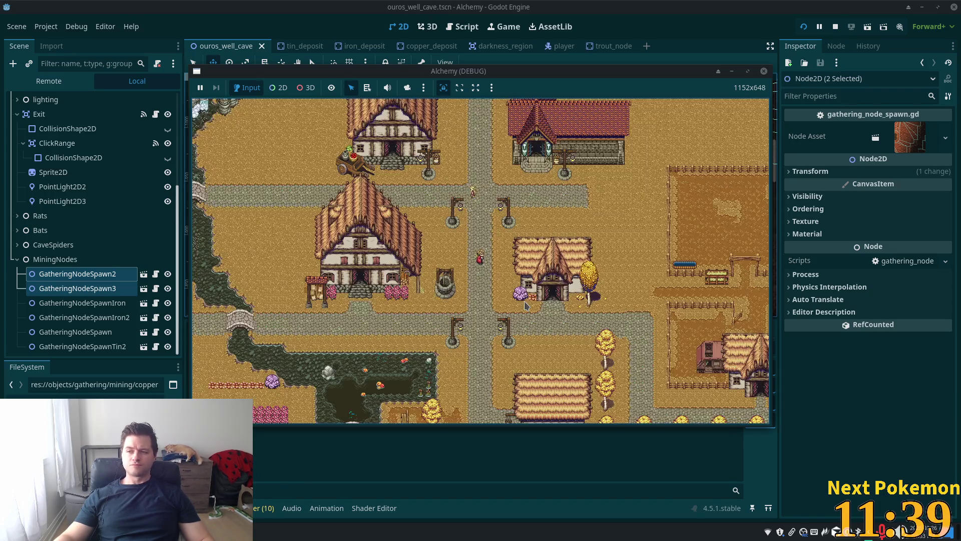
Move both game windows aside, walk around Ouros Caves toward the campfire, then stop with F8
left_click_drag(497, 80, 592, 52)
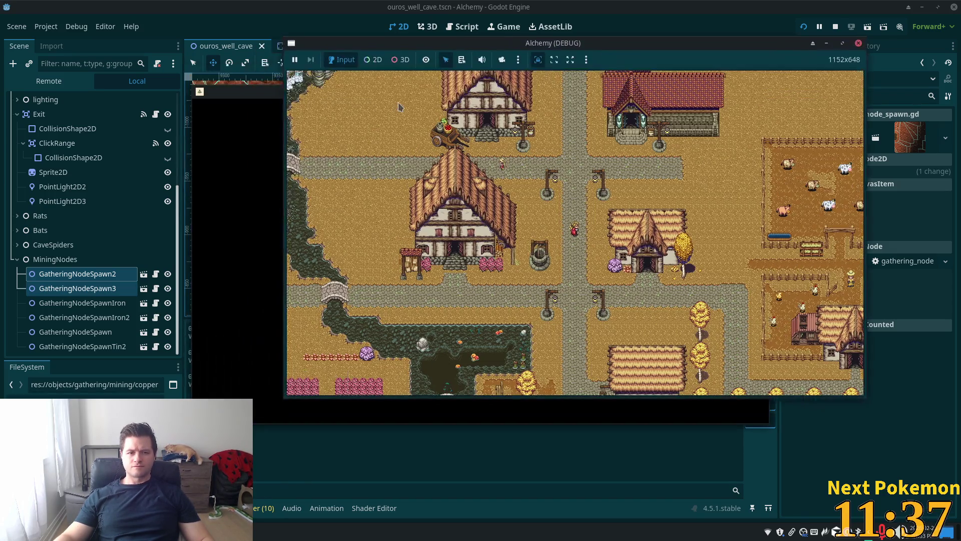
mouse_move(271, 89)
left_mouse_down()
mouse_move(381, 118)
mouse_move(394, 135)
left_mouse_up()
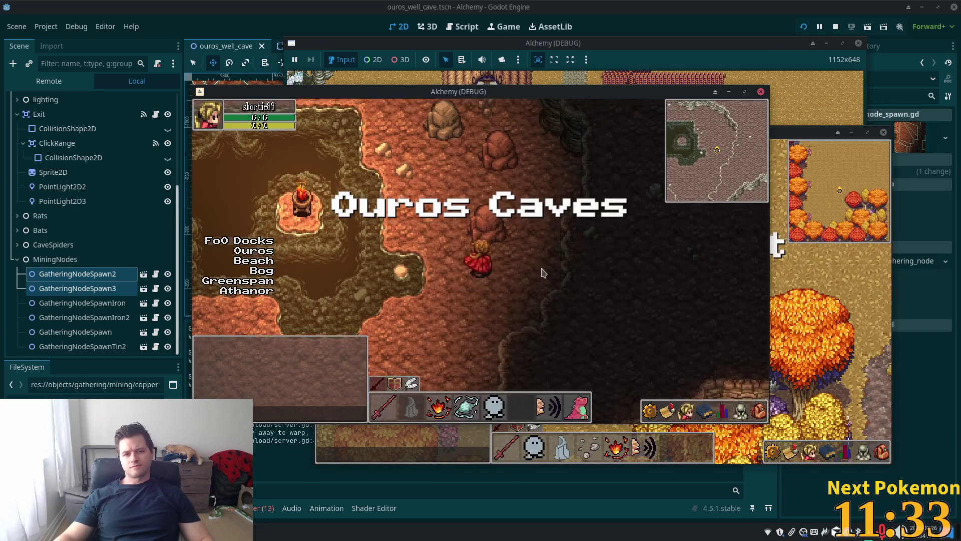
key("Up")
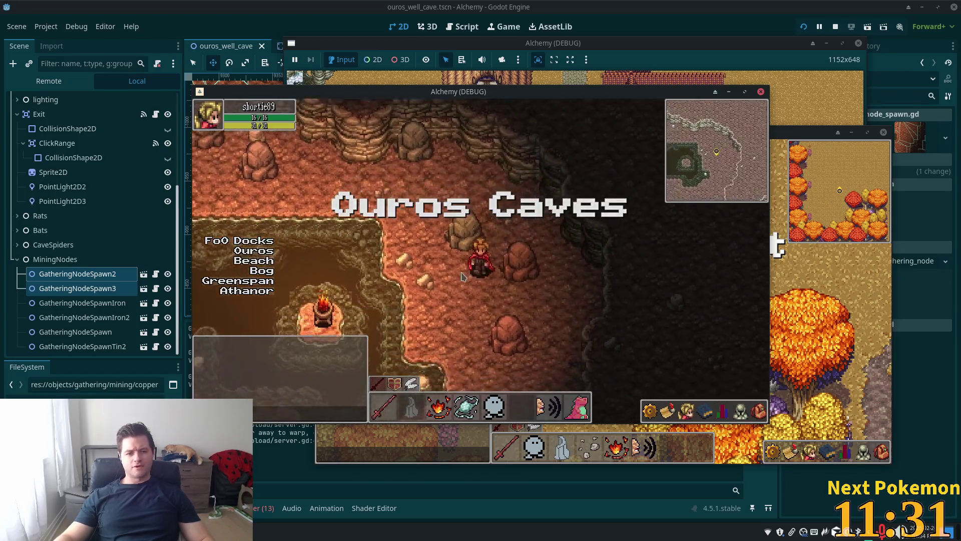
key("Down")
key("Right")
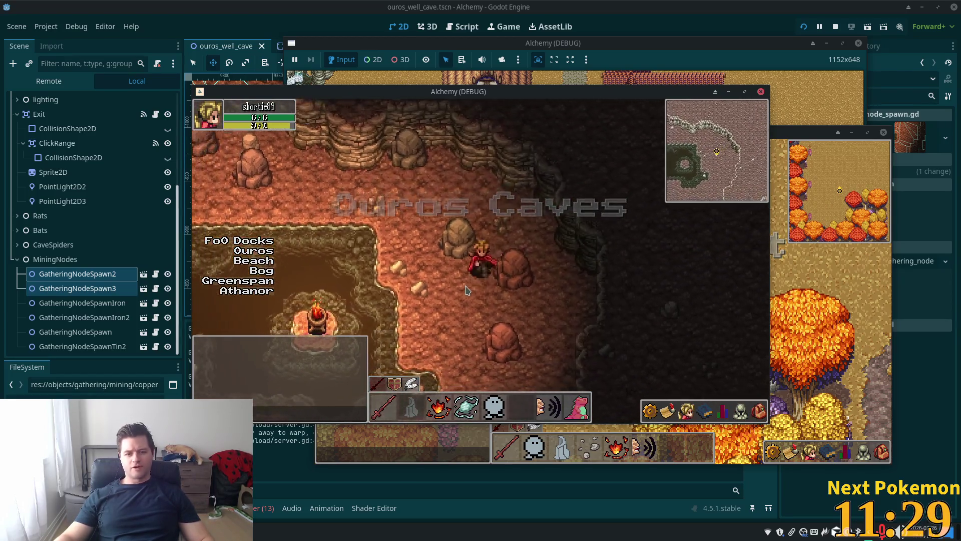
key("Up")
key("Left")
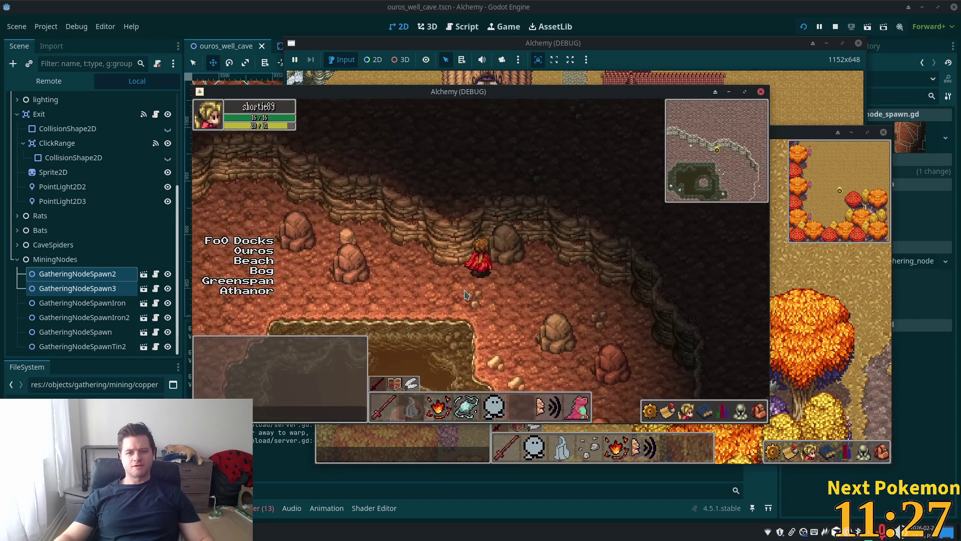
key("Left")
key("Up")
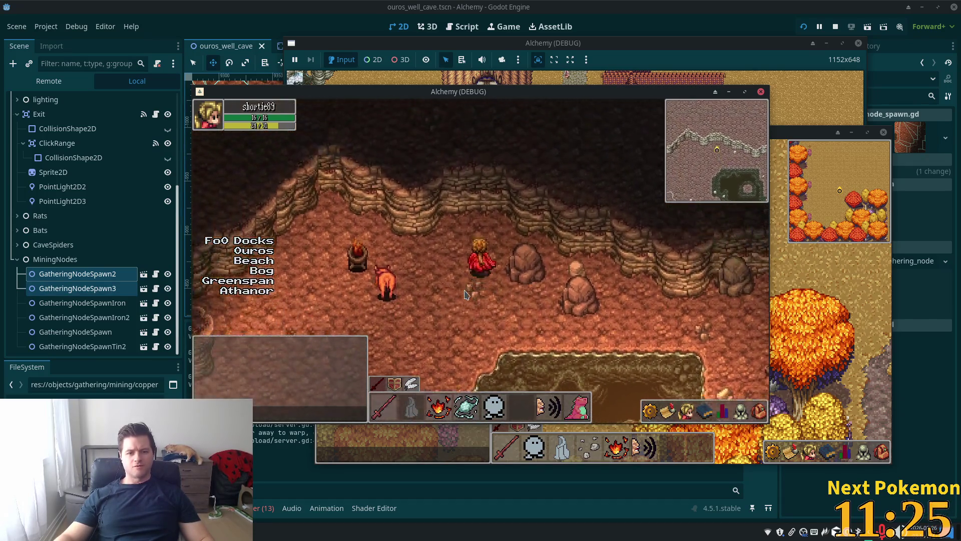
key("F8")
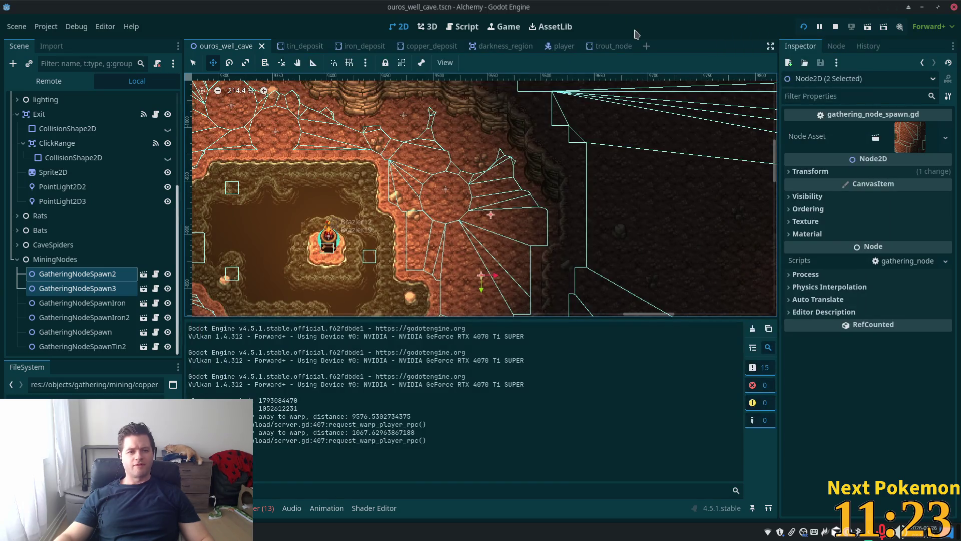
Quick-open sunken_pass.tscn and select its SunkenPass root node
key("shift+alt+o")
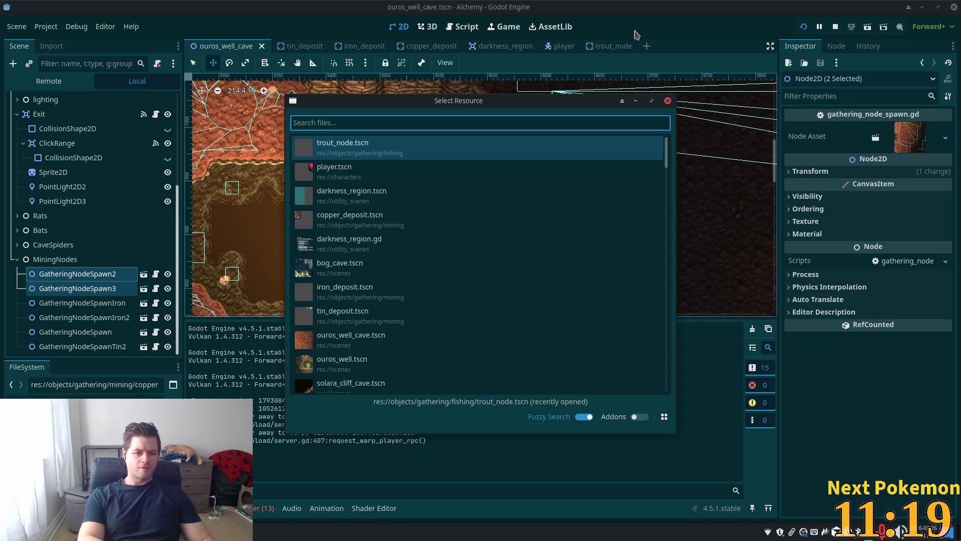
type("sunken")
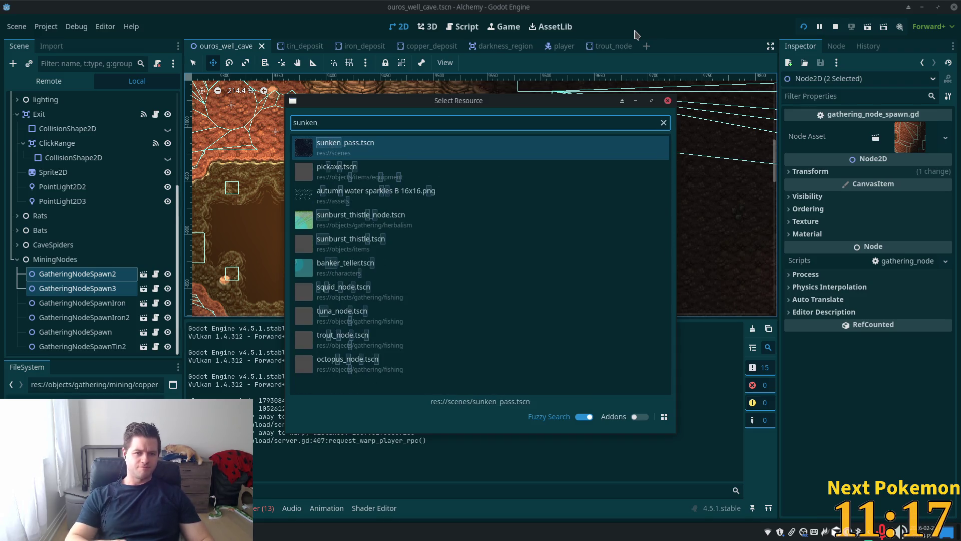
key("Return")
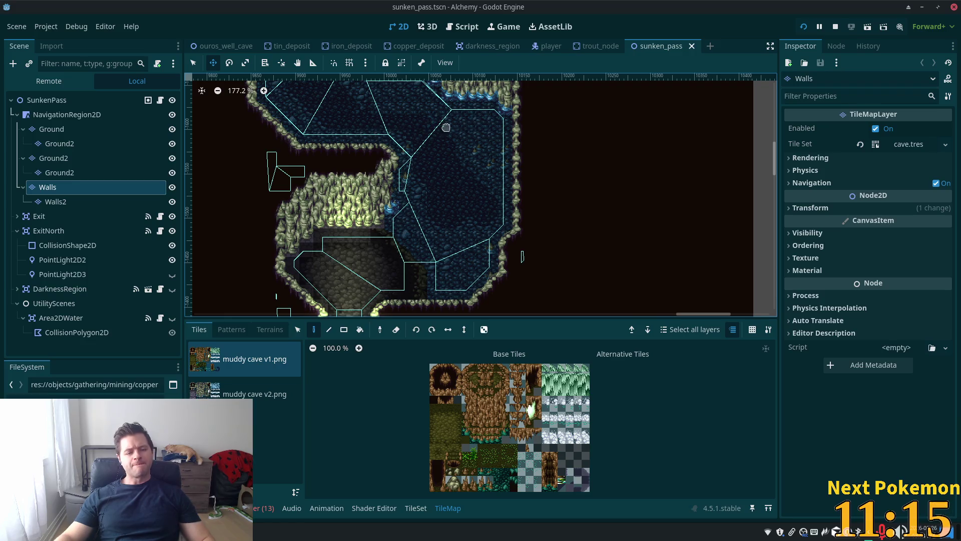
left_click(47, 100)
Expand Ordering in the Inspector, tick Y Sort Enabled on SunkenPass, and save
left_click(853, 196)
left_click(855, 195)
left_click(851, 208)
left_click(894, 221)
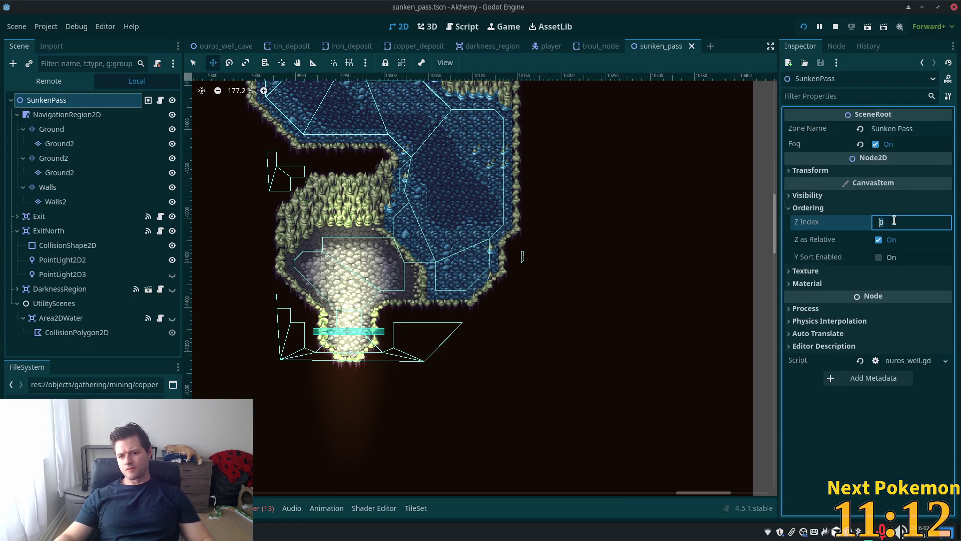
left_click(879, 257)
key("ctrl+s")
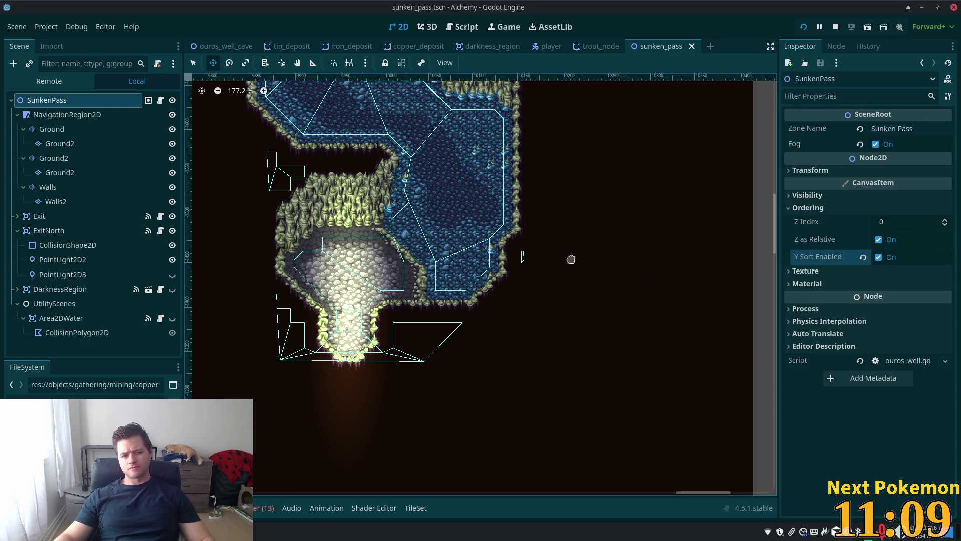
Toggle Y Sort Enabled once more, save the scene, and run the game
left_click(879, 259)
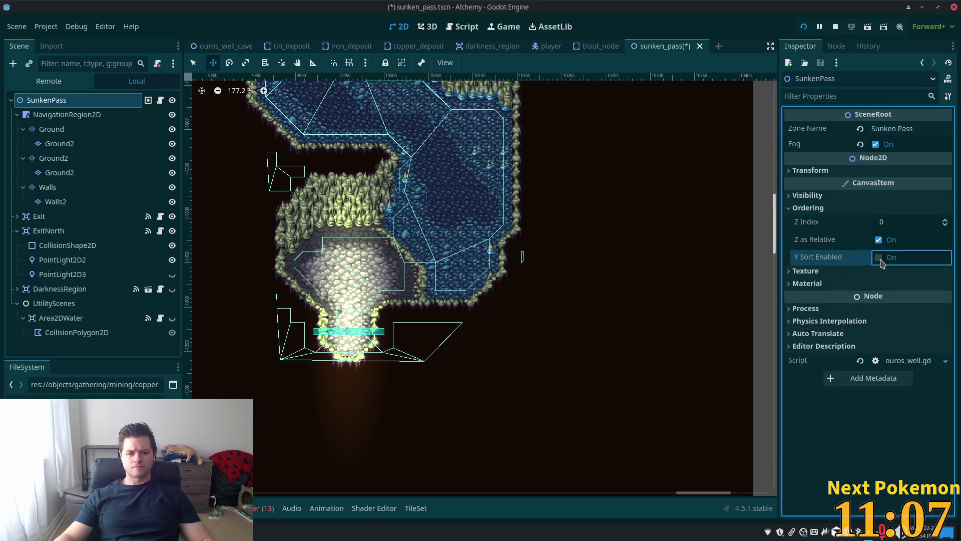
key("ctrl+s")
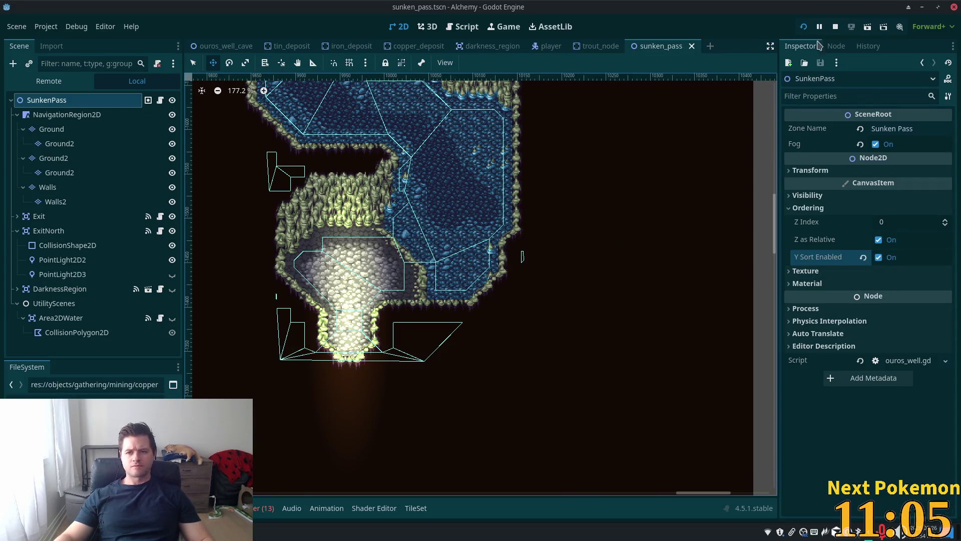
left_click(805, 29)
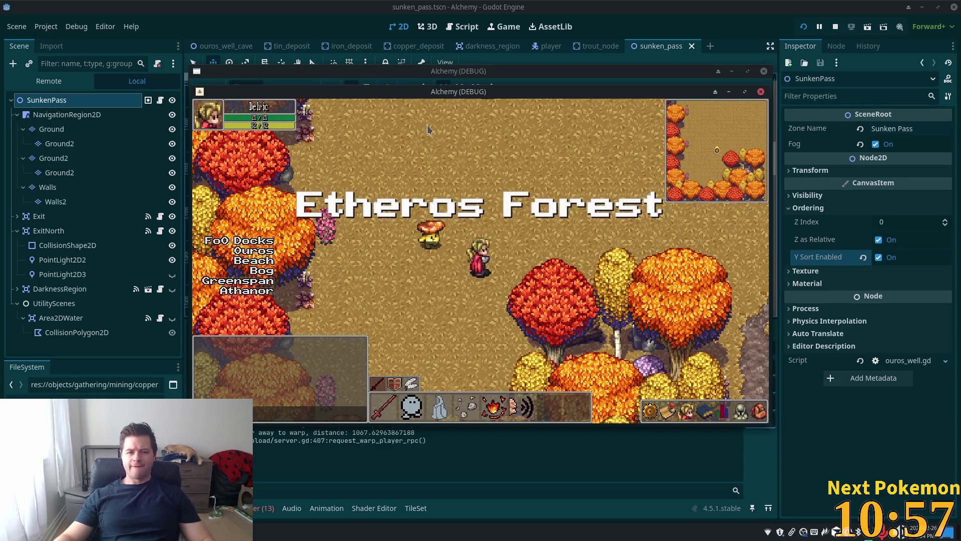
Bring the Ouros Caves client forward, mount up, and travel to the Bog zone
left_click_drag(400, 93, 509, 167)
left_click(505, 296)
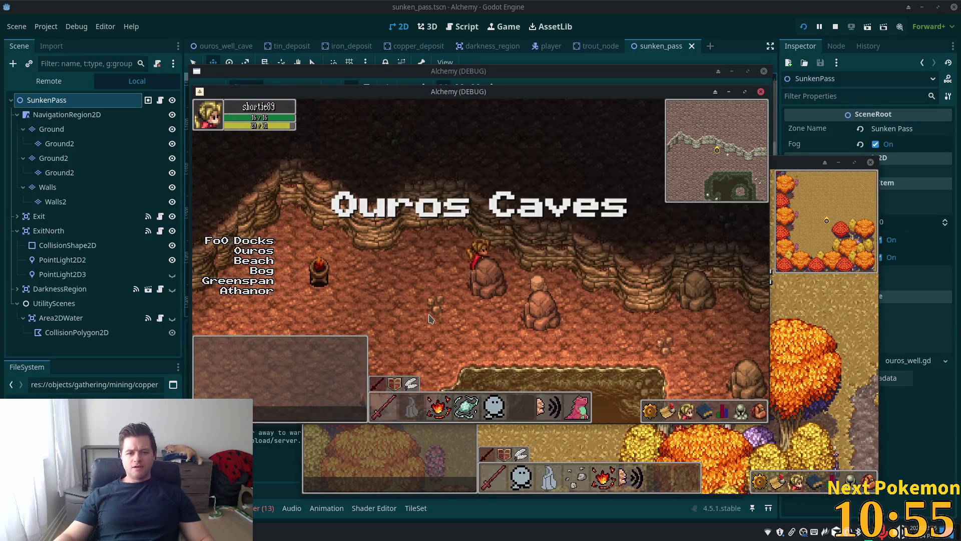
key("s")
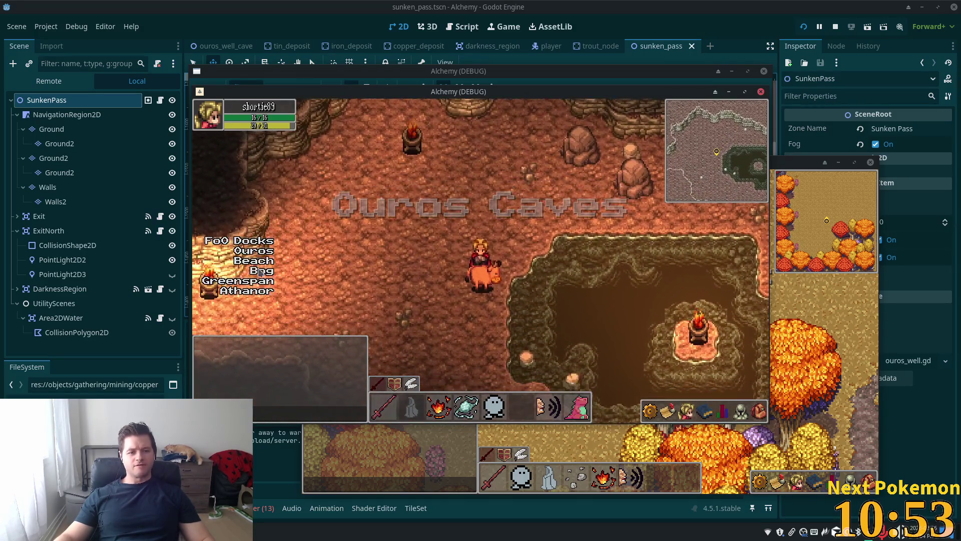
left_click(257, 270)
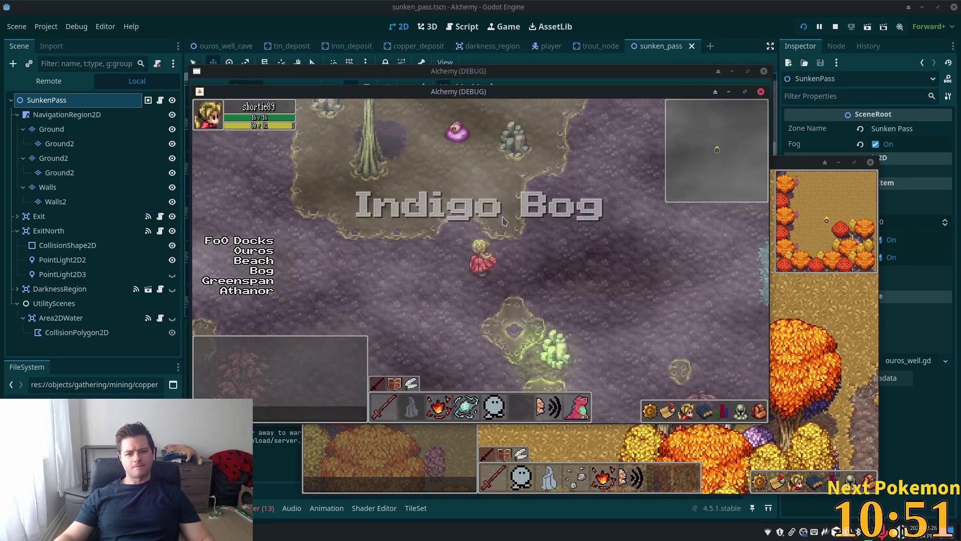
Walk through Indigo Bog into Sunken Pass and north up its water channel
key("w")
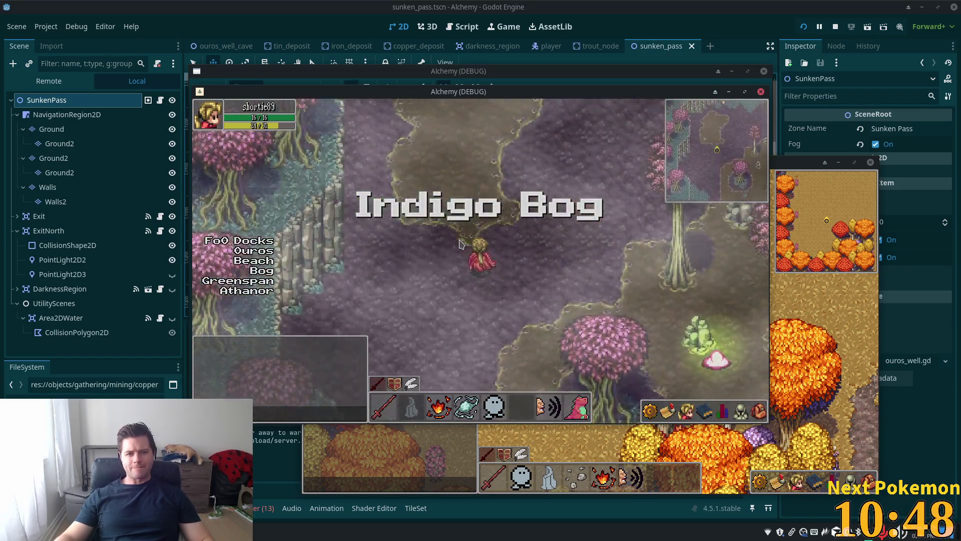
key("w")
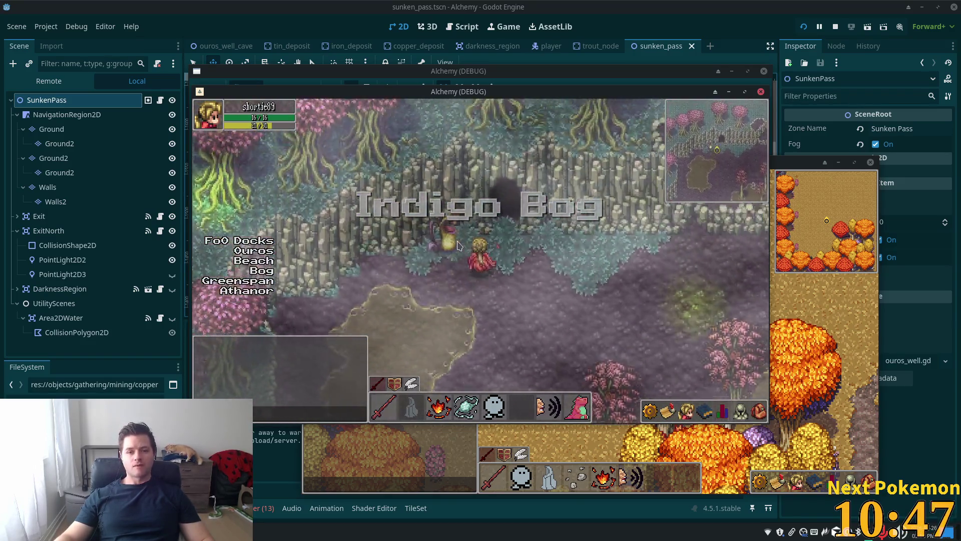
key("d")
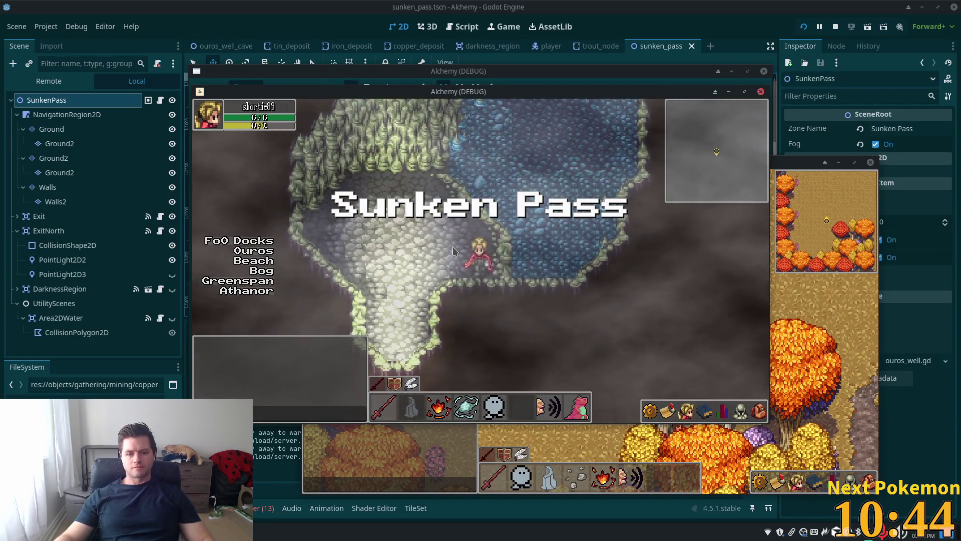
key("d")
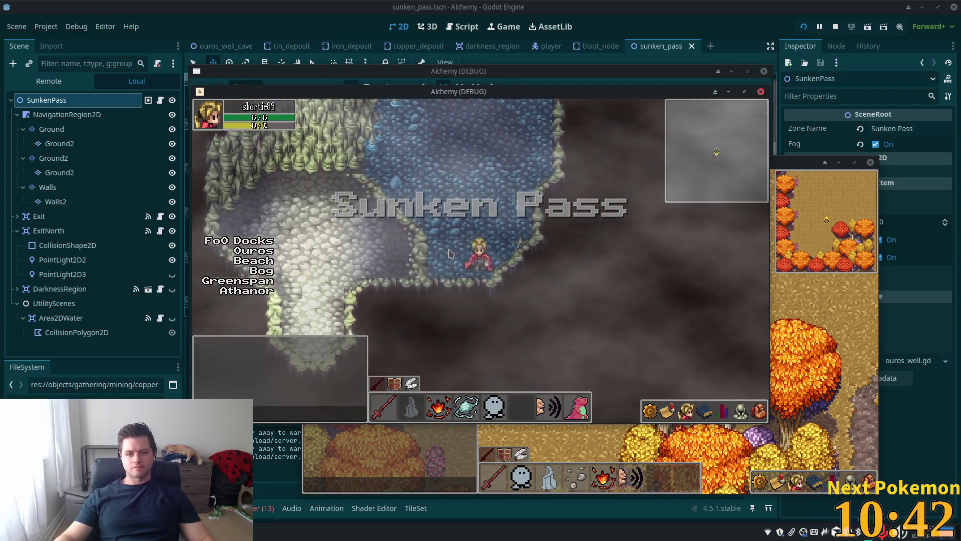
key("w")
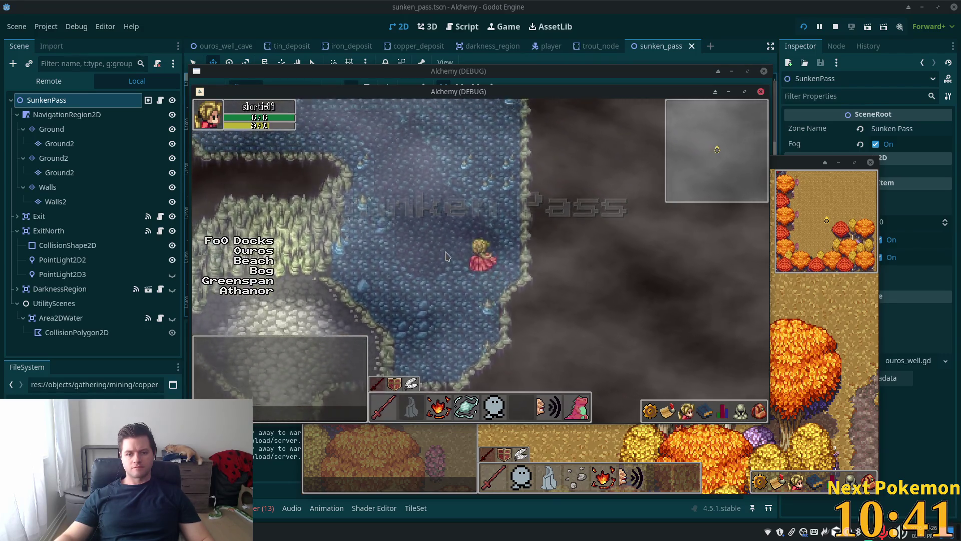
key("w")
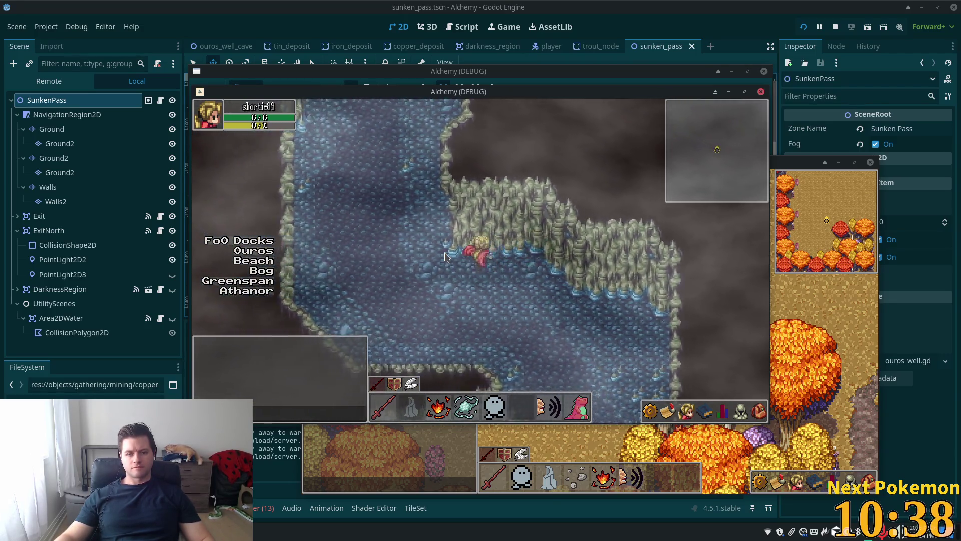
key("w")
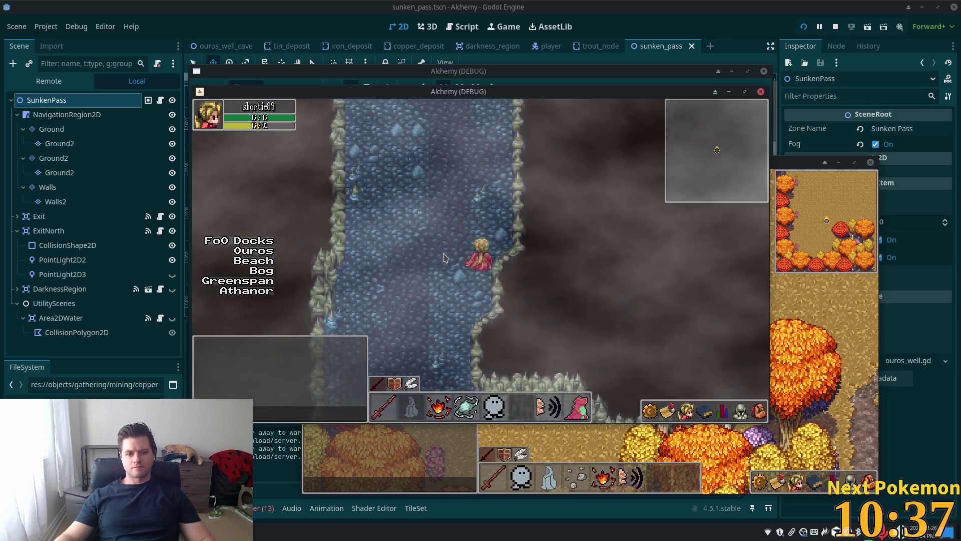
key("w")
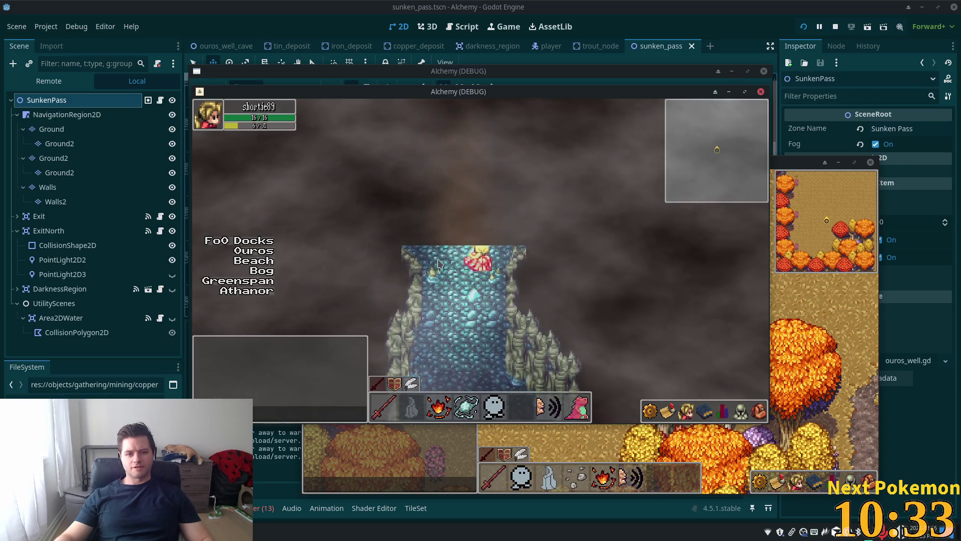
Walk north through Greenspan Holdings and into the cliff edge to test its collision
key("w")
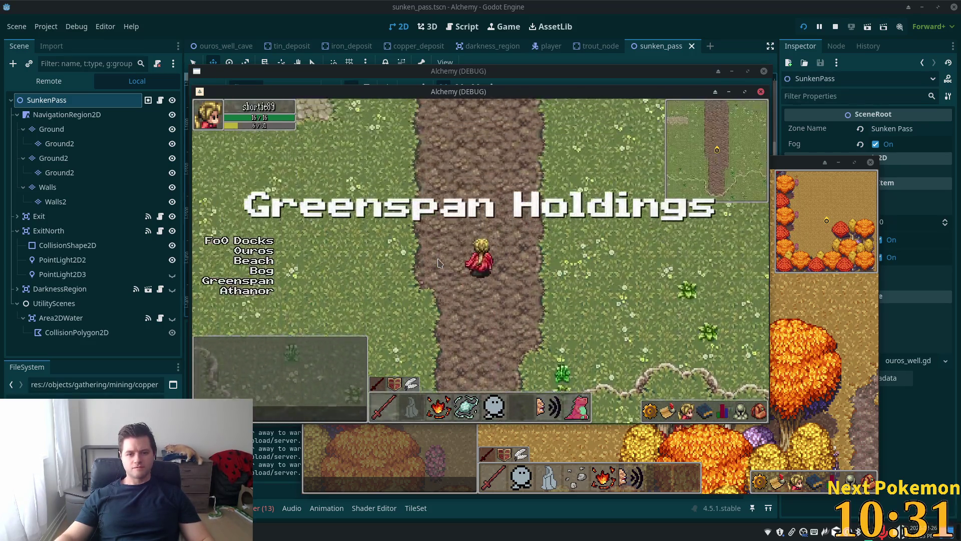
key("w")
key("w")
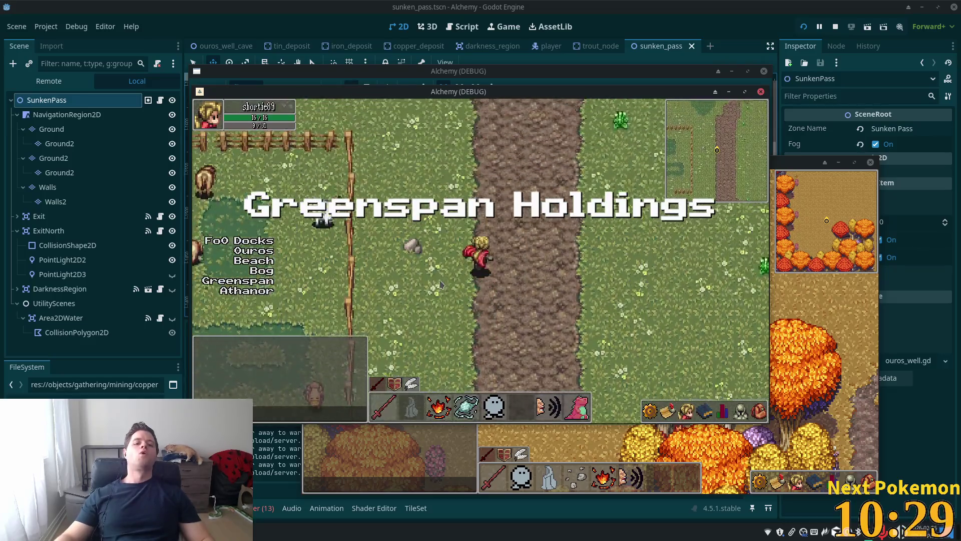
key("w")
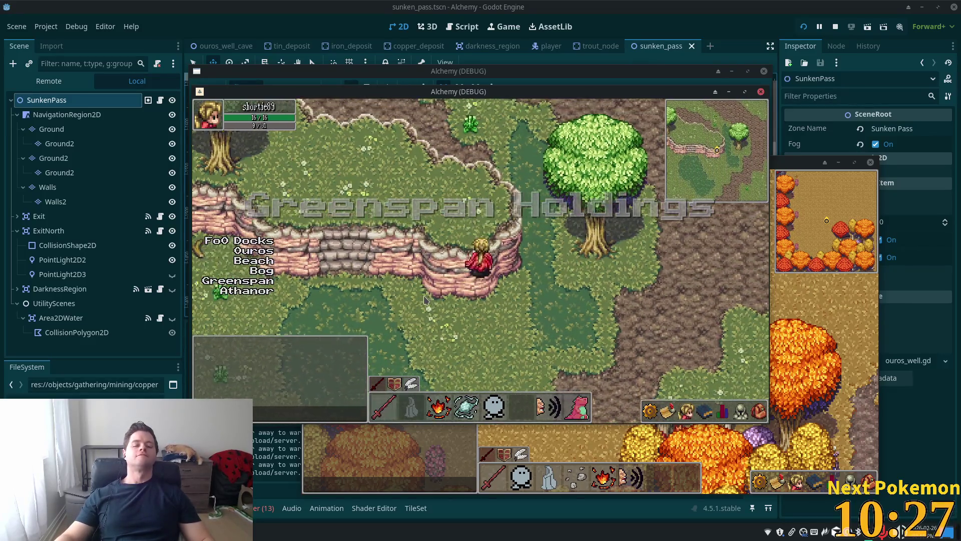
key("a")
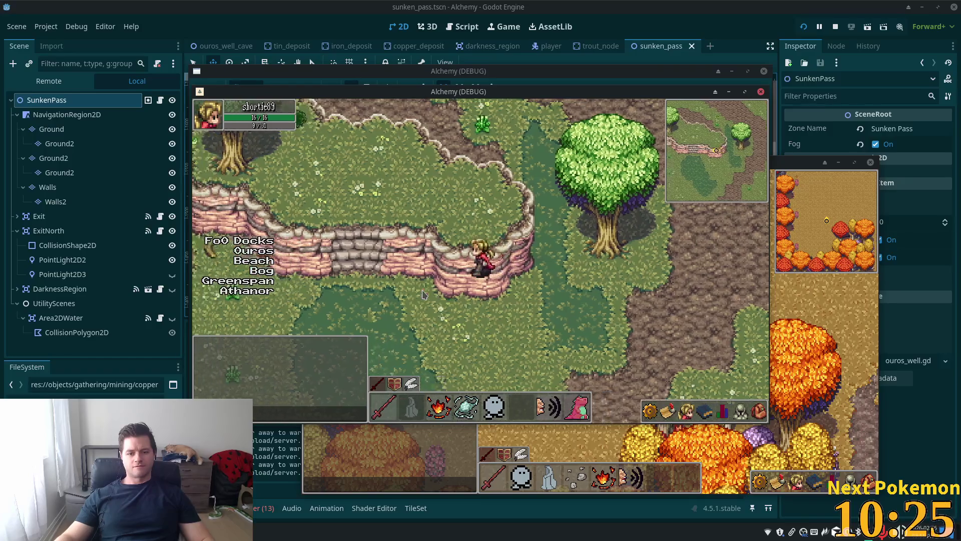
key("s")
key("w")
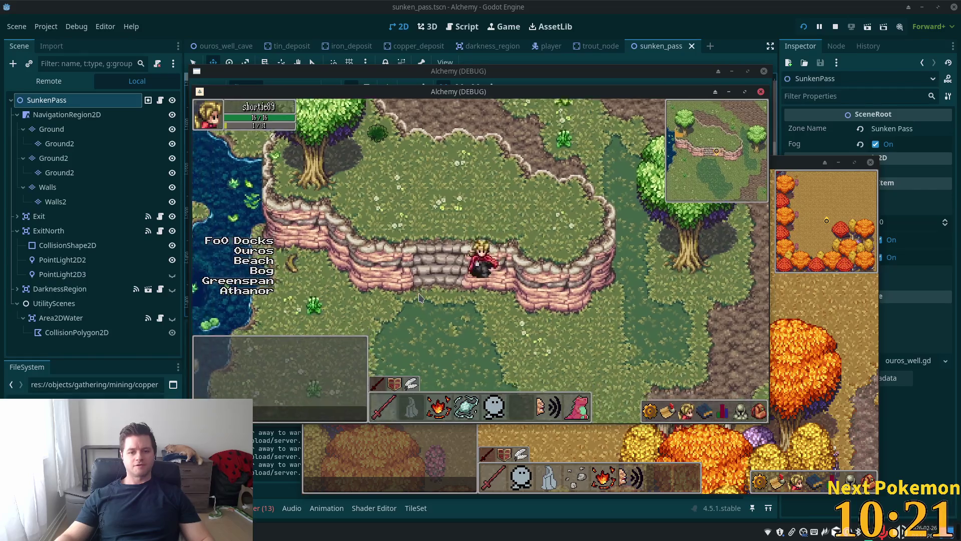
Walk west along the cliff, drop below it, then push back up-left into the edge
key("a")
key("w")
key("a")
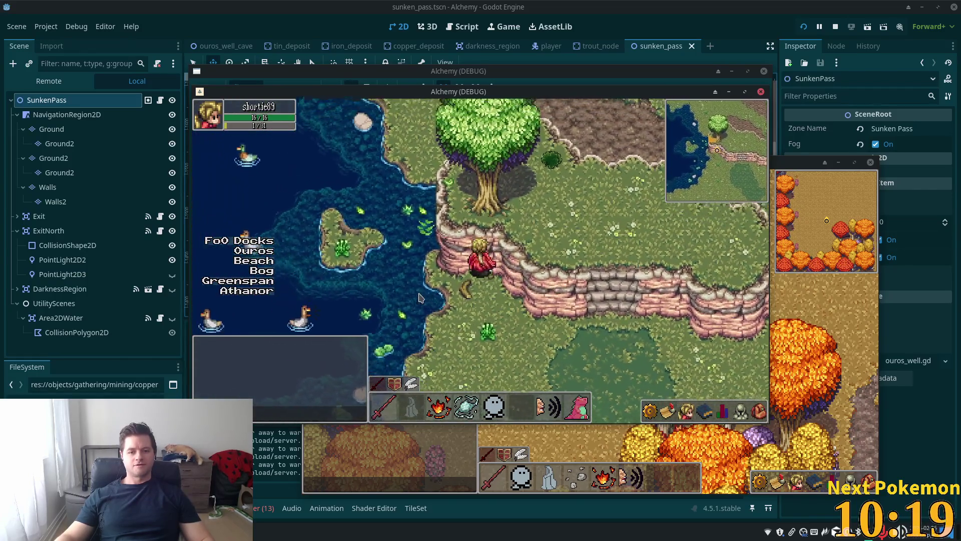
key("s")
key("d")
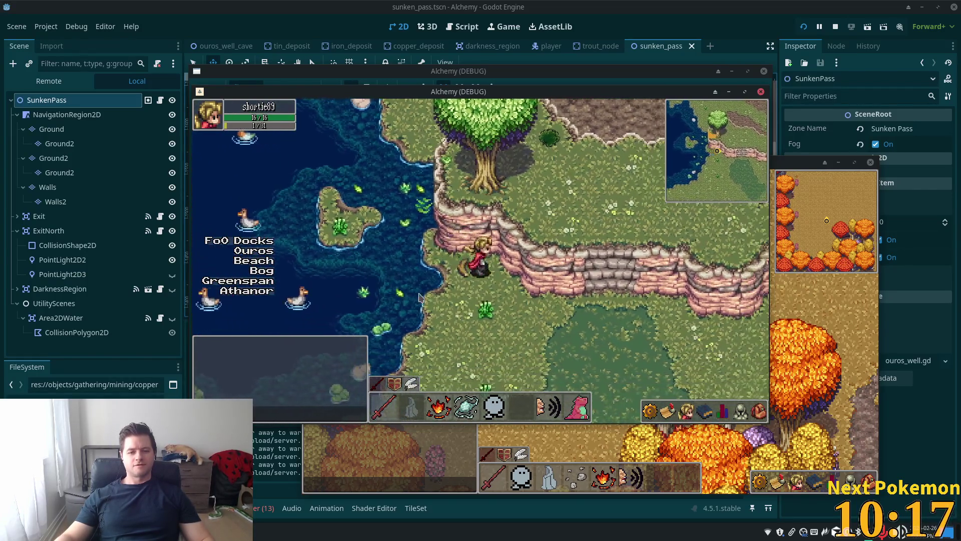
key("d")
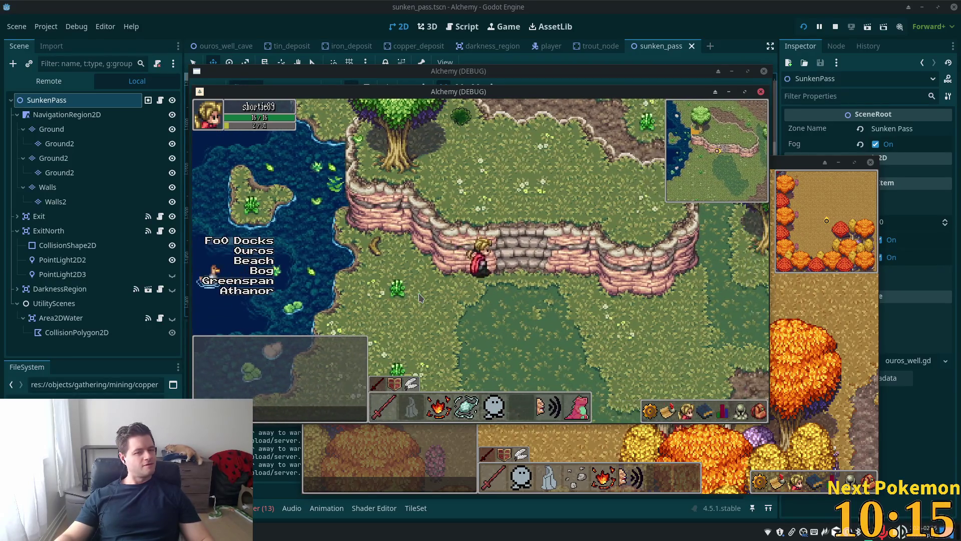
key("a")
key("w")
key("a")
key("w")
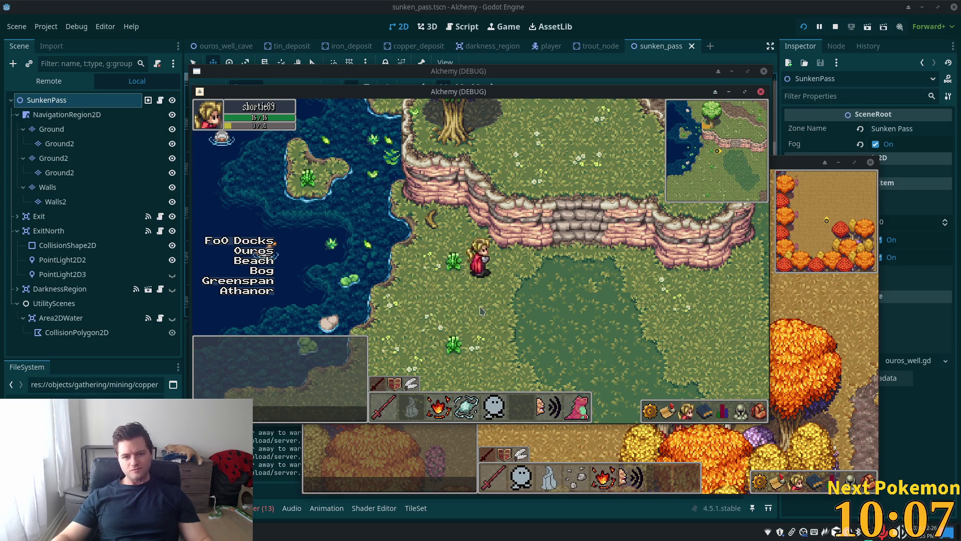
Climb the stone stairs onto the clifftop, cross the grass south-east, then check the editor's errors
key("Right")
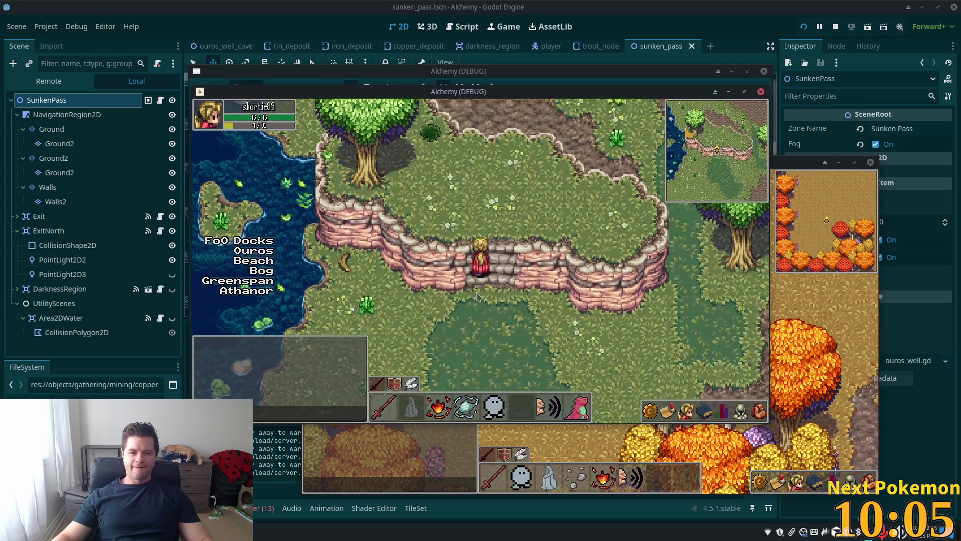
key("Up")
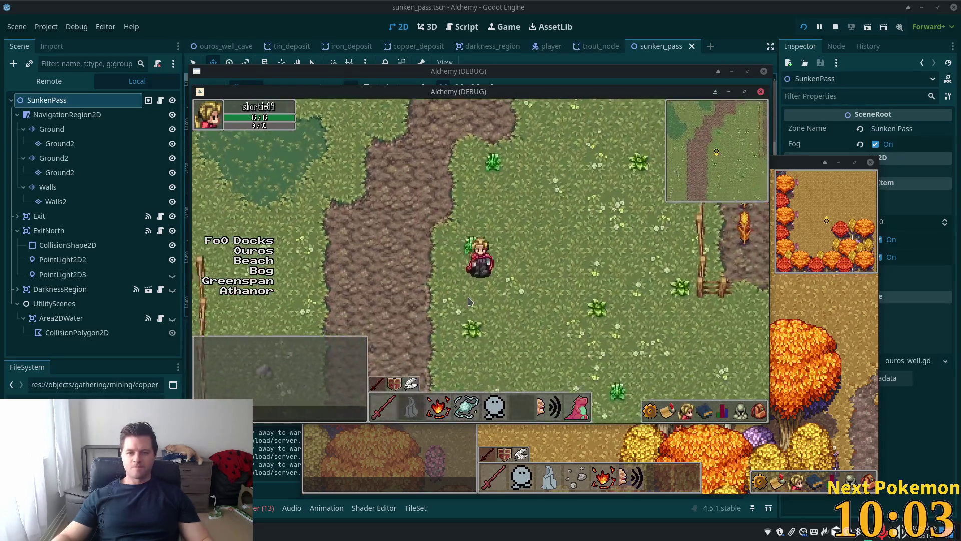
key("Right")
key("Right")
key("Down")
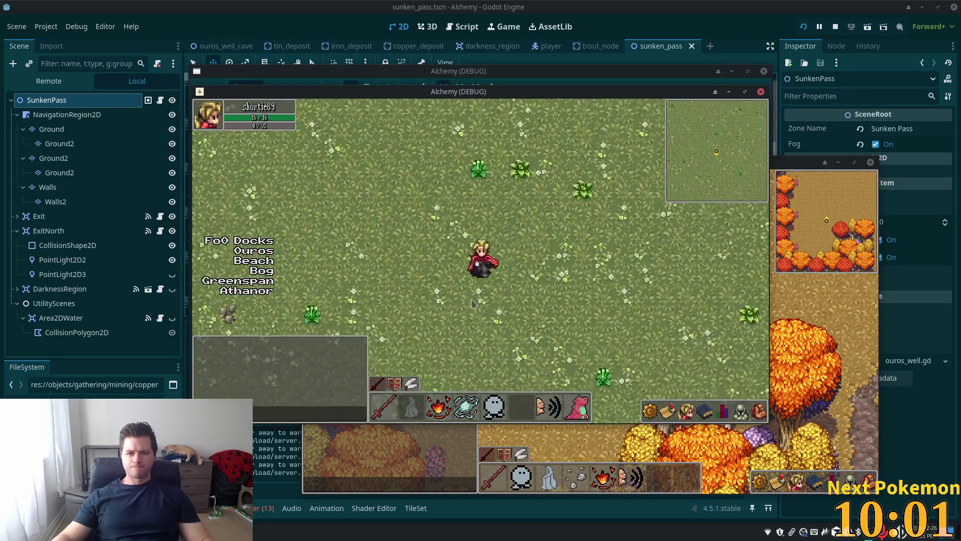
key("Right")
key("Down")
key("Right")
key("Down")
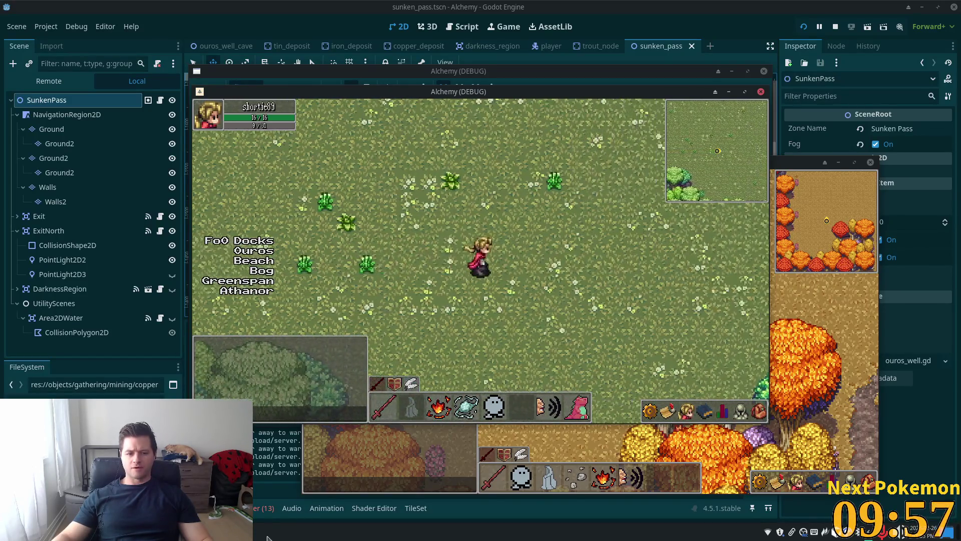
key("alt+Tab")
left_click(259, 343)
Review the navigation-mesh errors in the second and third debug sessions
scroll(342, 420, "down", 5)
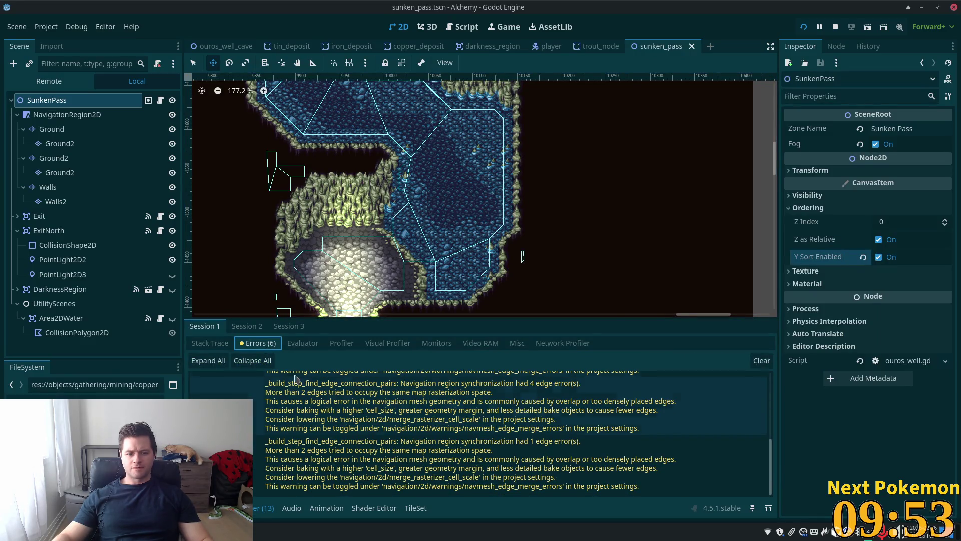
left_click(247, 326)
left_click(260, 343)
left_click(289, 326)
left_click(258, 343)
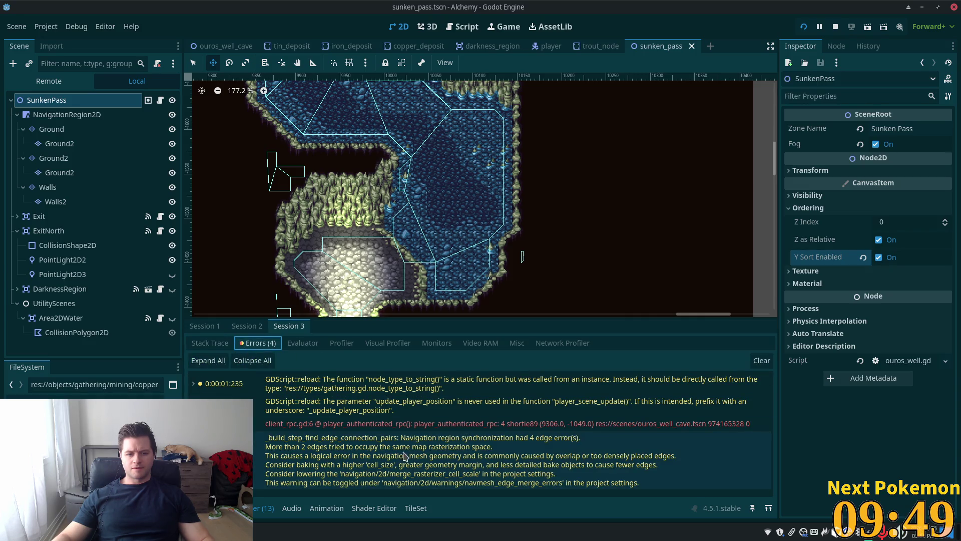
Back in the game, walk south past the cliff, along its edge and stairs, then north
key("alt+Tab")
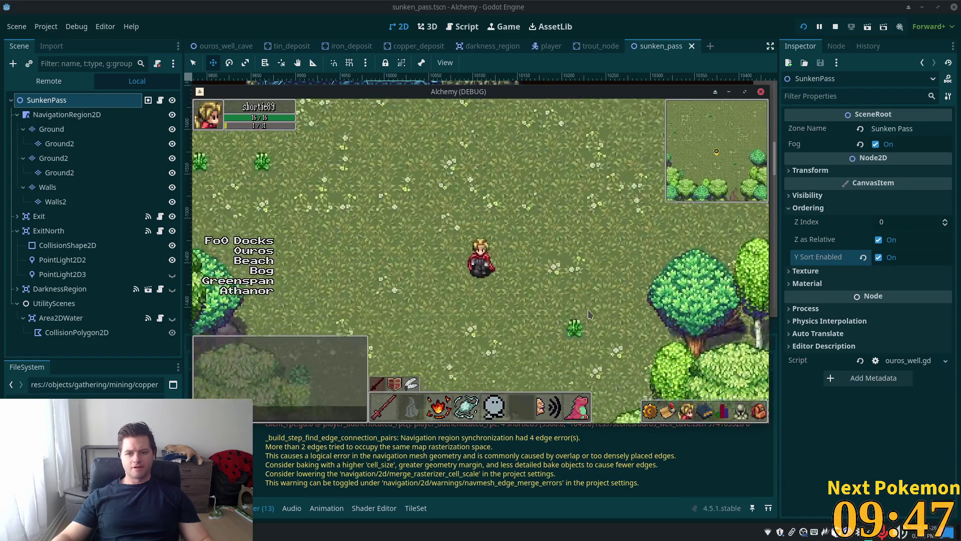
key("s")
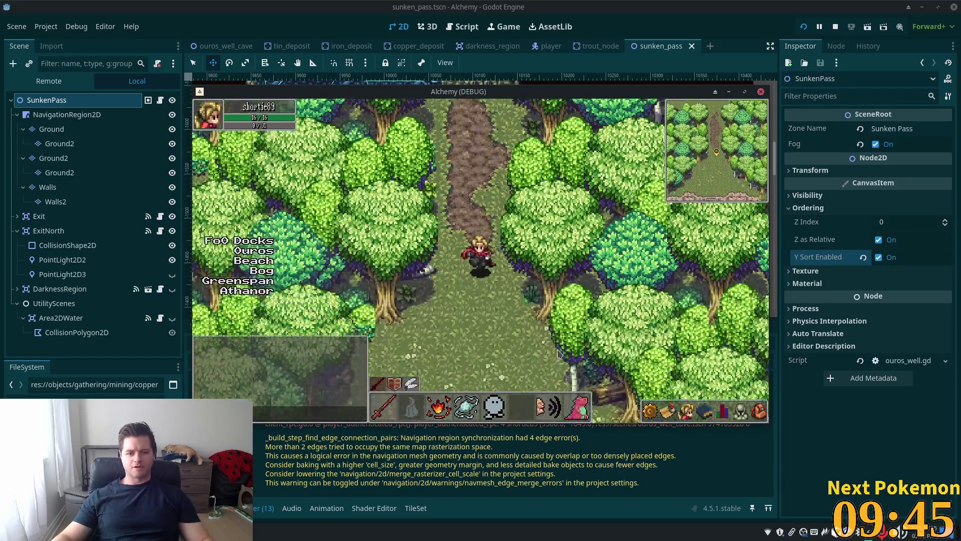
key("s")
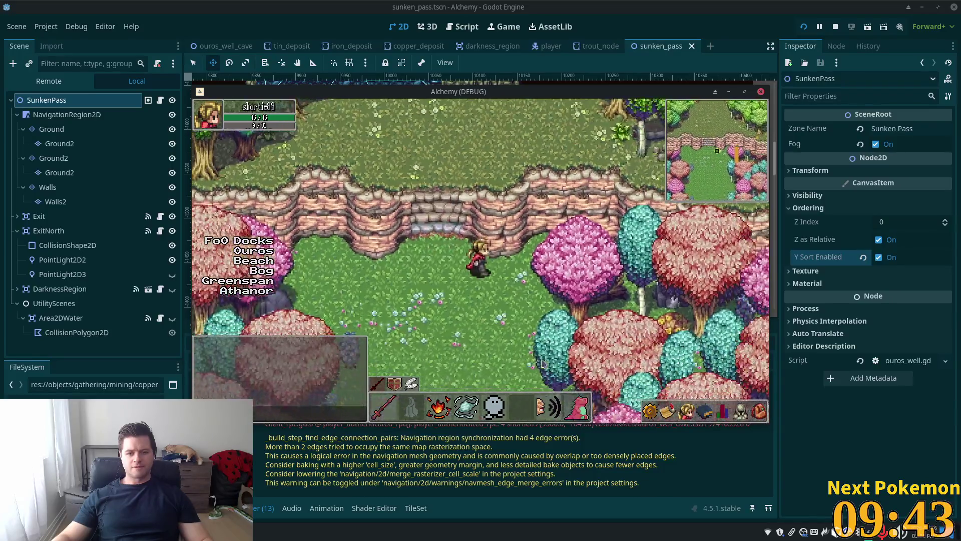
key("w")
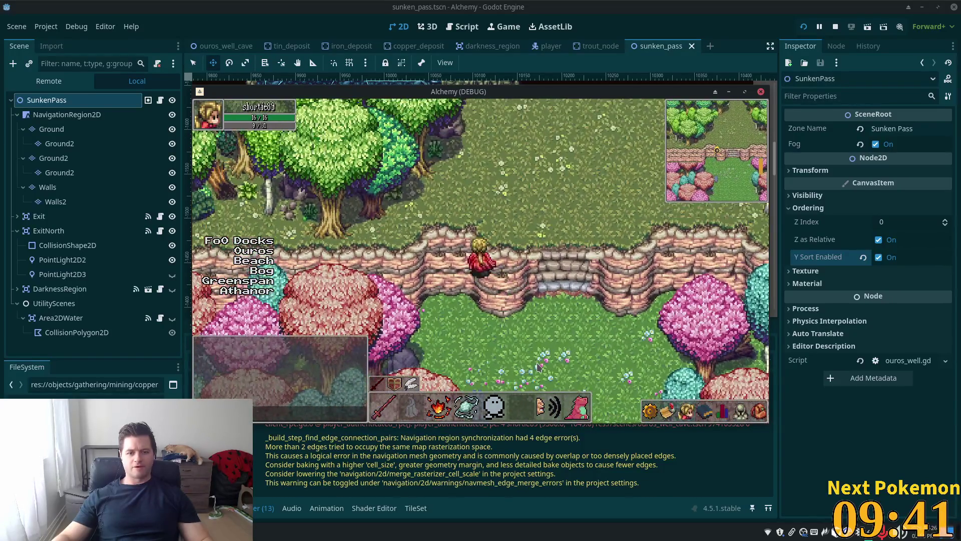
key("a")
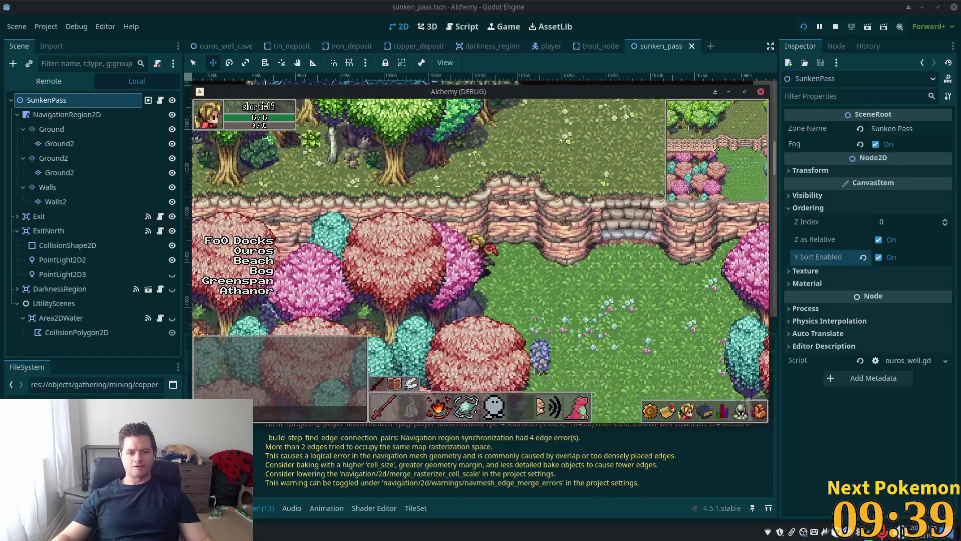
key("w")
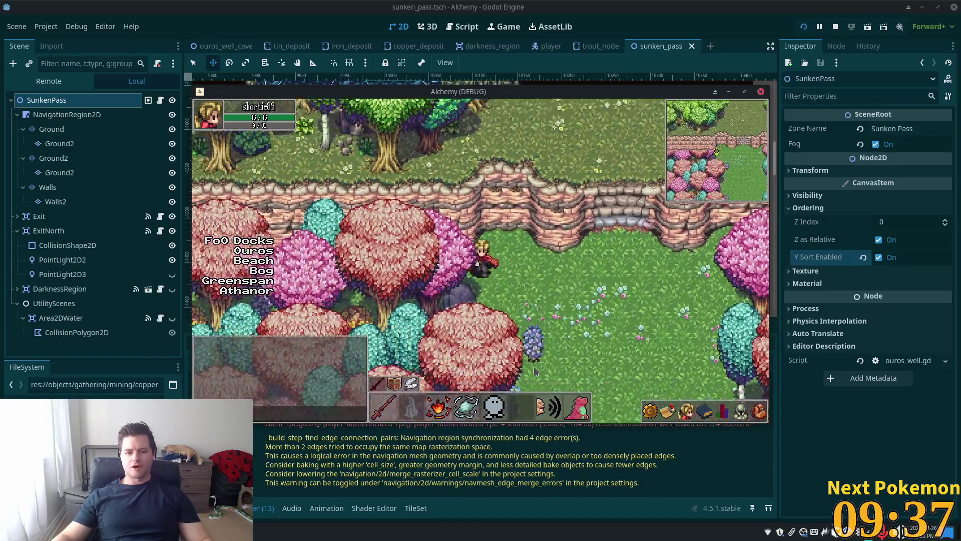
key("a")
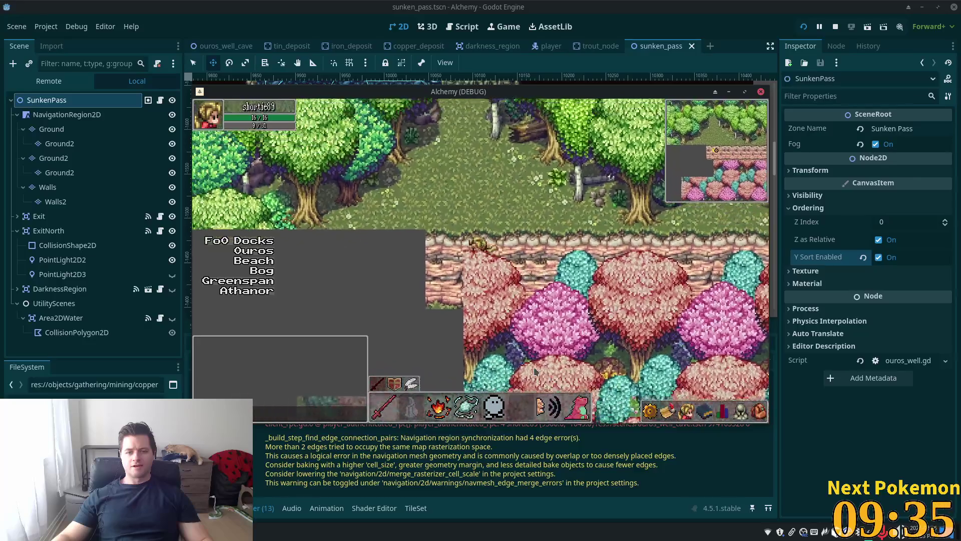
key("s")
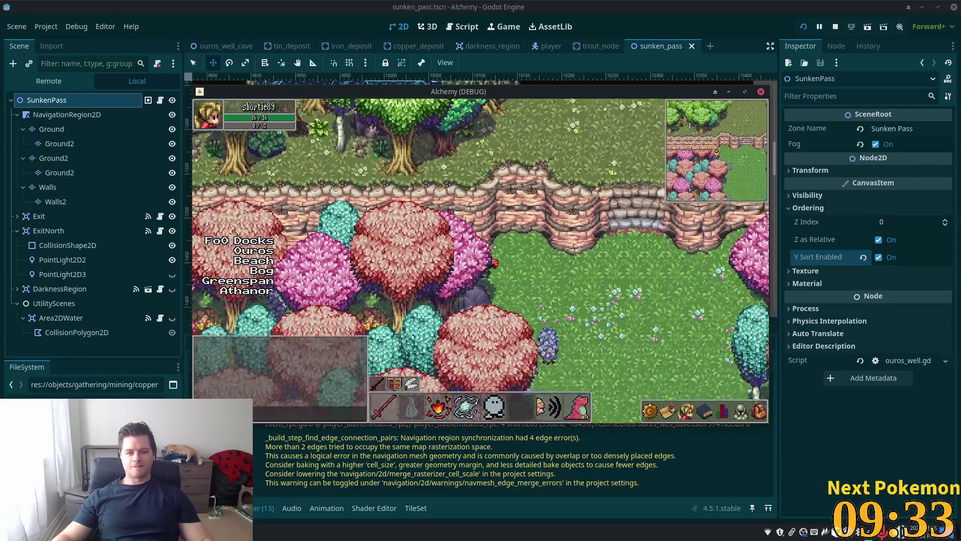
key("w")
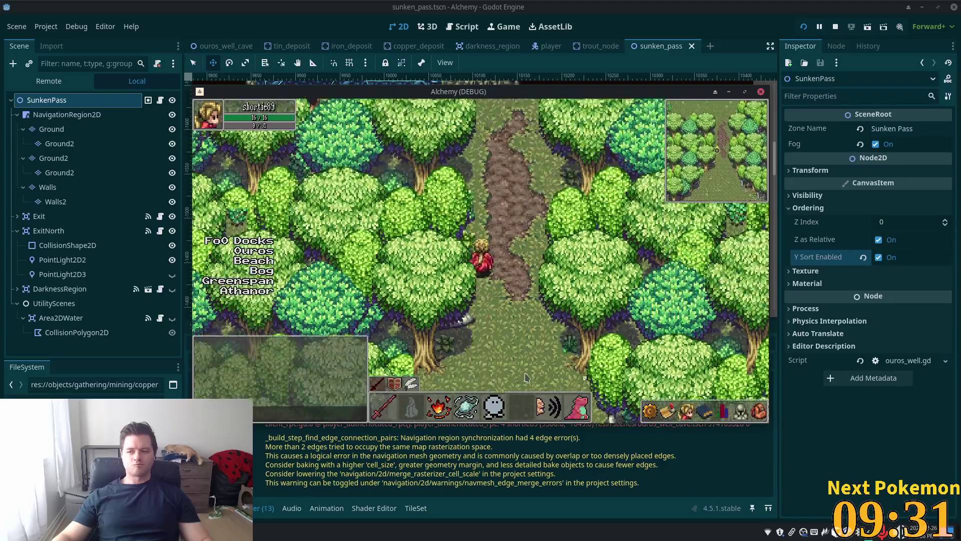
key("w")
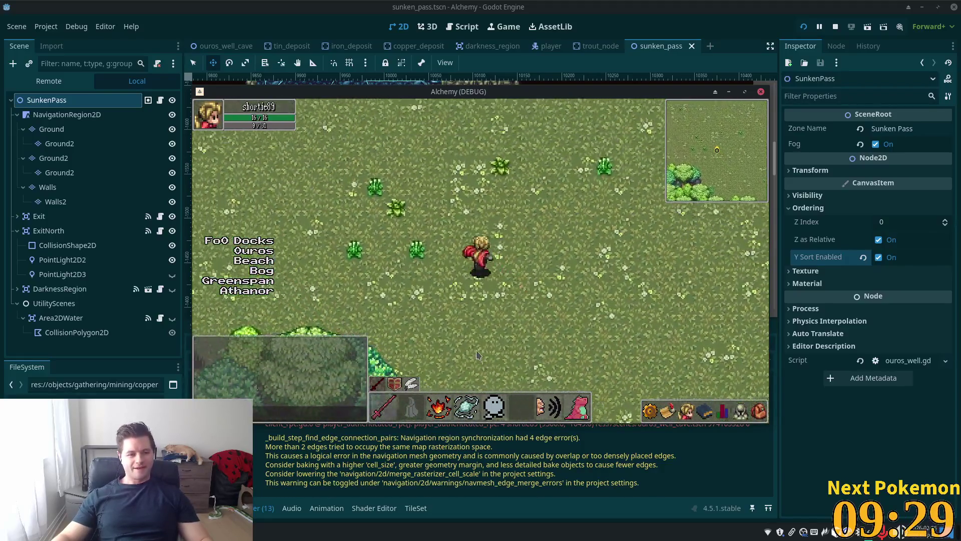
Teleport to Greenspan and walk toward the stone cliff and its steps
left_click(240, 280)
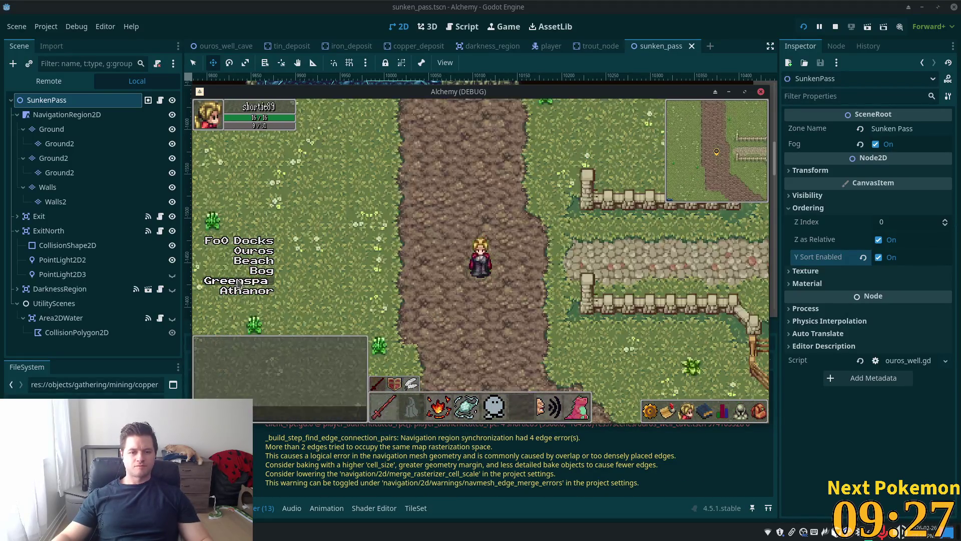
key("a")
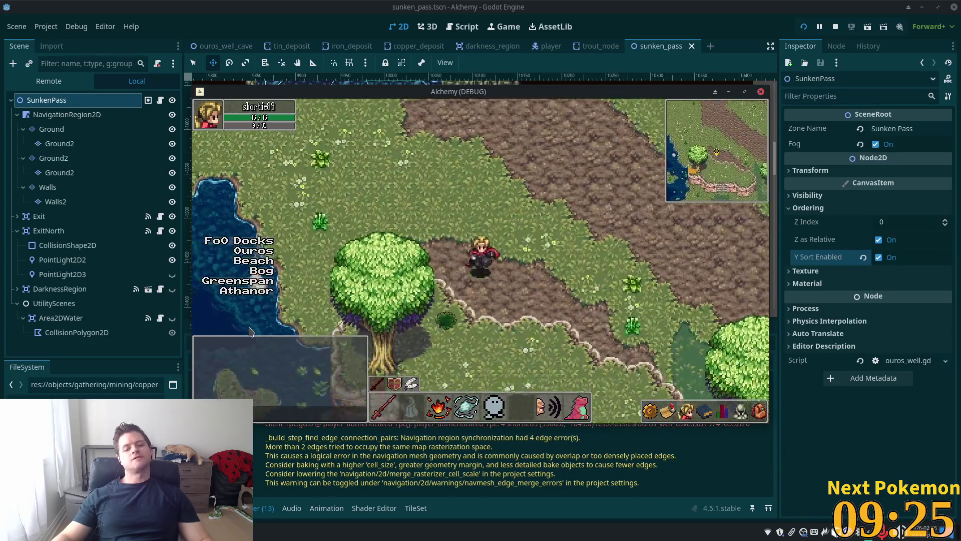
key("s")
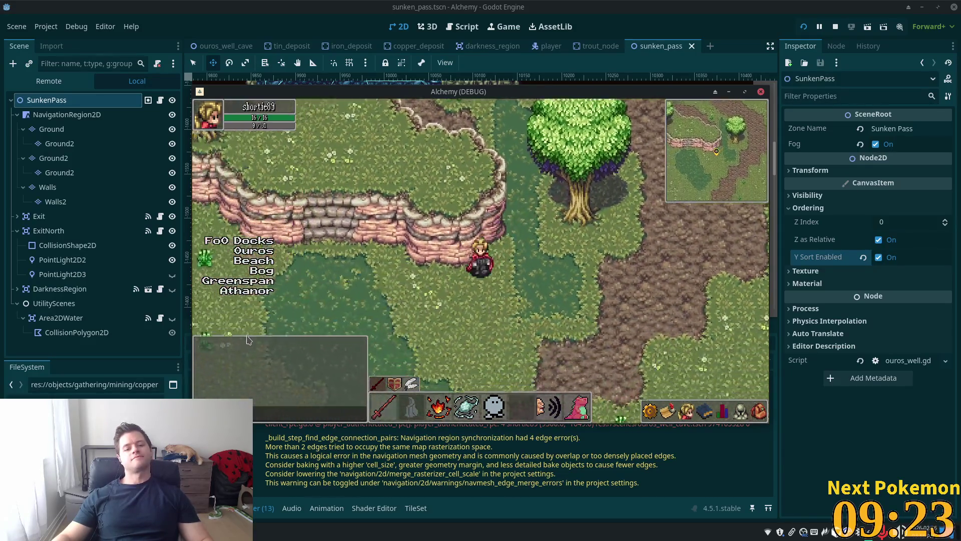
key("w")
key("a")
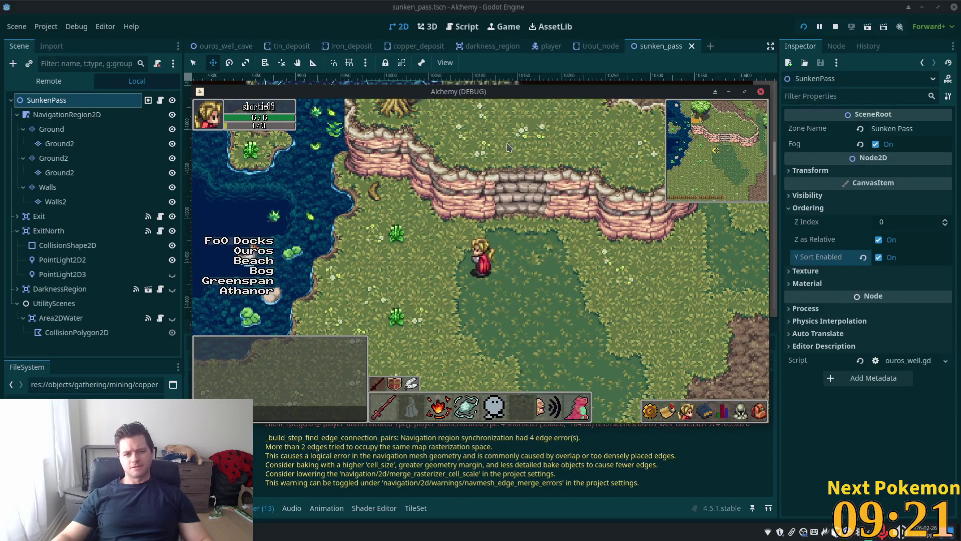
Stop the running game and close the sunken_pass and trout_node scenes
left_click(835, 27)
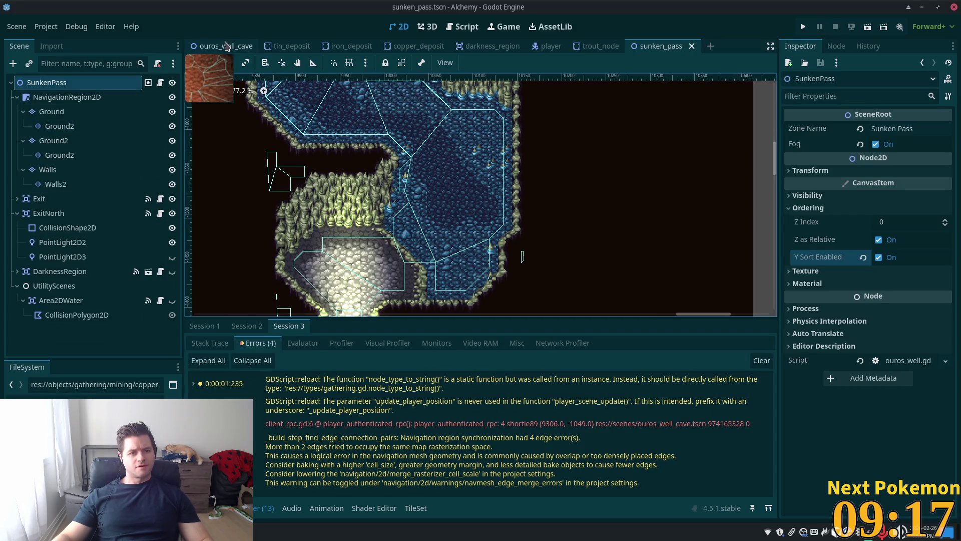
left_click(692, 46)
left_click(627, 47)
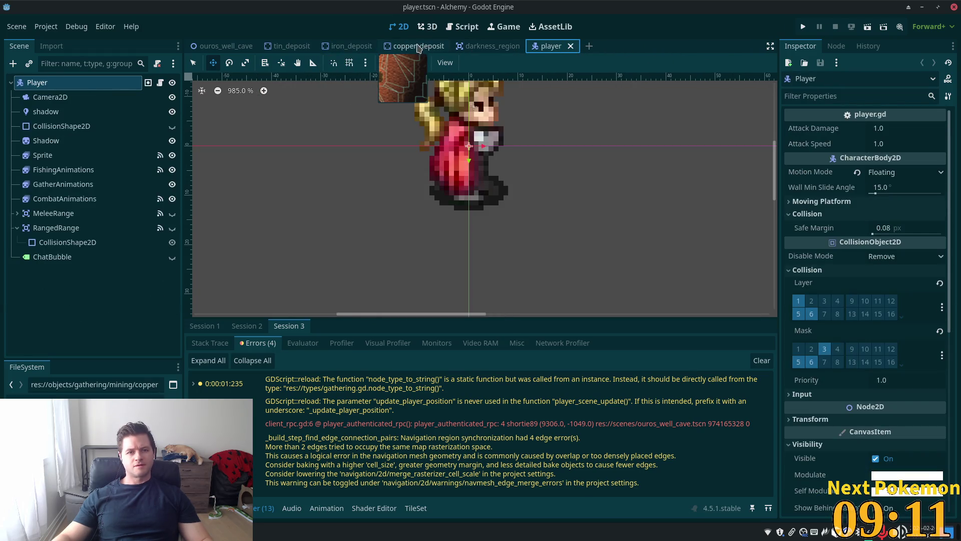
Close the copper_deposit, iron_deposit, tin_deposit and ouros_well_cave scene tabs
left_click(442, 49)
left_click(453, 46)
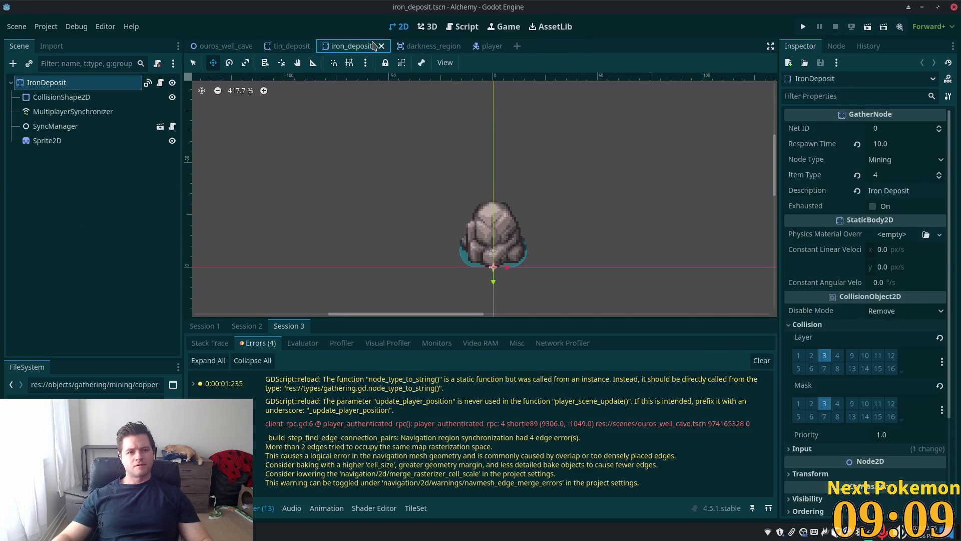
left_click(382, 46)
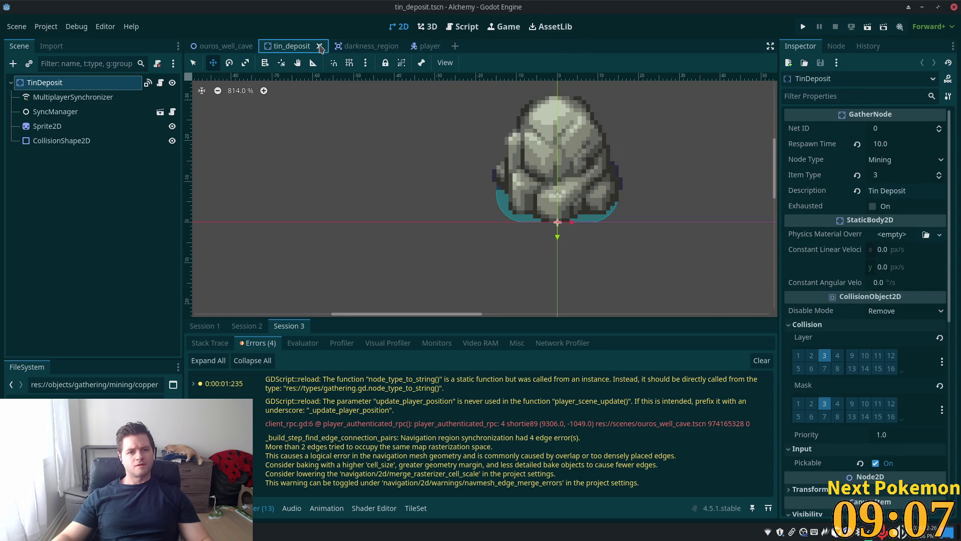
left_click(321, 46)
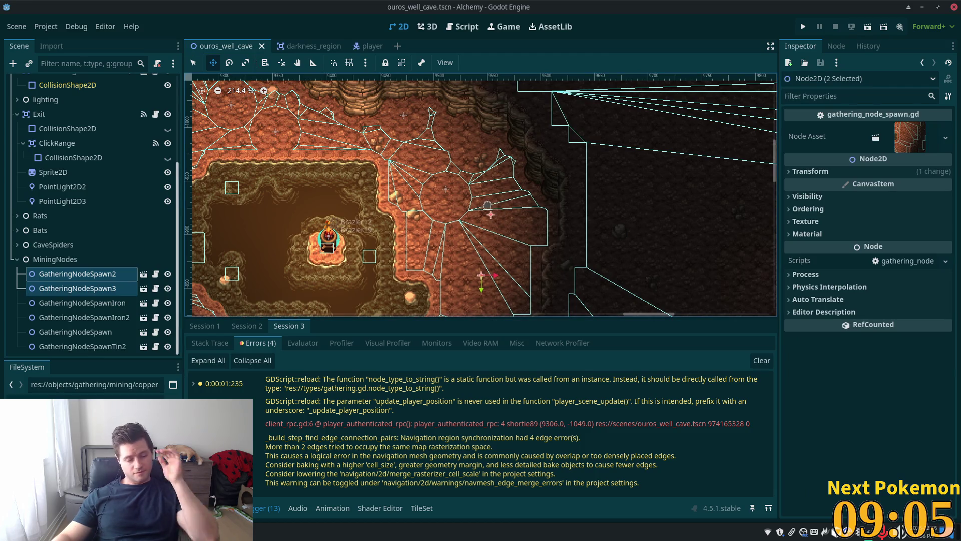
left_click(261, 47)
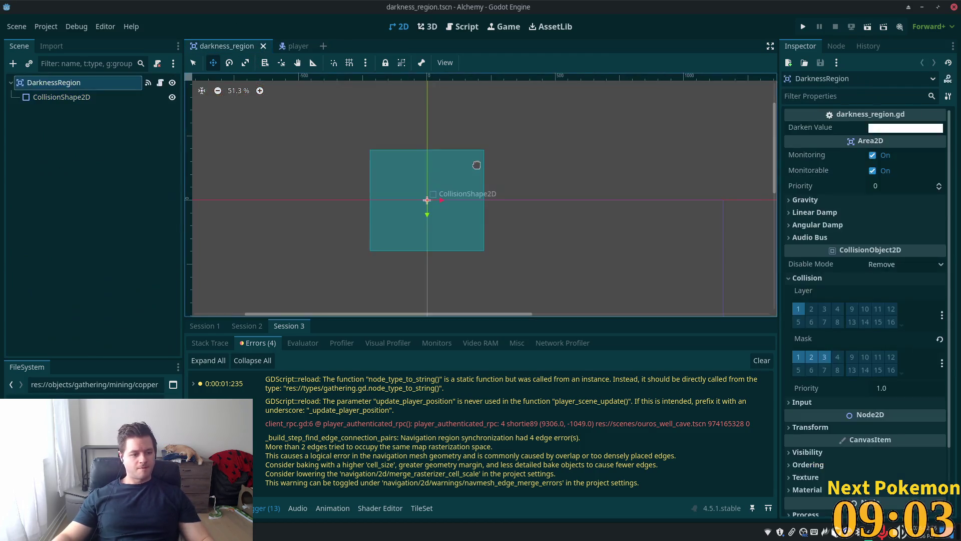
Open greenspan_holdings.tscn through the quick-open search using 'greenspan_ho'
key("alt+shift+o")
type("greenspan_")
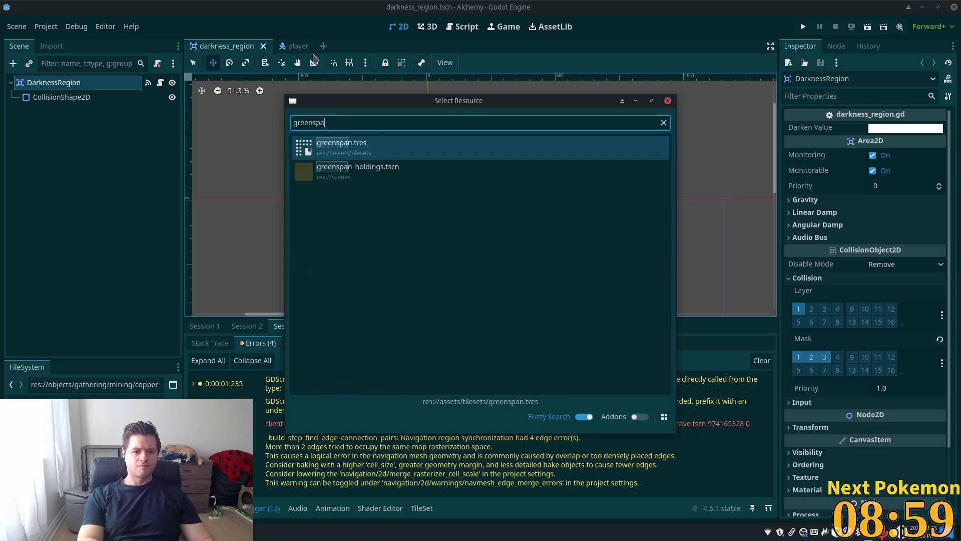
type("ho")
key("Return")
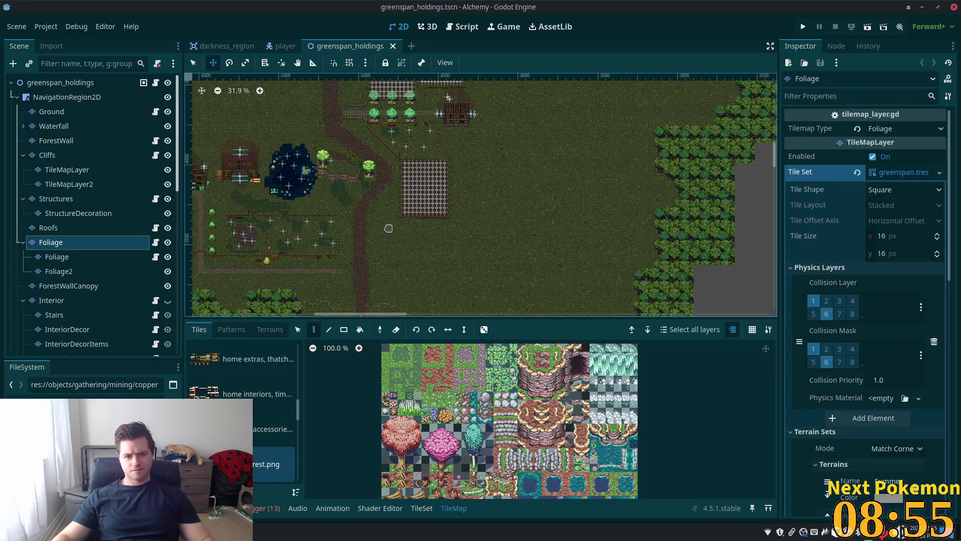
Zoom in on the cliffs, select a tile in the forest.png atlas, and switch to the TileSet editor
scroll(348, 178, "up", 6)
scroll(347, 178, "up", 4)
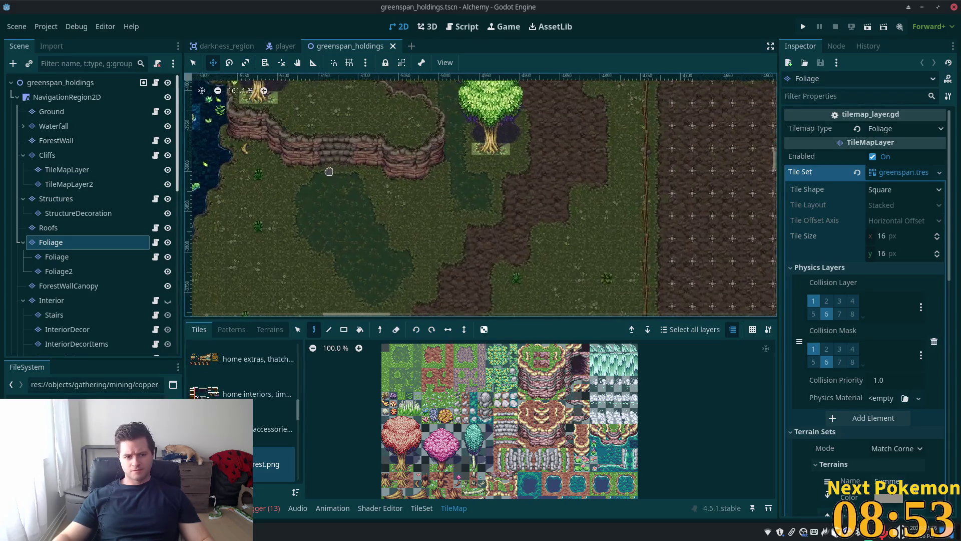
scroll(483, 269, "up", 3)
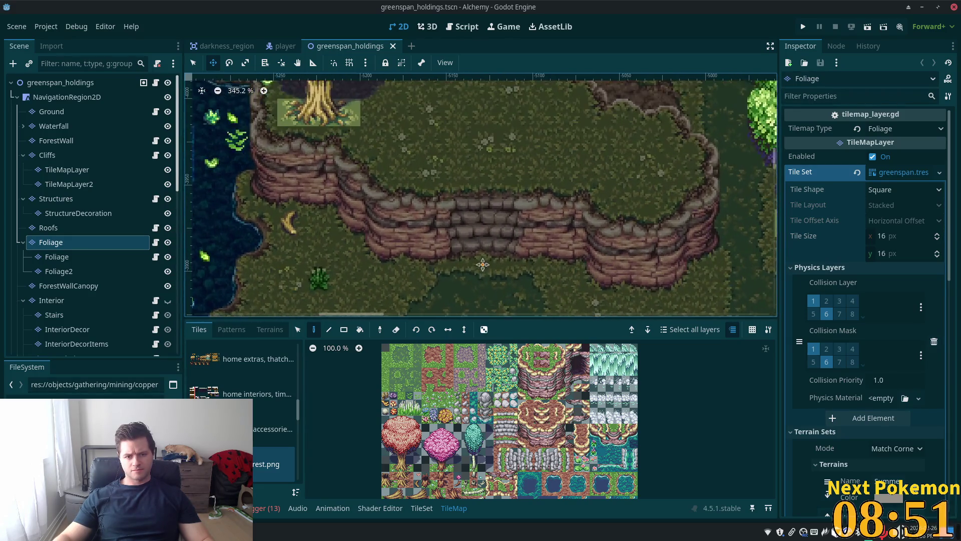
left_click(561, 371)
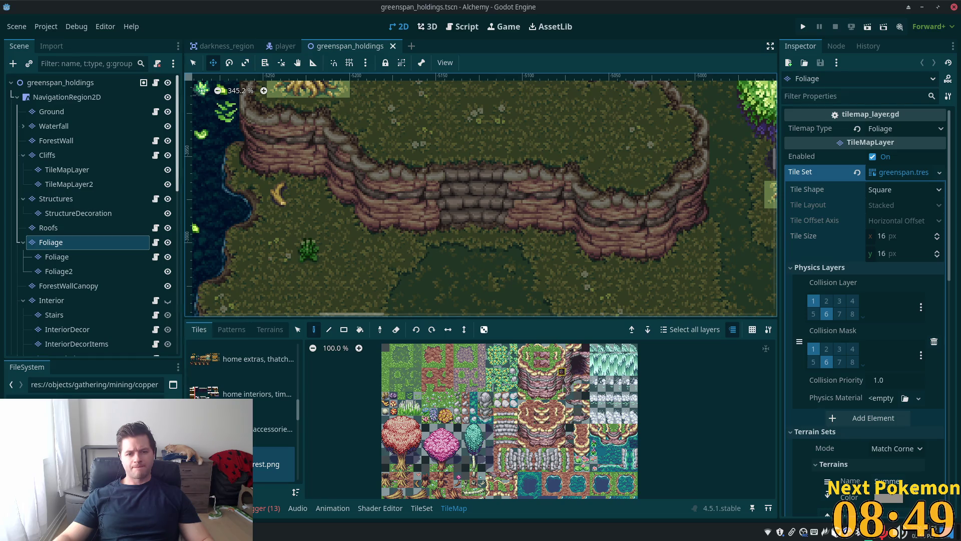
scroll(276, 415, "down", 2)
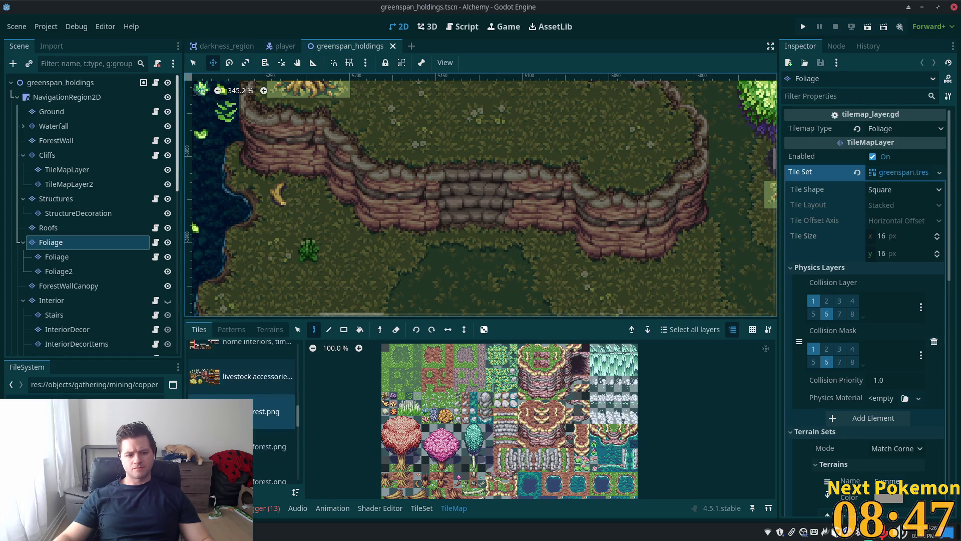
left_click(270, 447)
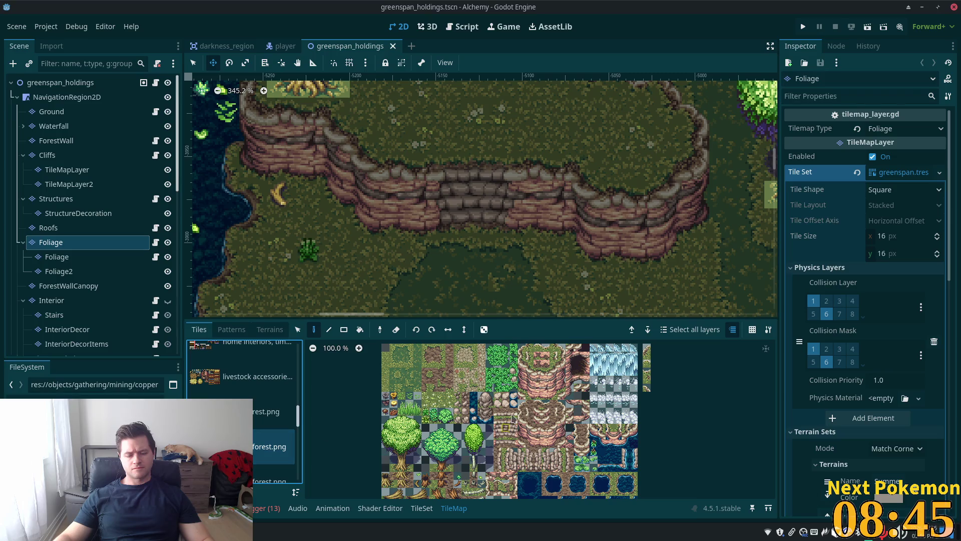
scroll(514, 417, "up", 5)
left_click(588, 420)
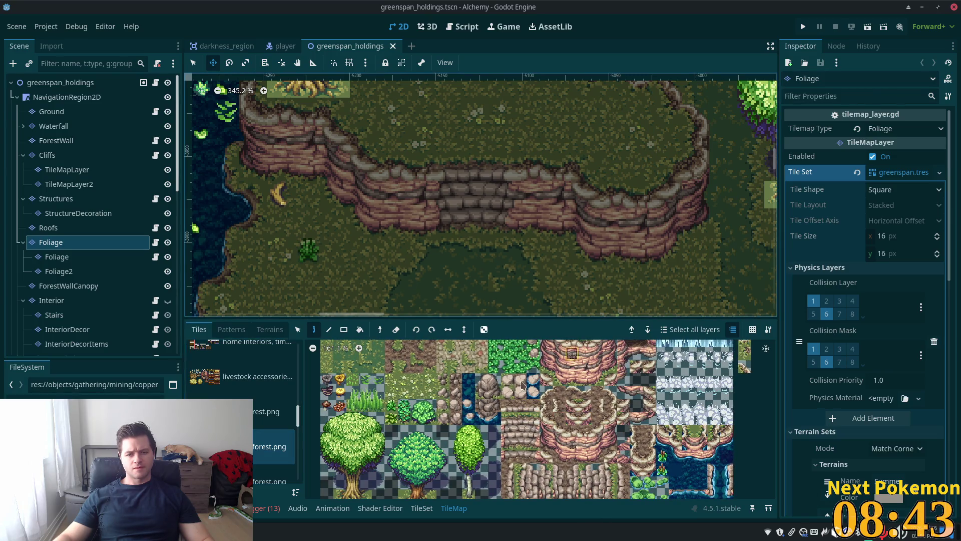
left_click(421, 508)
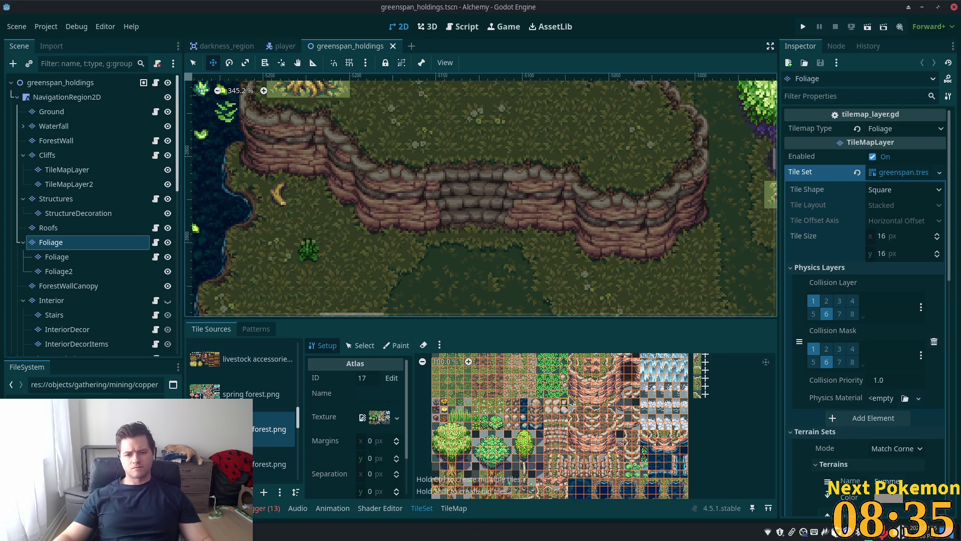
Inspect Physics Layer 0 of the cliff tile at atlas coords 19, 6
left_click(360, 346)
left_click(630, 386)
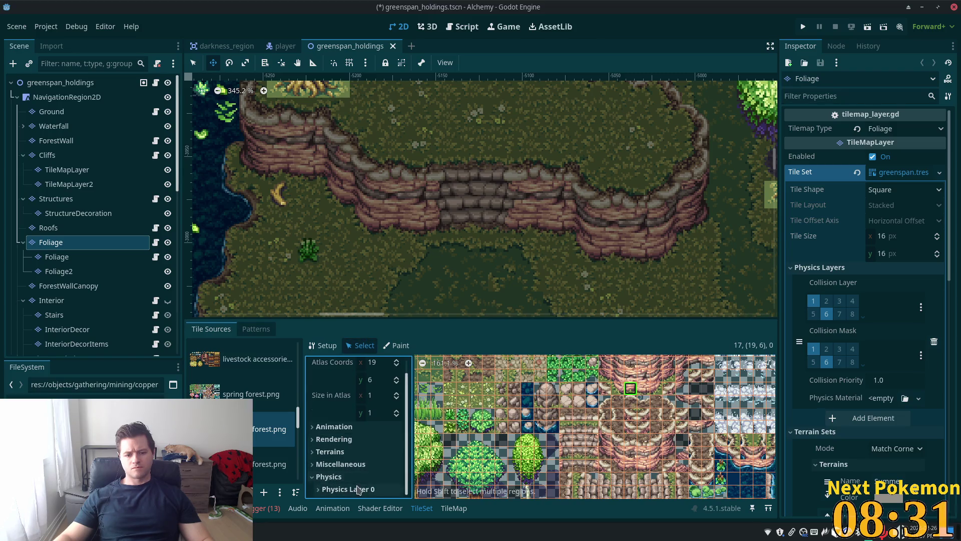
left_click(348, 489)
scroll(451, 451, "down", 3)
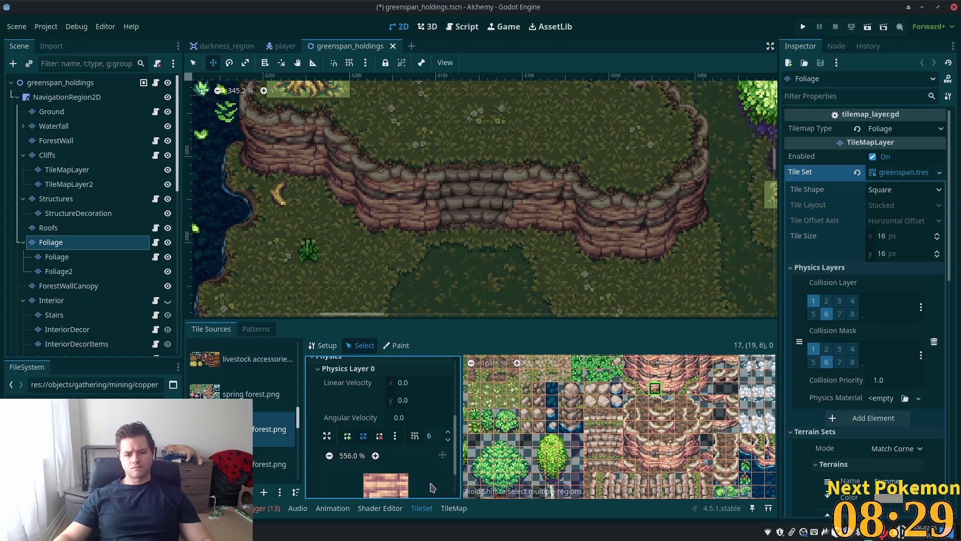
scroll(446, 475, "down", 2)
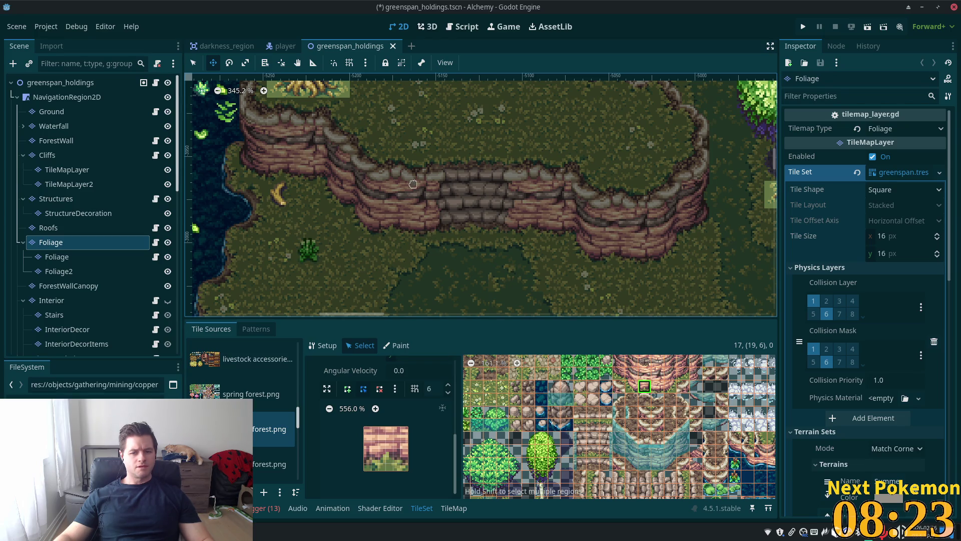
scroll(324, 191, "up", 1)
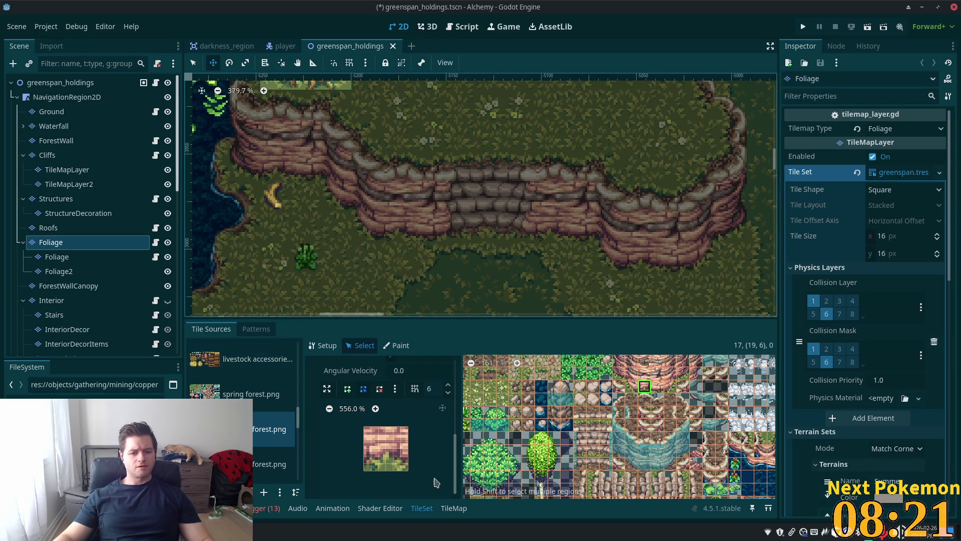
Return to the TileMap editor with the Select tool on the Cliffs layer
left_click(454, 509)
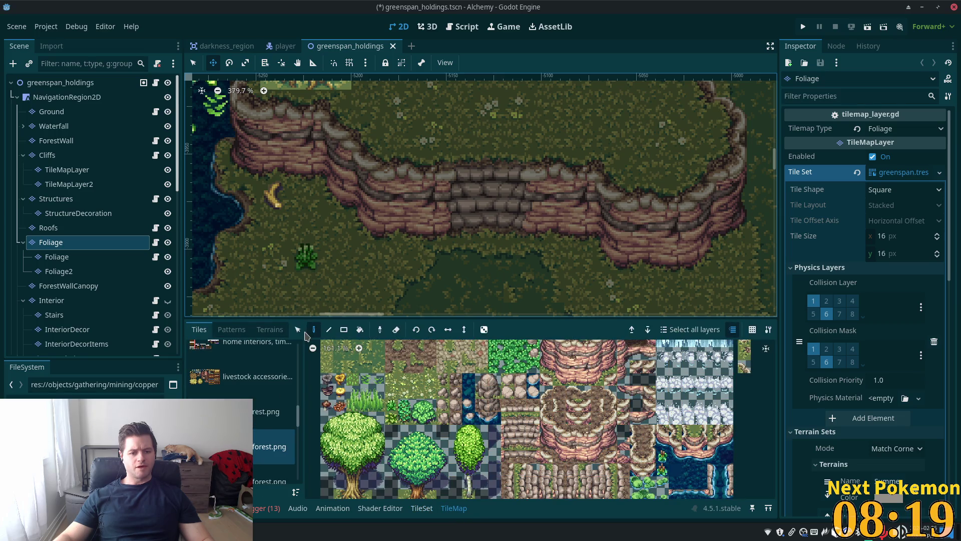
left_click(297, 330)
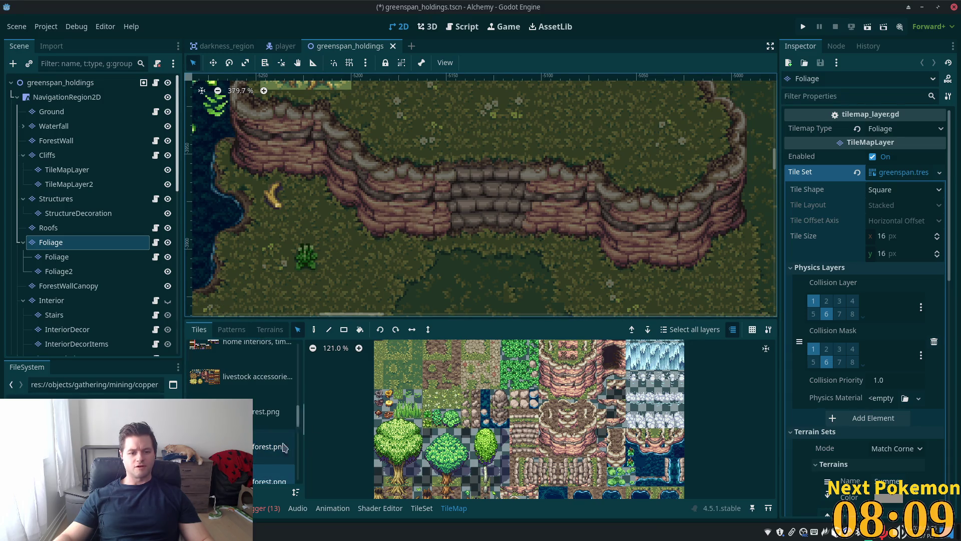
left_click(50, 156)
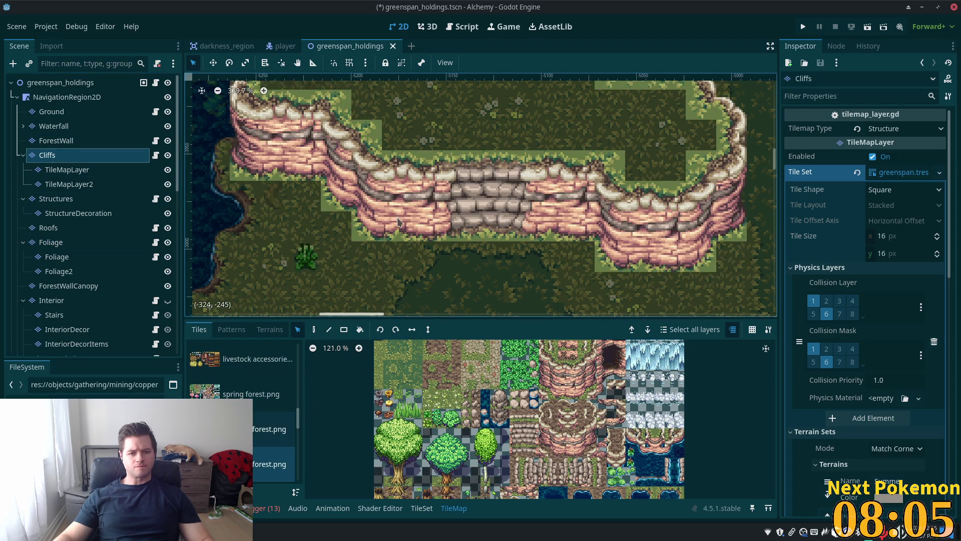
Select a placed cliff tile, open the TileSet editor, and select pink cliff-edge atlas tiles
key("Up")
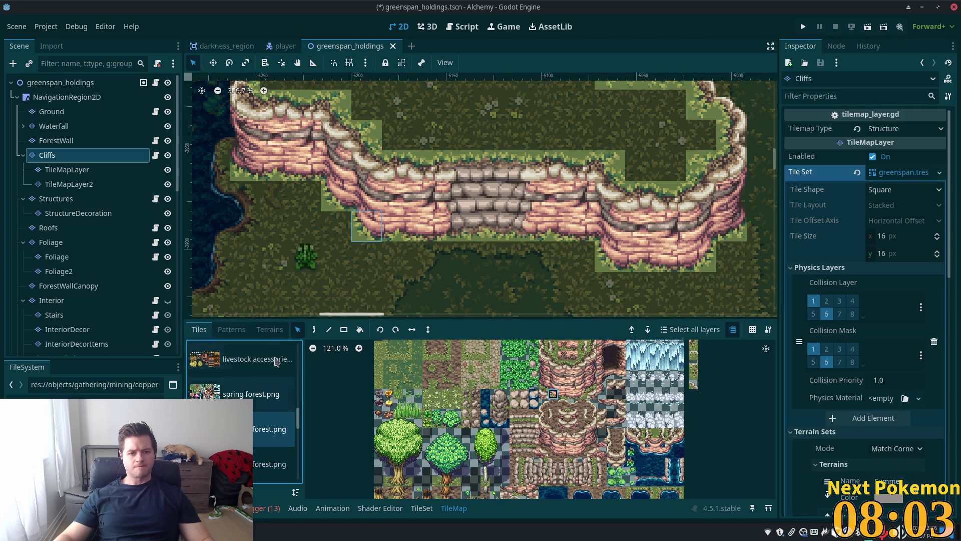
left_click(406, 224)
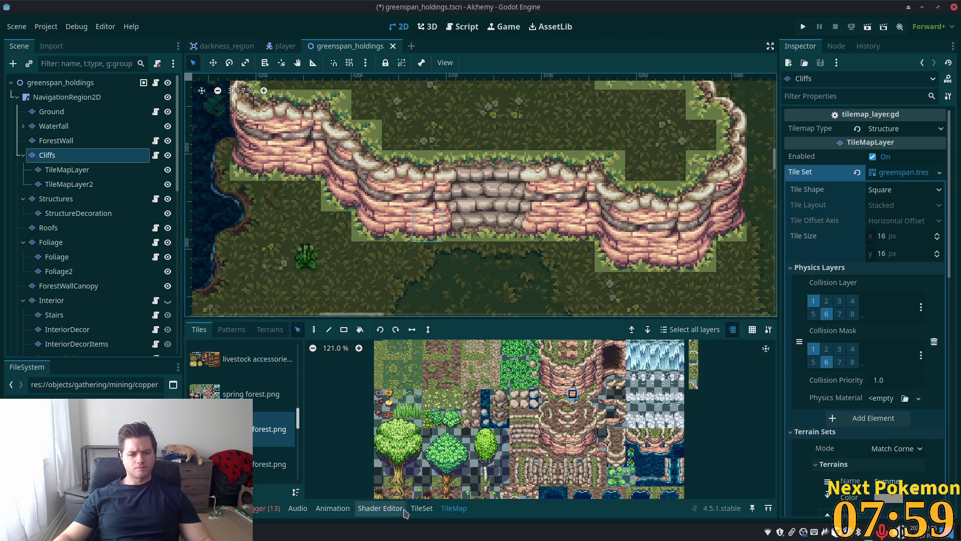
left_click(422, 508)
scroll(549, 468, "up", 3)
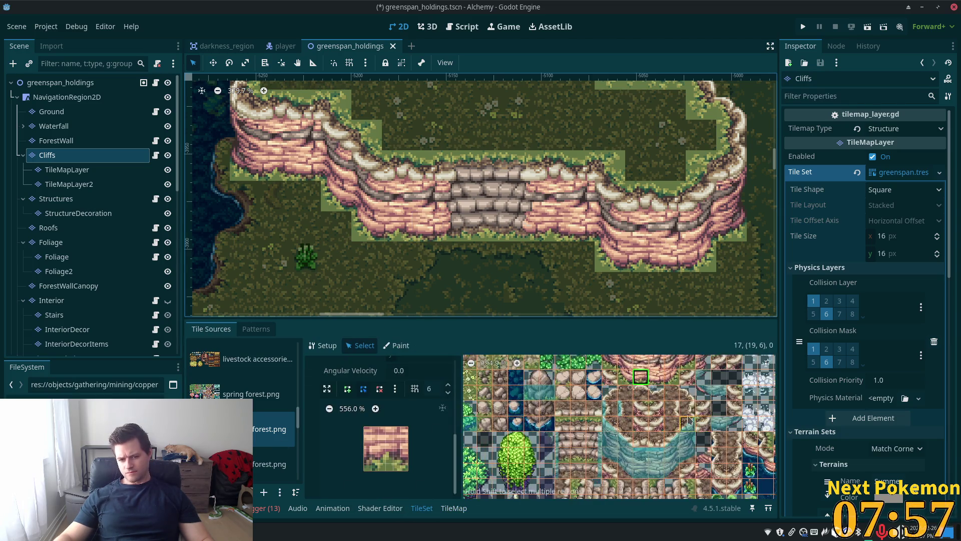
scroll(556, 451, "left", 5)
left_click(579, 407)
left_click(581, 419)
scroll(607, 429, "up", 4)
left_click(606, 428, "shift")
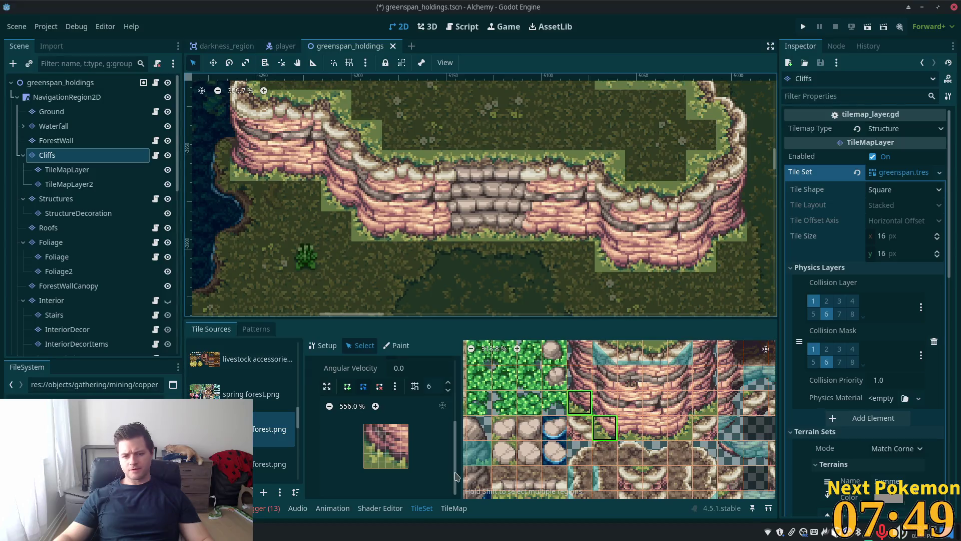
Draw a triangular collision polygon on the diagonal cliff tiles
left_click(364, 424)
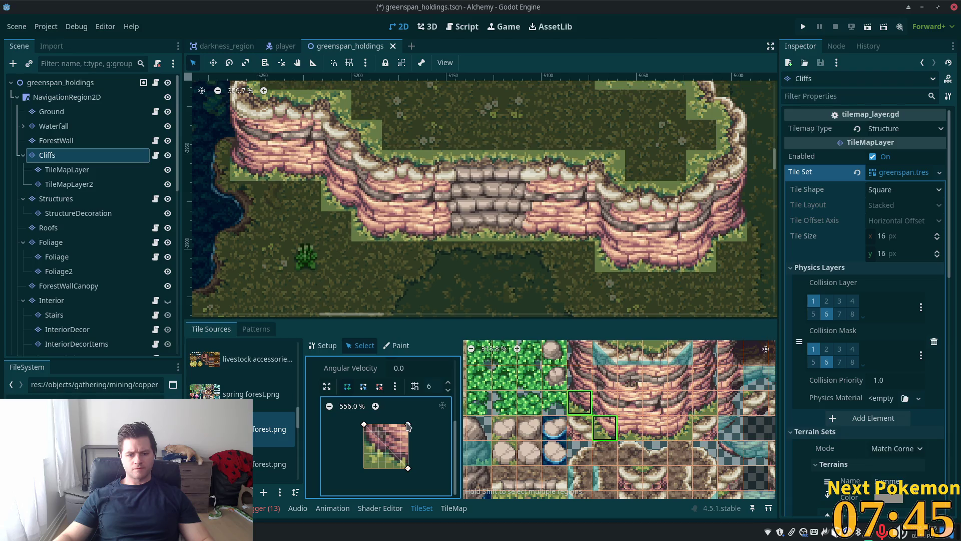
left_click(365, 425)
left_click(706, 402)
left_click(680, 428, "shift")
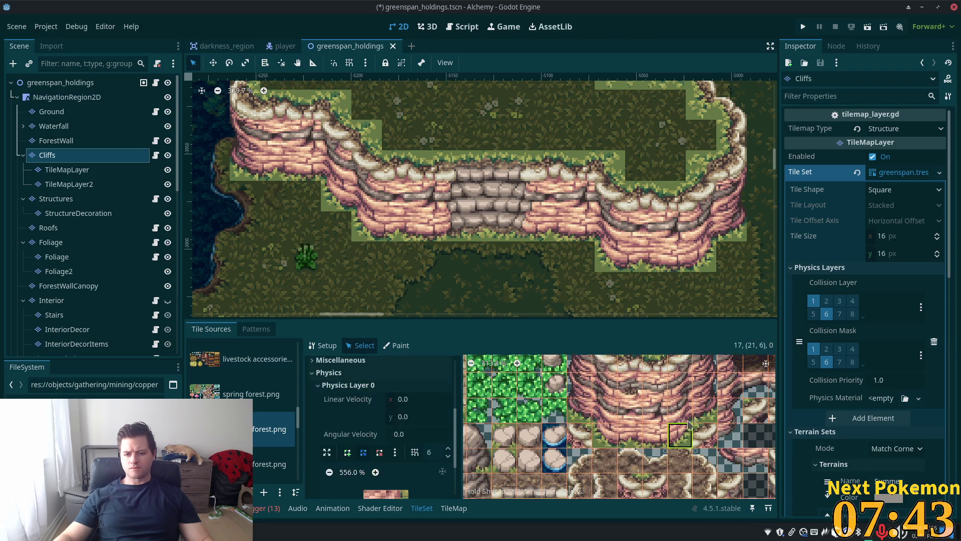
left_click(408, 424)
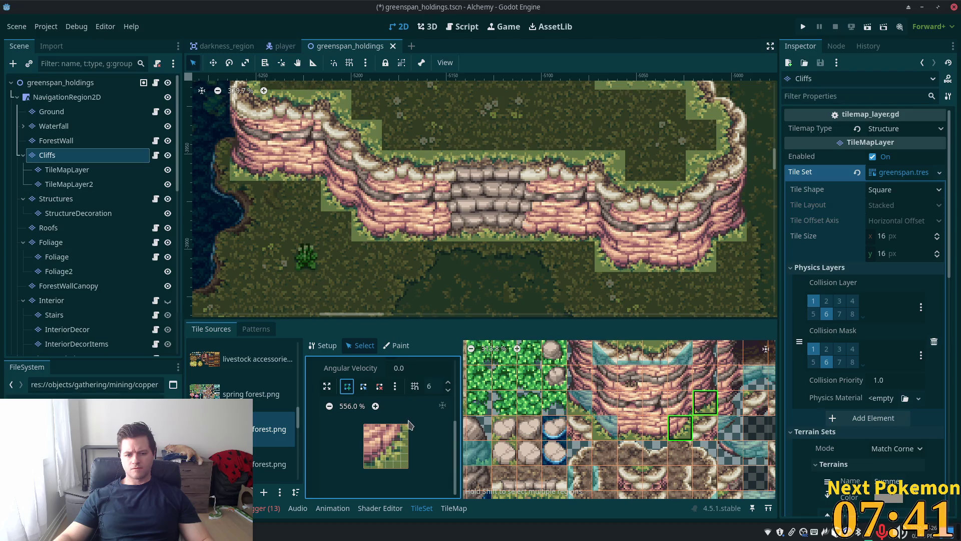
left_click(364, 424)
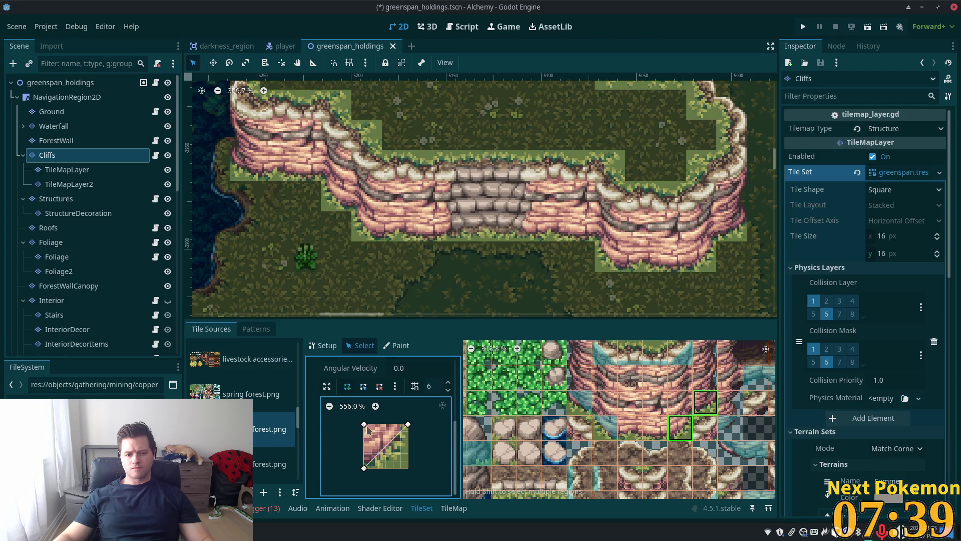
left_click(409, 425)
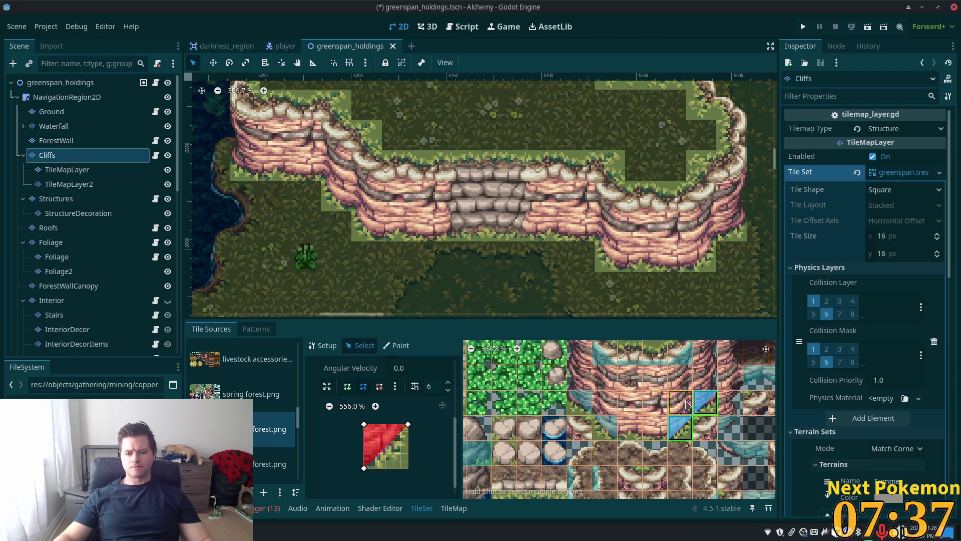
Give the two adjacent straight cliff tiles a full-tile collision polygon
left_click(630, 429)
left_click(655, 428, "shift")
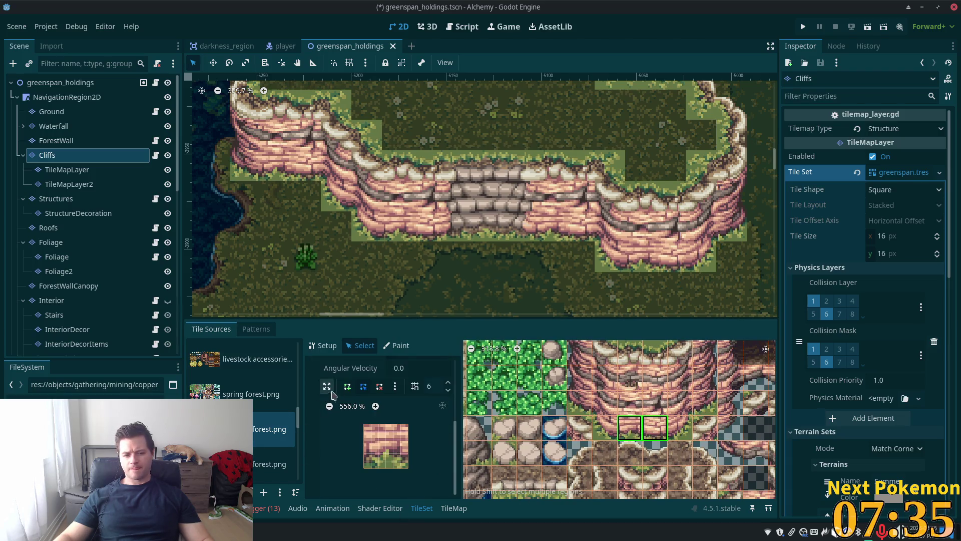
left_click(347, 386)
left_click(364, 460)
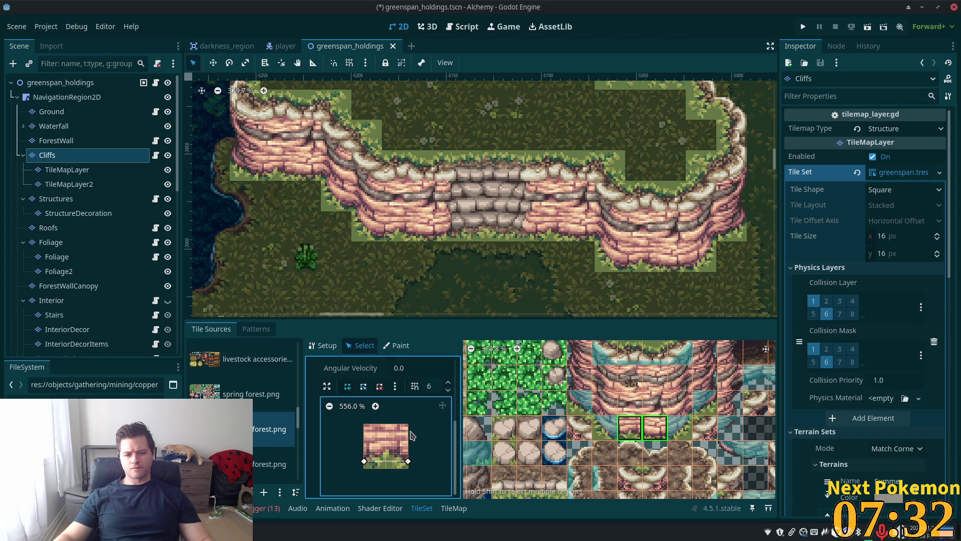
key("Escape")
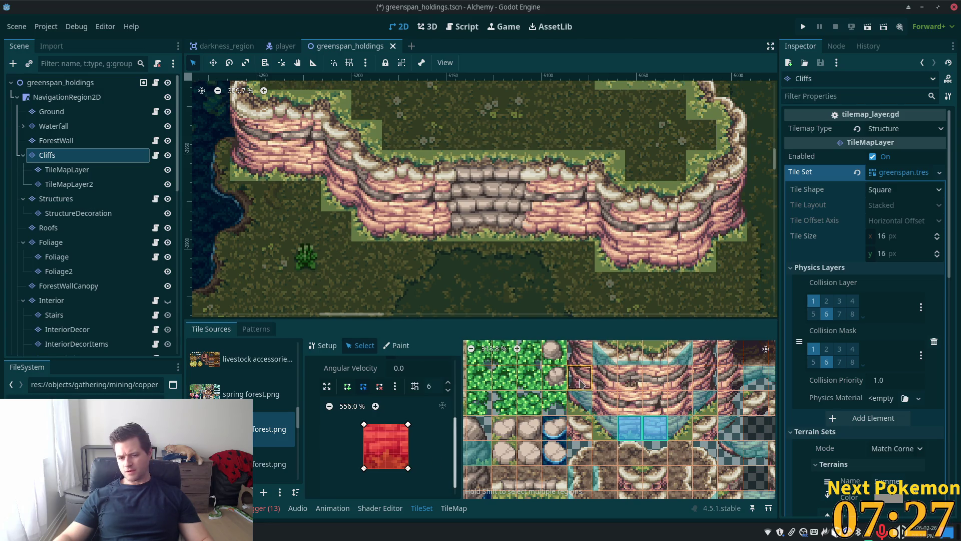
Give two more stacked cliff tiles full-tile collision and save the scene with Ctrl+S
left_click(580, 380)
left_click(580, 358, "shift")
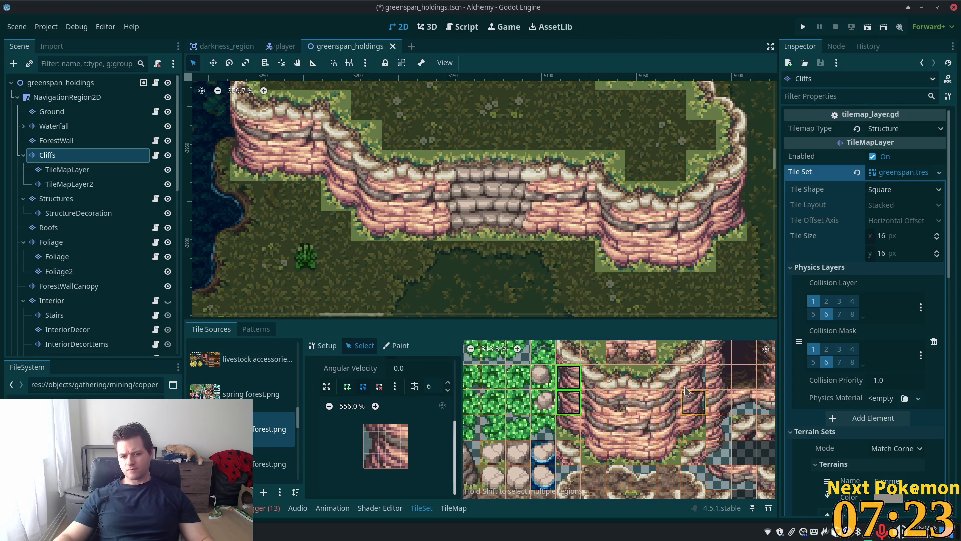
key("f")
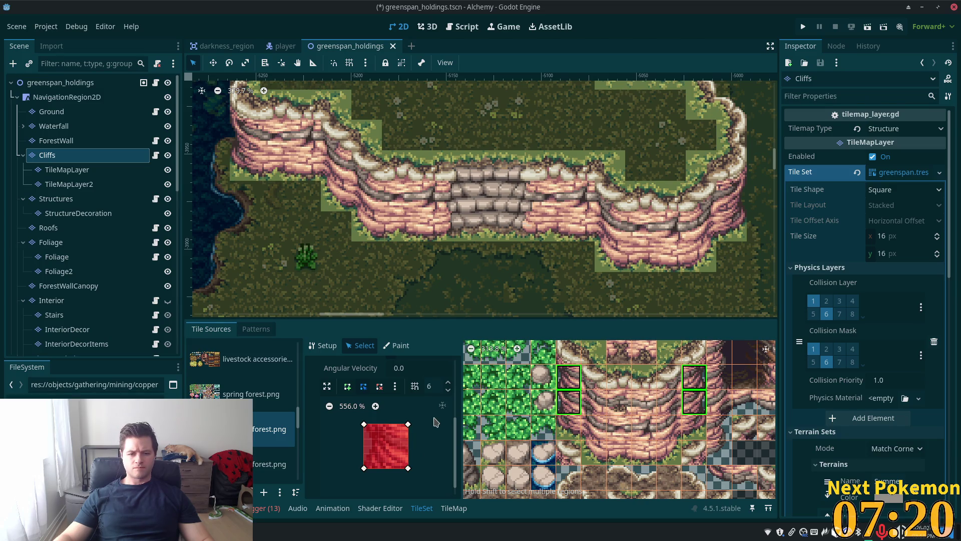
key("ctrl+s")
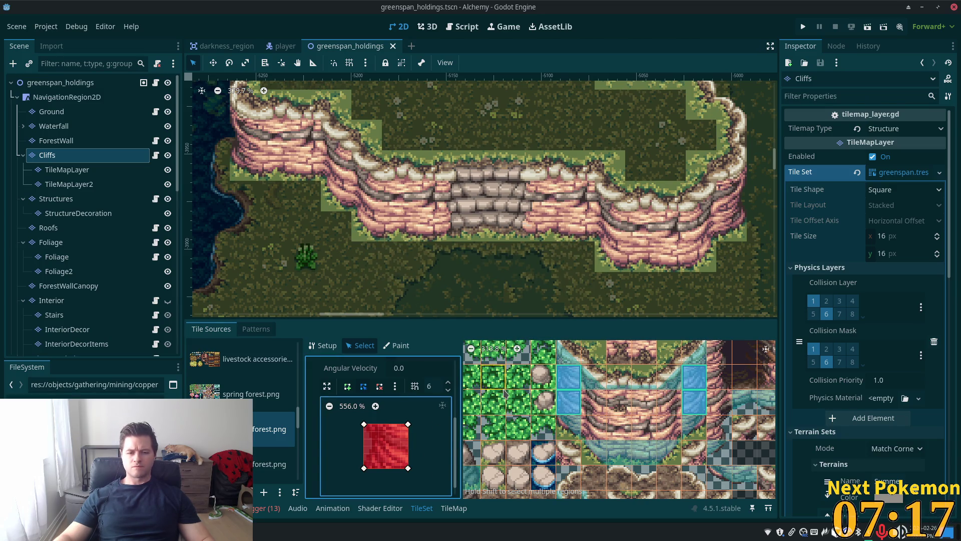
key("alt+Tab")
key("Escape")
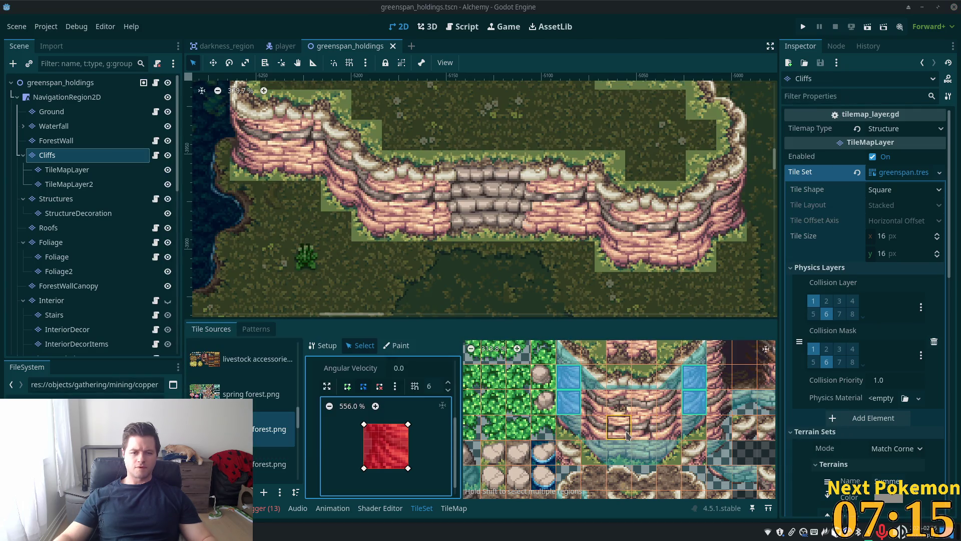
key("super")
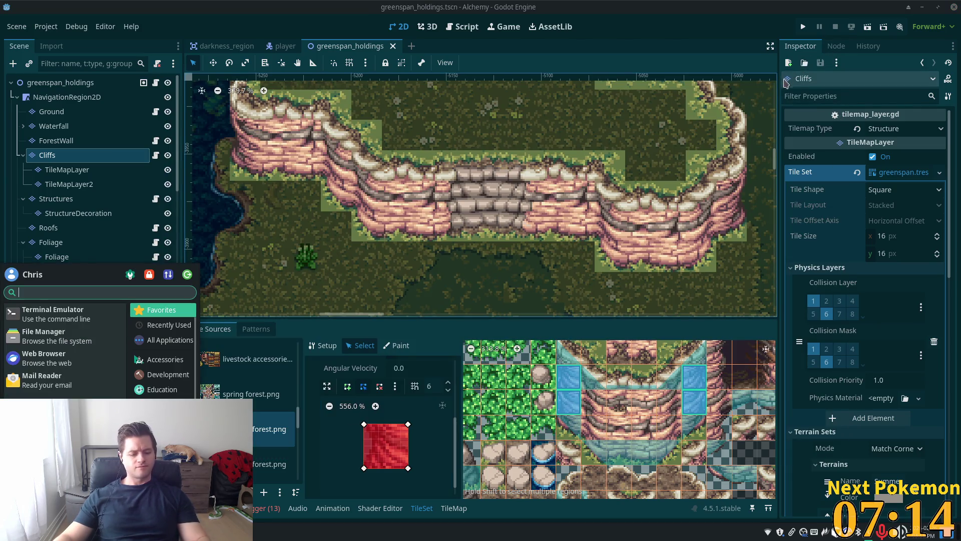
Dismiss the application launcher with Escape to reveal the greenspan_holdings editor
key("Escape")
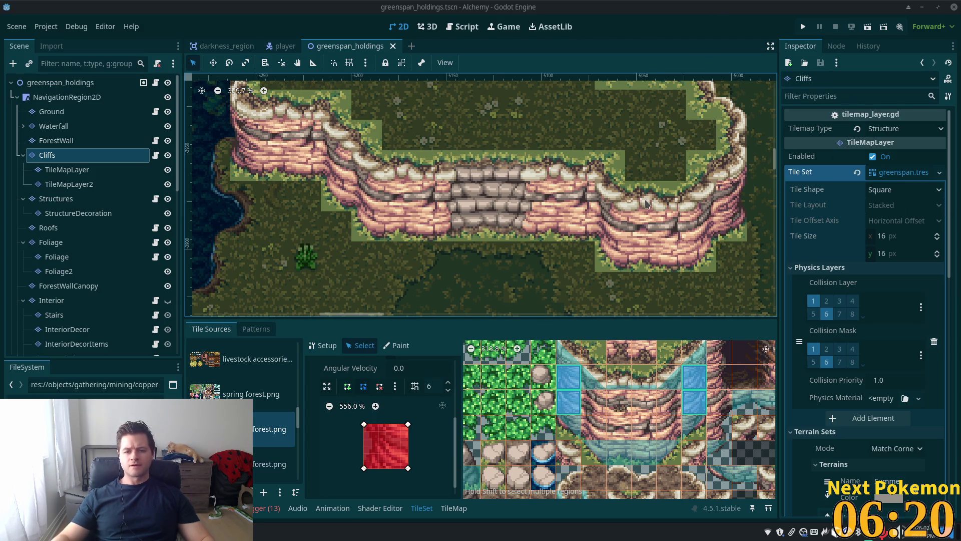
Run the game and walk the character to the cliffs and up the stone stairs
left_click(805, 28)
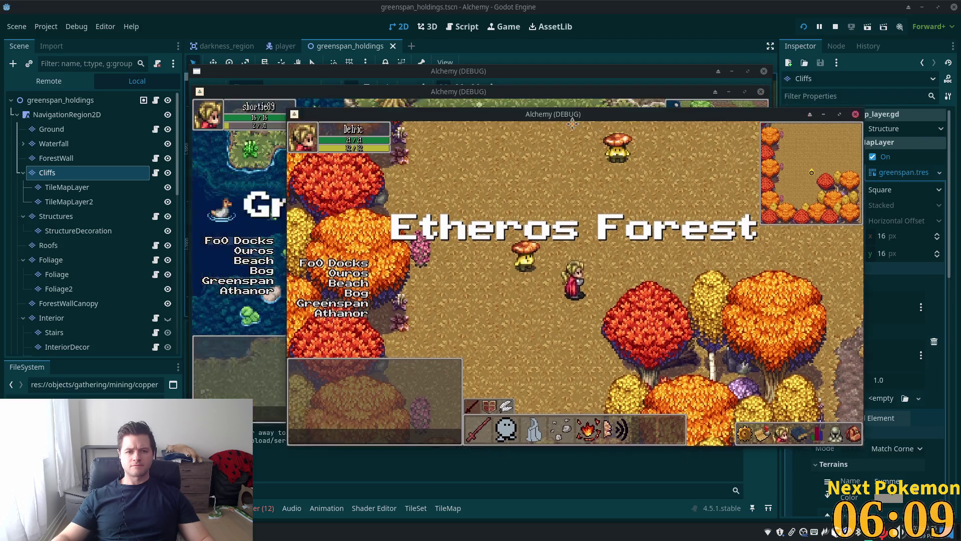
key("w")
key("a")
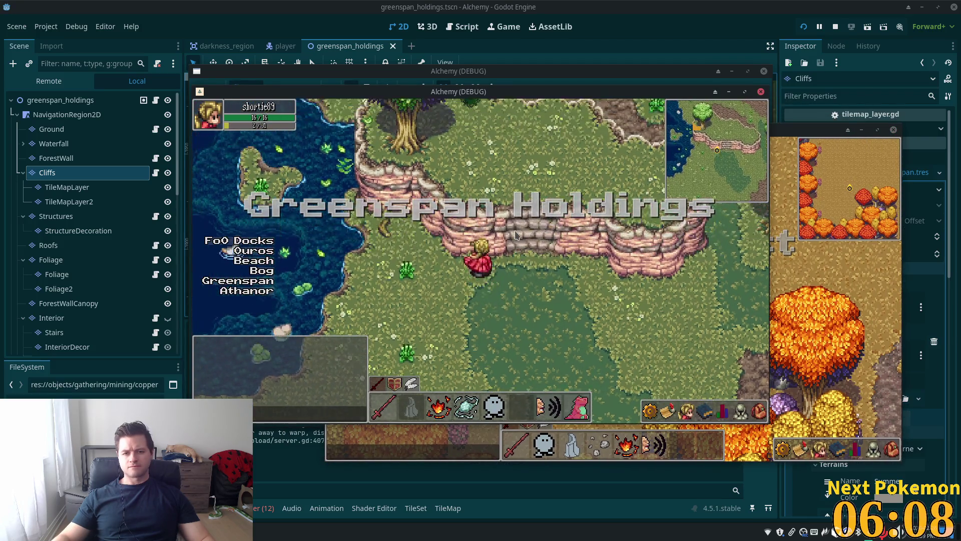
key("d")
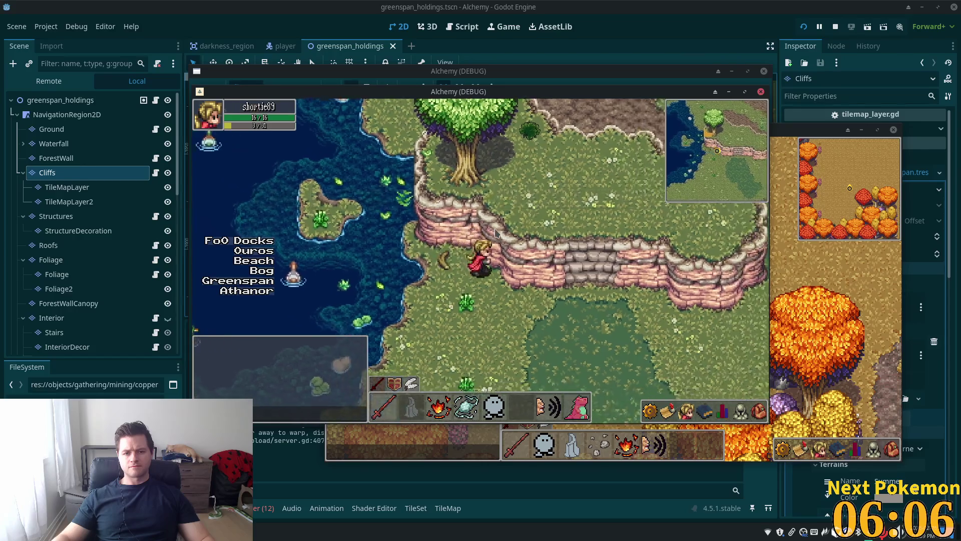
key("w")
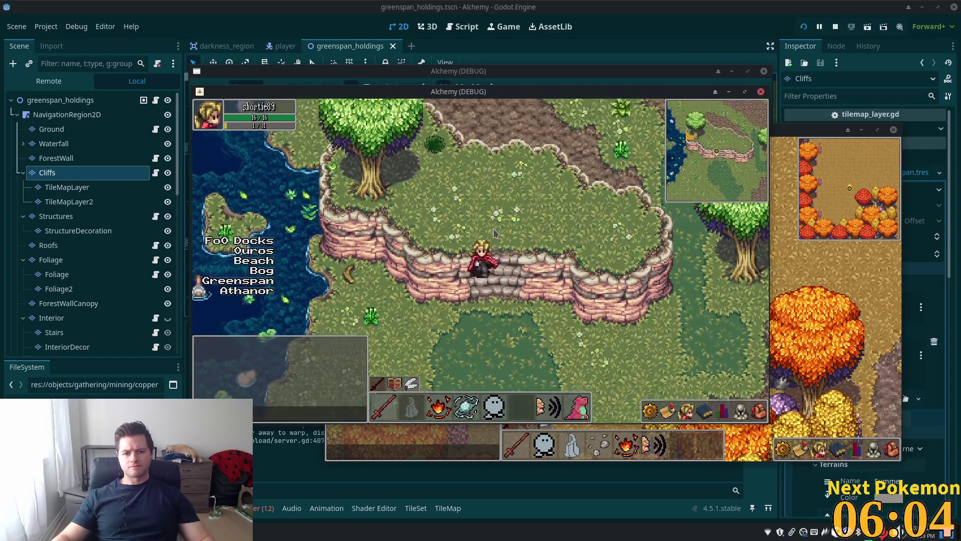
Walk past the cliff's end, across the grassland by the fences and through the forest
key("s")
key("d")
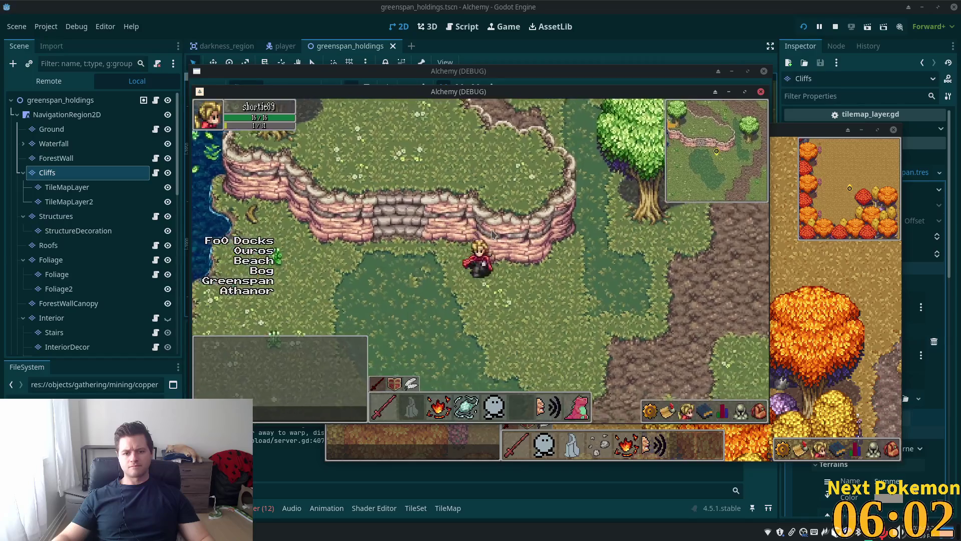
key("s")
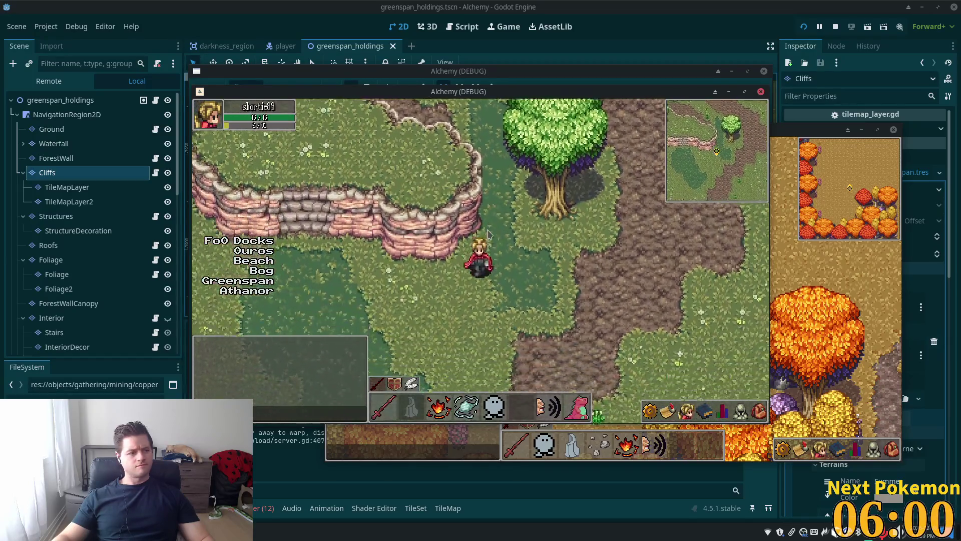
key("d")
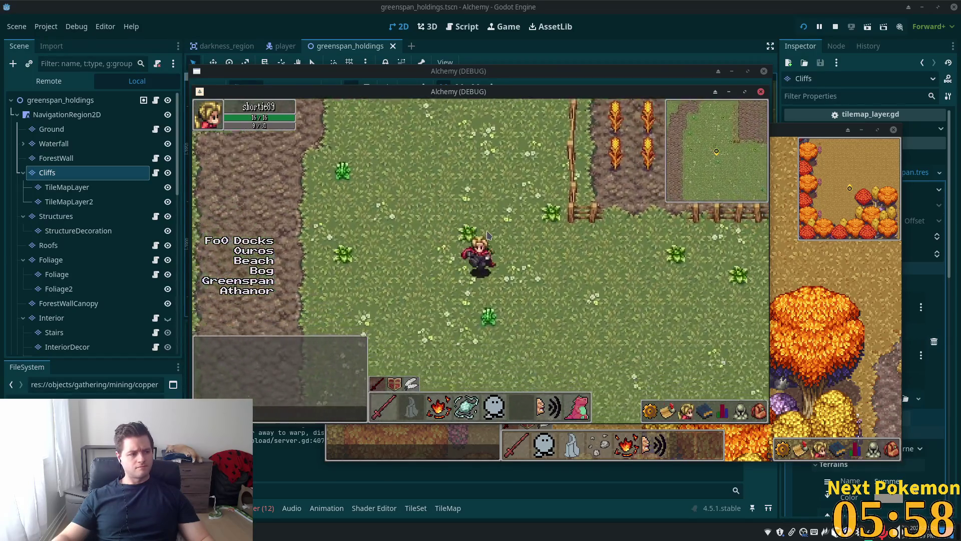
key("s")
key("d")
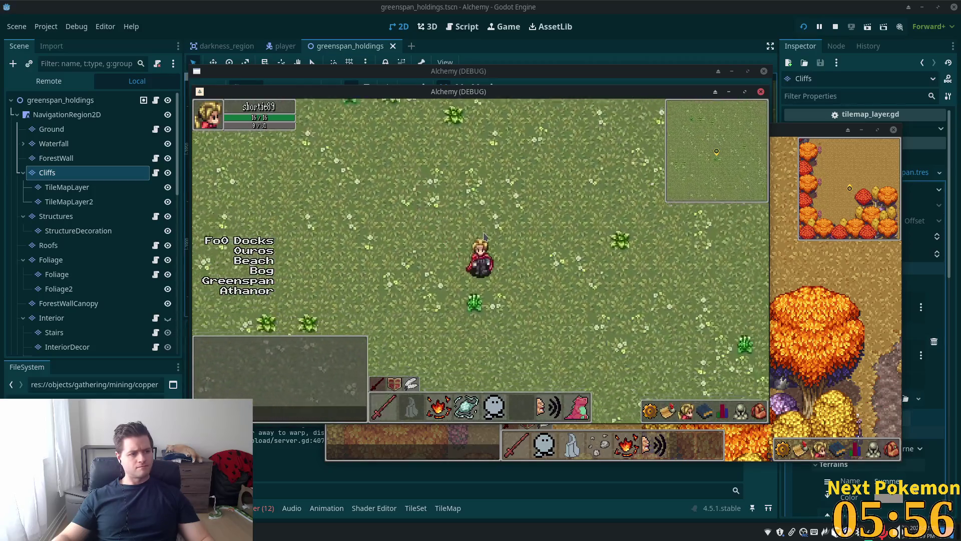
key("s")
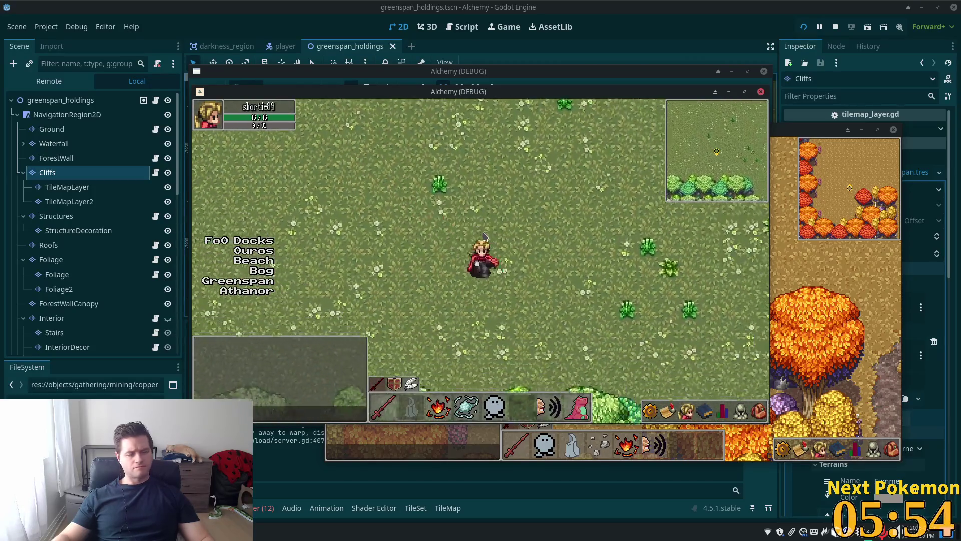
key("a")
key("s")
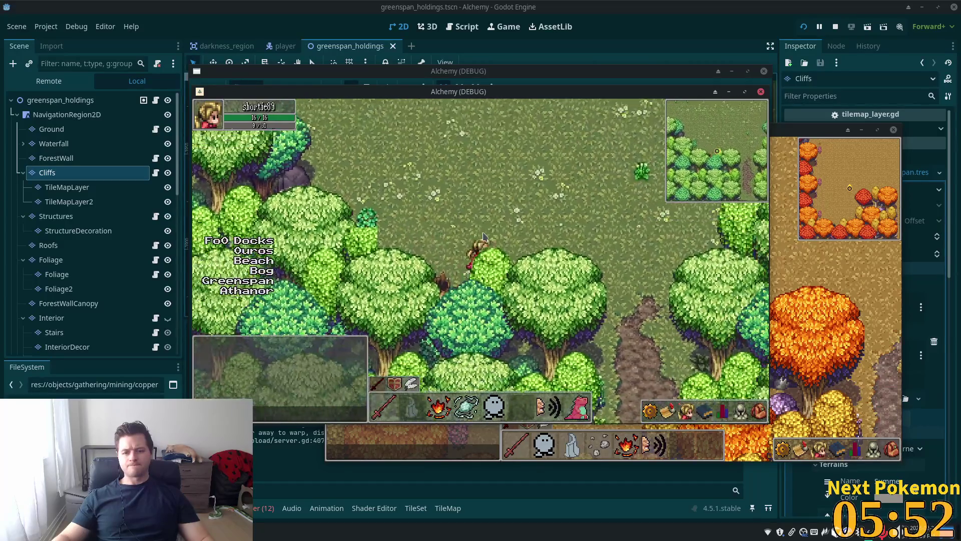
key("d")
key("s")
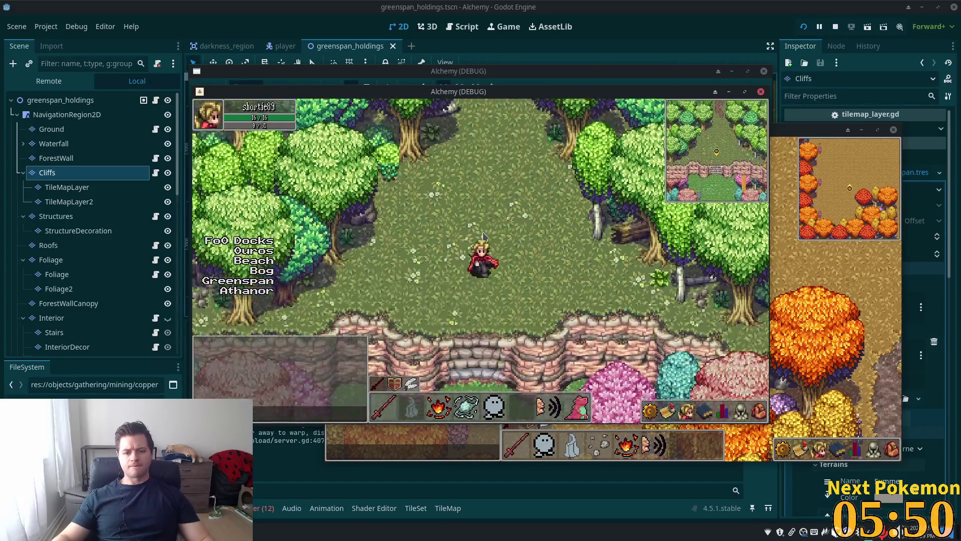
Walk beneath the cliffs through the flowery clearing, test the stairs from below, then stop the game
key("s")
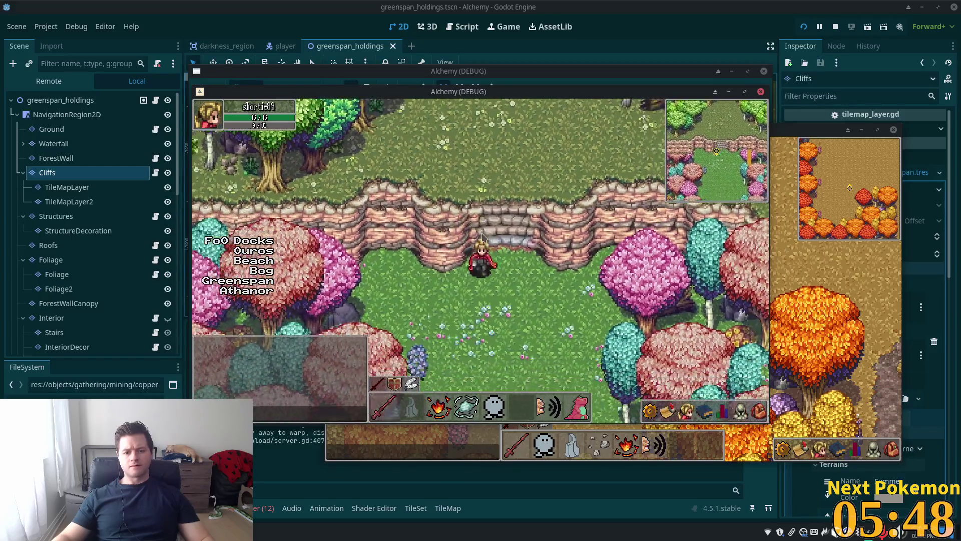
key("s")
key("a")
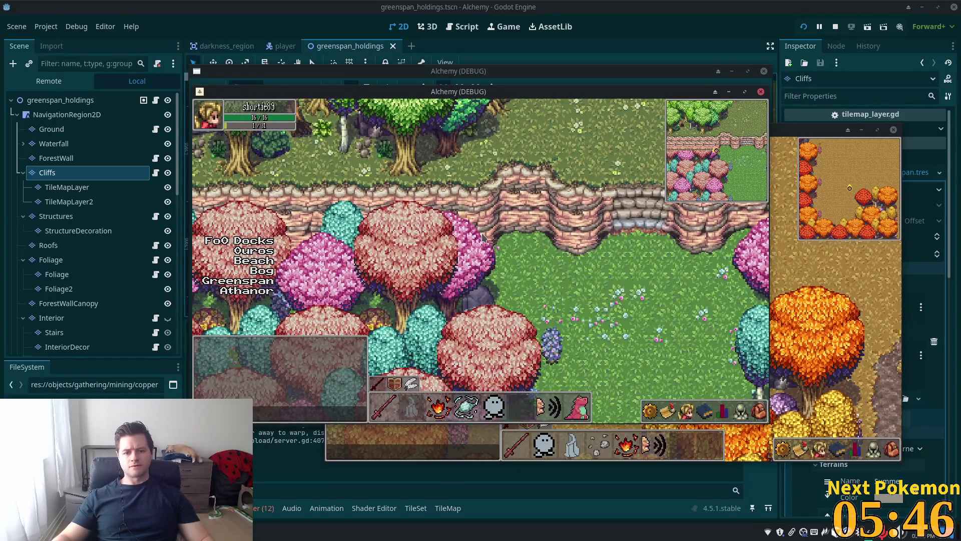
key("s")
key("d")
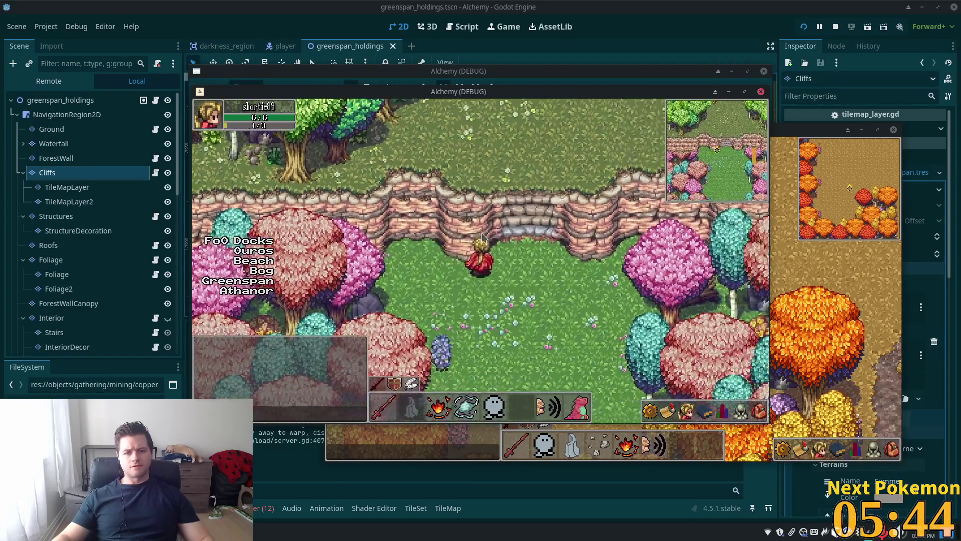
key("d")
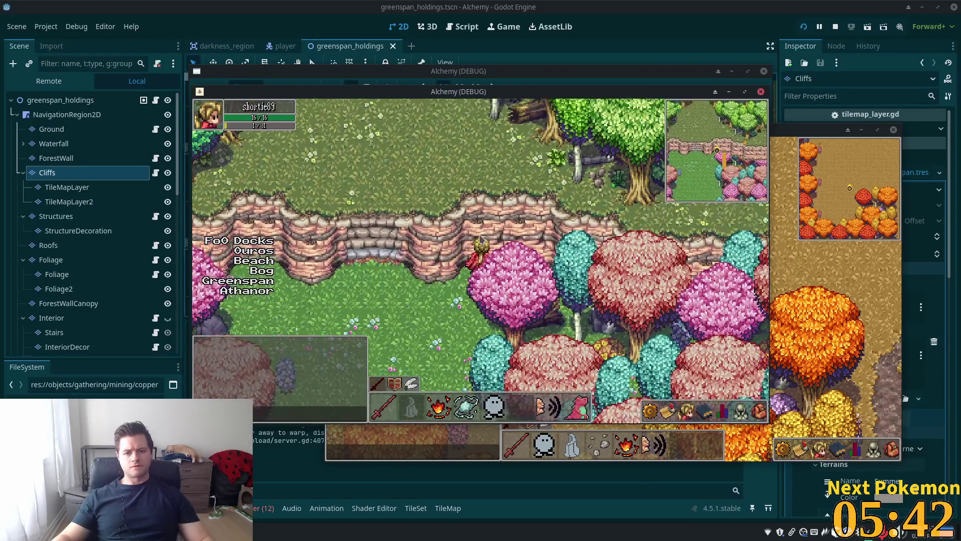
key("d")
key("s")
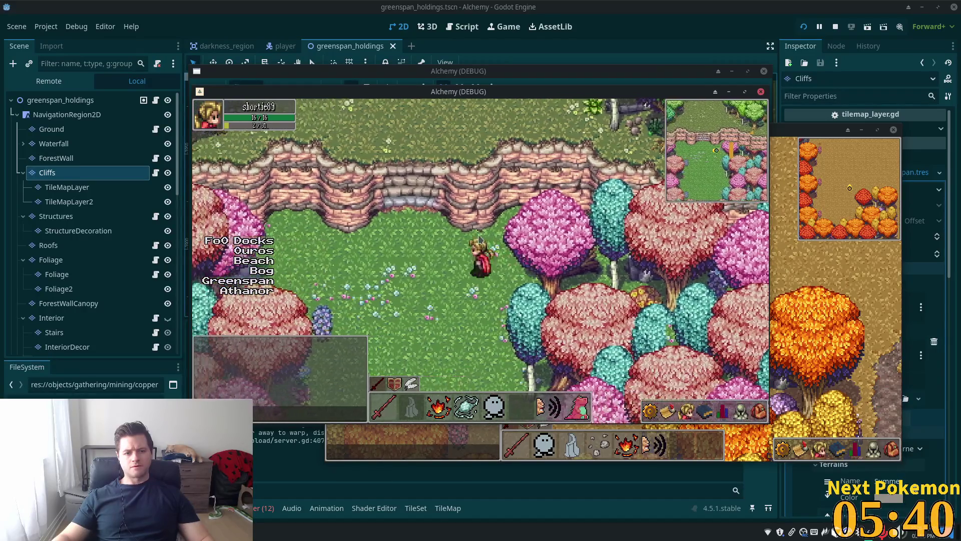
key("w")
key("a")
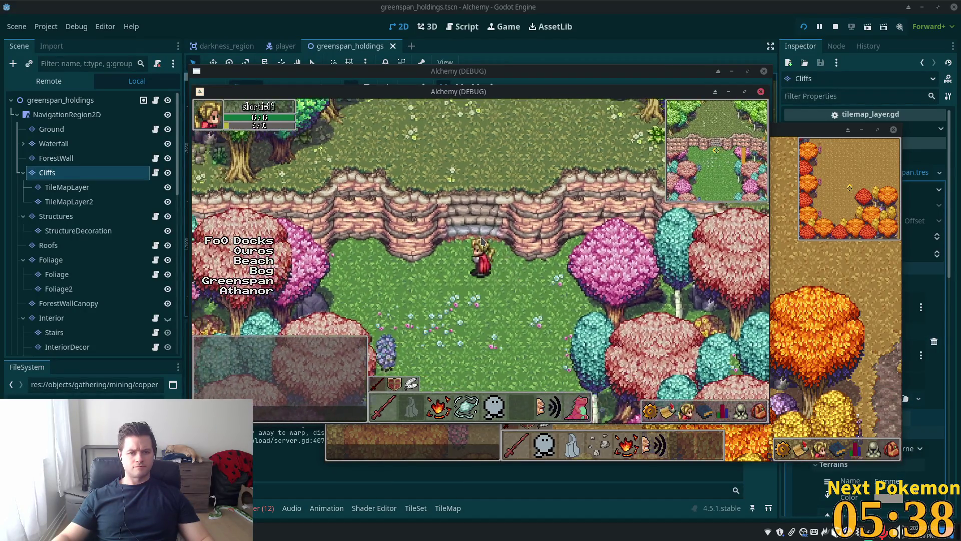
key("w")
key("d")
key("s")
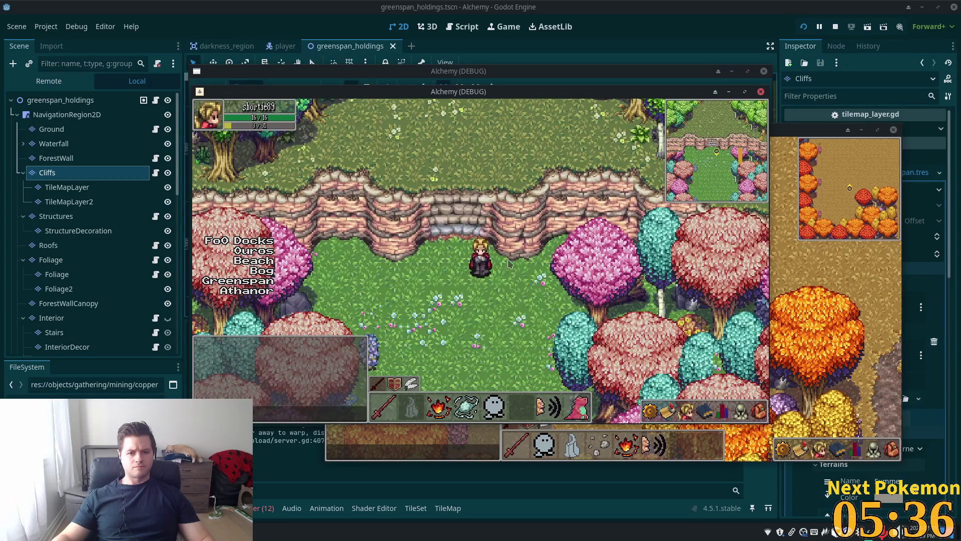
key("F8")
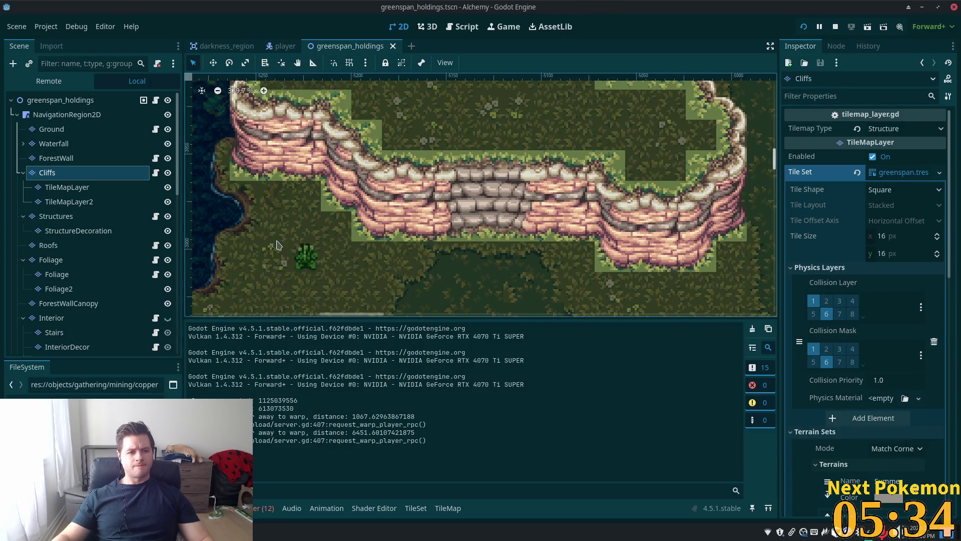
Pick up the cliff tiles from the map cells near the stairs in the TileMap panel
scroll(278, 245, "down", 10)
mouse_move(612, 263)
left_mouse_down()
mouse_move(344, 149)
mouse_move(771, 235)
mouse_move(735, 240)
left_mouse_up()
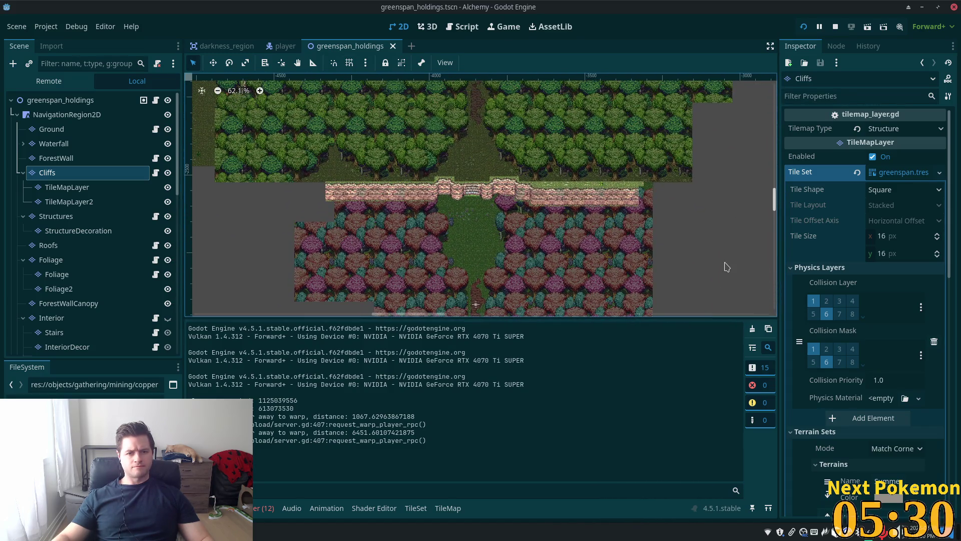
scroll(459, 191, "up", 6)
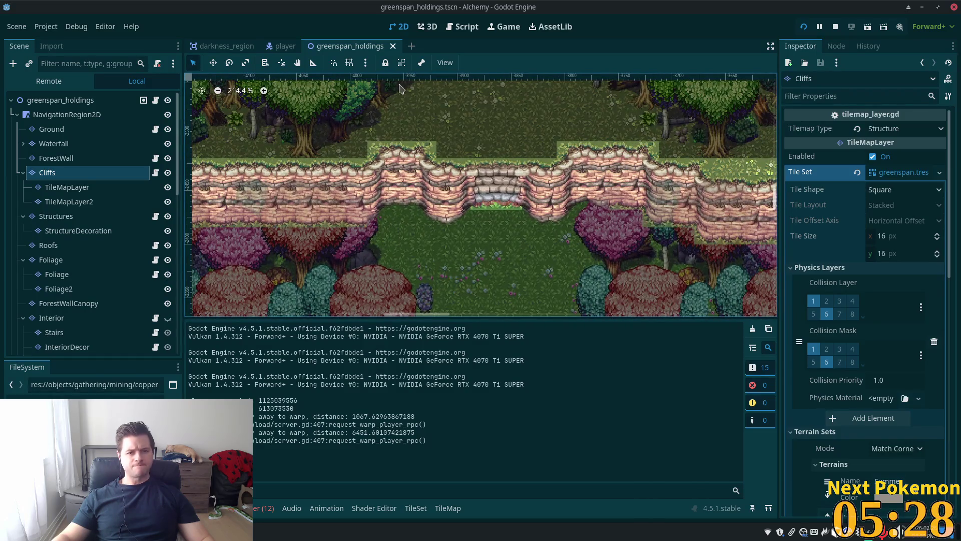
left_click(442, 510)
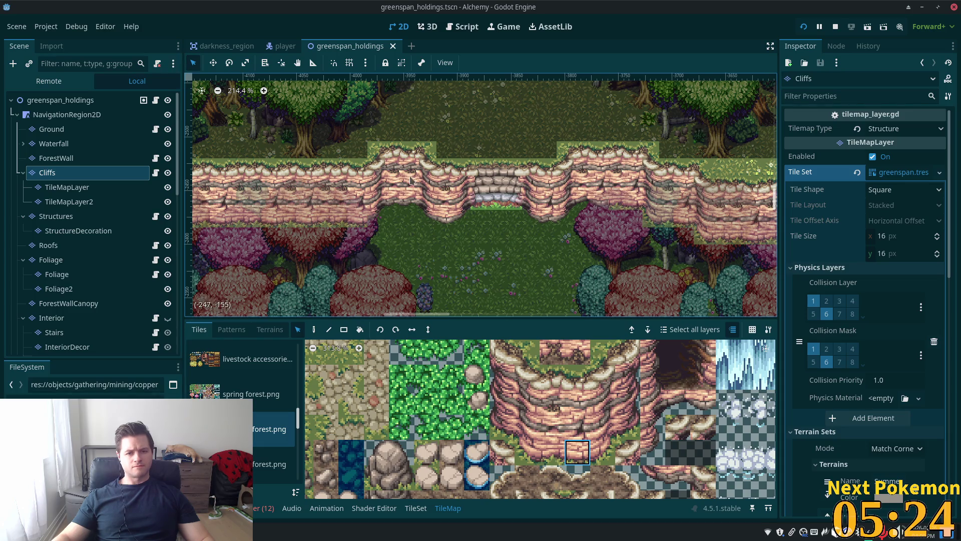
left_click(464, 203)
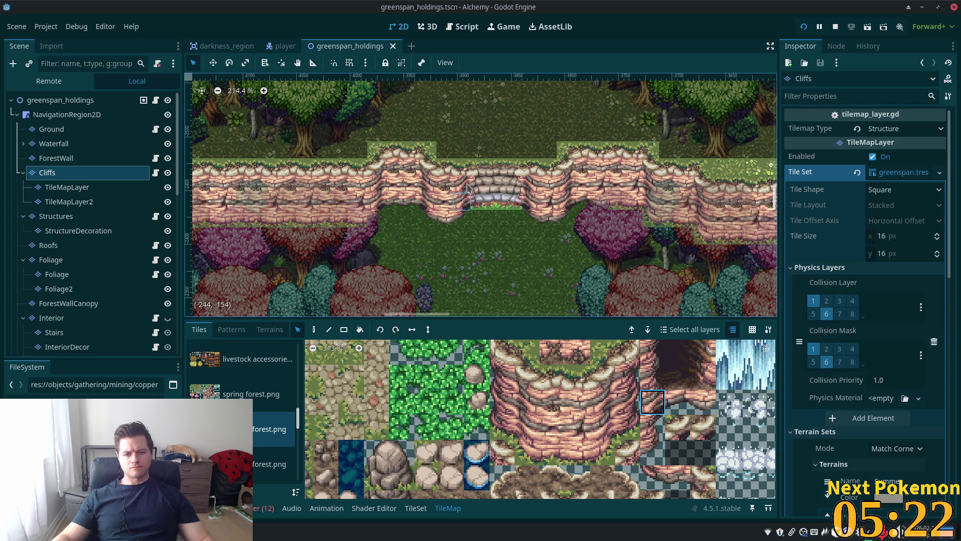
left_click(467, 187)
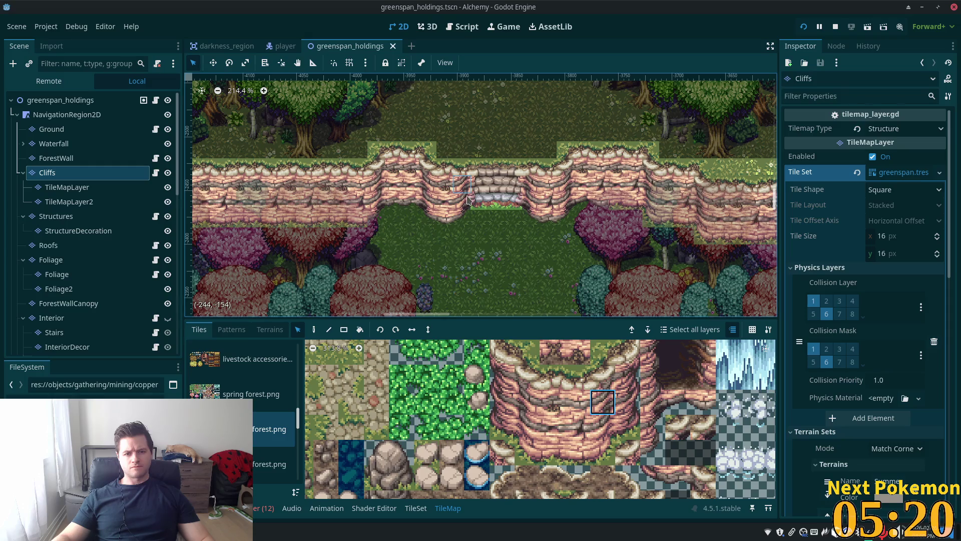
left_click(464, 202)
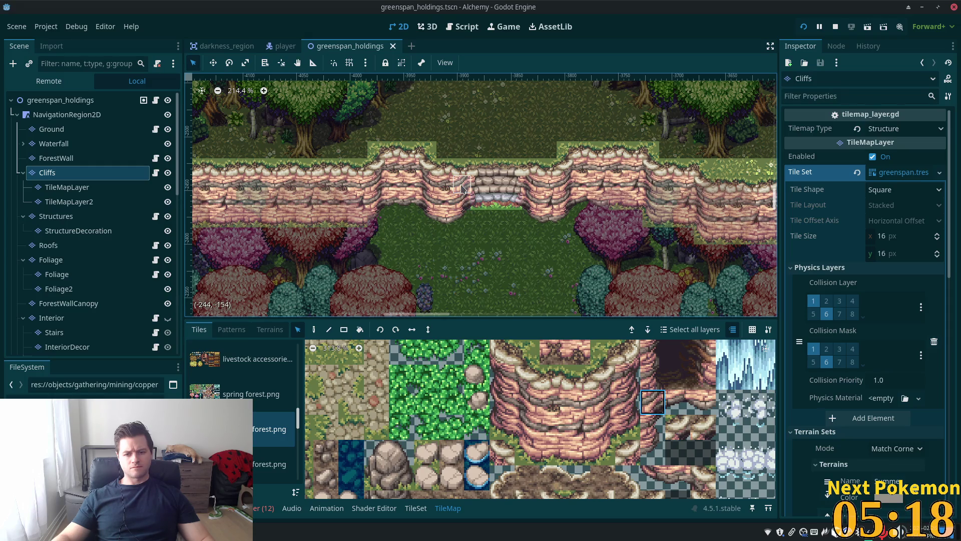
left_click(461, 187)
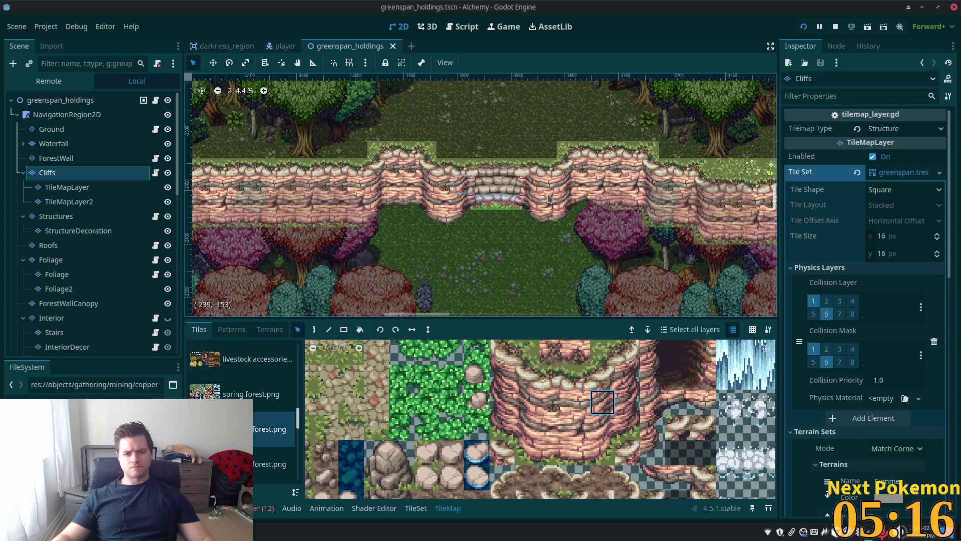
Compare another atlas tile, then show cliff tile 23, 4's physics in the TileSet editor
left_click(531, 206)
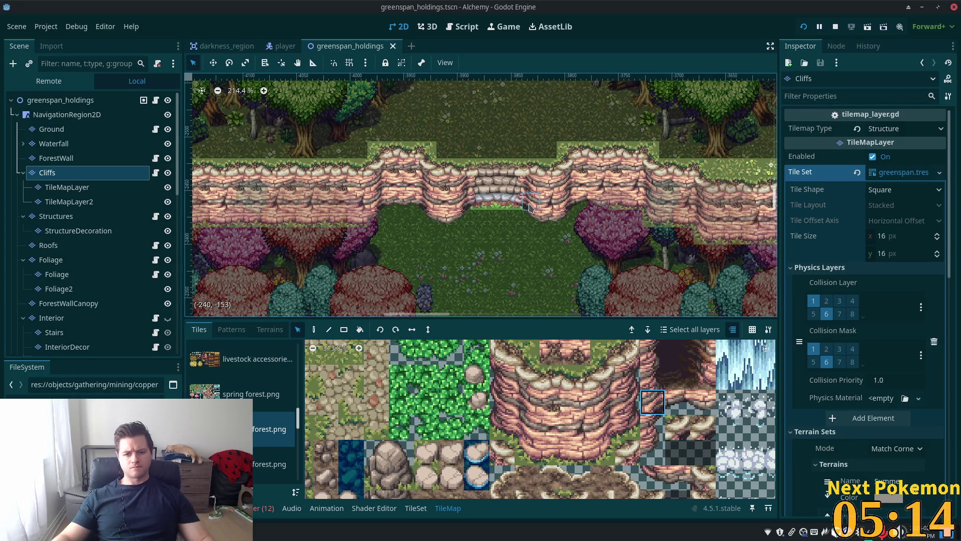
left_click(530, 190)
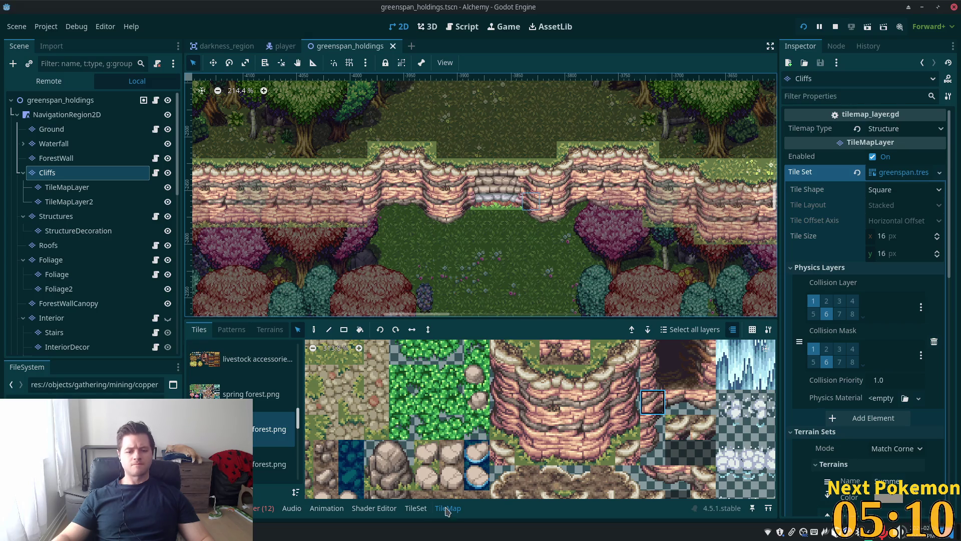
left_click(416, 509)
left_click(719, 410)
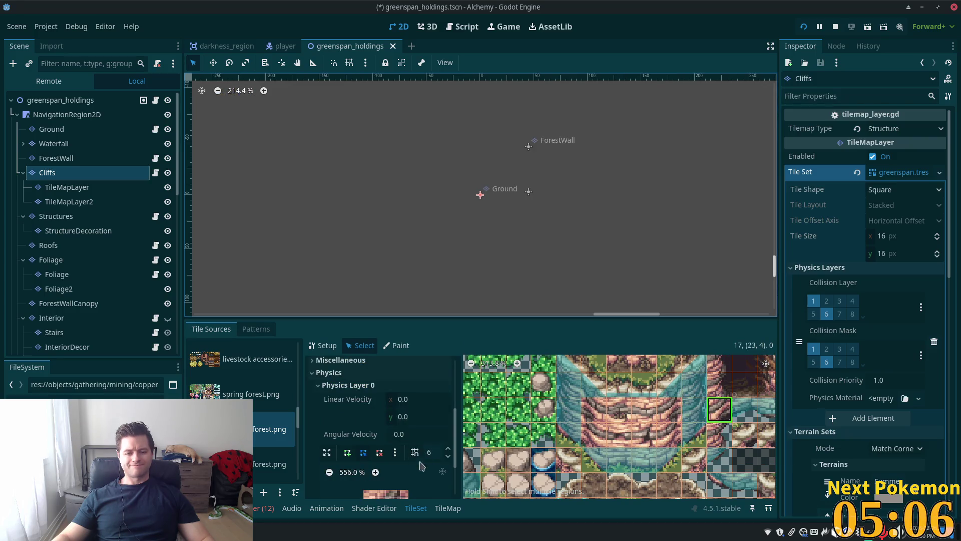
Fill three cliff tiles with full-square collision polygons, then save greenspan_holdings and run the game
scroll(421, 466, "down", 3)
key("f")
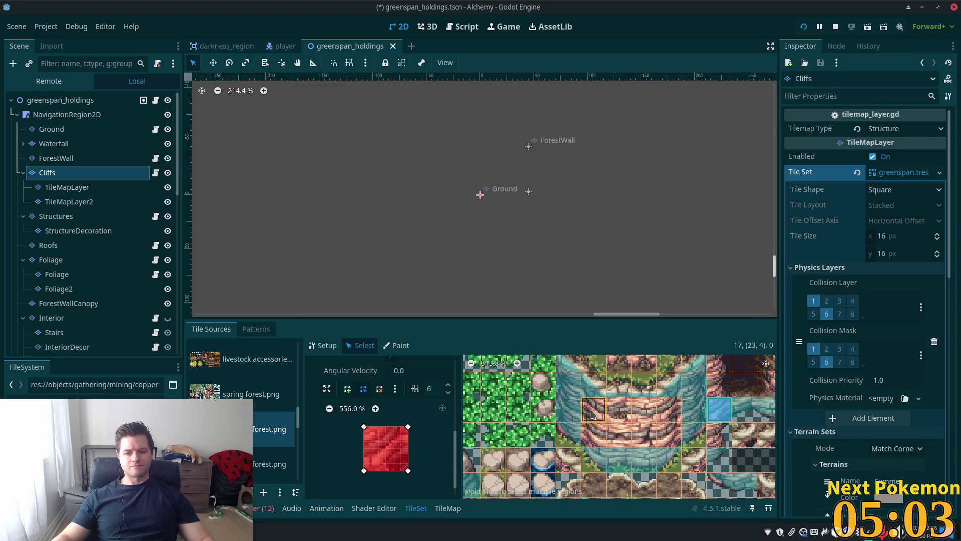
left_click(592, 412)
left_click(668, 411, "shift")
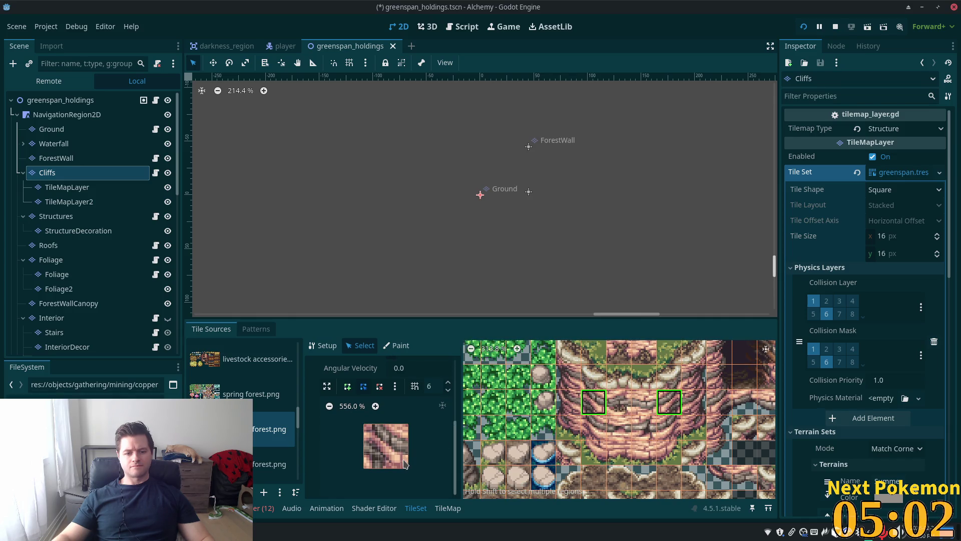
key("f")
key("F5")
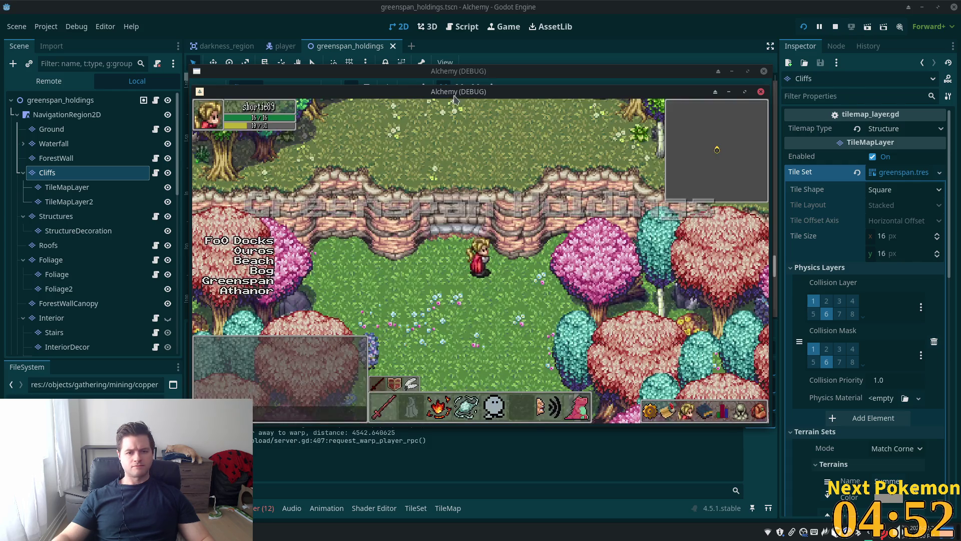
Walk left along the cliff, down and back up the stone stairs, onto the cliff-top edge
key("Left")
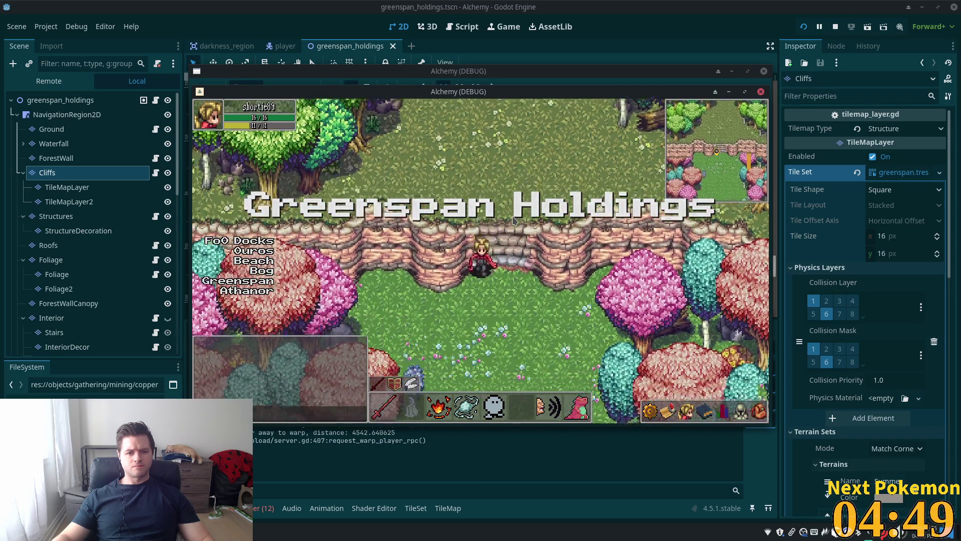
key("Down")
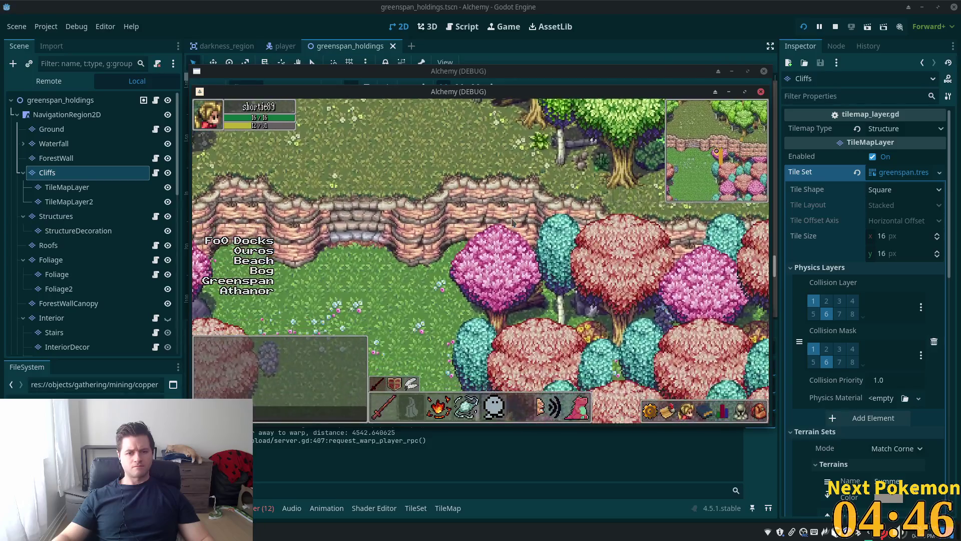
key("Down")
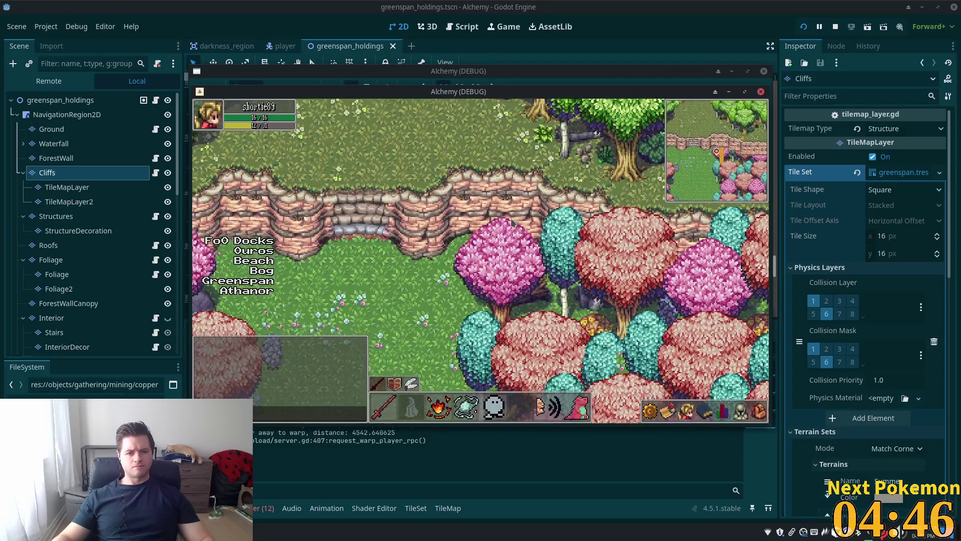
key("Up")
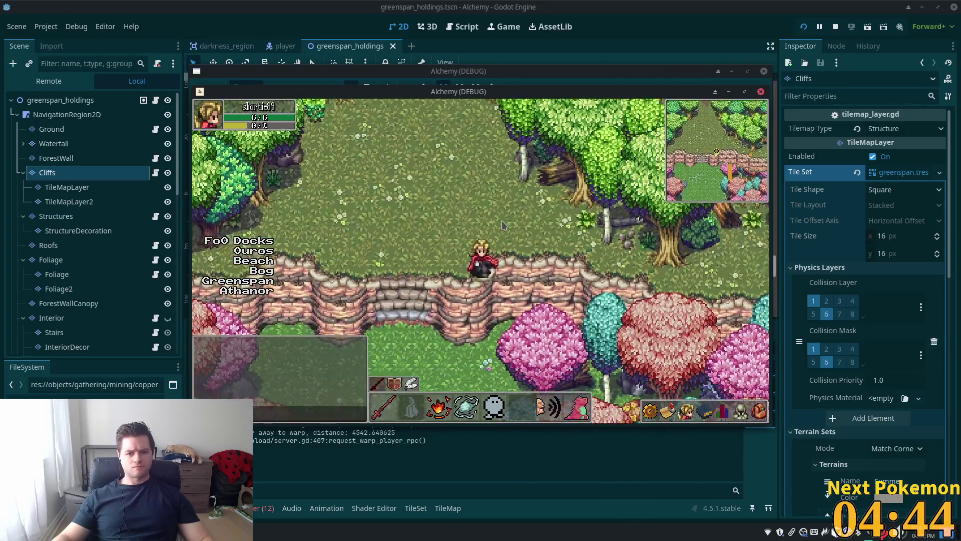
key("Left")
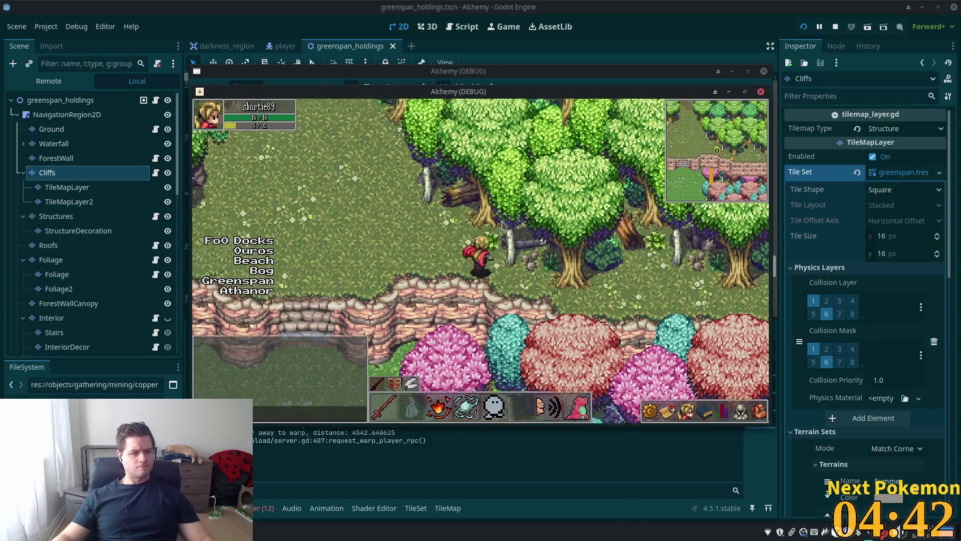
key("Left")
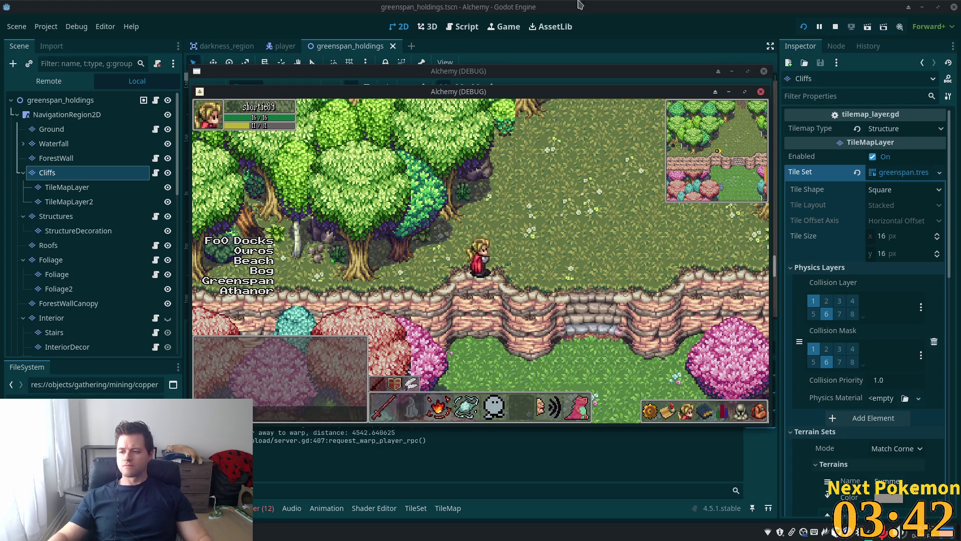
Descend the cliff stairs and blink repeatedly across the forest to the fenced crop field
left_click(590, 221)
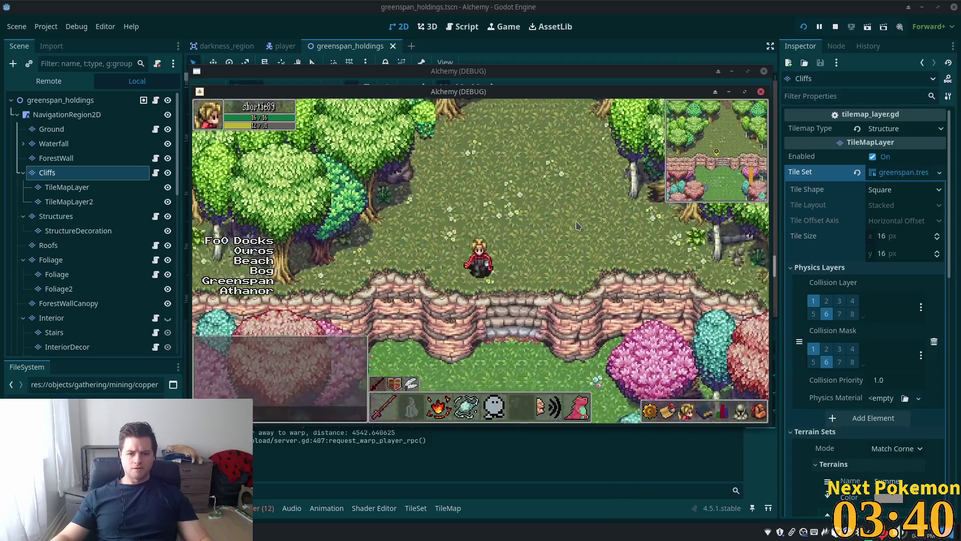
key("Down")
key("Down")
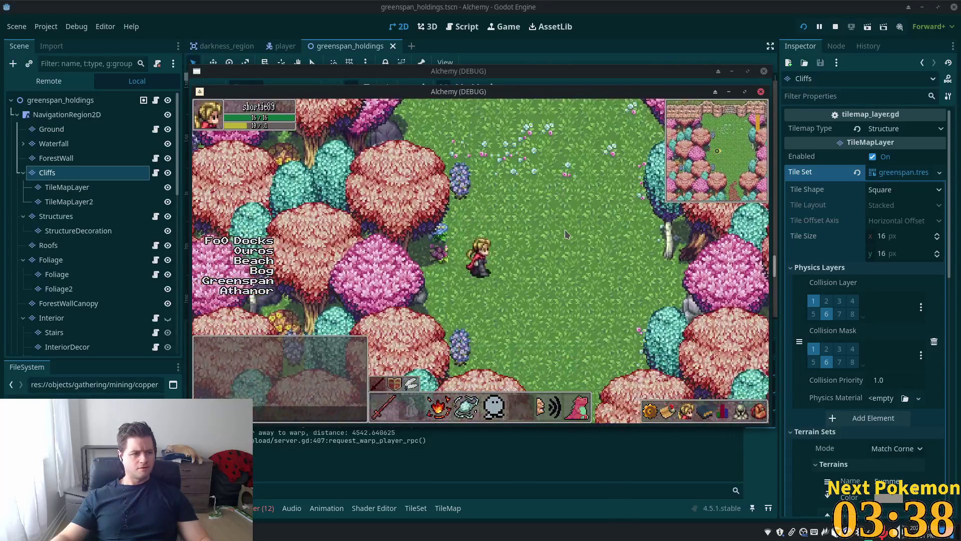
key("Down")
key("Down")
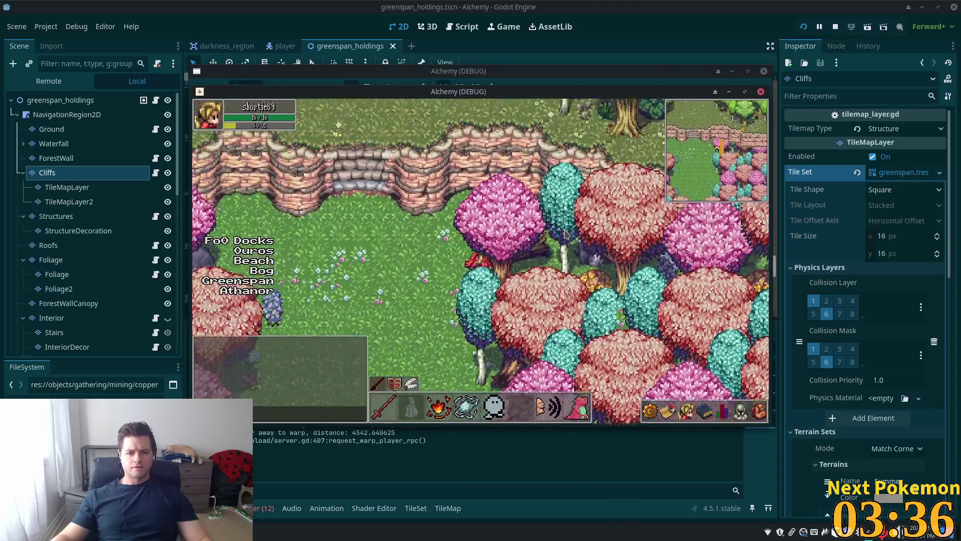
key("Down")
key("Down")
key("Down")
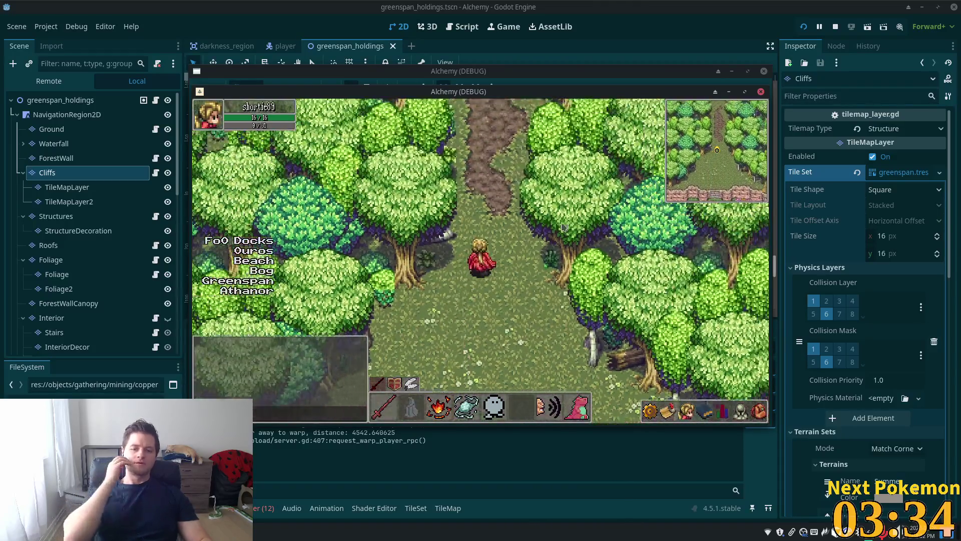
key("Down")
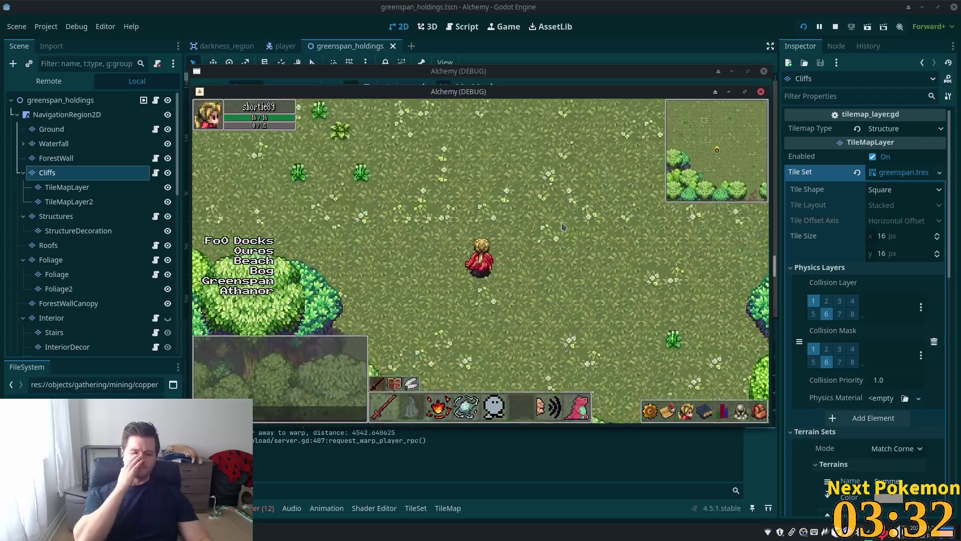
key("Down")
key("Down")
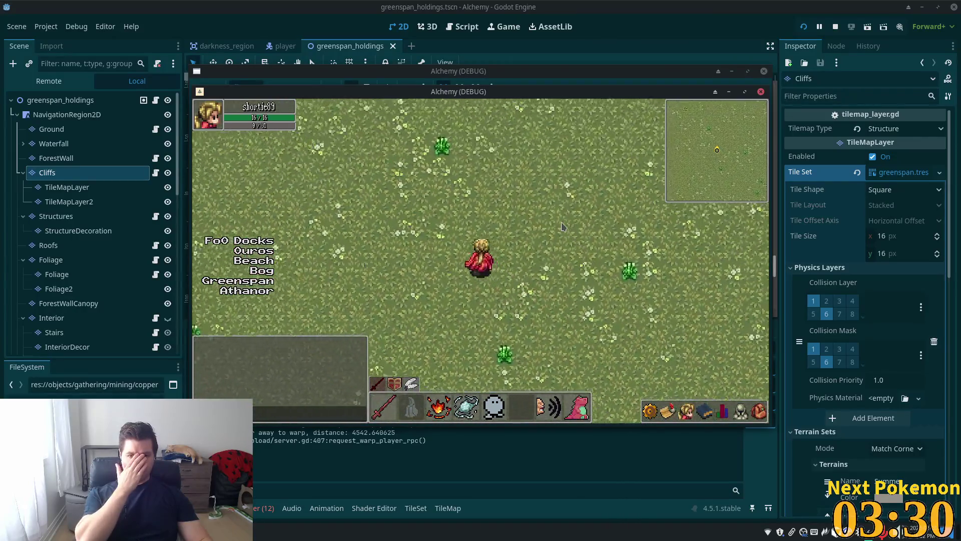
key("Down")
key("Down")
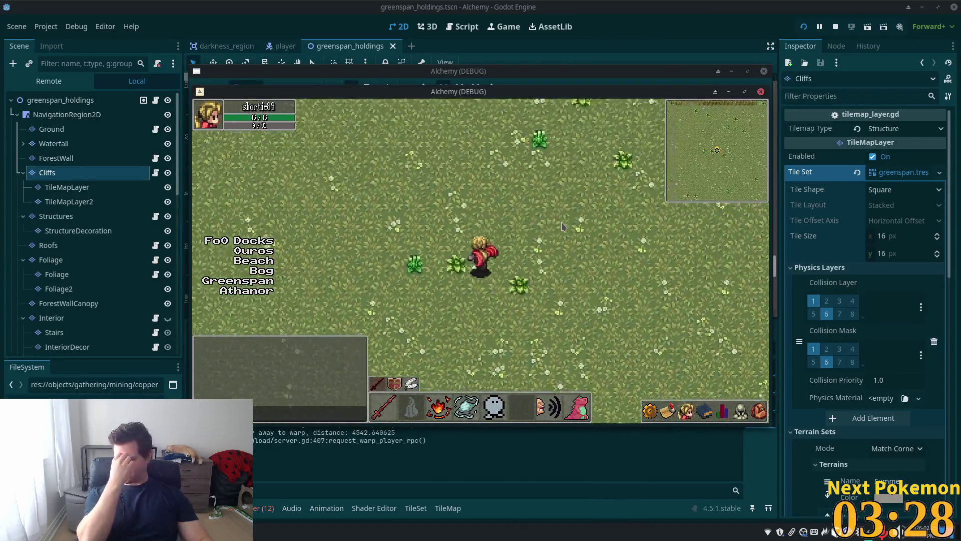
key("Up")
key("Left")
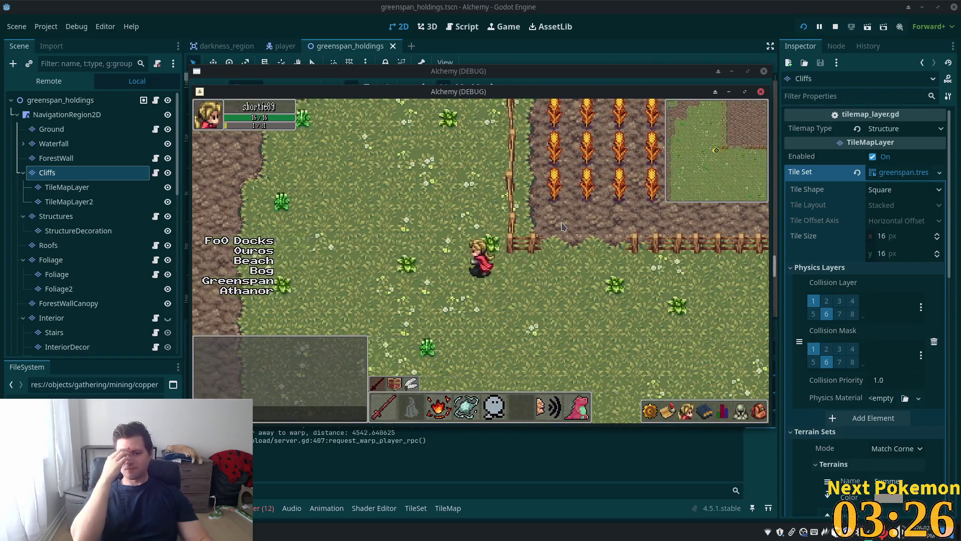
key("Left")
key("Left")
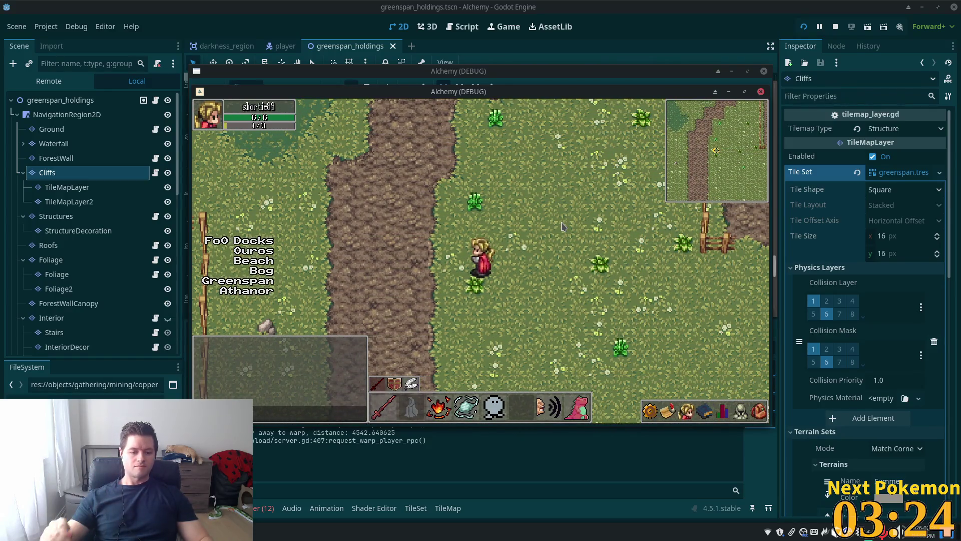
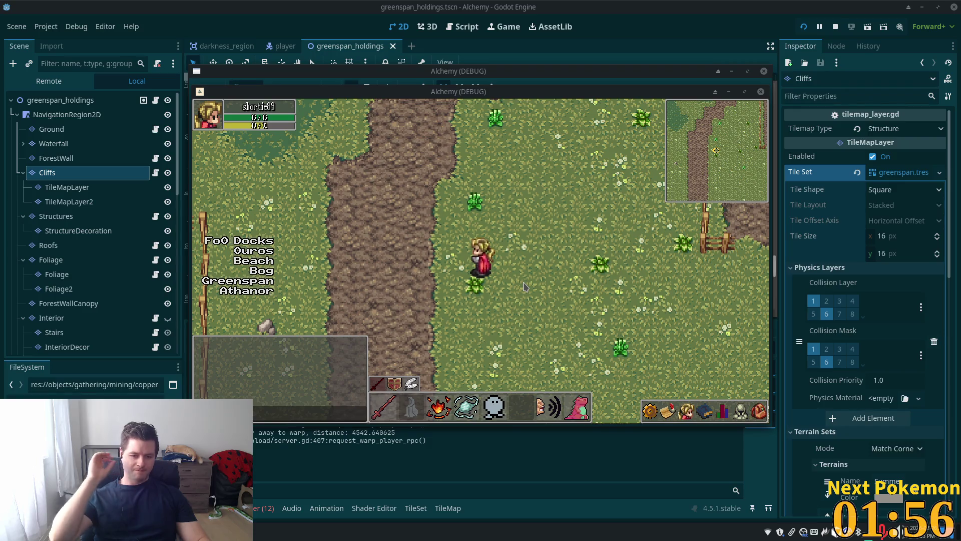
Stop the game clients and jump to the UNUSED_PARAMETER warning at client_rpc.gd line 232
key("F8")
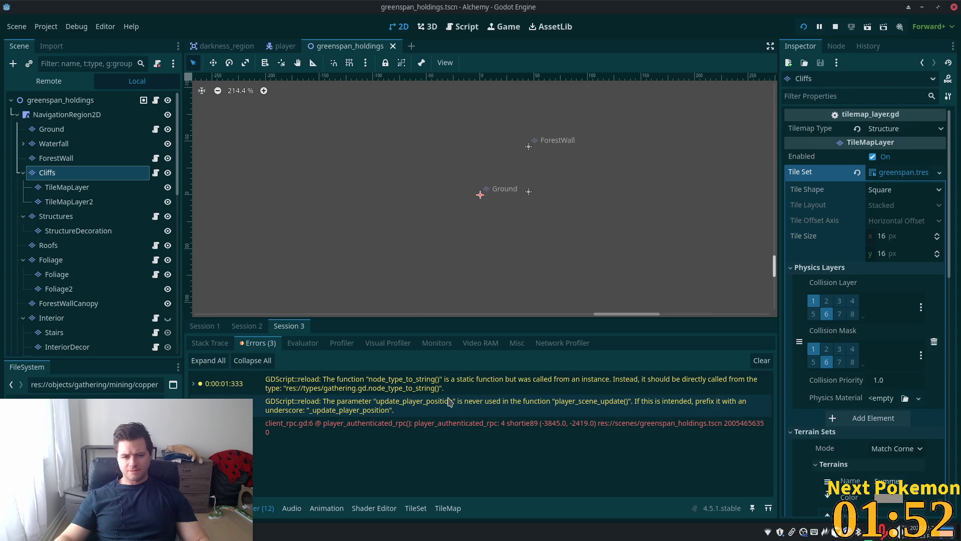
left_click(394, 410)
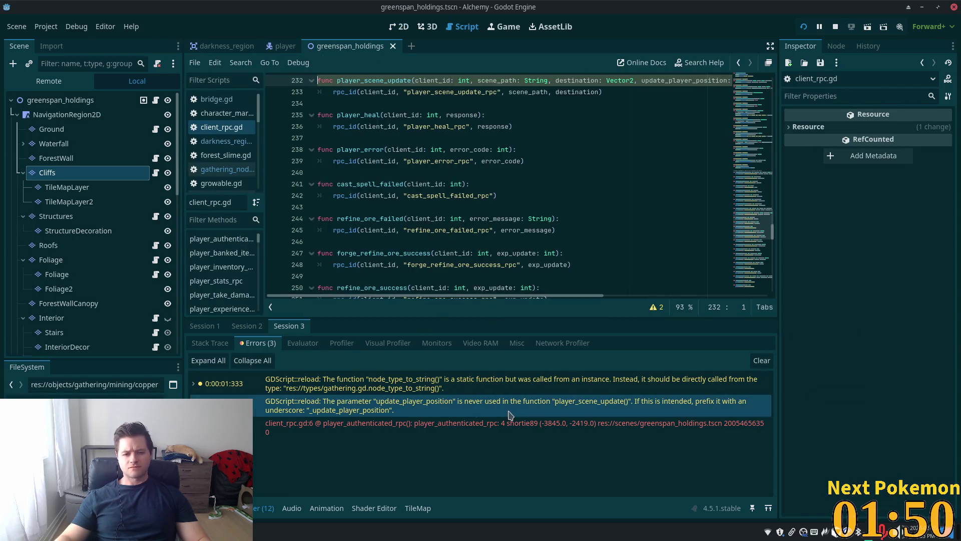
mouse_move(521, 408)
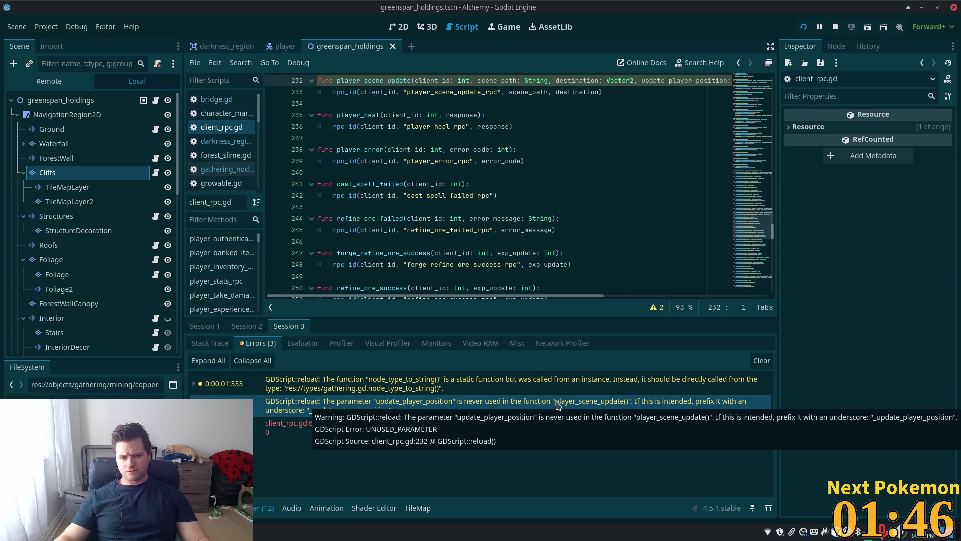
mouse_move(329, 414)
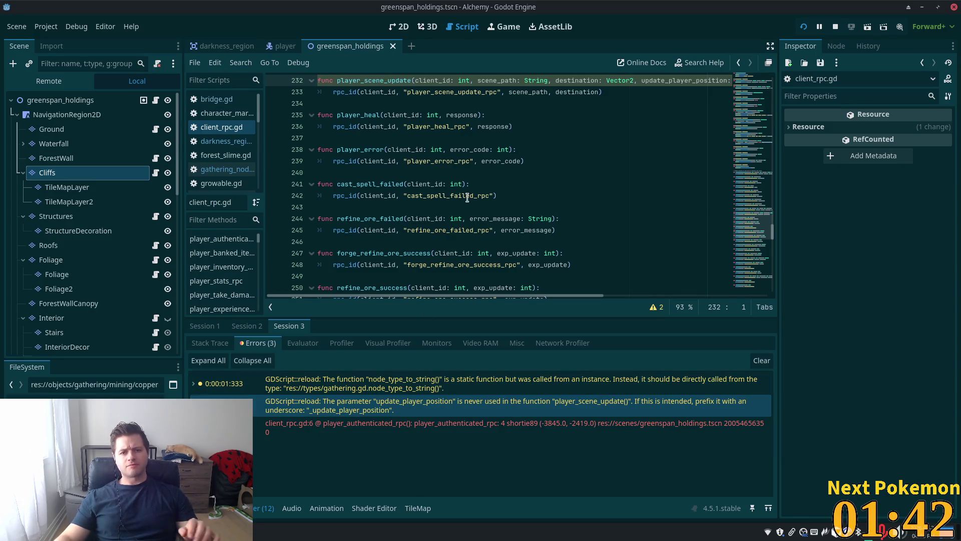
Locate the update_player_position parameter of player_scene_update on line 232, then move to Cursor
scroll(635, 218, "up", 4)
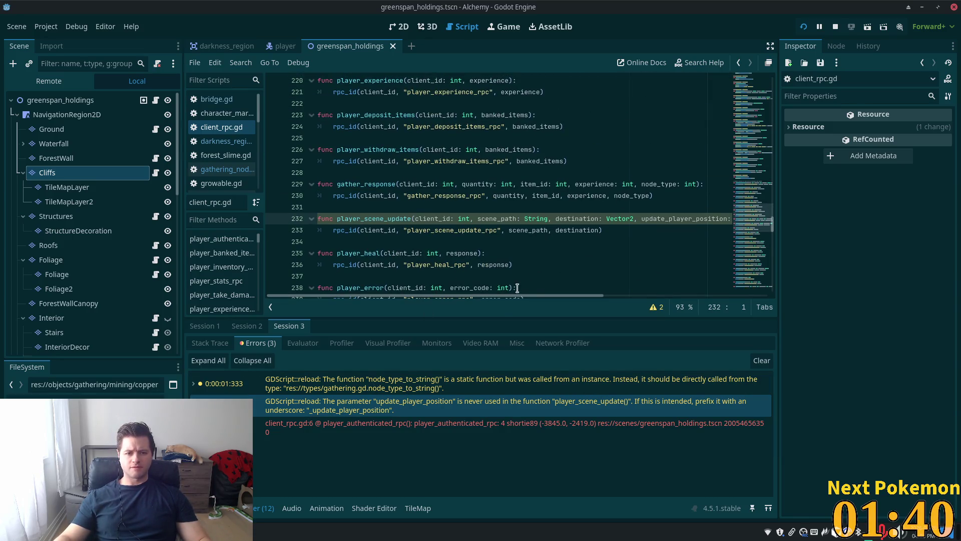
scroll(525, 299, "right", 1)
scroll(525, 299, "right", 3)
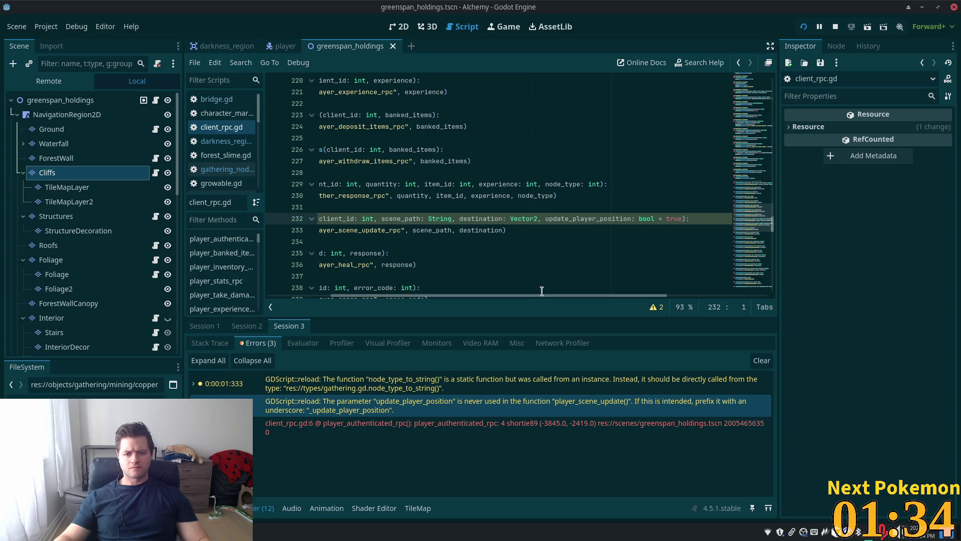
mouse_move(543, 295)
left_mouse_down()
mouse_move(456, 295)
mouse_move(516, 295)
mouse_move(555, 258)
left_mouse_up()
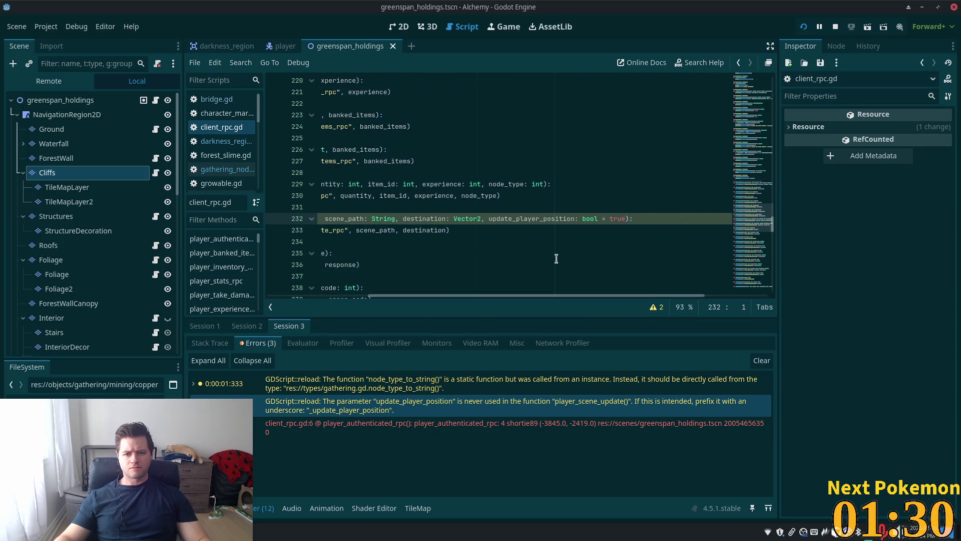
left_click(491, 218)
left_click_drag(531, 295, 345, 281)
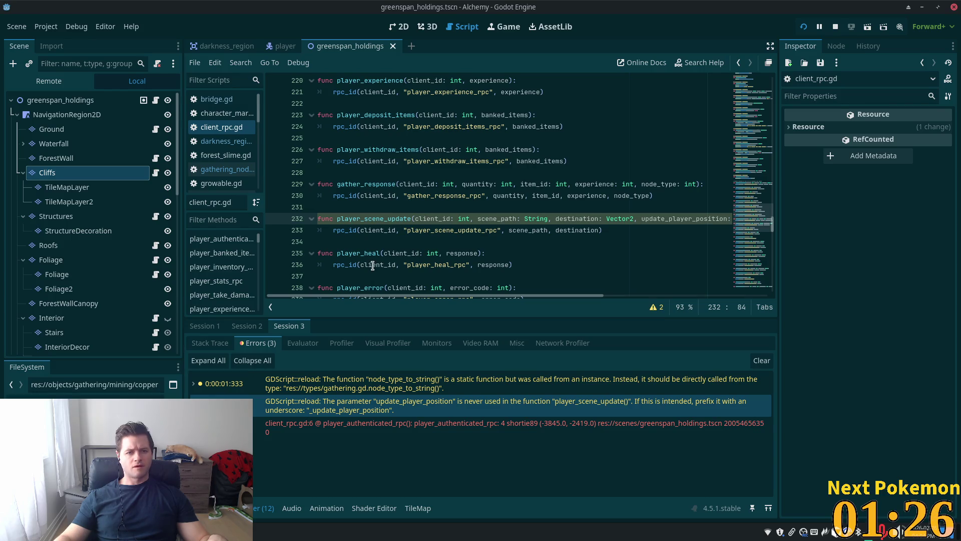
key("alt+Tab")
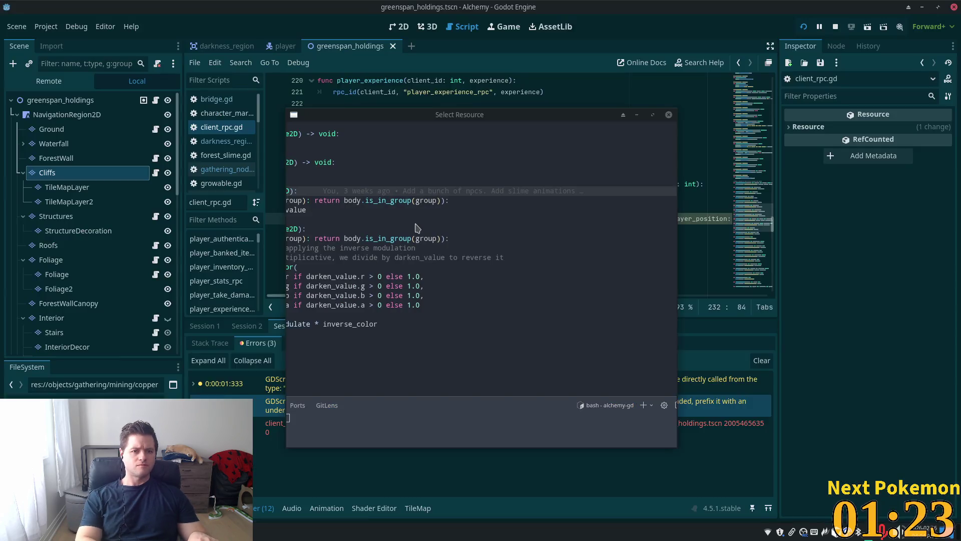
In Cursor, open client_rpc.gd with the quick file finder using 'client_rp'
key("Escape")
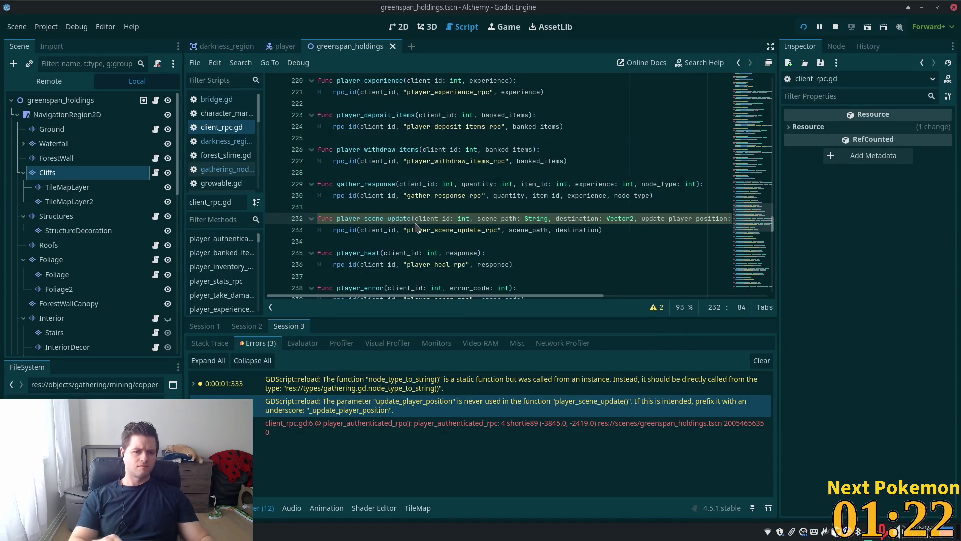
key("alt+Tab")
left_click(425, 153)
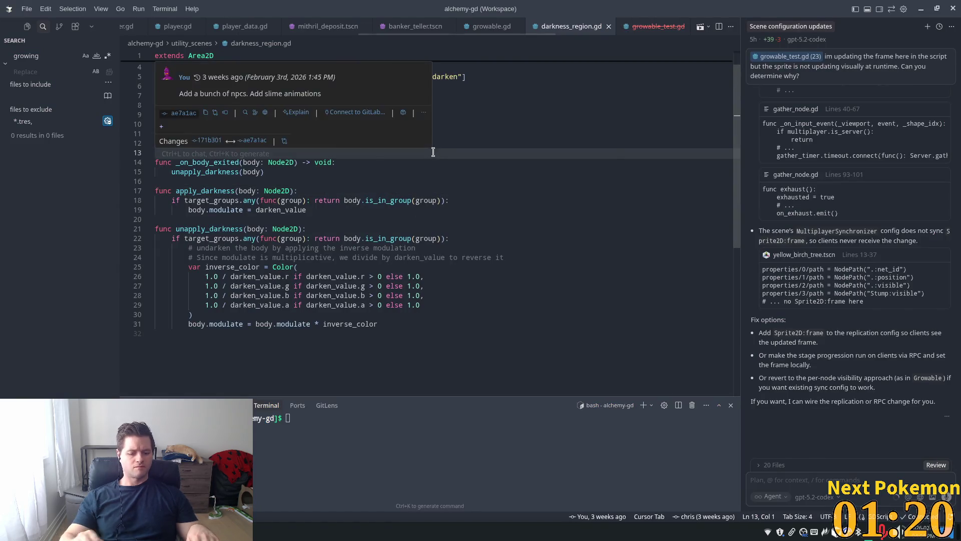
key("ctrl+p")
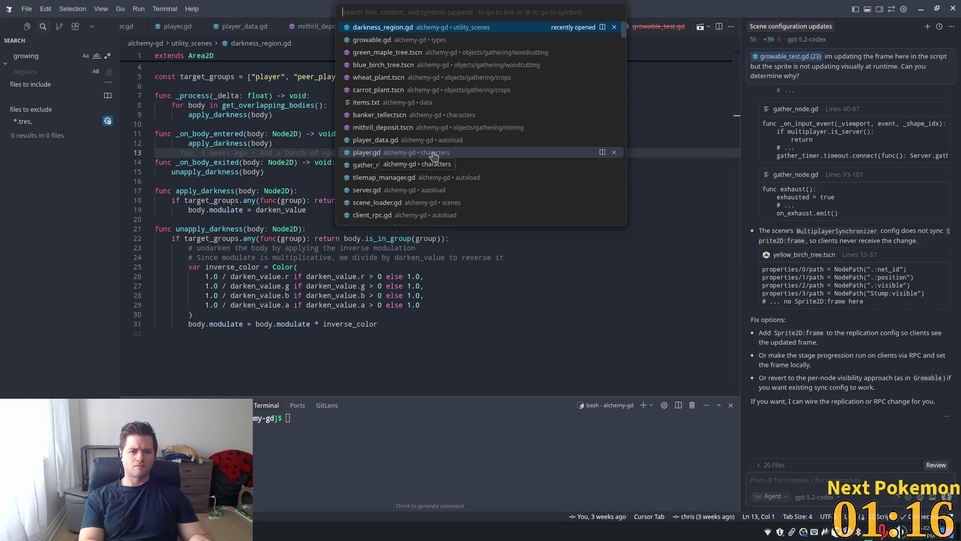
key("alt+Tab")
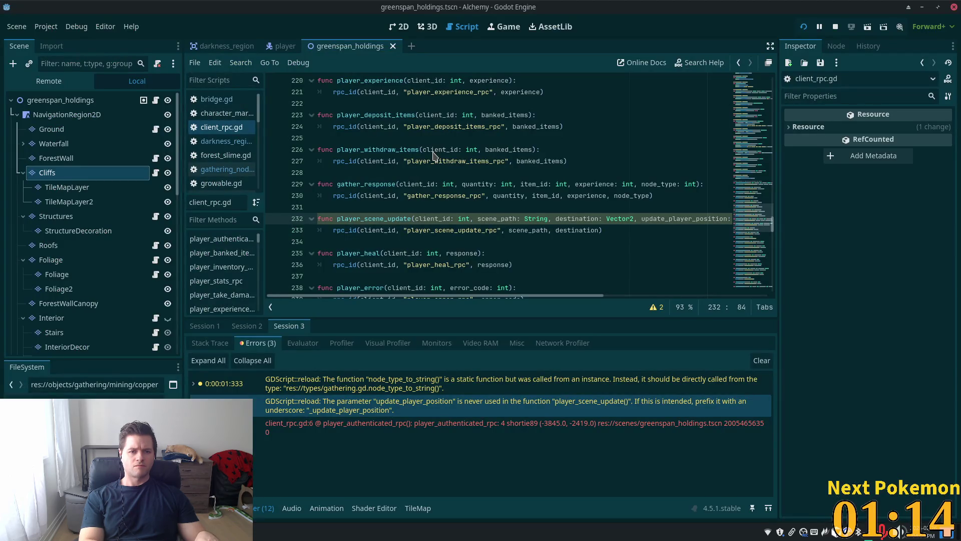
key("alt+Tab")
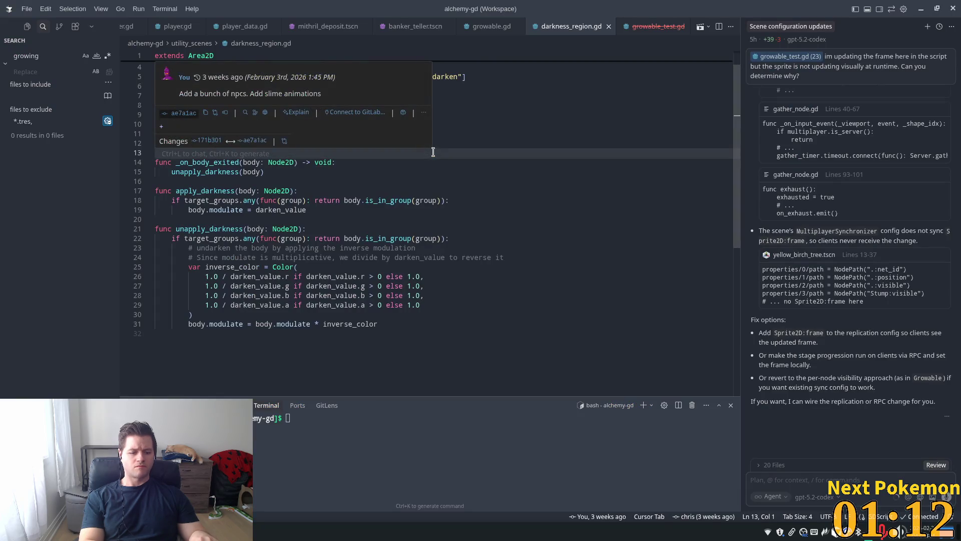
key("ctrl+p")
type("client_rp")
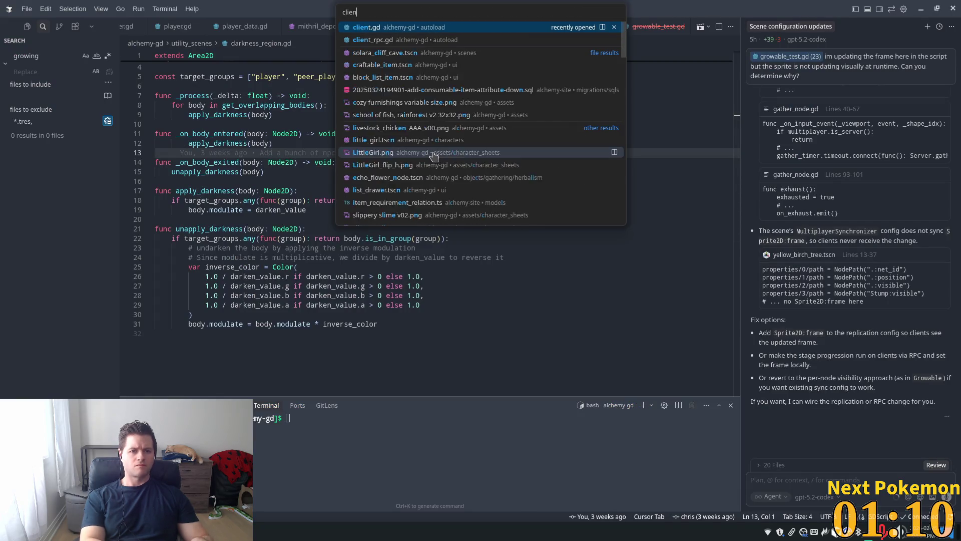
key("Return")
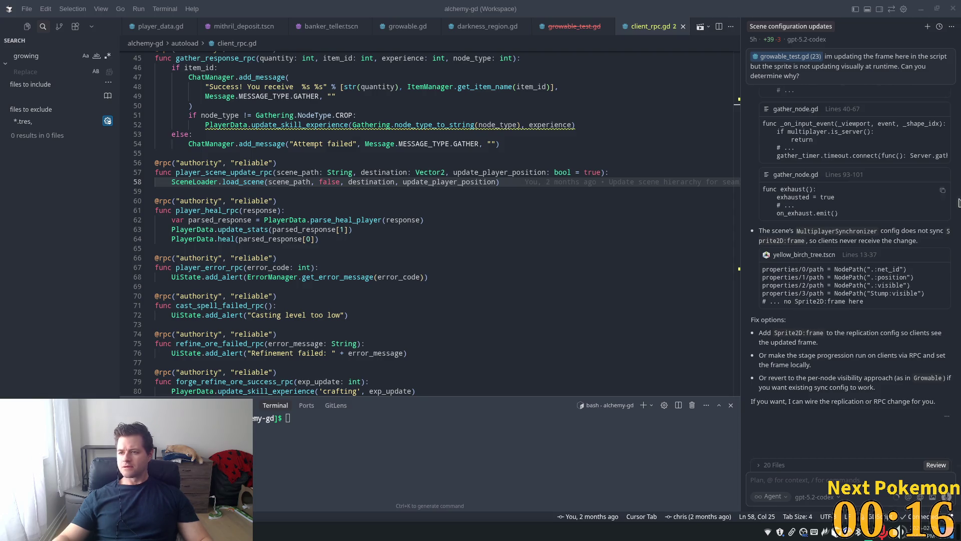
Scroll client_rpc.gd to the player_scene_update definition on line 232
left_click(297, 256)
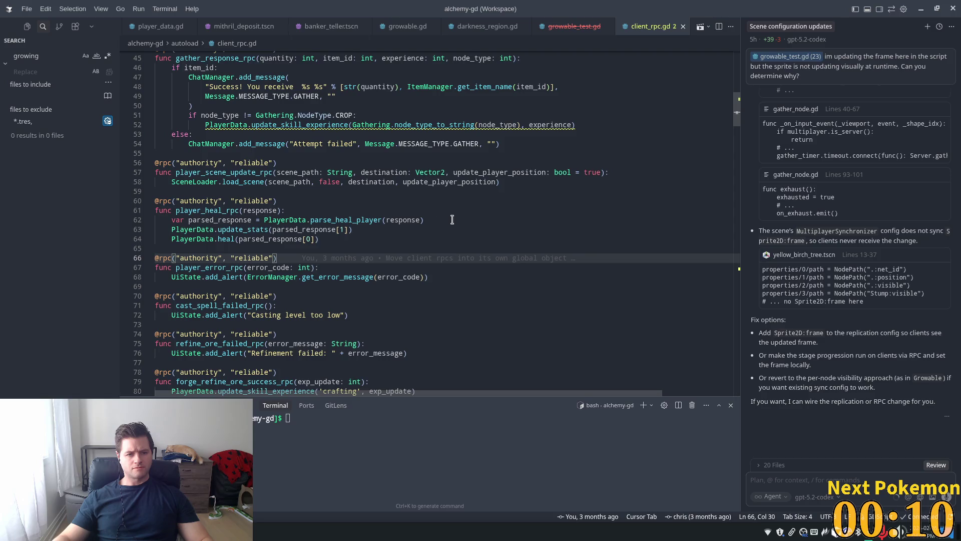
left_click(274, 531)
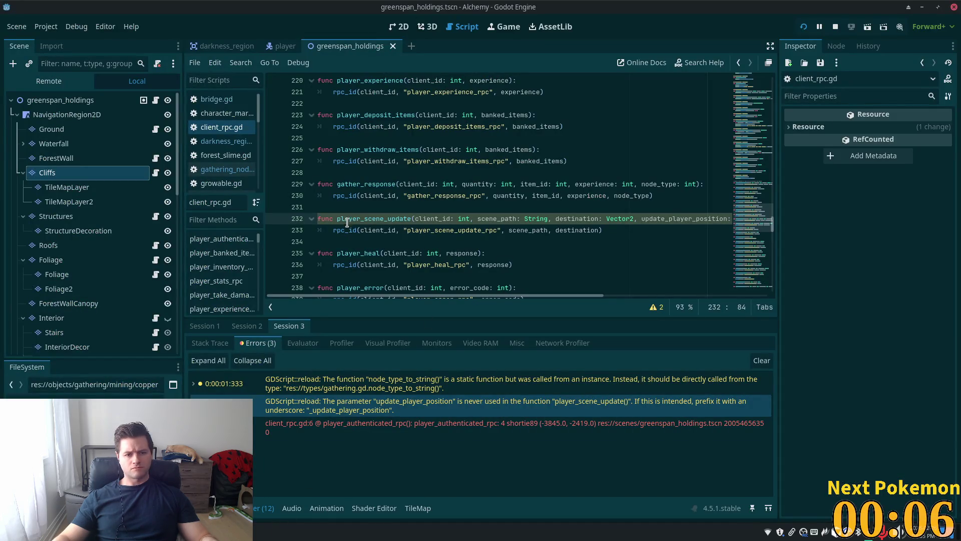
key("alt+Tab")
scroll(649, 209, "down", 10)
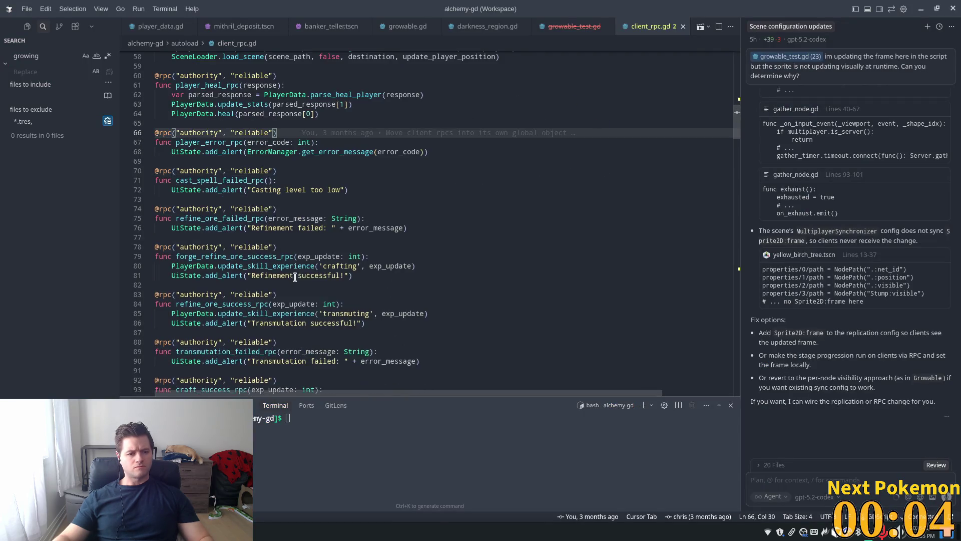
mouse_move(737, 128)
left_mouse_down()
mouse_move(717, 272)
mouse_move(725, 299)
mouse_move(726, 291)
left_mouse_up()
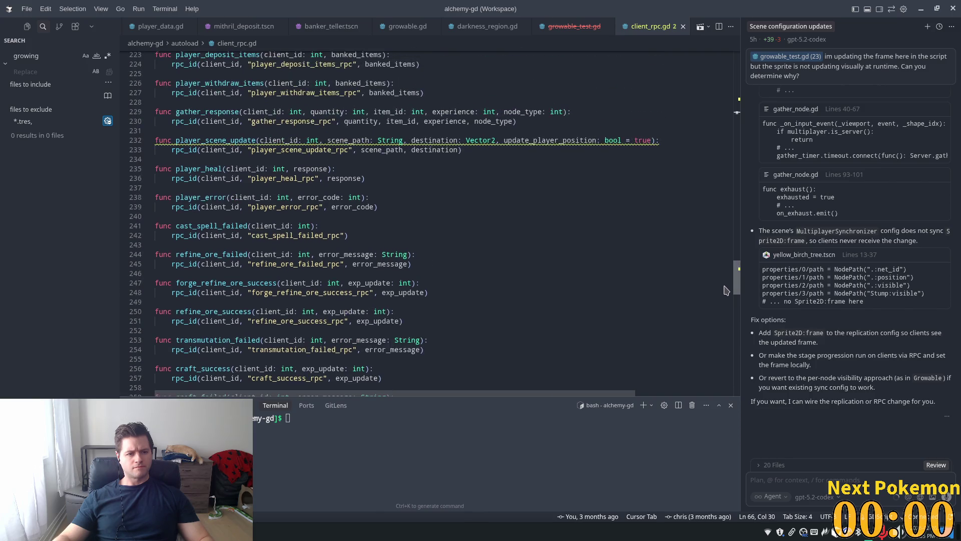
left_click(225, 143)
scroll(396, 170, "up", 3)
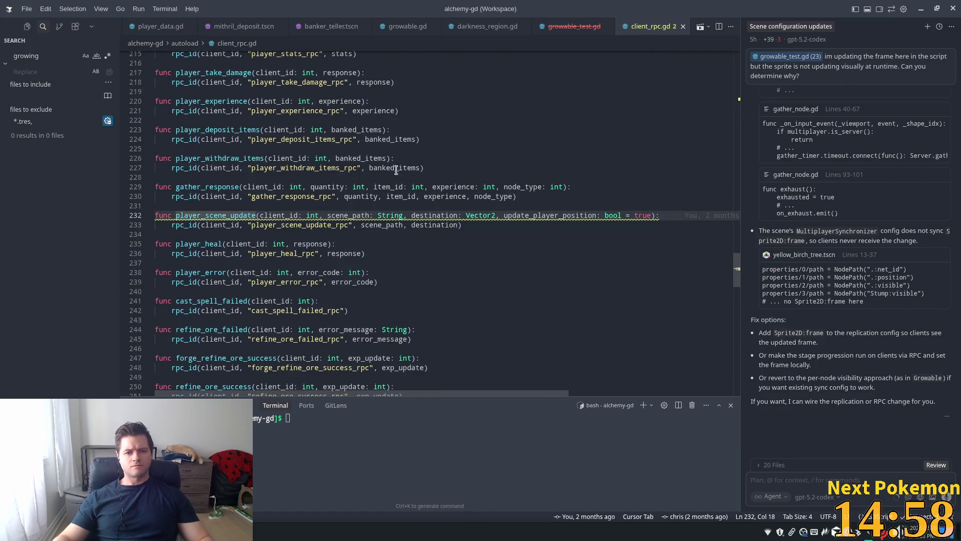
Search the project for '.player_scene_update' and open its call in server.gd
double_click(204, 216)
key("ctrl+c")
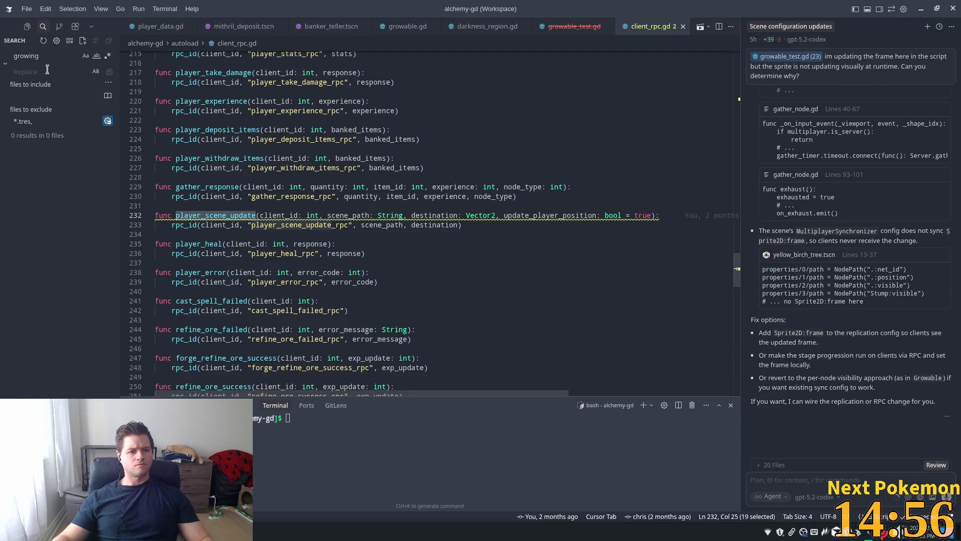
left_click(29, 55)
key("ctrl+v")
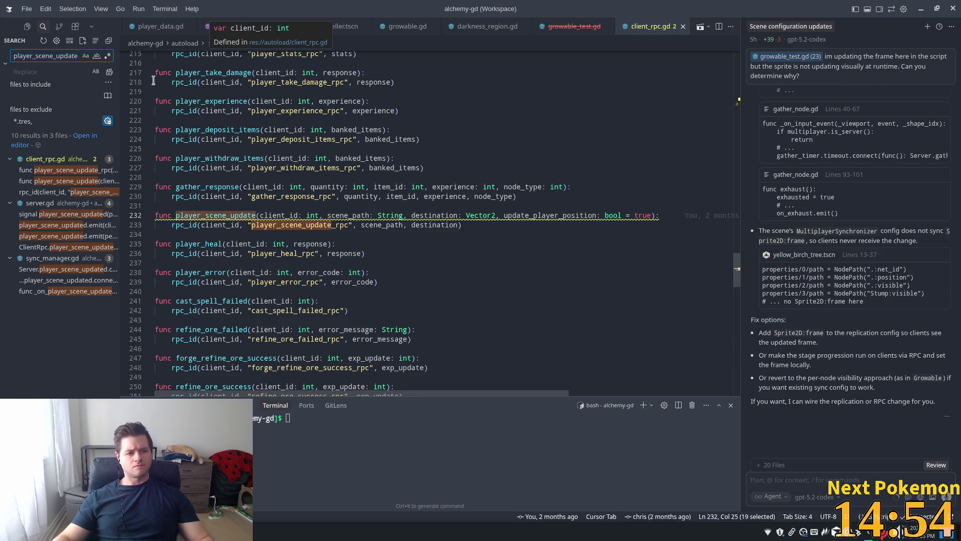
left_click_drag(120, 143, 312, 144)
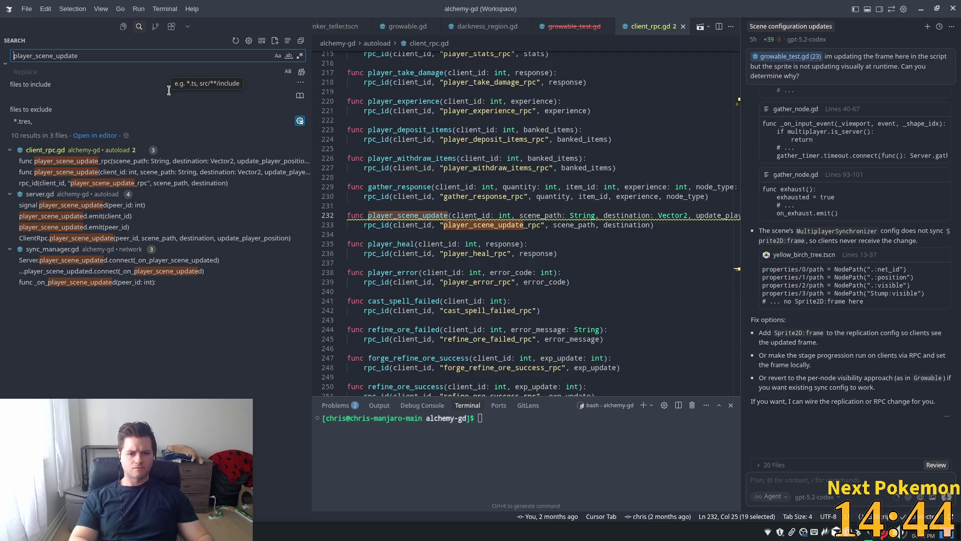
type(".")
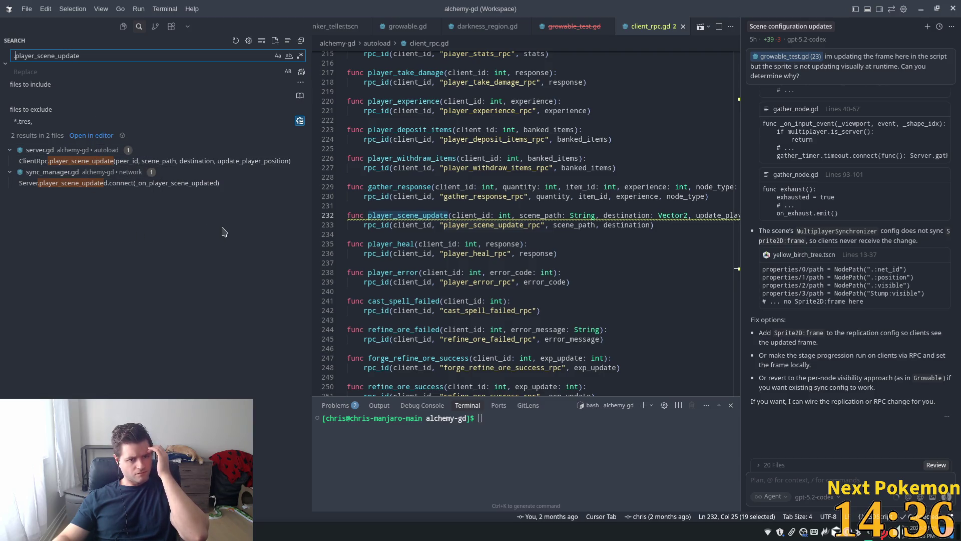
left_click(191, 162)
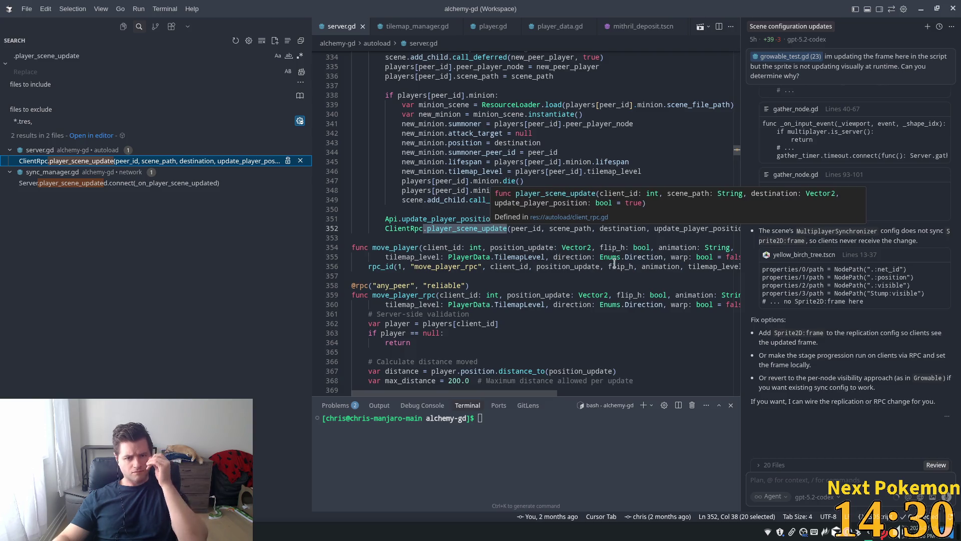
Delete update_player_position from the ClientRpc.player_scene_update call on line 352 and save server.gd
mouse_move(508, 393)
left_mouse_down()
mouse_move(560, 393)
mouse_move(484, 390)
left_mouse_up()
left_click(600, 230)
double_click(599, 230)
scroll(451, 261, "up", 4)
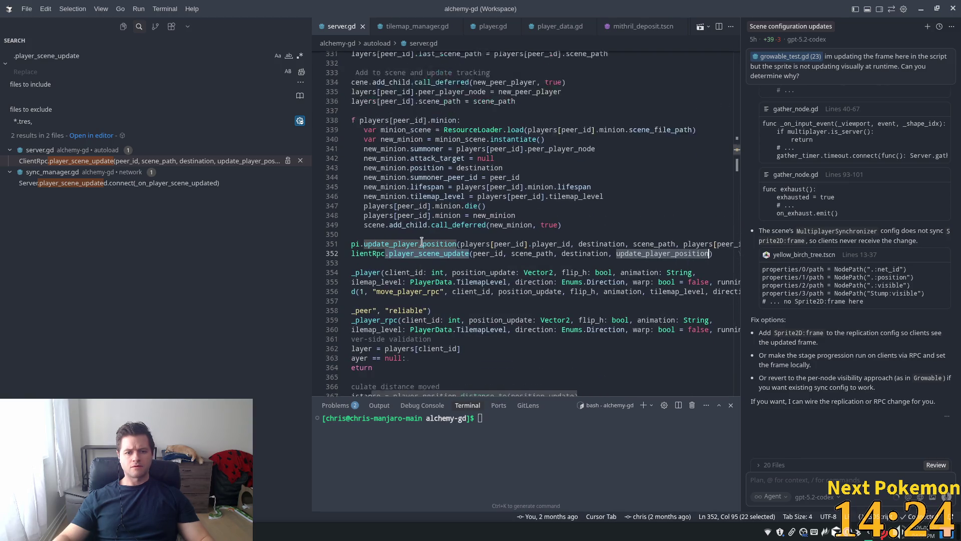
scroll(448, 258, "up", 5)
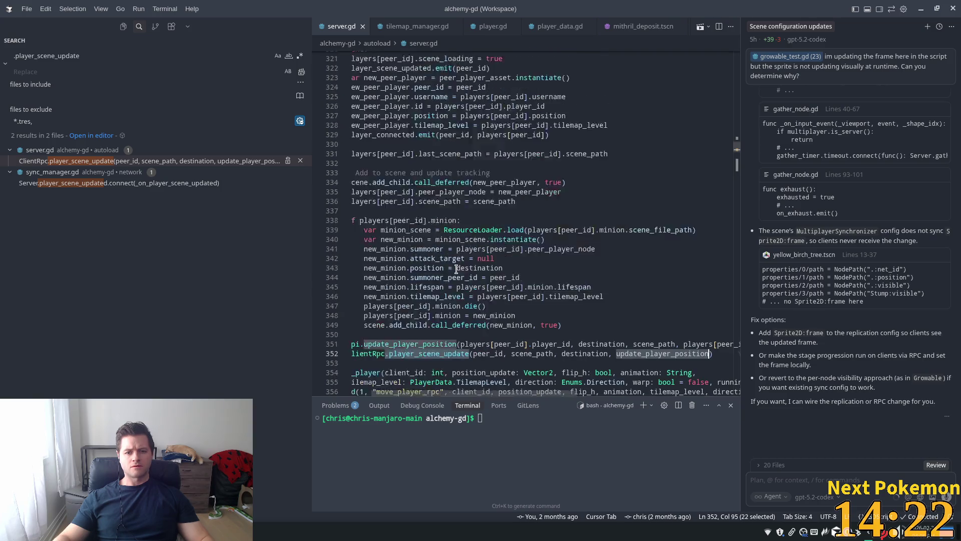
scroll(496, 376, "up", 2)
scroll(496, 376, "left", 2)
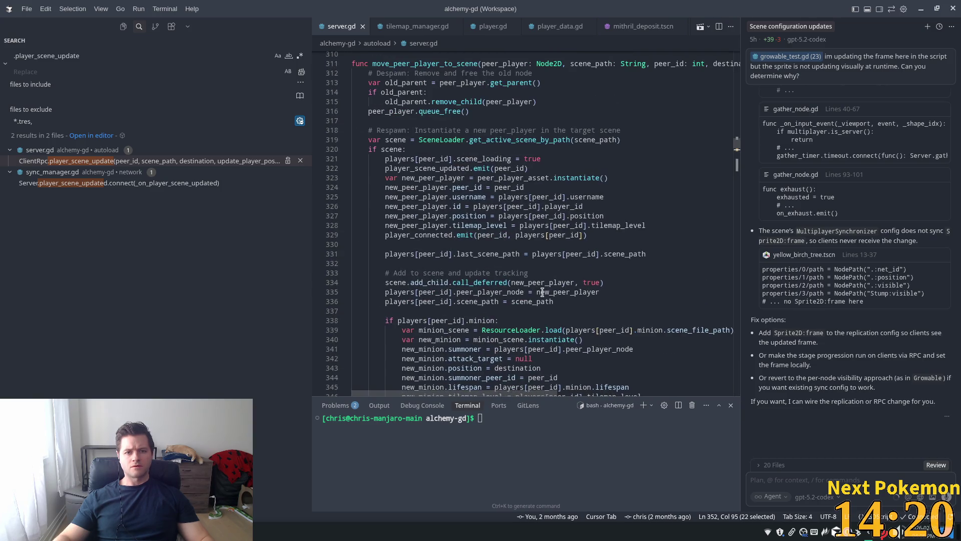
mouse_move(482, 393)
left_mouse_down()
mouse_move(620, 391)
mouse_move(650, 380)
left_mouse_up()
scroll(650, 380, "left", 5)
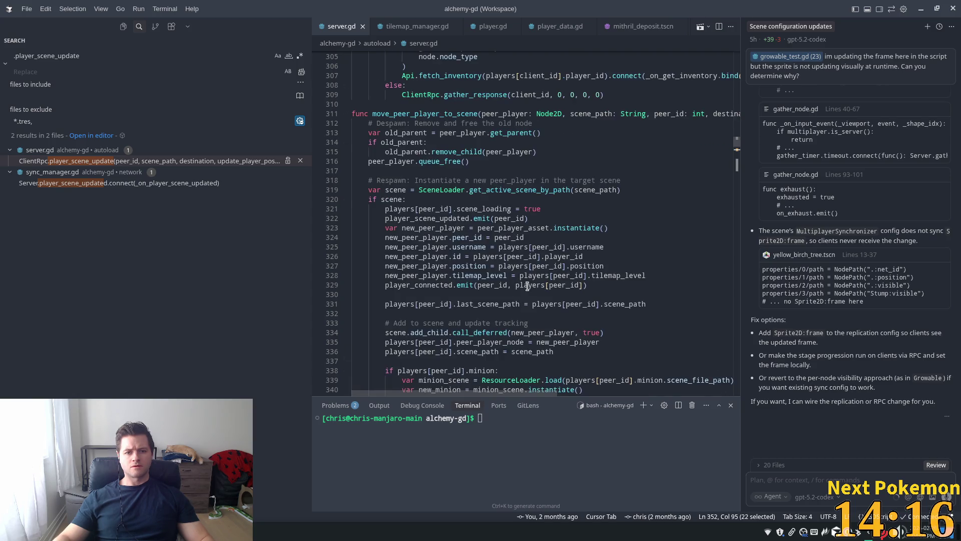
scroll(529, 306, "down", 8)
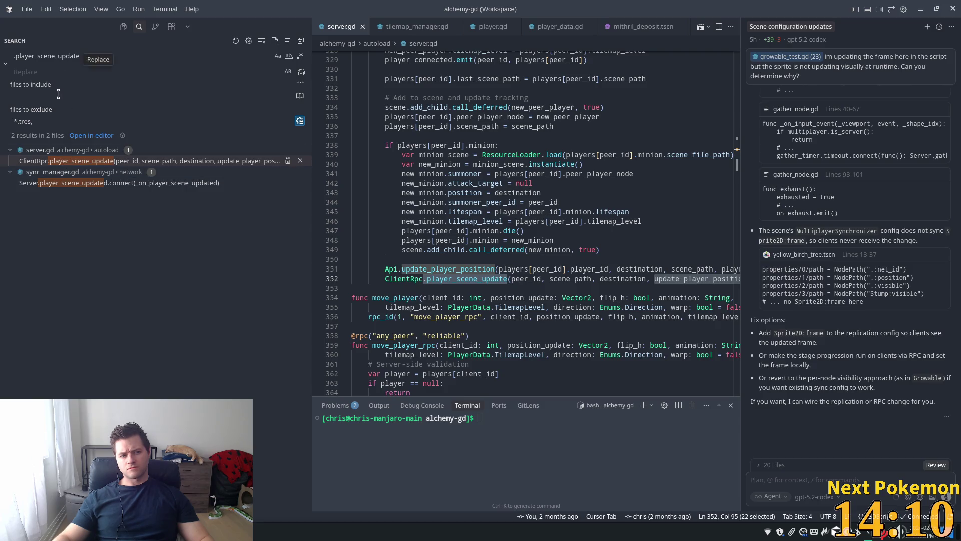
left_click(63, 161)
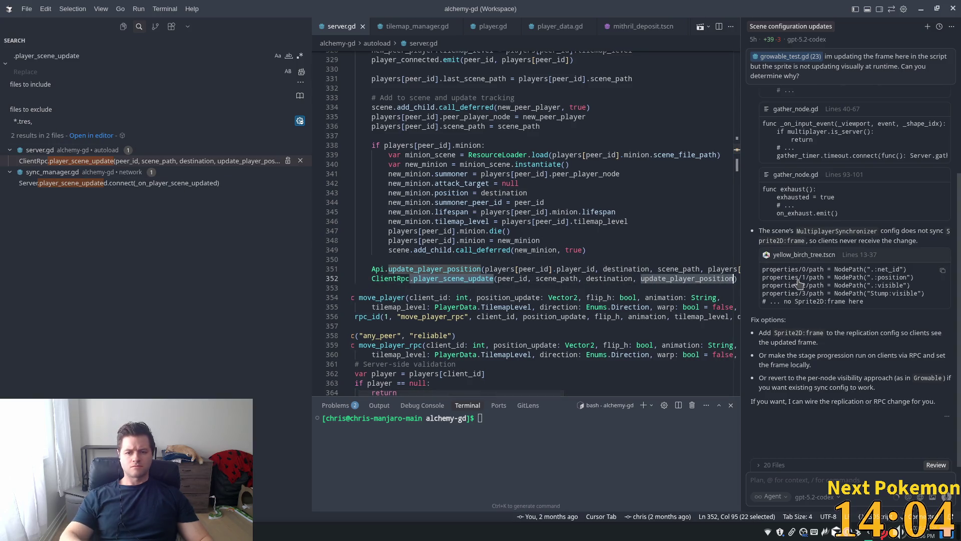
key("BackSpace")
key("ctrl+s")
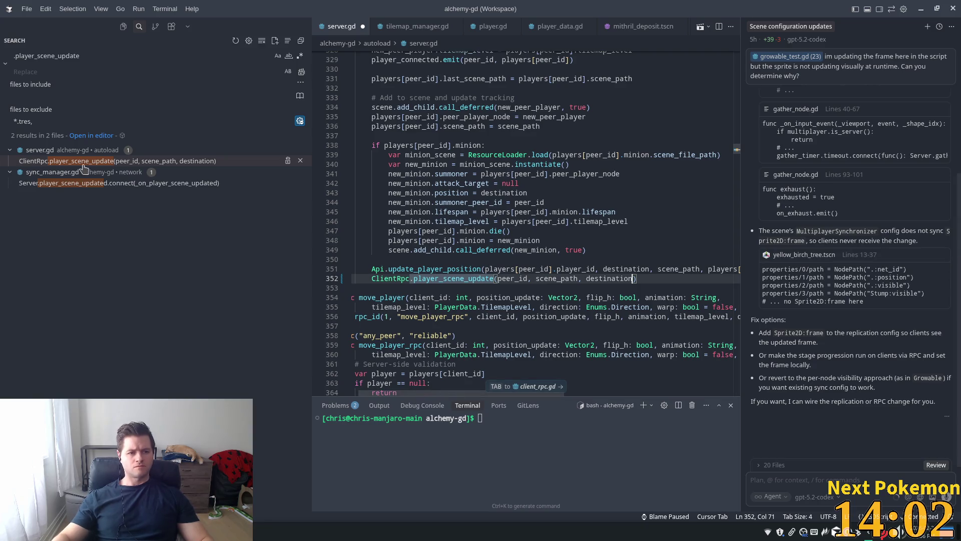
Close every editor tab except server.gd
left_click(75, 161)
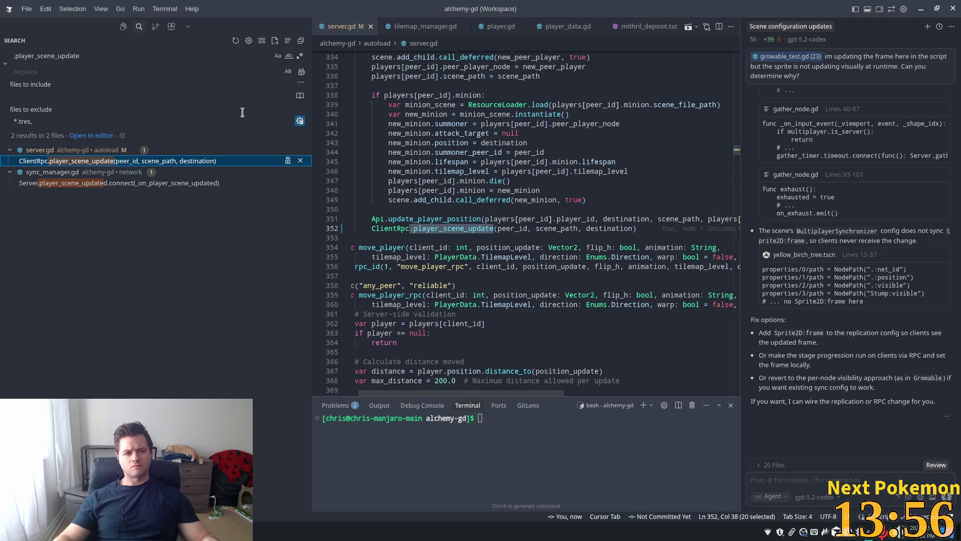
right_click(348, 31)
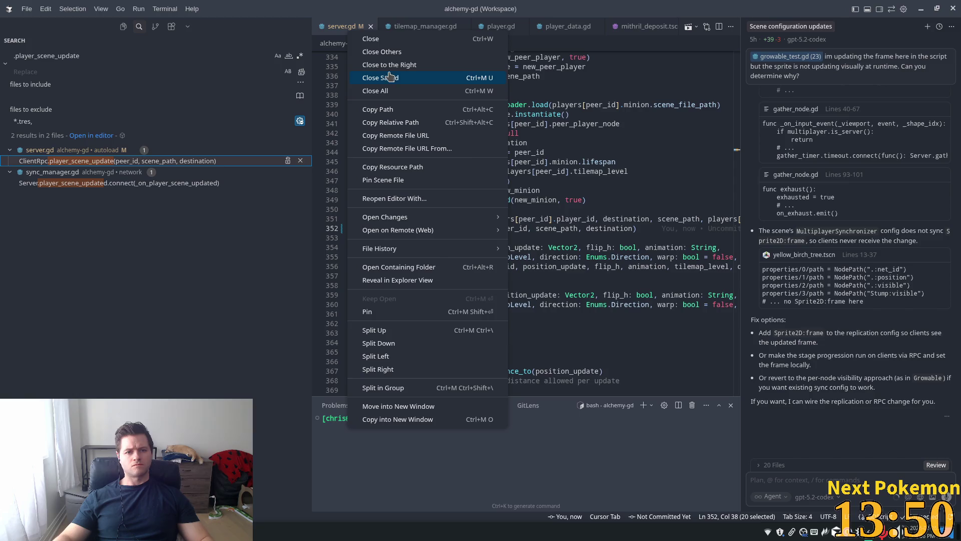
left_click(393, 52)
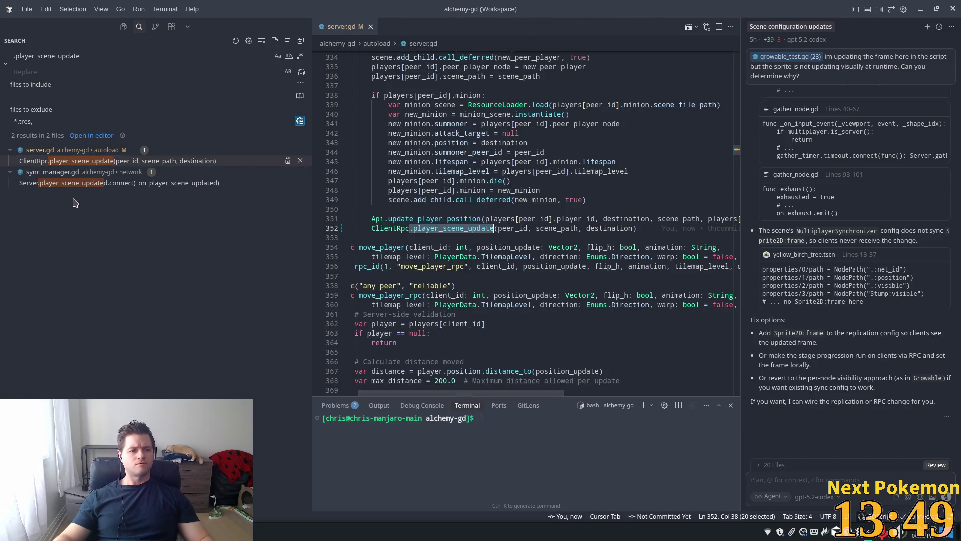
left_click(442, 229)
left_click(412, 211)
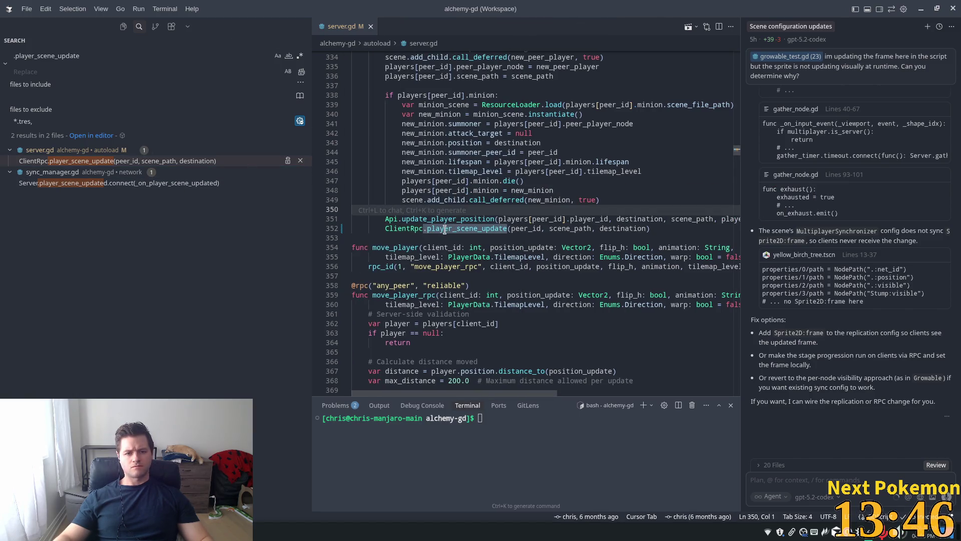
left_click(464, 229)
Reload the Cursor window and go to player_scene_update's definition in client_rpc.gd
key("ctrl+shift+p")
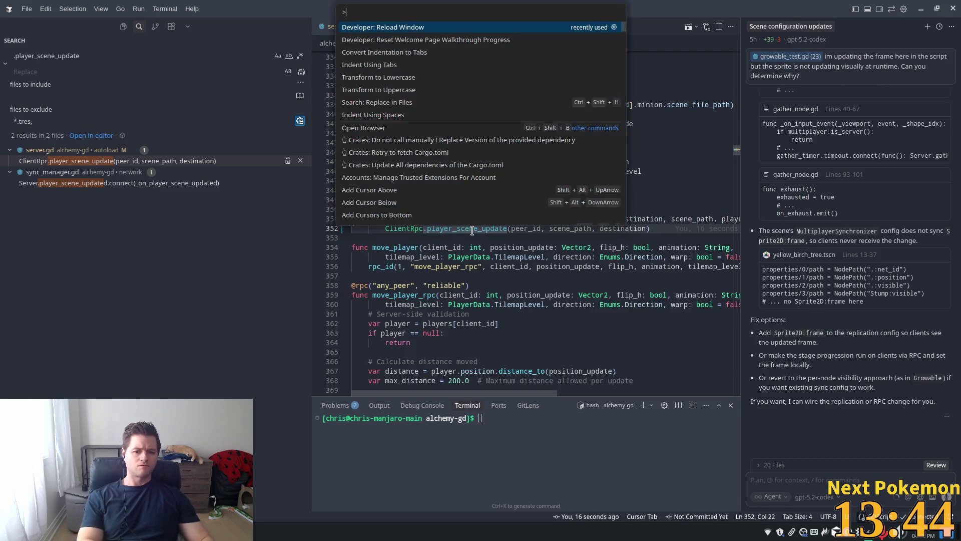
type("reload")
key("Return")
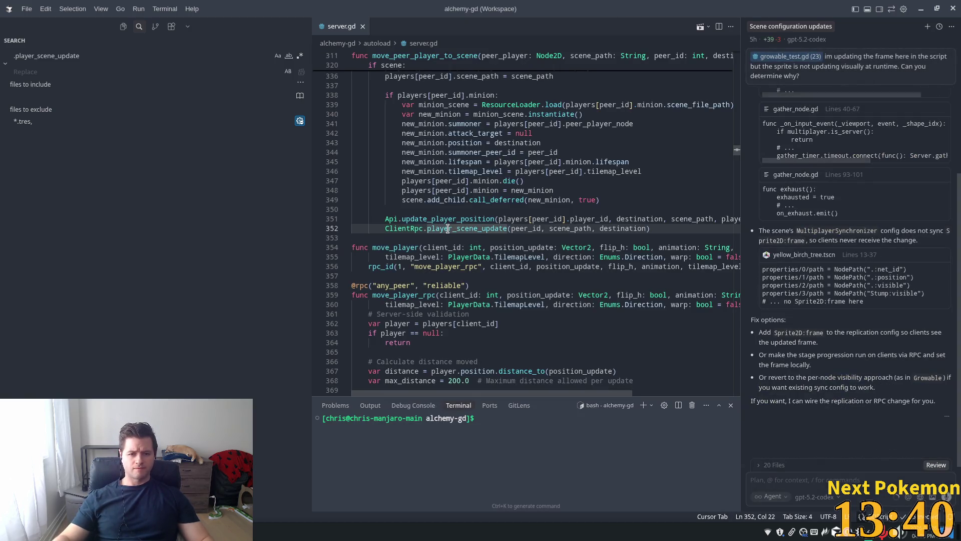
left_click(448, 229, "ctrl")
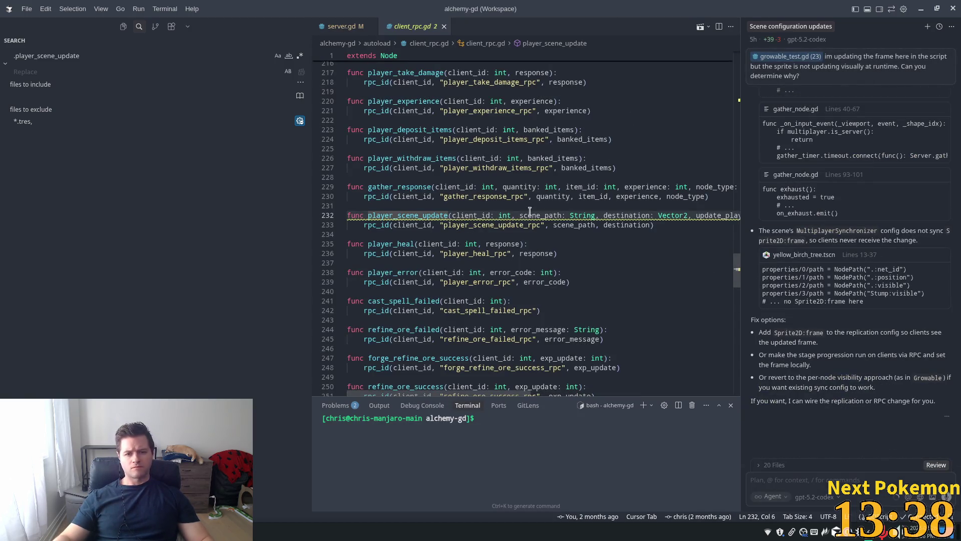
double_click(697, 215)
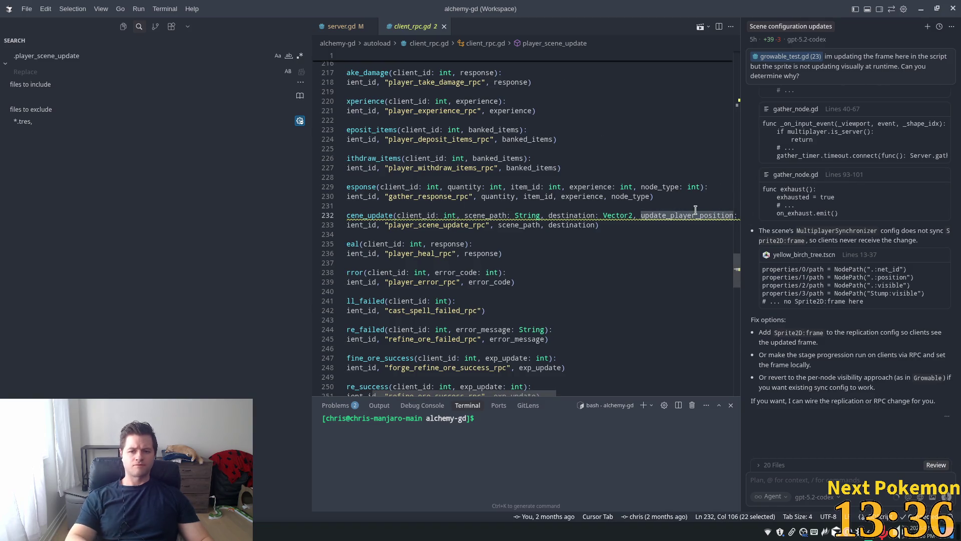
Delete update_player_position with its bool type and true default from line 232, then save client_rpc.gd
key("Delete")
key("Delete")
key("Delete")
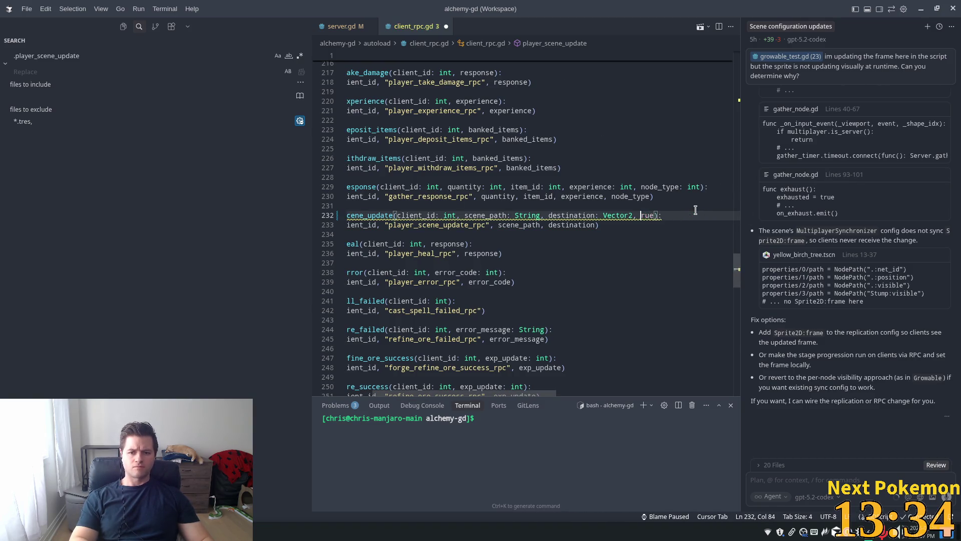
key("Delete")
key("ctrl+s")
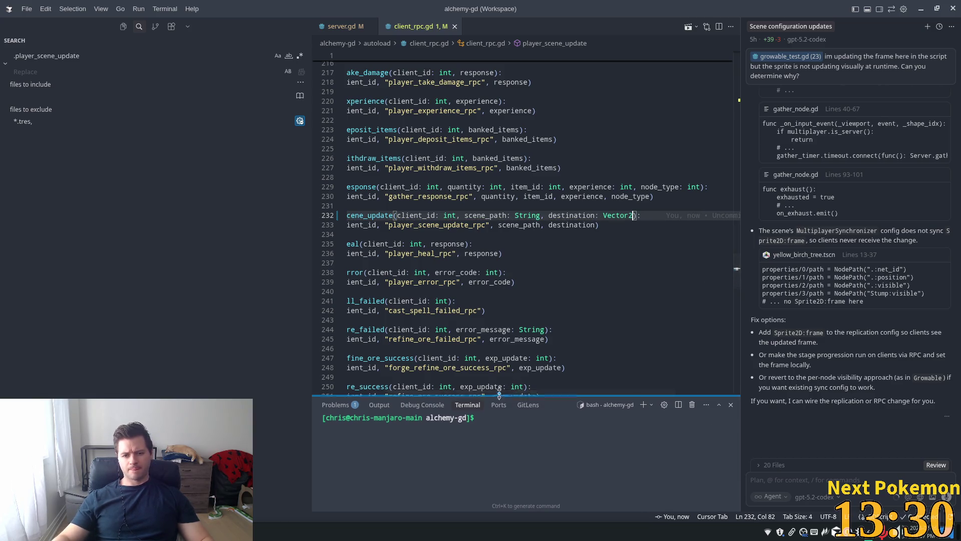
left_click_drag(506, 400, 453, 395)
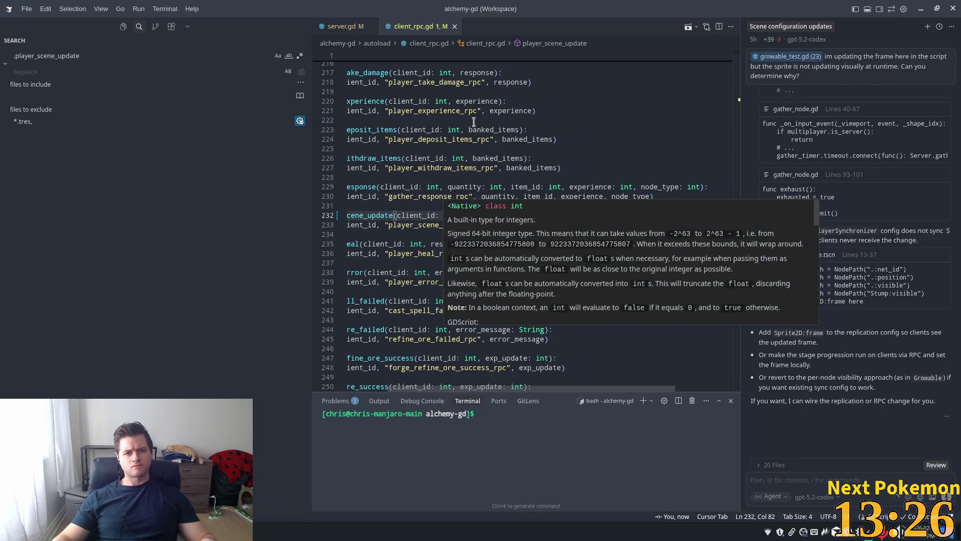
Back in server.gd, select update_player_position in move_peer_player_to_scene's signature
left_click(343, 28)
scroll(512, 250, "up", 5)
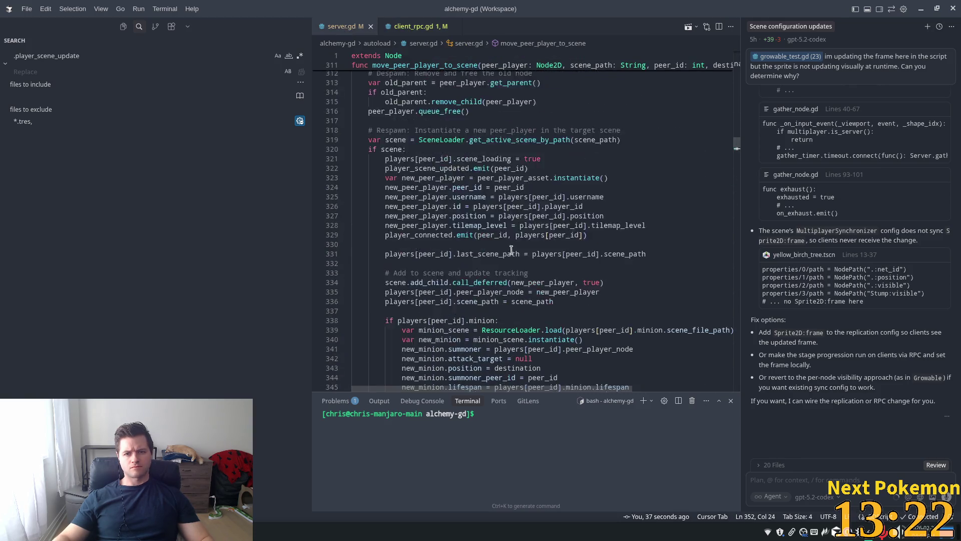
scroll(512, 250, "up", 5)
left_click_drag(471, 389, 661, 385)
double_click(603, 194)
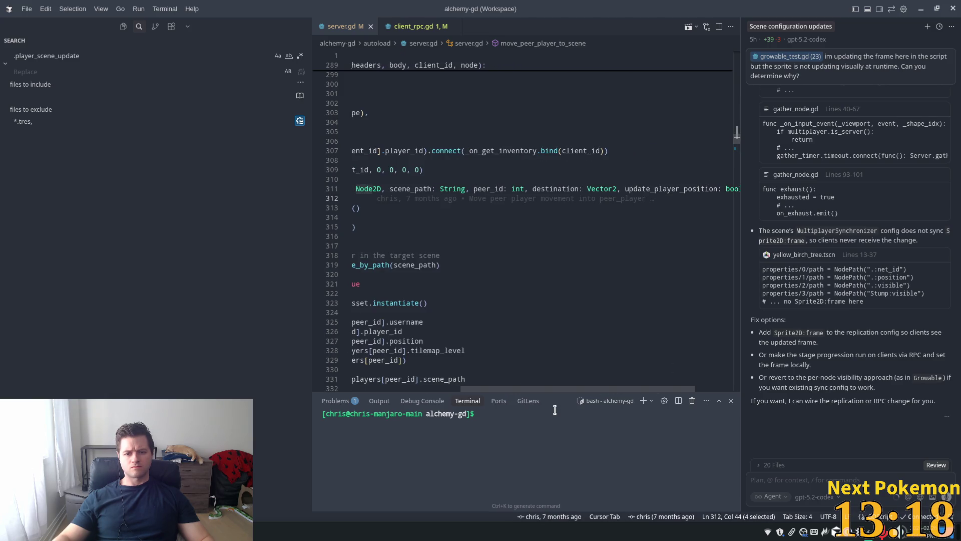
left_click_drag(548, 388, 609, 382)
double_click(608, 192)
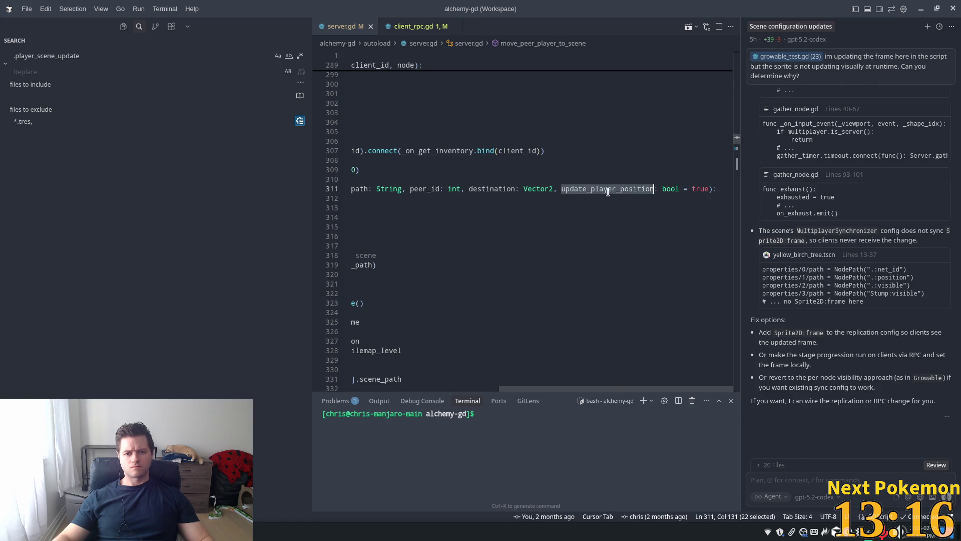
Search server.gd for update_player_position and step through its 10 matches
key("ctrl+f")
key("Return")
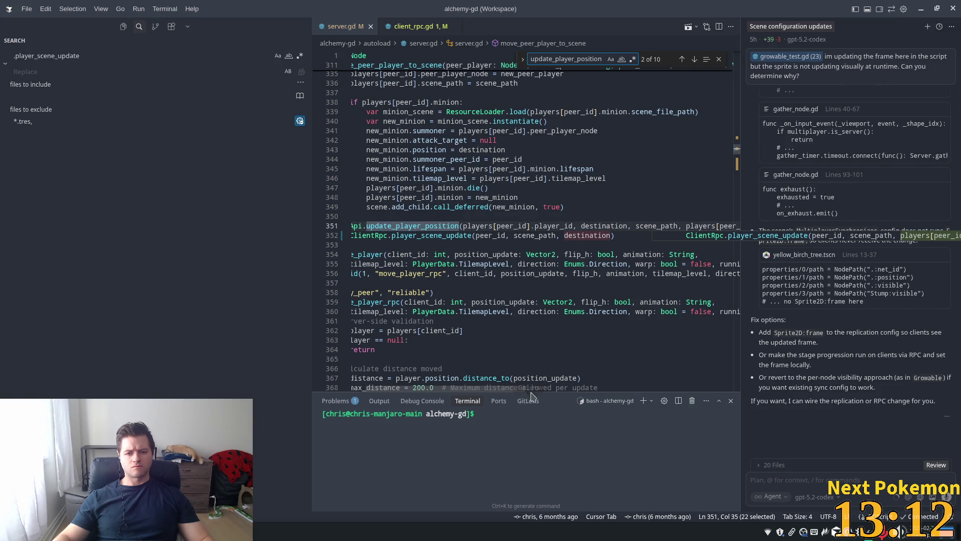
mouse_move(495, 390)
left_mouse_down()
mouse_move(627, 389)
mouse_move(284, 339)
left_mouse_up()
scroll(431, 193, "up", 10)
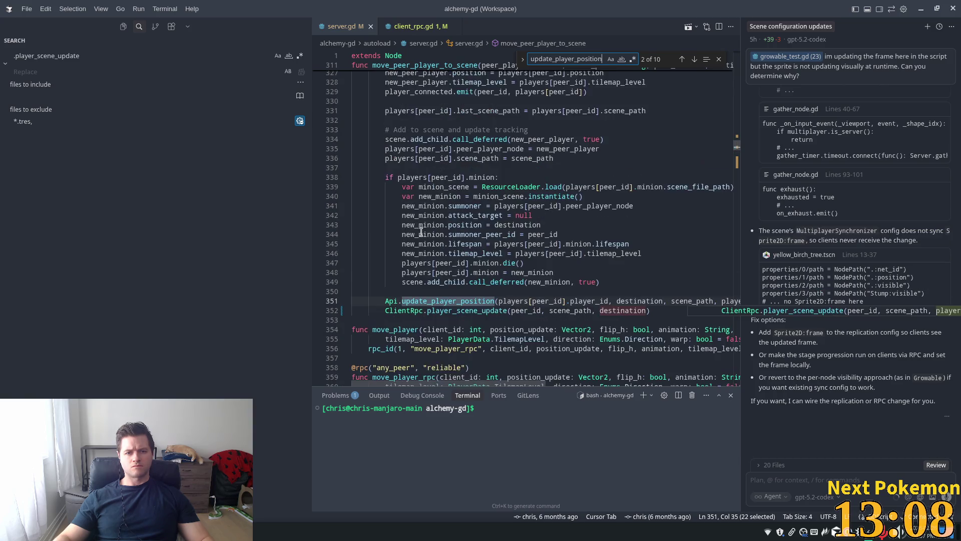
double_click(421, 171)
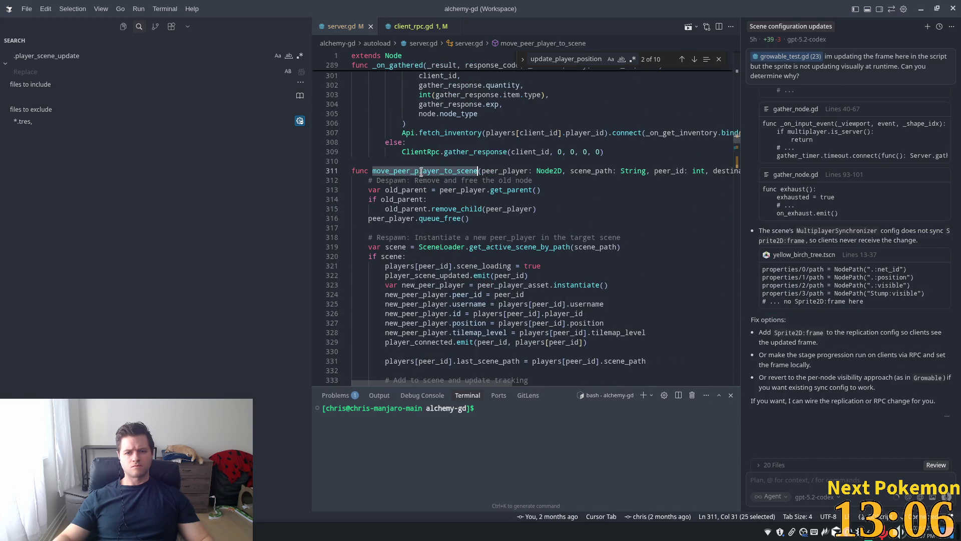
mouse_move(469, 385)
left_mouse_down()
mouse_move(631, 381)
mouse_move(200, 333)
left_mouse_up()
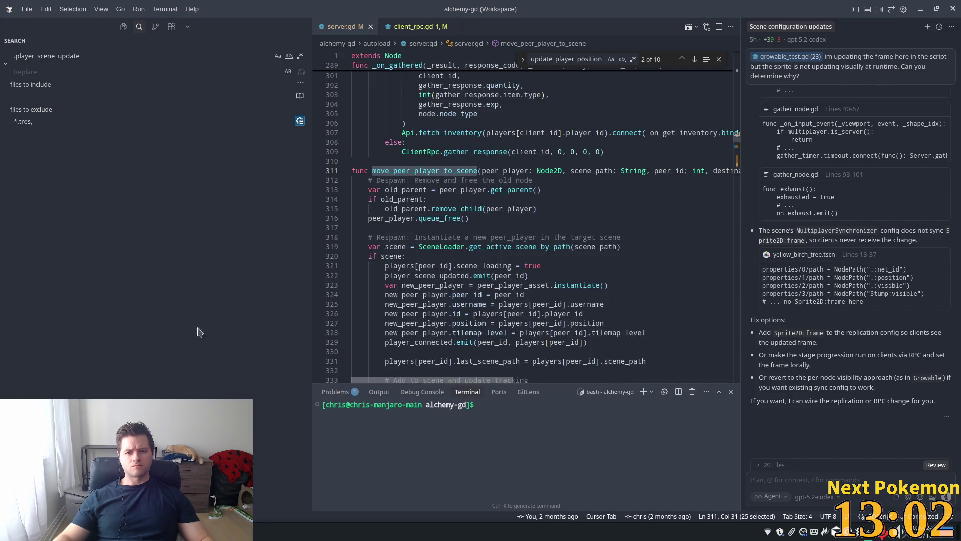
left_click(68, 56)
key("ctrl+shift+f")
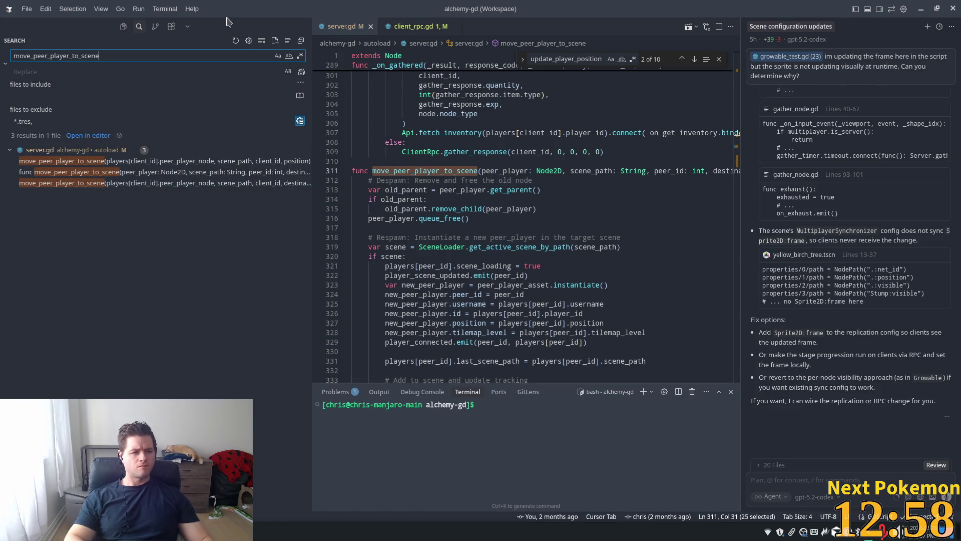
key("Home")
type(".")
key("BackSpace")
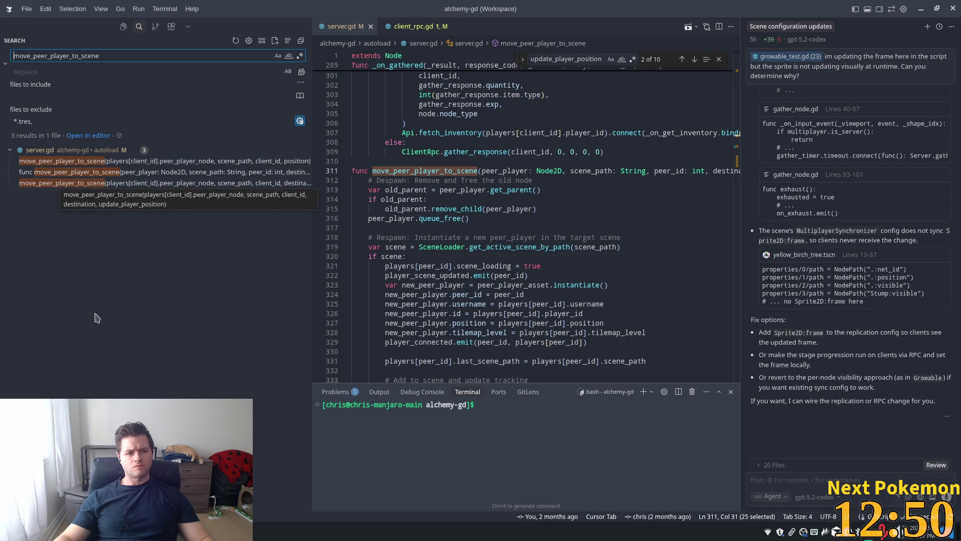
left_click(48, 185)
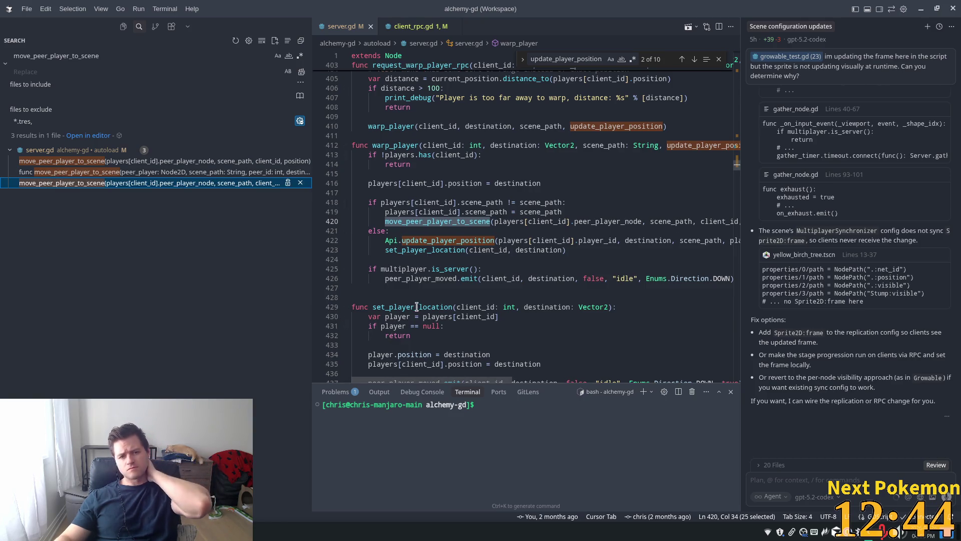
left_click(135, 162)
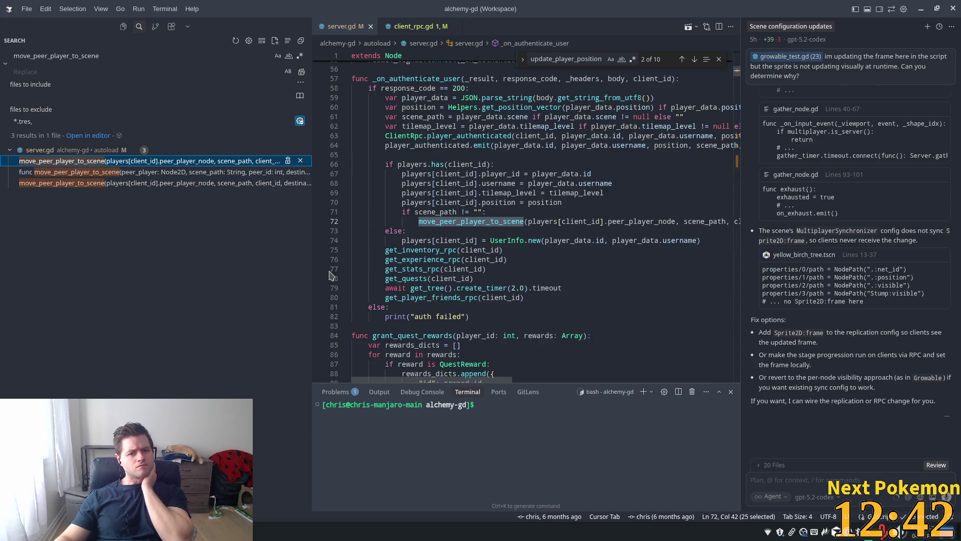
mouse_move(463, 383)
left_mouse_down()
mouse_move(549, 383)
mouse_move(420, 367)
left_mouse_up()
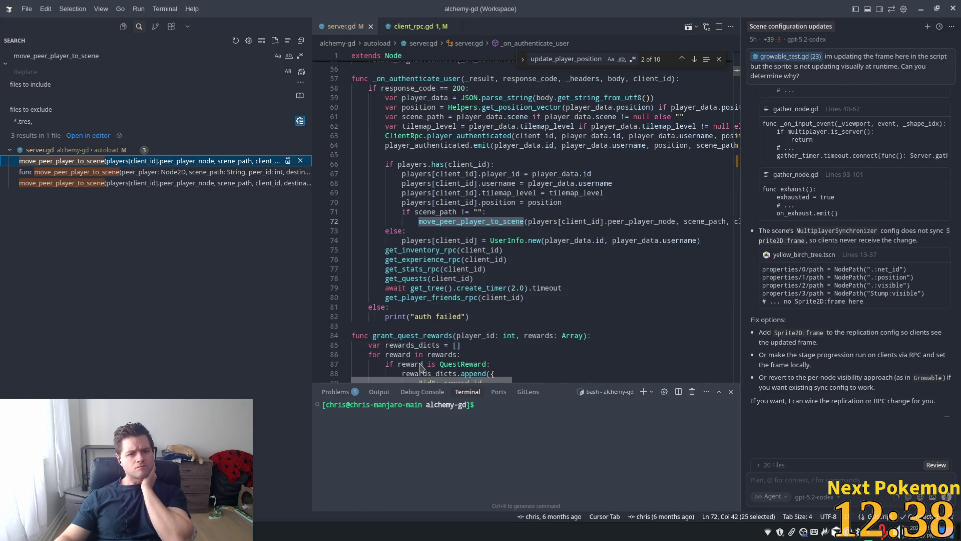
scroll(442, 369, "right", 5)
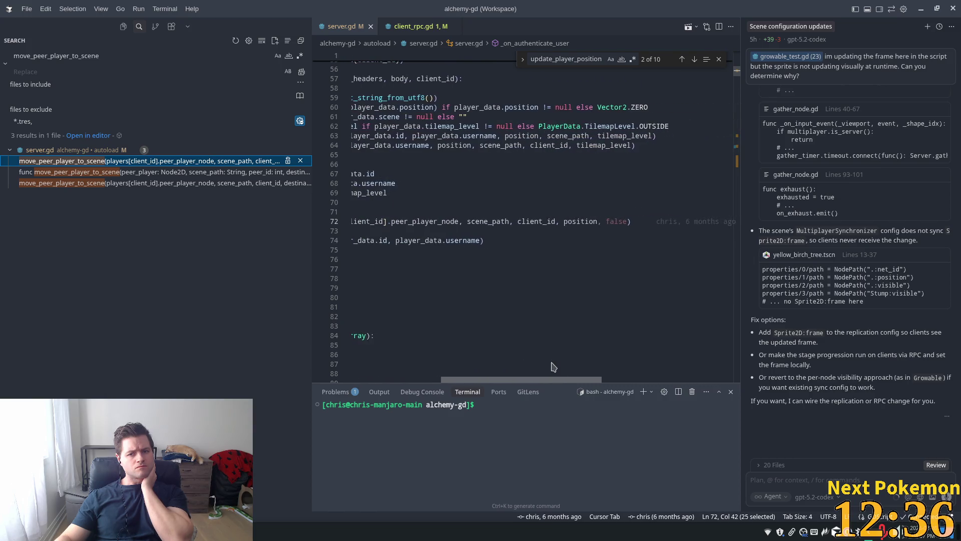
scroll(551, 367, "left", 5)
mouse_move(452, 221)
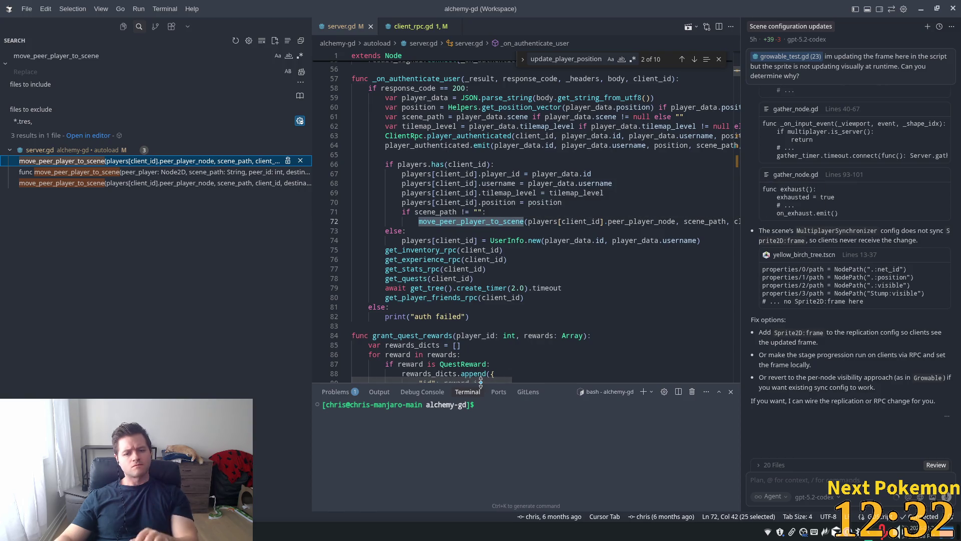
left_click_drag(480, 381, 543, 380)
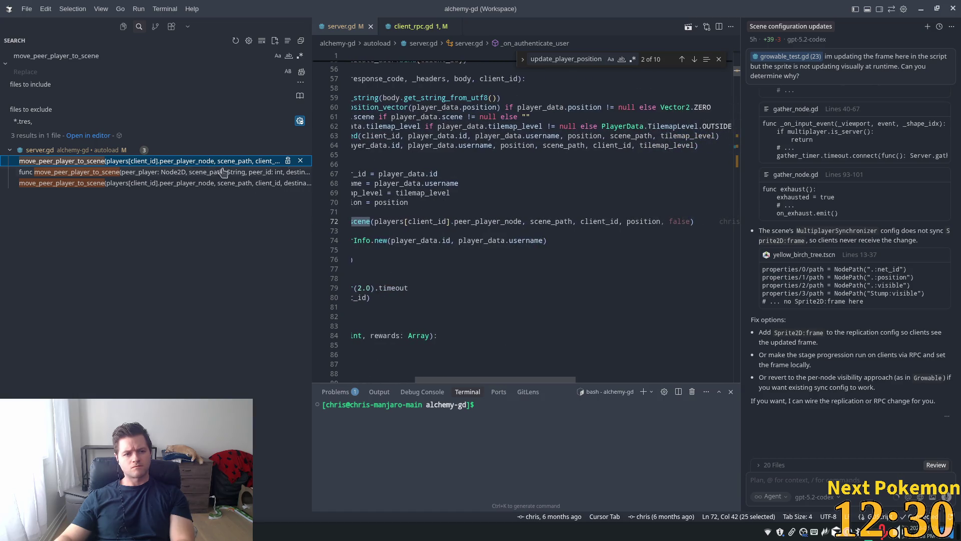
left_click(669, 225)
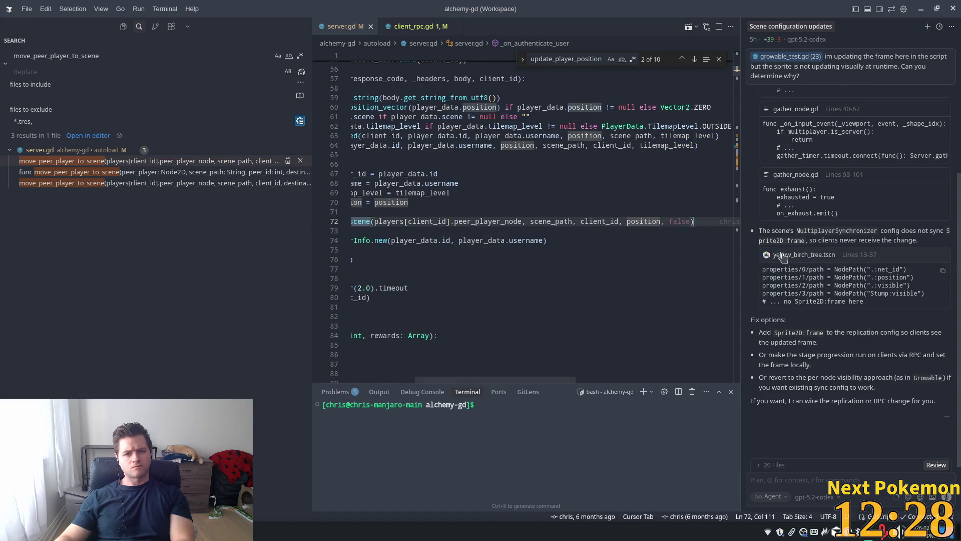
left_click(629, 195)
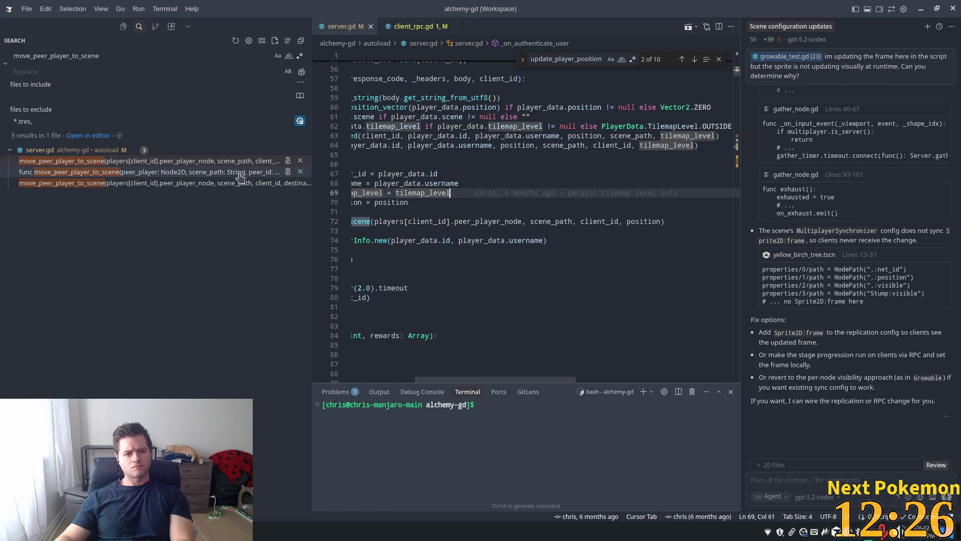
left_click(72, 185)
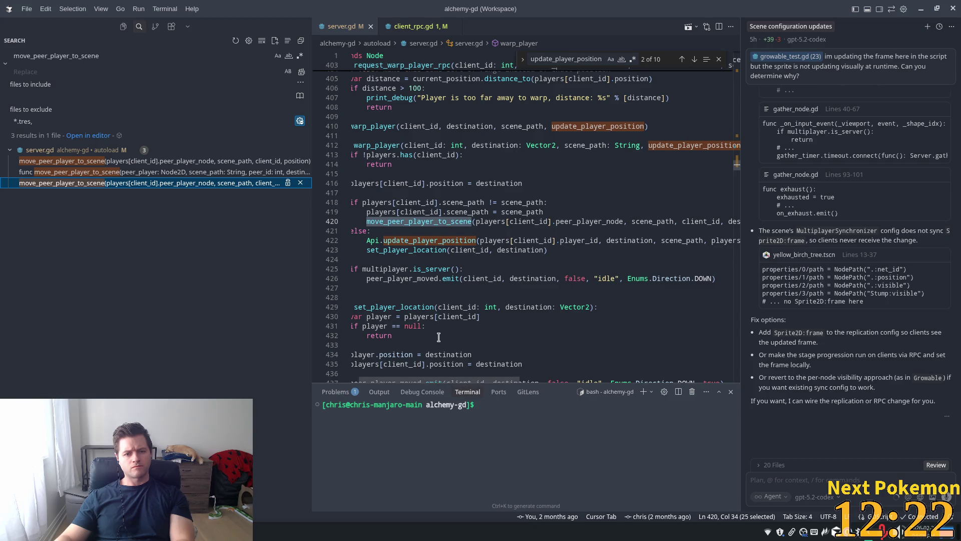
Delete the update_player_position argument from the move_peer_player_to_scene call on line 420
scroll(423, 382, "right", 3)
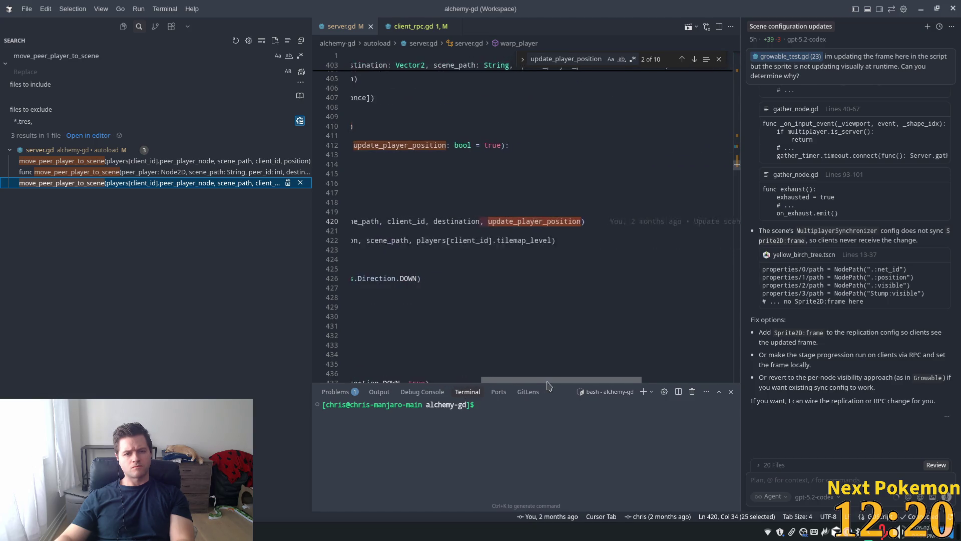
scroll(438, 374, "left", 5)
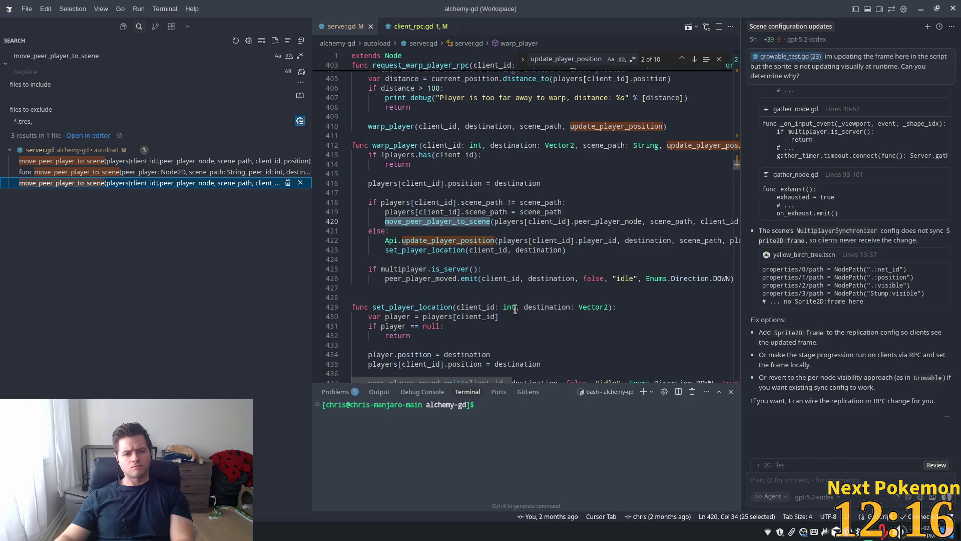
scroll(445, 257, "up", 3)
scroll(444, 257, "down", 1)
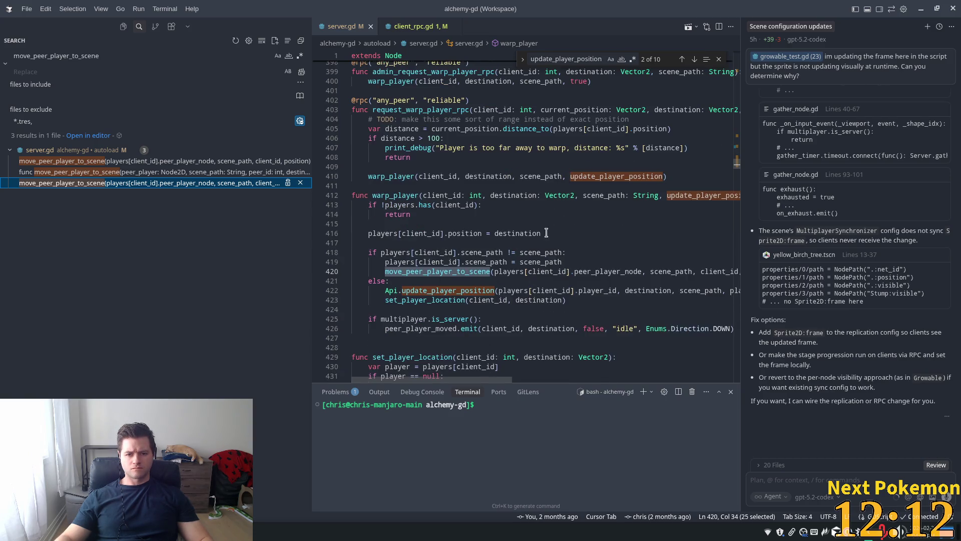
double_click(684, 195)
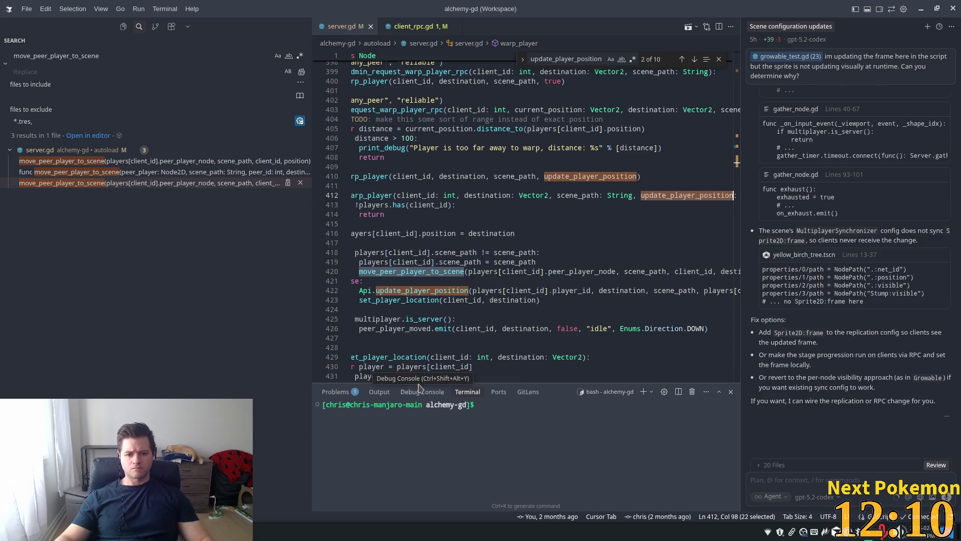
mouse_move(460, 381)
left_mouse_down()
mouse_move(369, 382)
mouse_move(469, 381)
mouse_move(449, 358)
mouse_move(390, 357)
left_mouse_up()
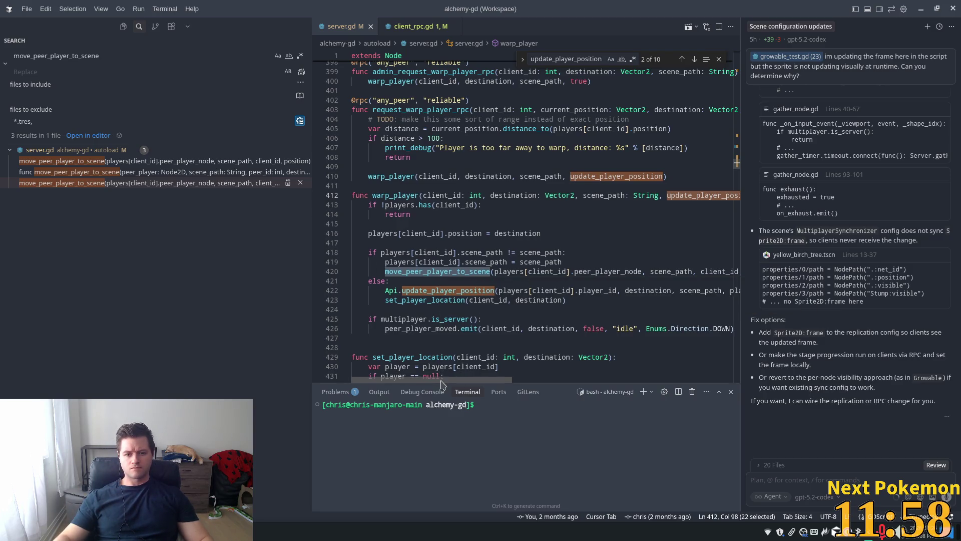
mouse_move(442, 379)
left_mouse_down()
mouse_move(511, 376)
mouse_move(400, 372)
mouse_move(508, 369)
mouse_move(409, 373)
left_mouse_up()
scroll(423, 356, "right", 3)
scroll(416, 356, "left", 3)
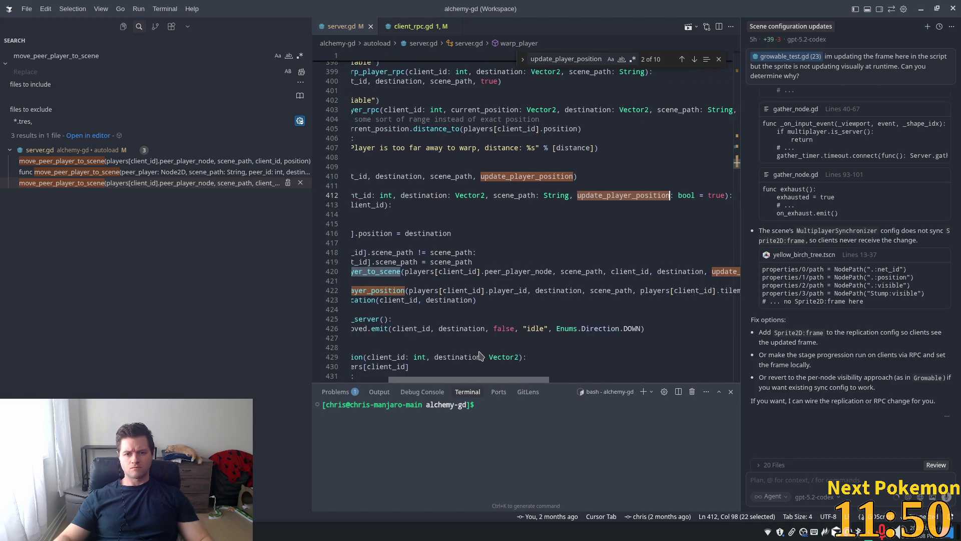
scroll(426, 356, "right", 5)
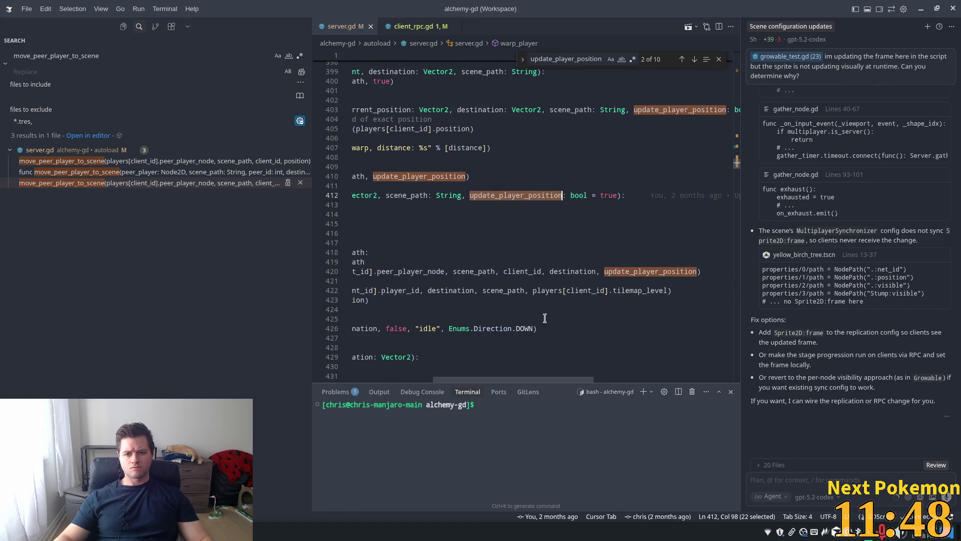
double_click(618, 274)
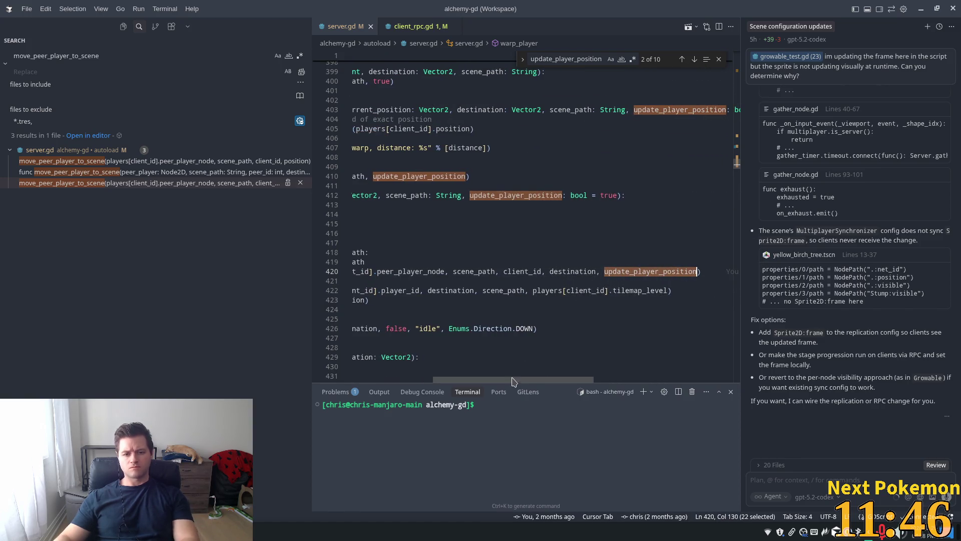
scroll(430, 383, "left", 5)
scroll(430, 383, "right", 5)
scroll(421, 371, "left", 5)
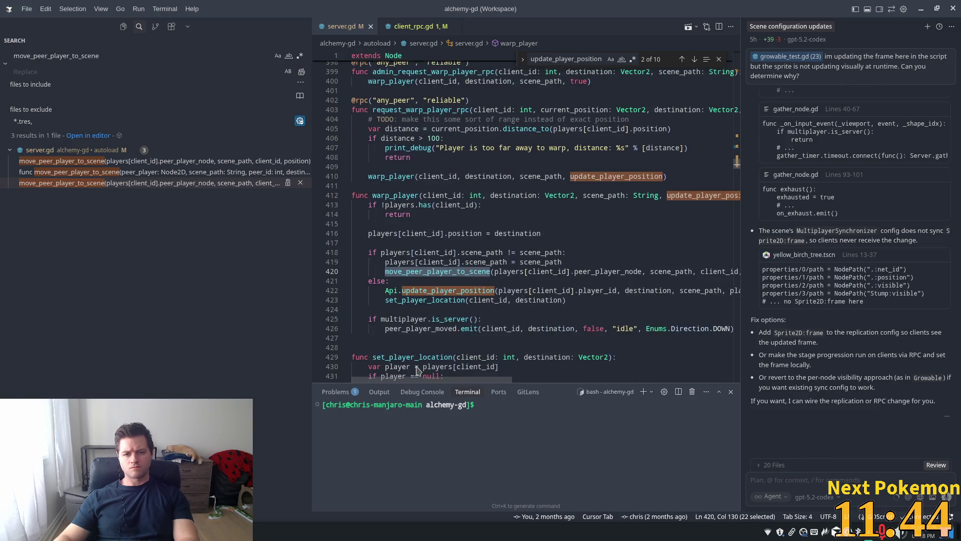
key("BackSpace")
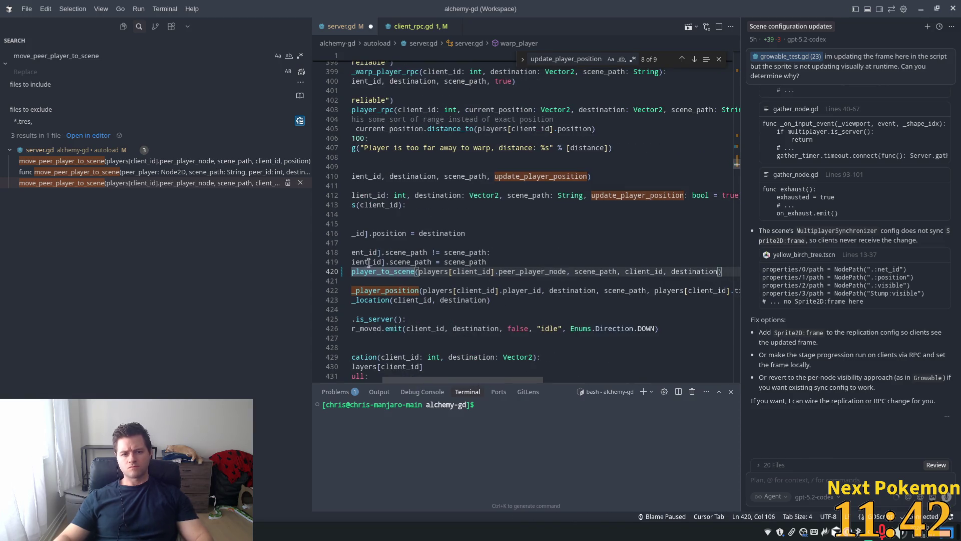
Remove the update_player_position parameter from move_peer_player_to_scene's definition
left_click(381, 275, "ctrl")
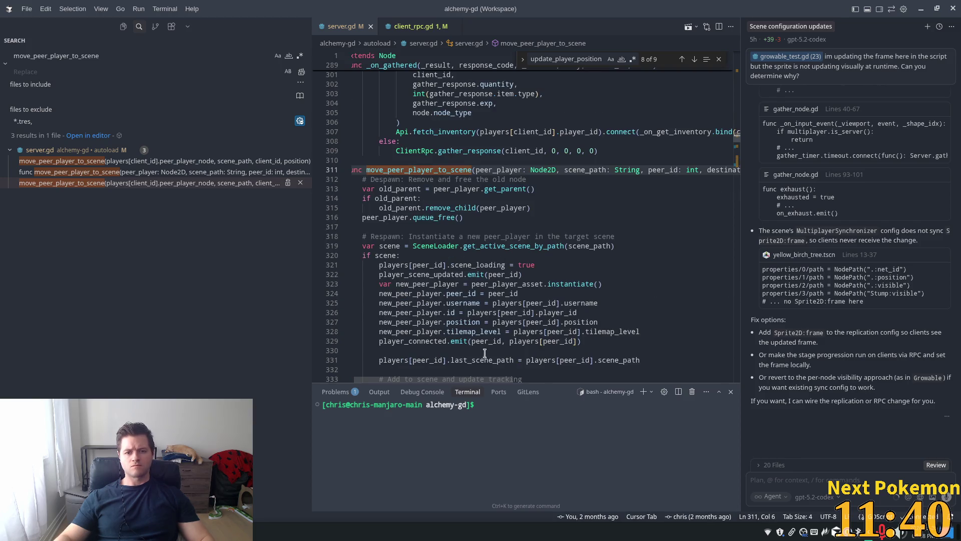
mouse_move(466, 380)
left_mouse_down()
mouse_move(609, 170)
mouse_move(453, 167)
left_mouse_up()
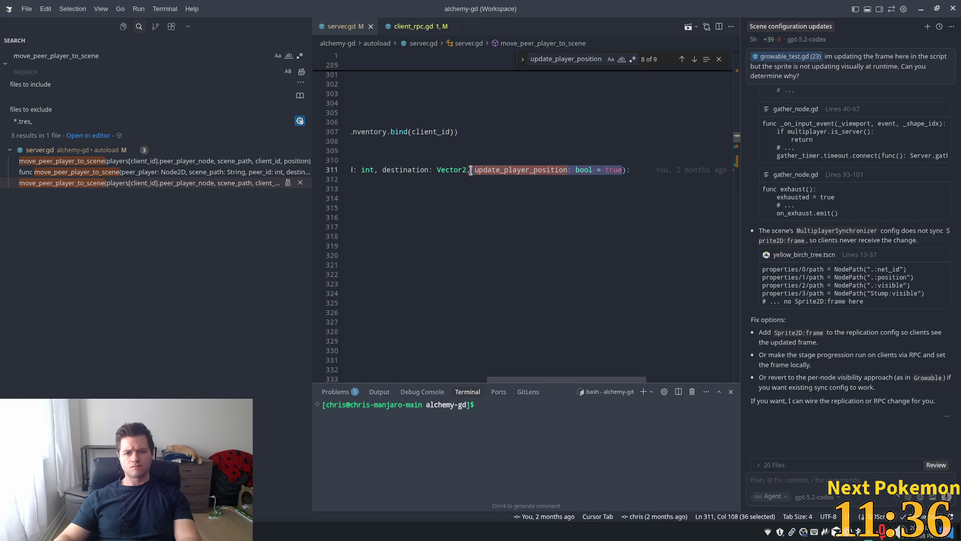
key("BackSpace")
left_click_drag(506, 379, 368, 374)
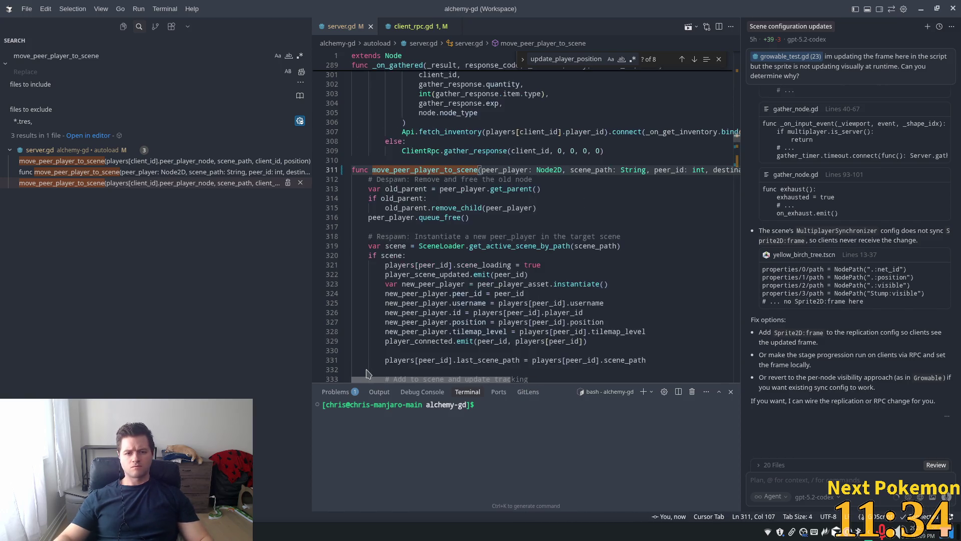
Search server.gd for warp_player, which finds 11 matches
left_click(79, 184)
scroll(464, 149, "up", 2)
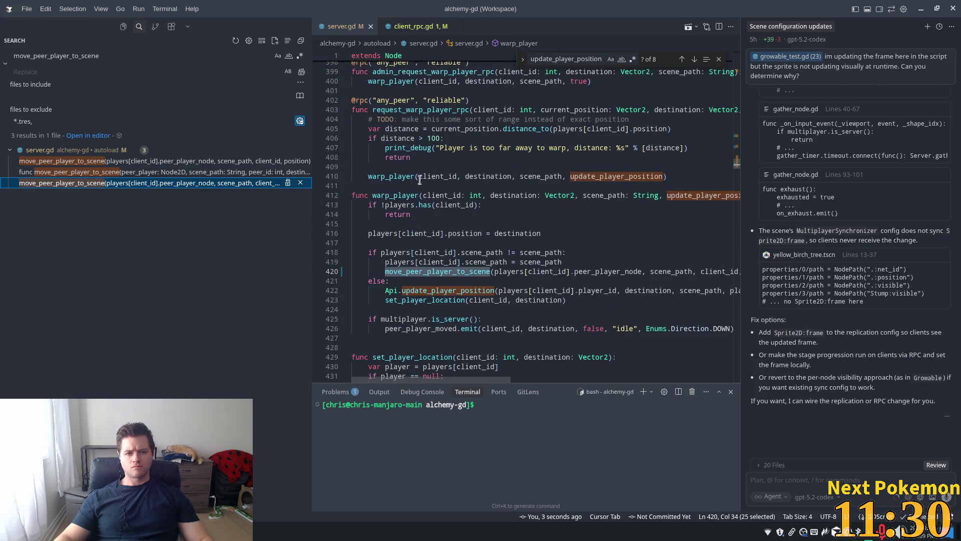
double_click(397, 196)
key("ctrl+f")
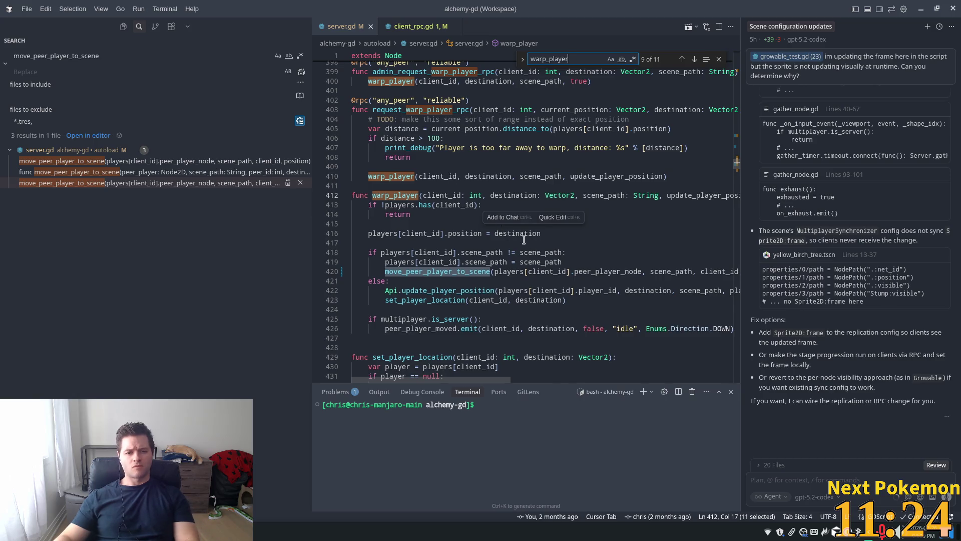
Narrow the search to 'warp_player(' and select warp_player's update_player_position parameter
key("Return")
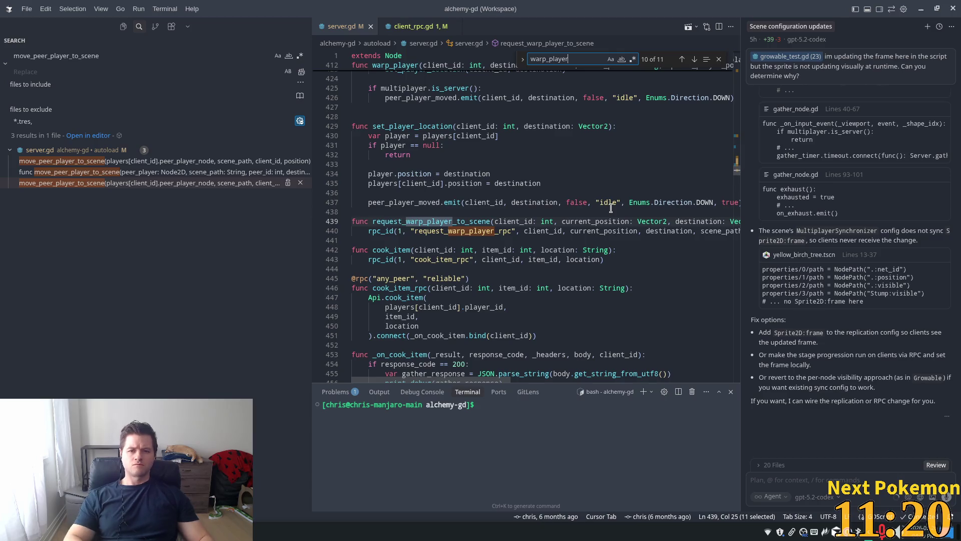
type("(")
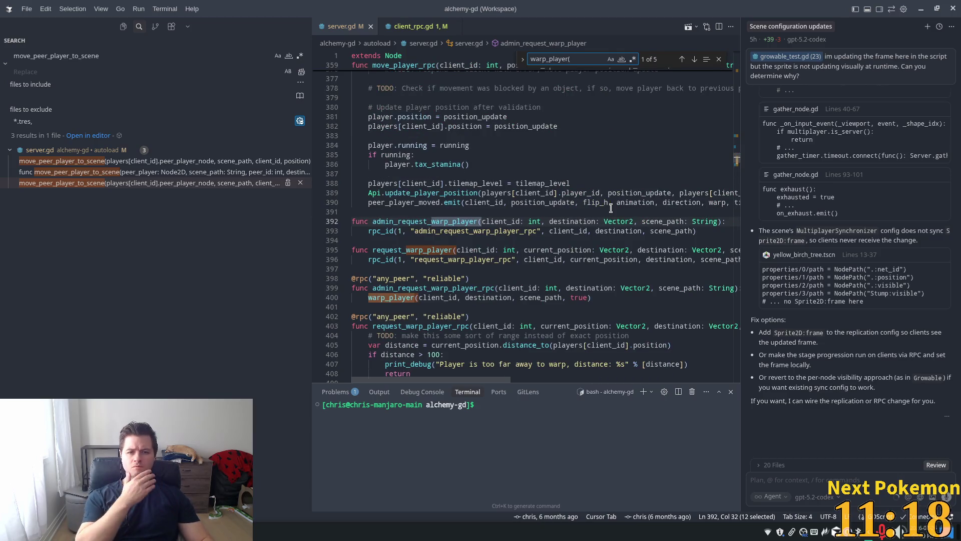
key("Return")
key("Return")
key("Return")
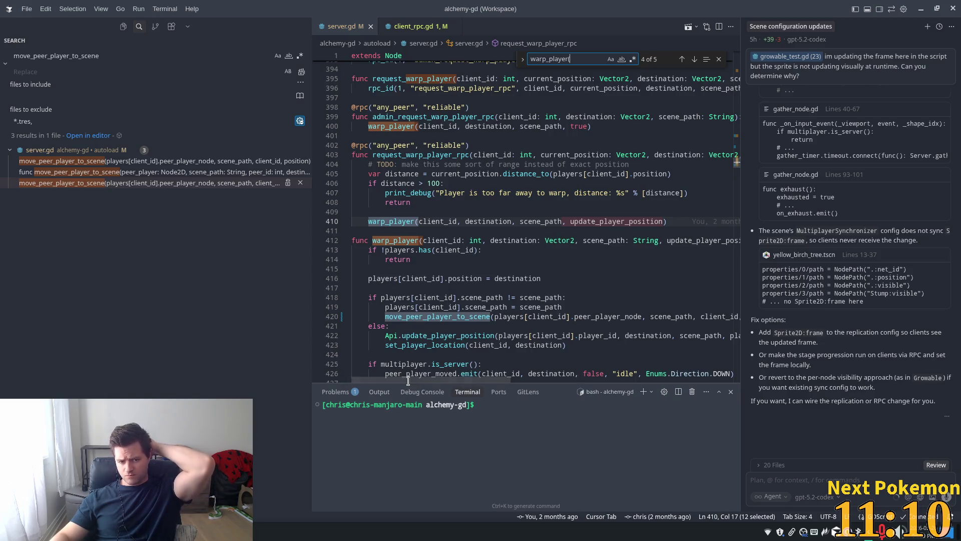
mouse_move(405, 382)
left_mouse_down()
mouse_move(511, 375)
mouse_move(388, 362)
mouse_move(464, 363)
left_mouse_up()
double_click(547, 241)
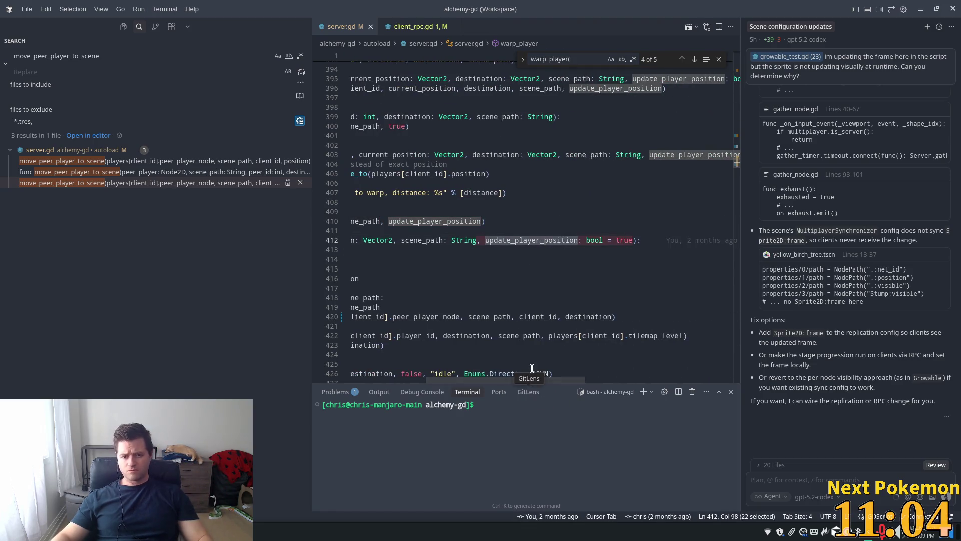
scroll(532, 371, "left", 5)
scroll(588, 315, "down", 3)
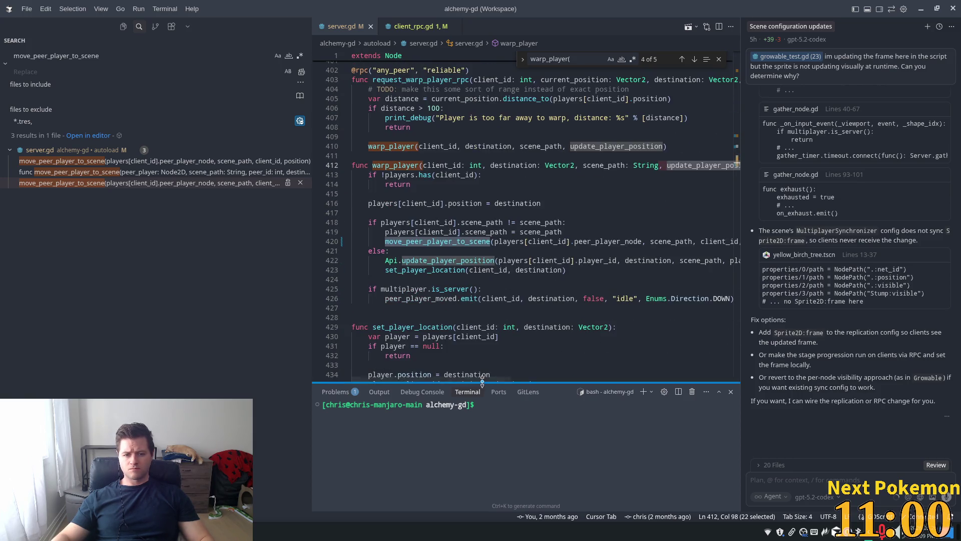
Widen the code area and delete ', update_player_position: bool = true' from warp_player's signature
left_click_drag(482, 380, 588, 376)
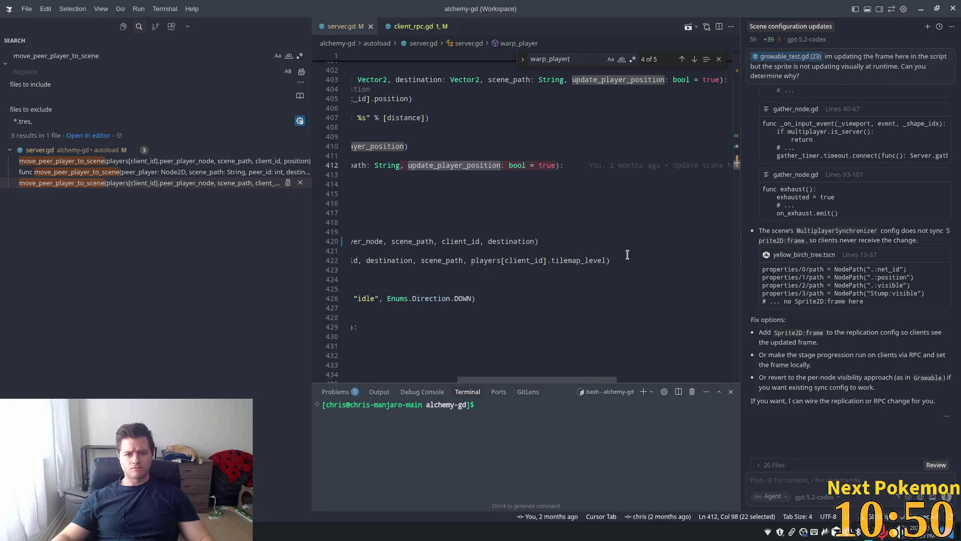
key("ctrl+f")
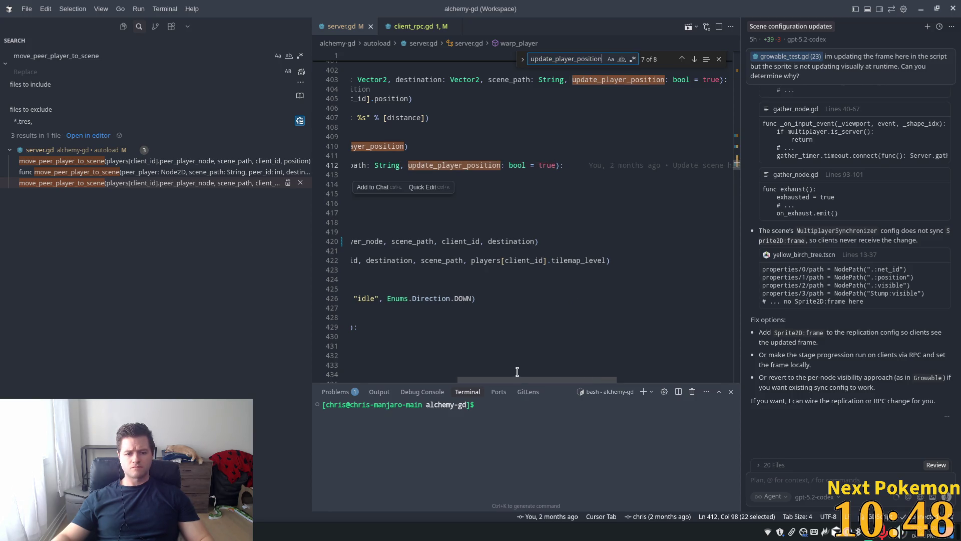
left_click_drag(514, 380, 504, 383)
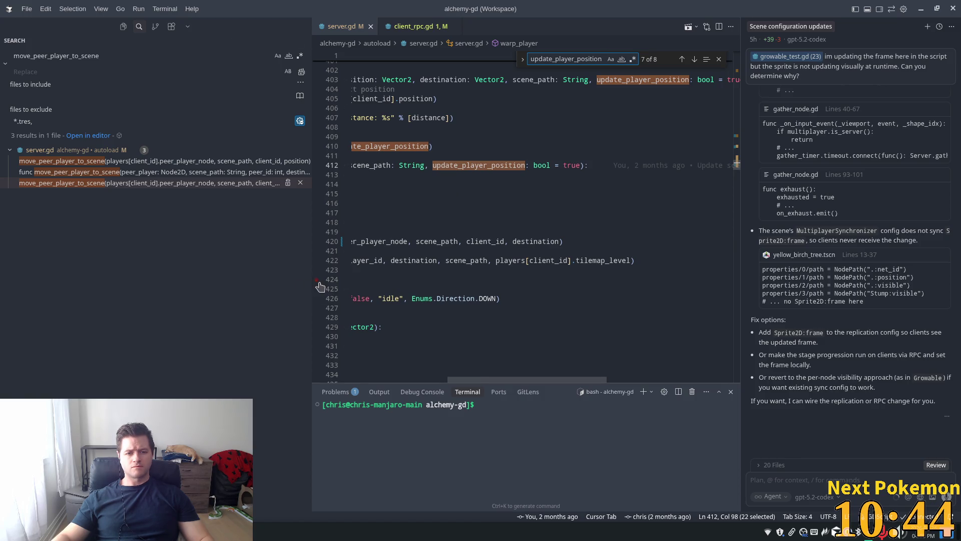
left_click_drag(313, 282, 179, 281)
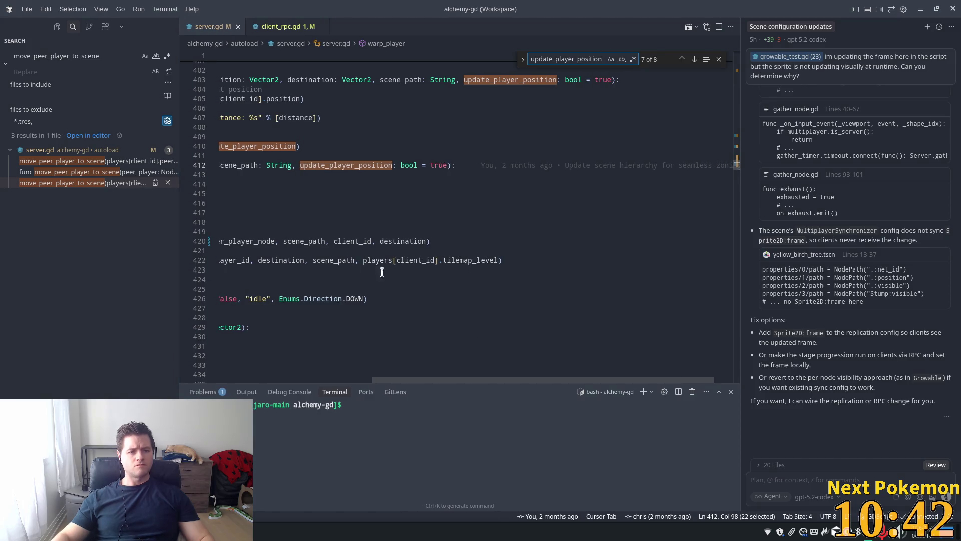
scroll(494, 382, "left", 5)
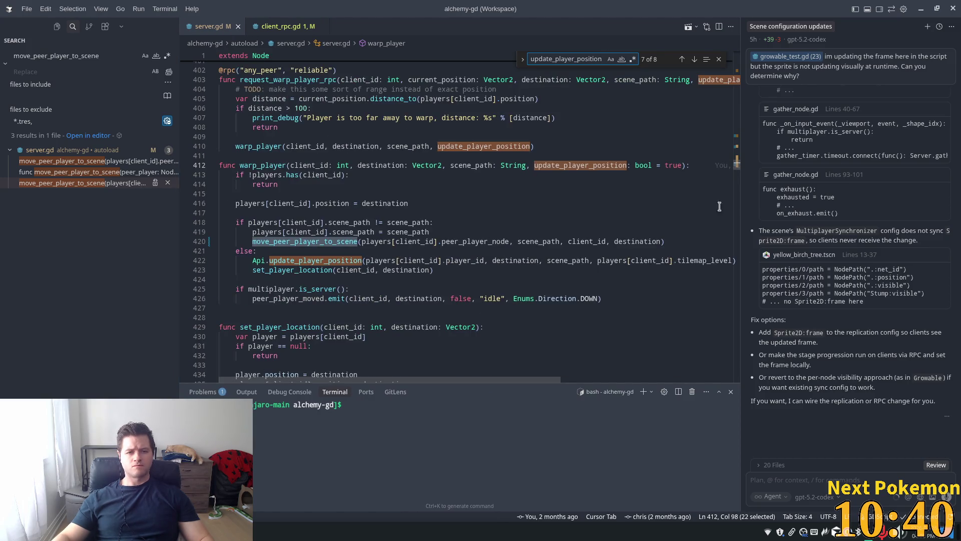
left_click_drag(742, 71, 812, 70)
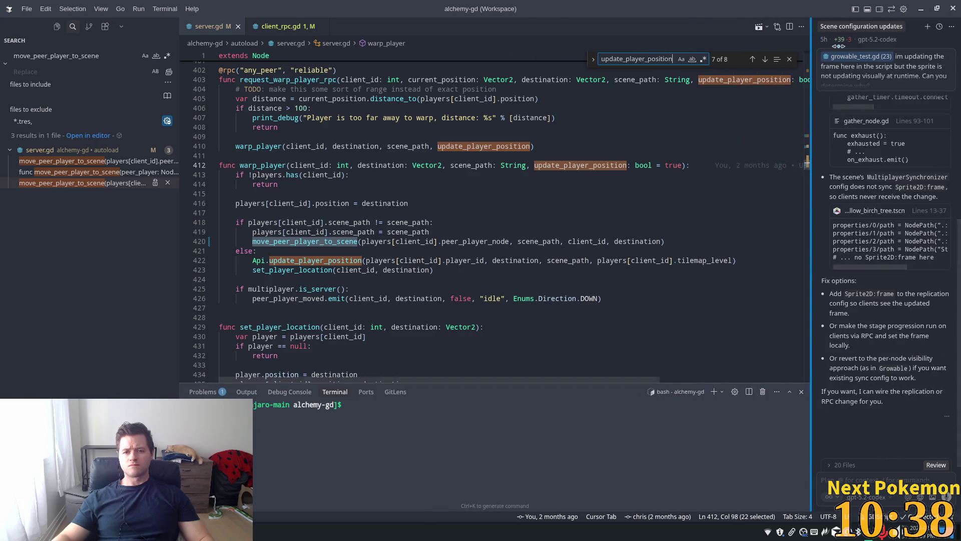
left_click(567, 165)
double_click(259, 165)
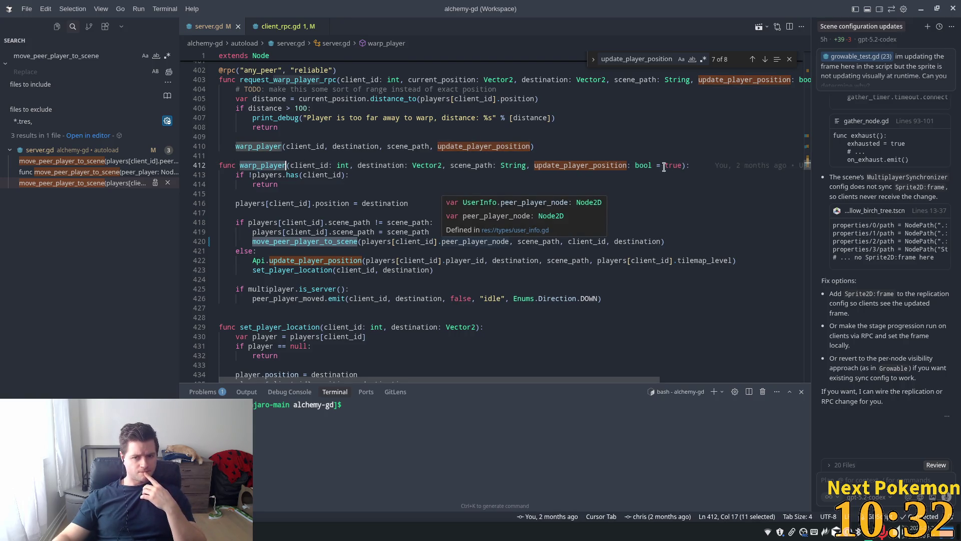
left_click(682, 165)
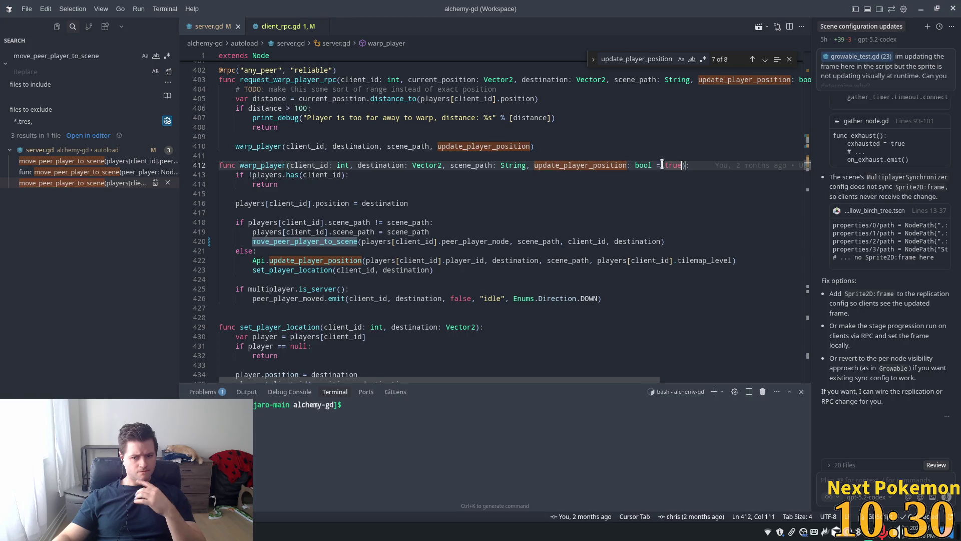
double_click(555, 165)
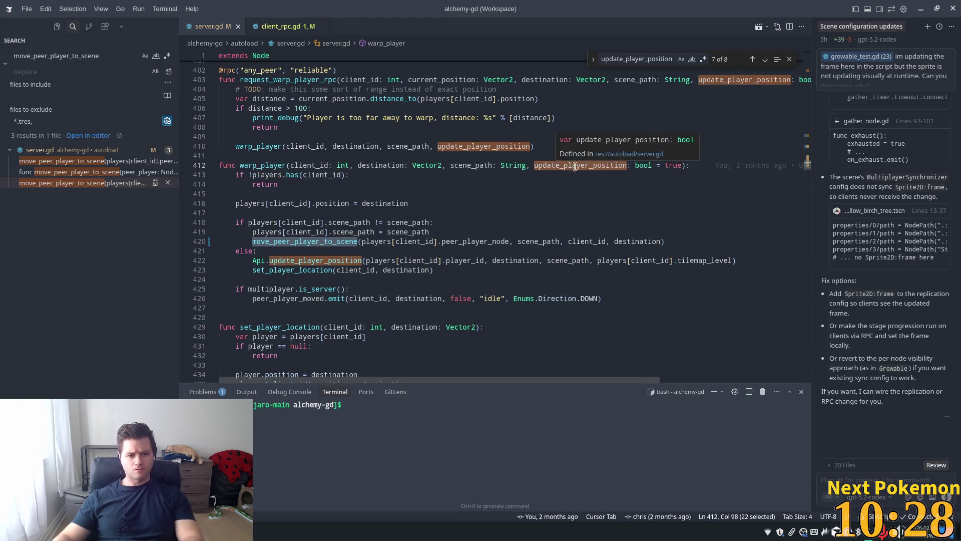
left_click(634, 184)
left_click_drag(682, 165, 580, 165)
key("BackSpace")
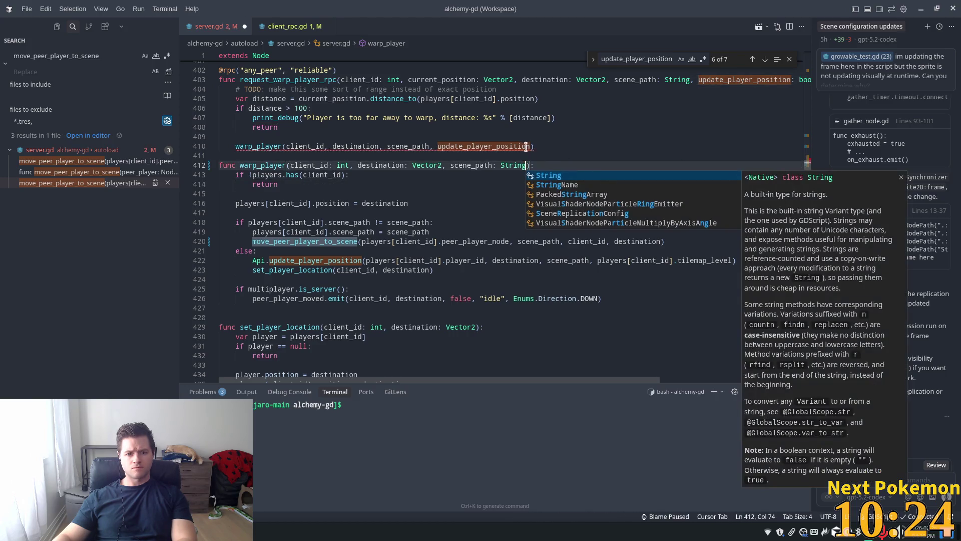
Drop the update_player_position argument on line 410 and the extra true on line 400
left_click_drag(530, 145, 436, 151)
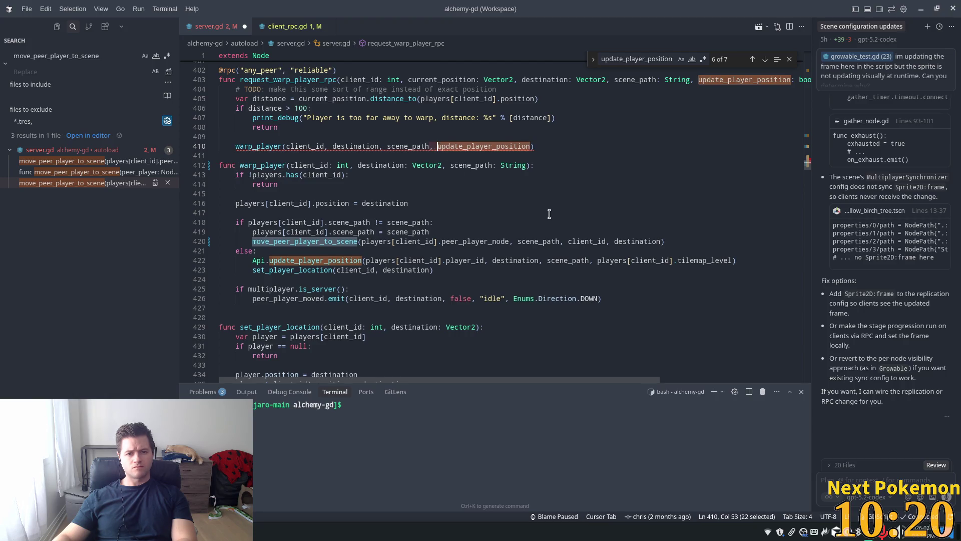
key("BackSpace")
key("BackSpace")
scroll(535, 187, "up", 2)
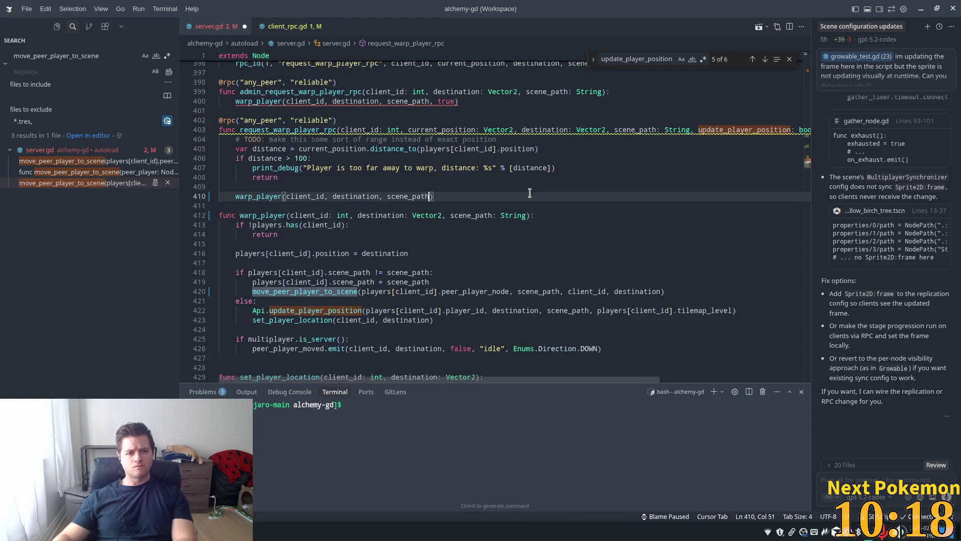
double_click(446, 103)
key("BackSpace")
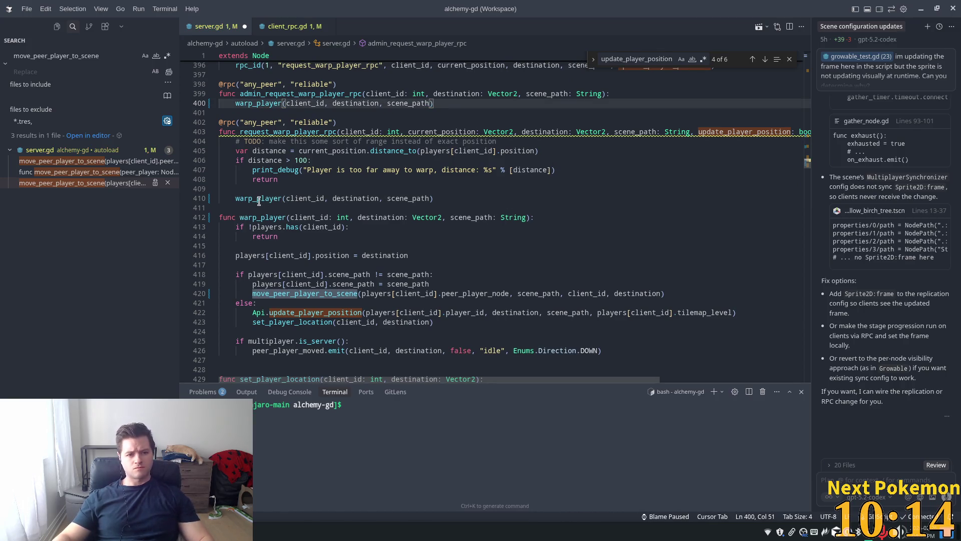
mouse_move(259, 200)
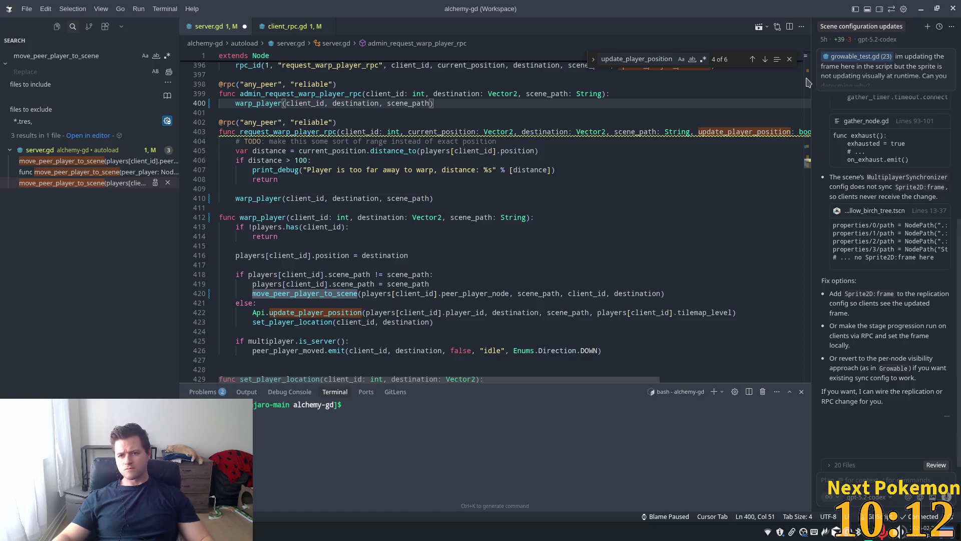
left_click(809, 77)
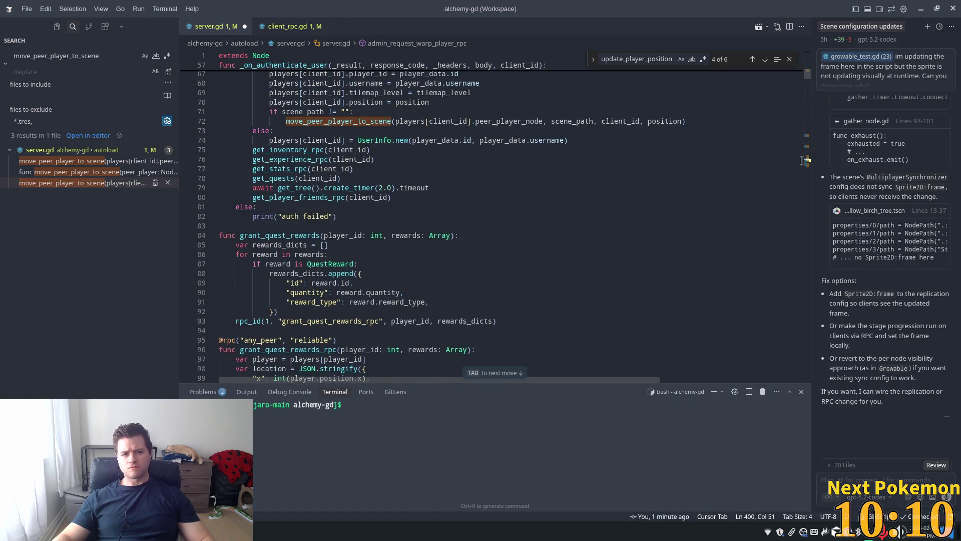
Delete the update_player_position parameter from request_warp_player_rpc's signature
left_click(809, 146)
left_click_drag(809, 142, 802, 168)
left_click(727, 114)
scroll(283, 116, "up", 1)
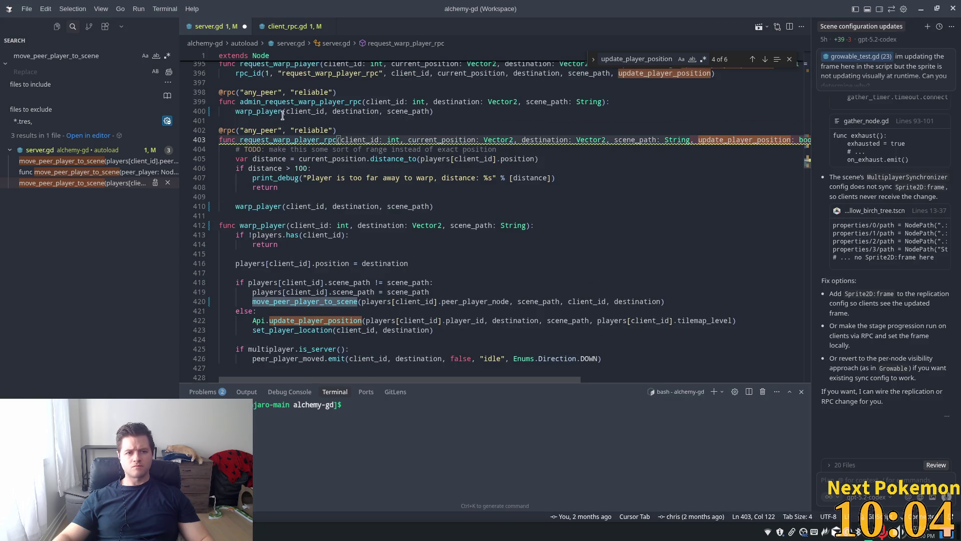
double_click(277, 141)
scroll(565, 230, "up", 2)
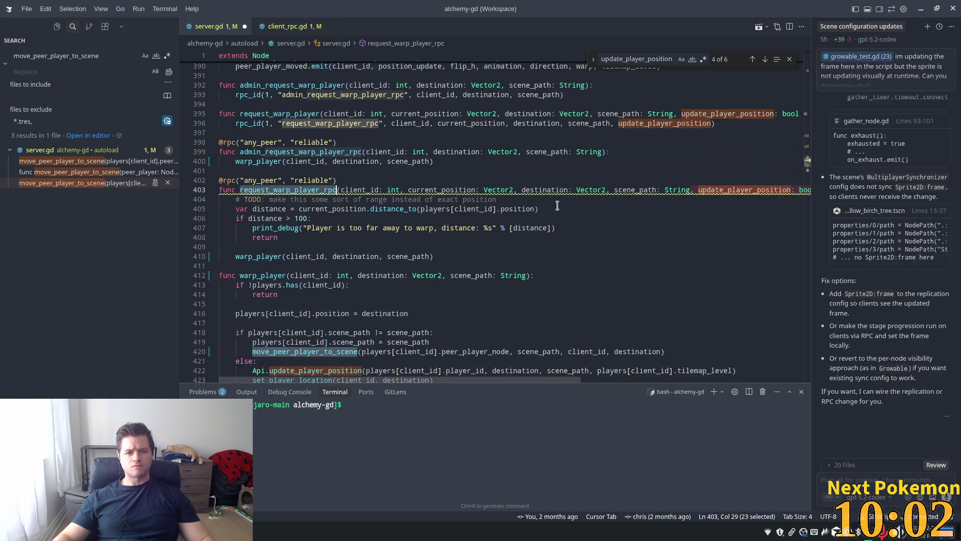
scroll(683, 210, "up", 1)
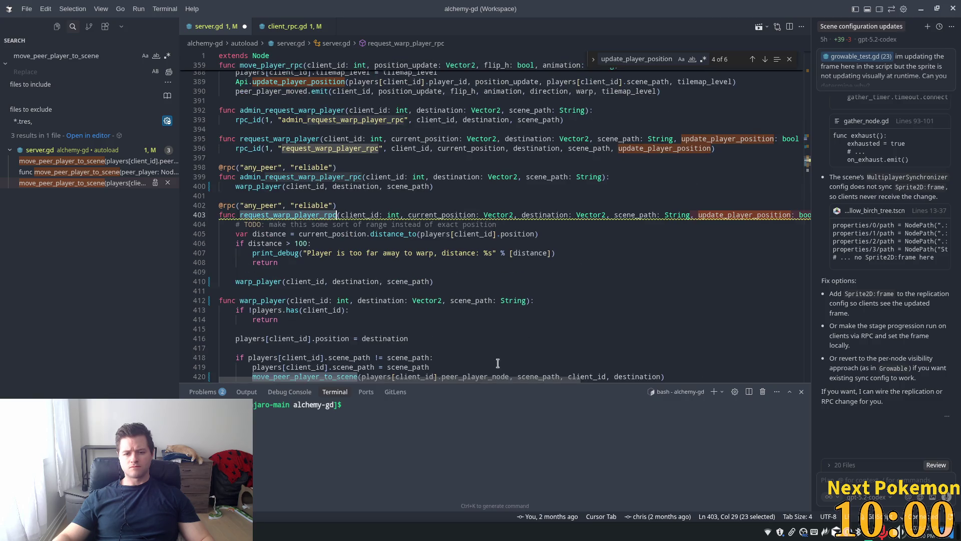
scroll(496, 381, "right", 3)
scroll(496, 380, "left", 2)
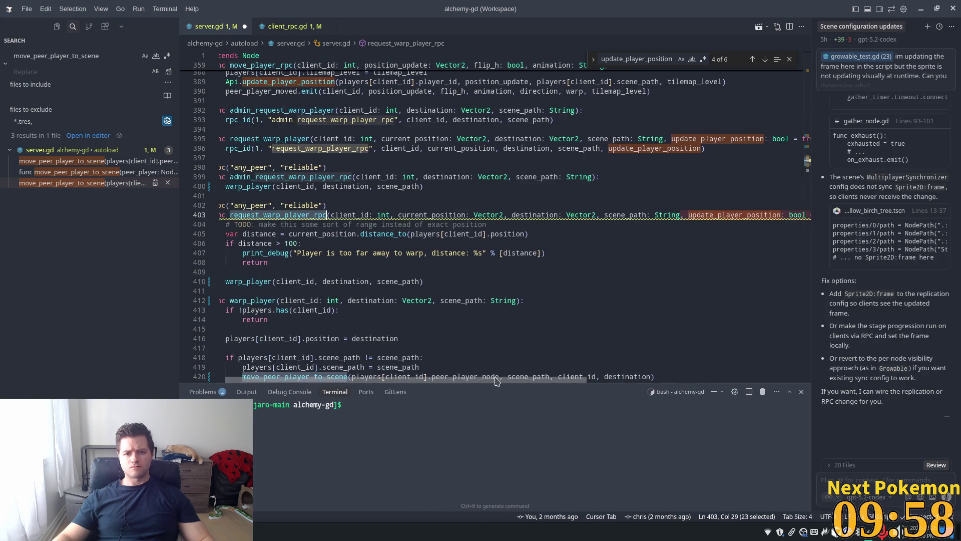
scroll(495, 381, "left", 2)
scroll(497, 300, "down", 2)
double_click(736, 165)
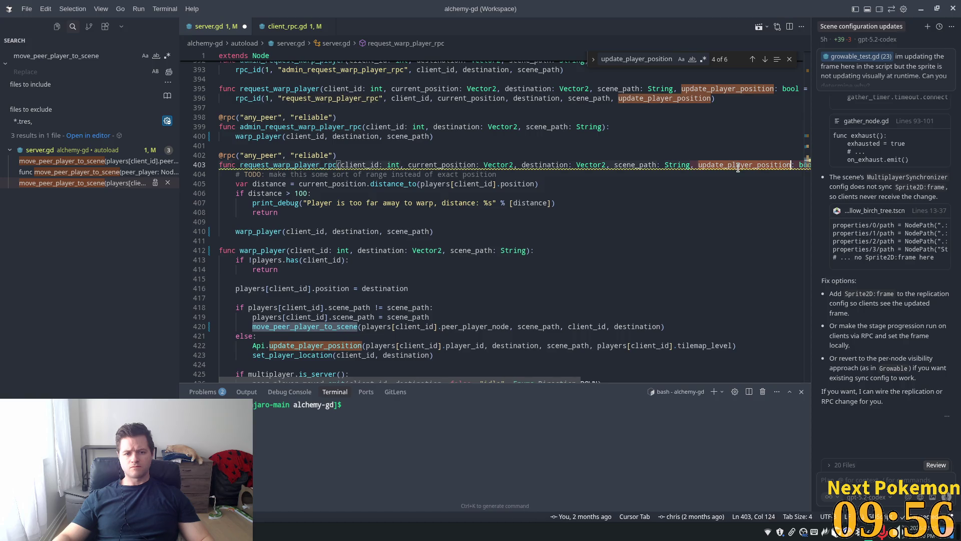
scroll(714, 264, "down", 4)
scroll(657, 292, "up", 5)
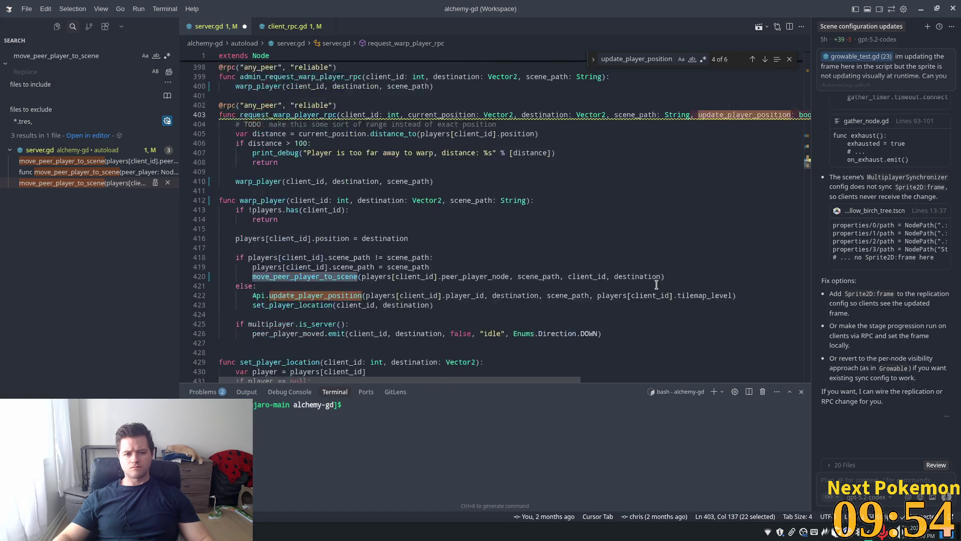
scroll(516, 385, "right", 3)
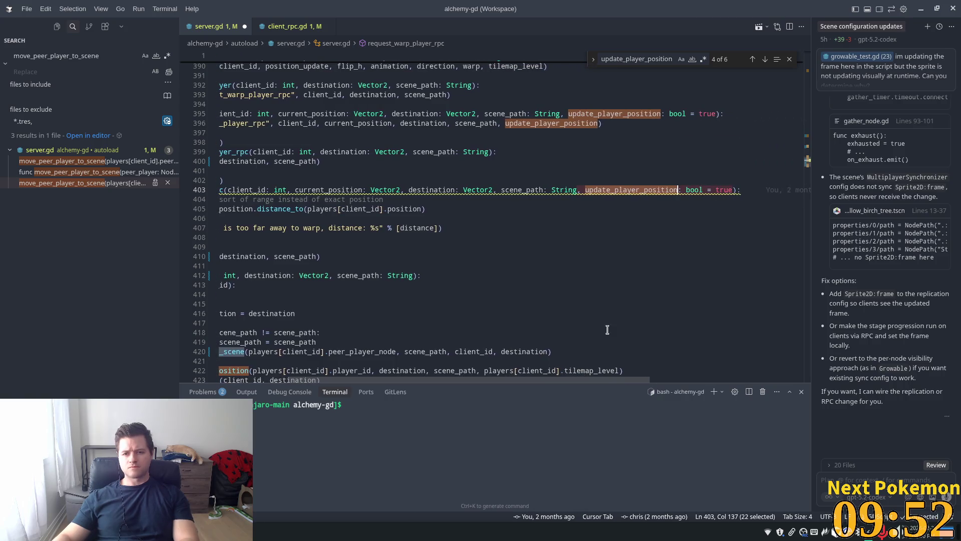
left_click_drag(731, 191, 579, 190)
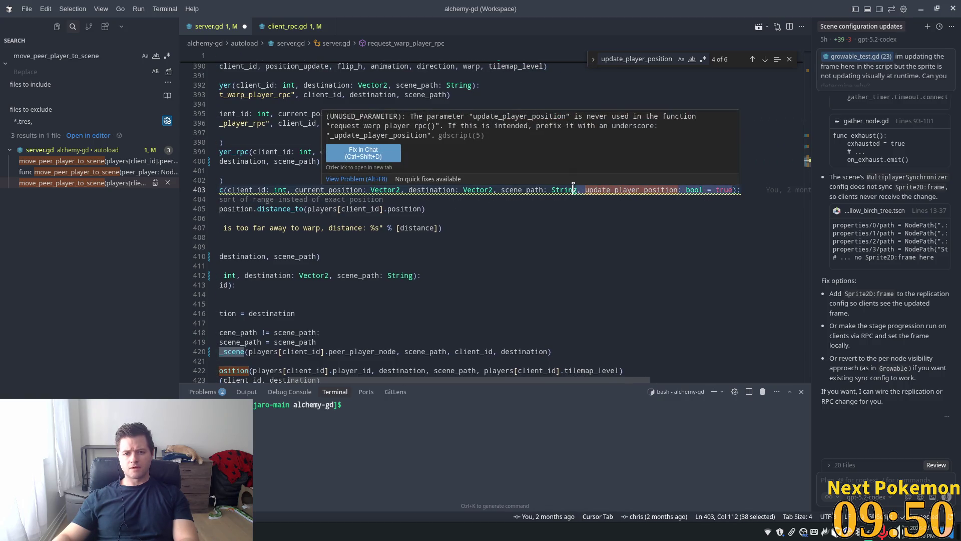
key("BackSpace")
Remove the update_player_position argument from the rpc_id call on line 396
left_click(671, 314)
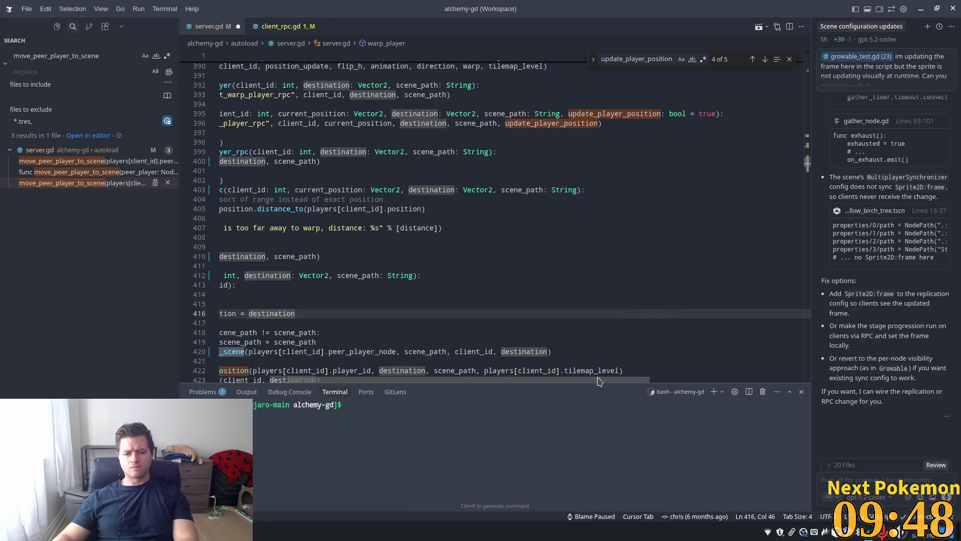
scroll(488, 374, "left", 3)
double_click(300, 190)
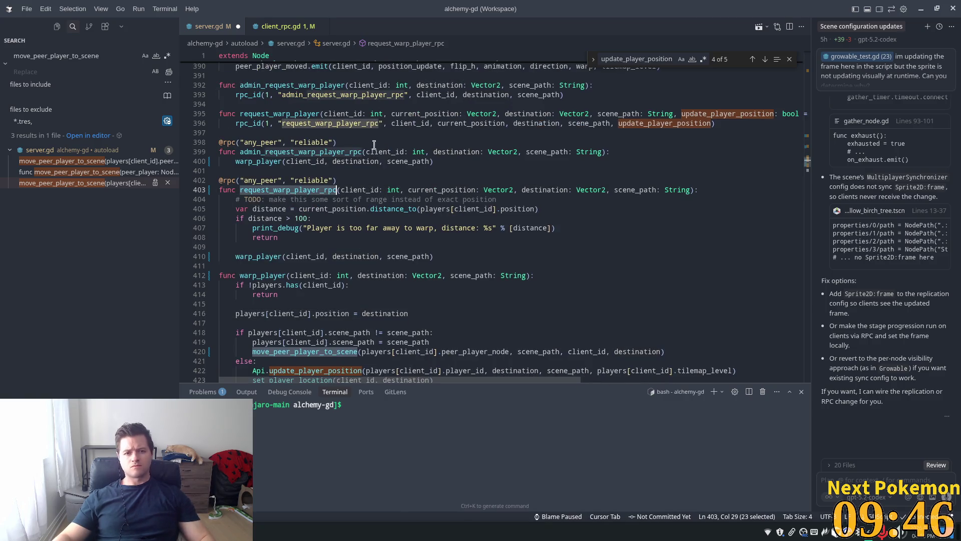
double_click(690, 123)
key("BackSpace")
key("BackSpace")
key("BackSpace")
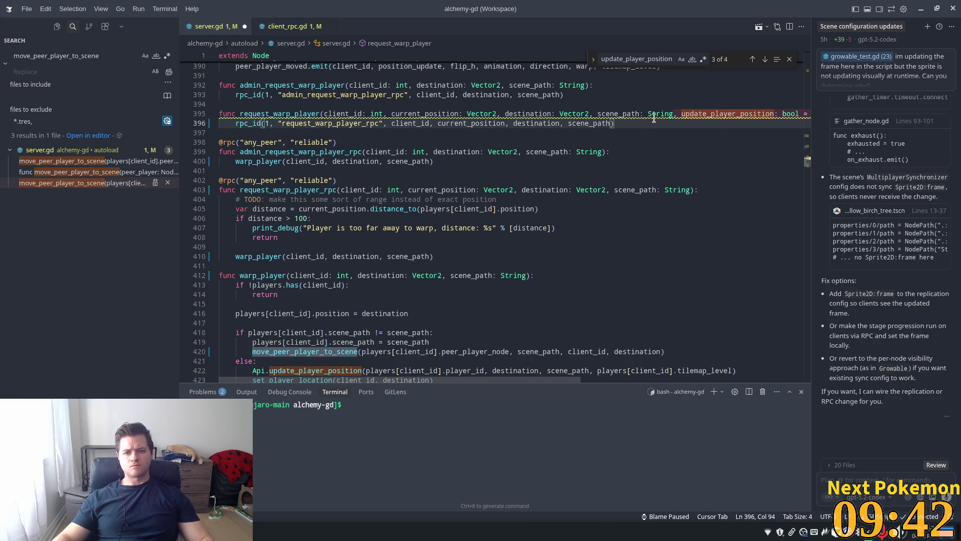
Drop update_player_position from request_warp_player and search the project for 'request_warp_player.'
double_click(291, 115)
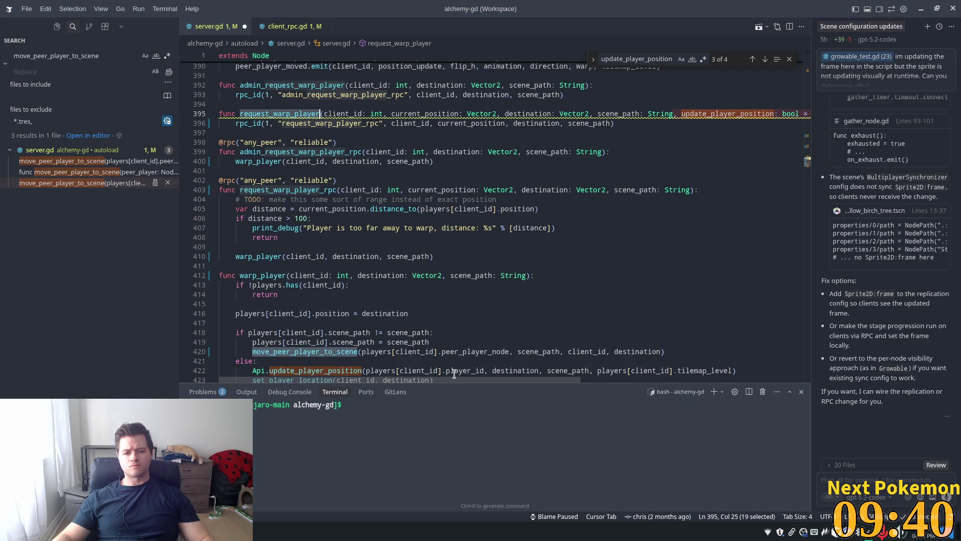
scroll(454, 371, "right", 3)
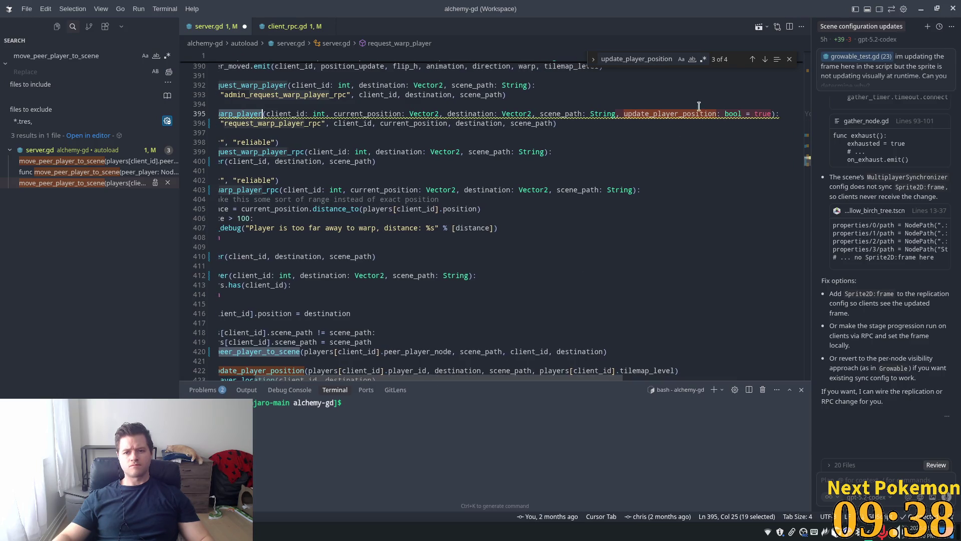
mouse_move(619, 114)
left_mouse_down()
mouse_move(555, 124)
mouse_move(779, 114)
left_mouse_up()
key("BackSpace")
key("BackSpace")
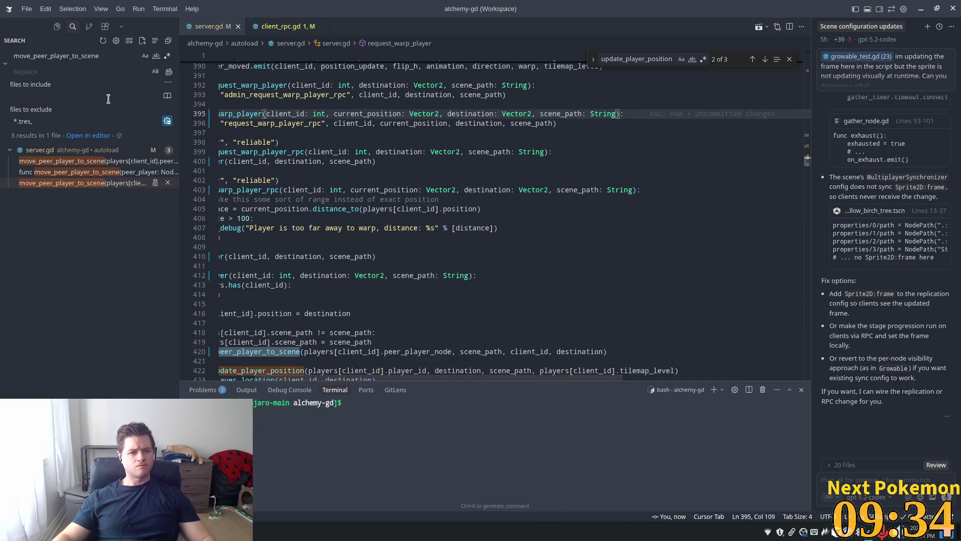
key("ctrl+shift+f")
type("request_warp_player")
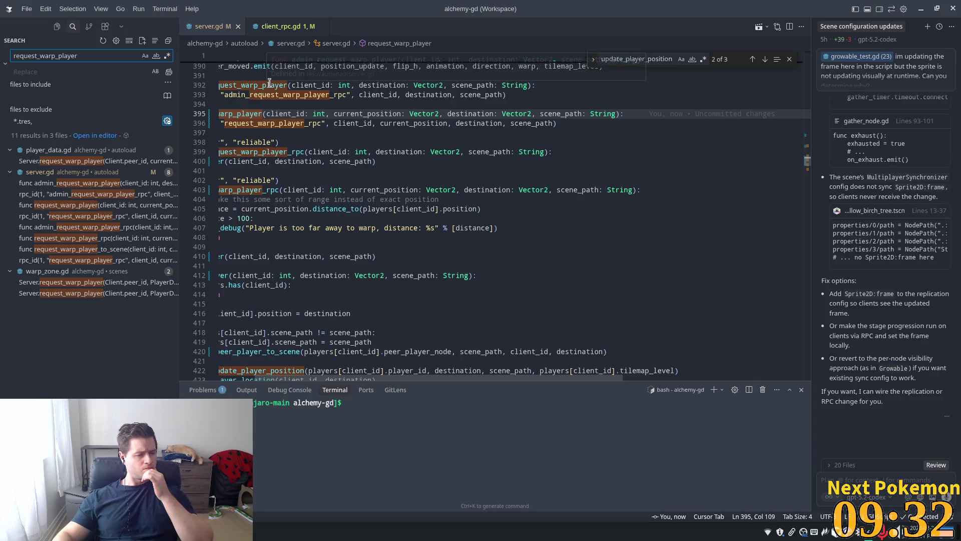
type(".")
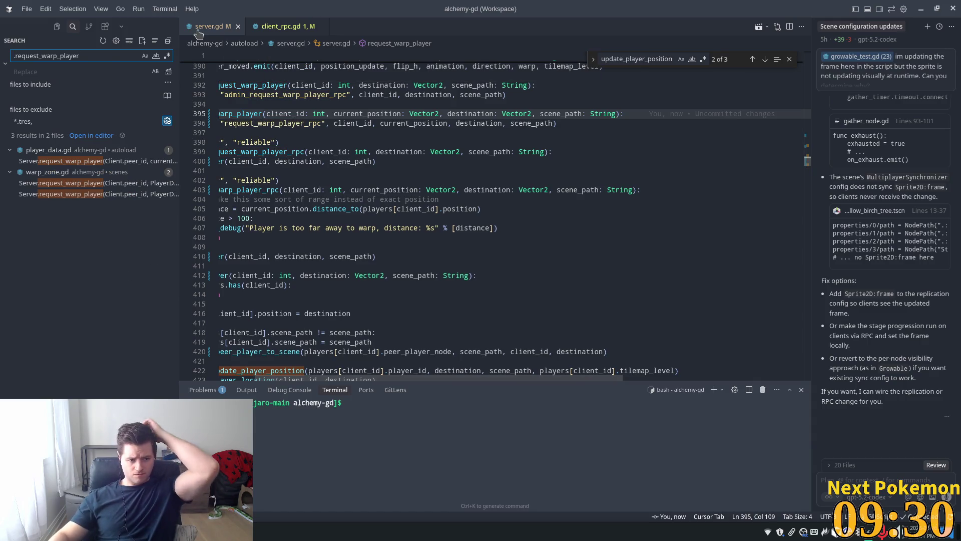
Delete the leftover false argument from the request_warp_player call on warp_zone.gd line 12
left_click(78, 183)
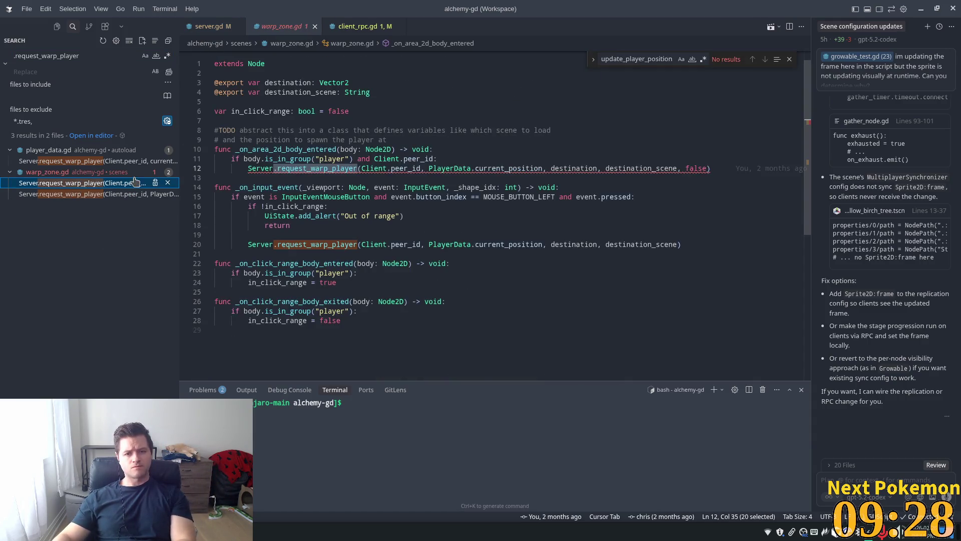
double_click(695, 168)
key("BackSpace")
key("BackSpace")
key("BackSpace")
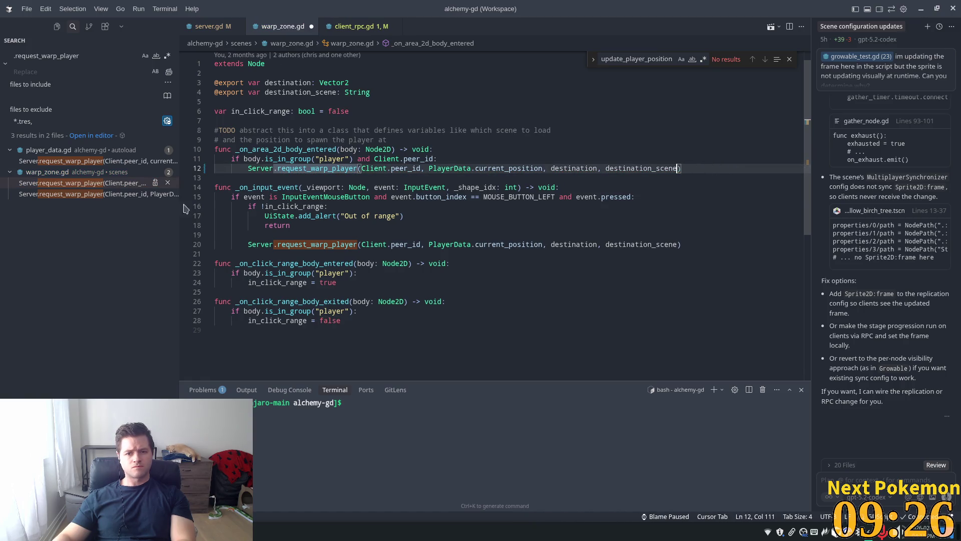
Review the other callers in warp_zone.gd line 20 and player_data.gd, then return to Godot
left_click(68, 196)
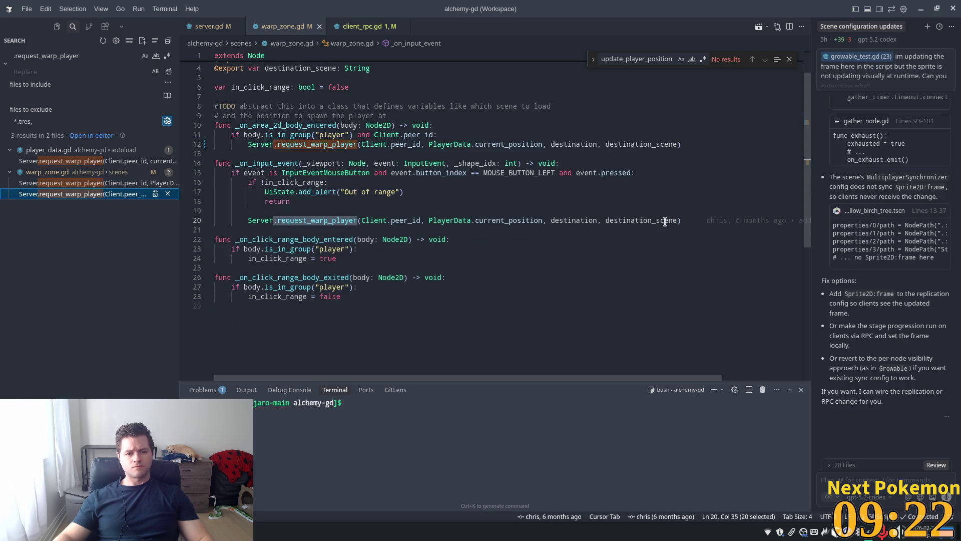
left_click(95, 160)
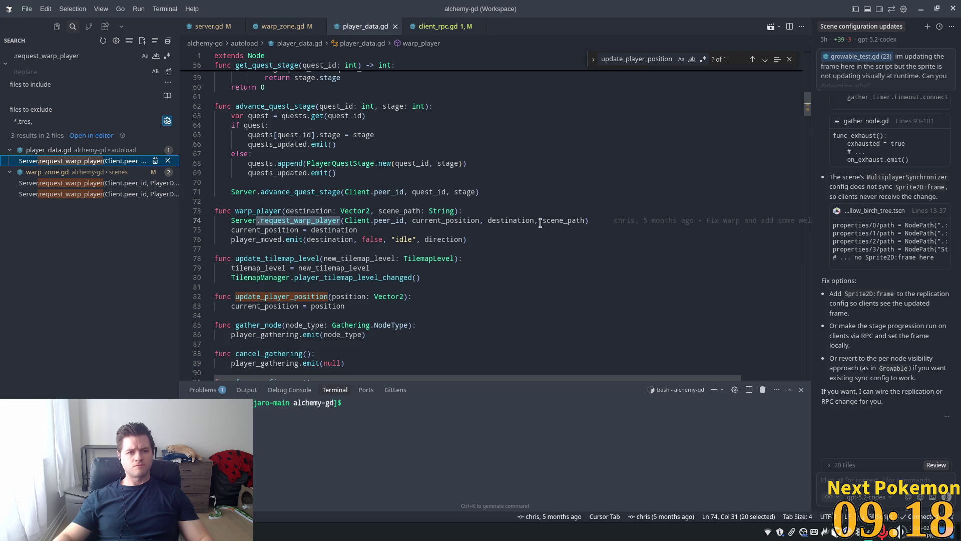
key("alt+Tab")
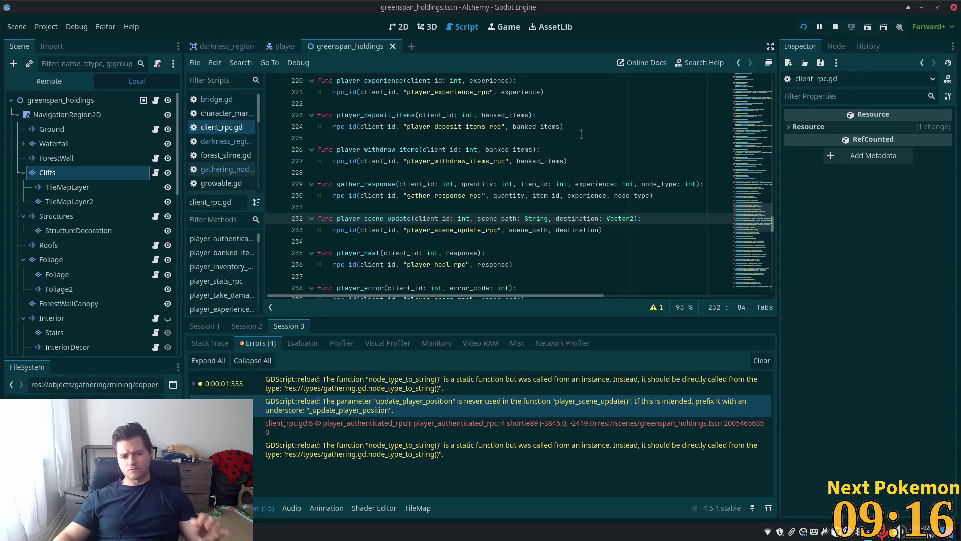
Run the project, QuickLogin, and walk the character into the red-roofed house
left_click(803, 28)
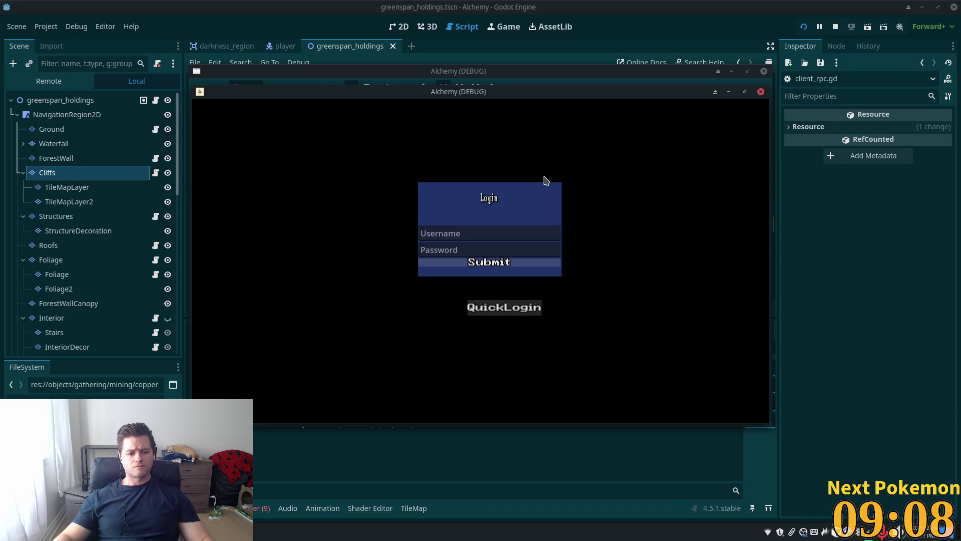
left_click(531, 307)
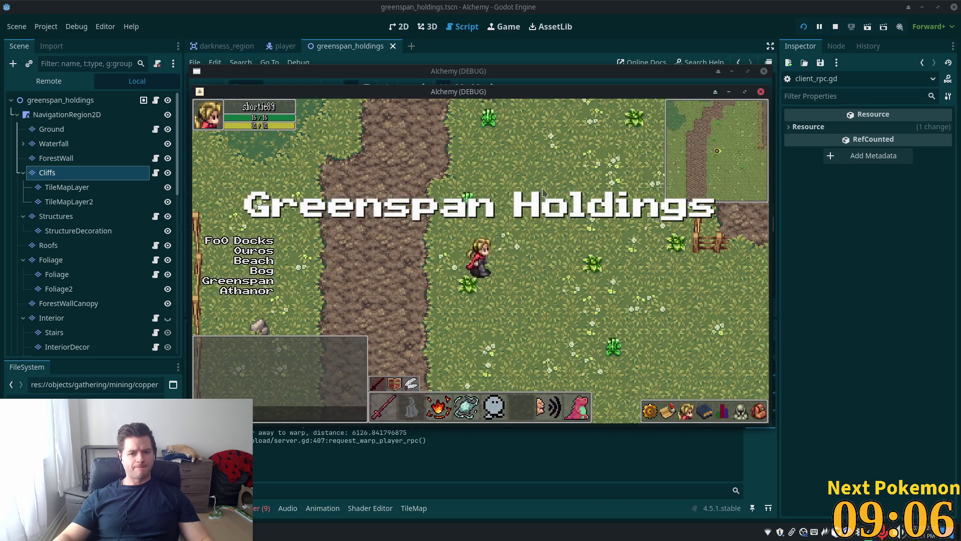
key("w")
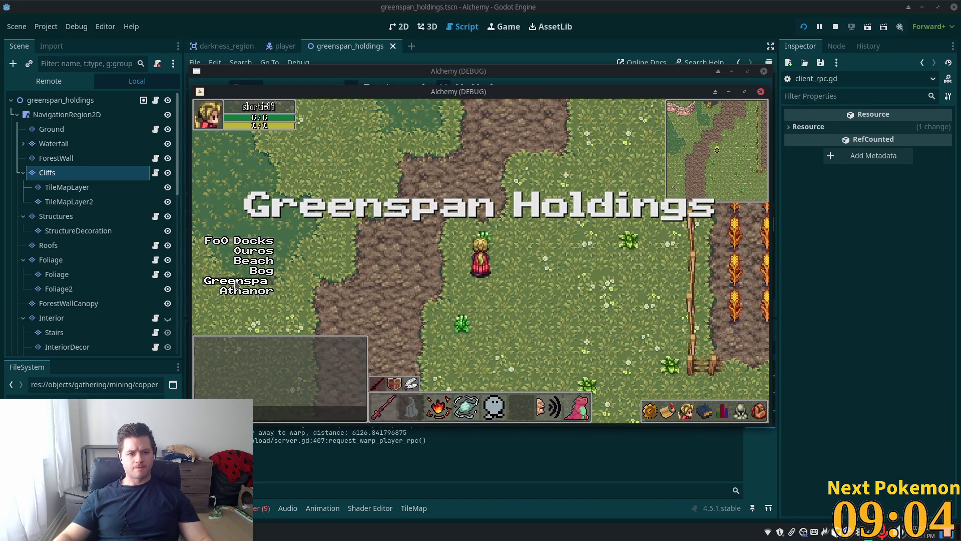
key("d")
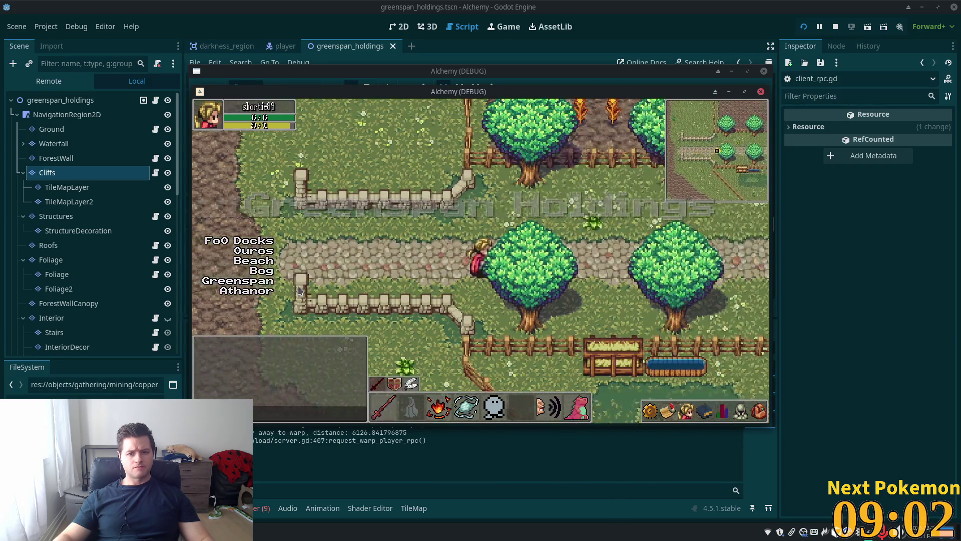
key("d")
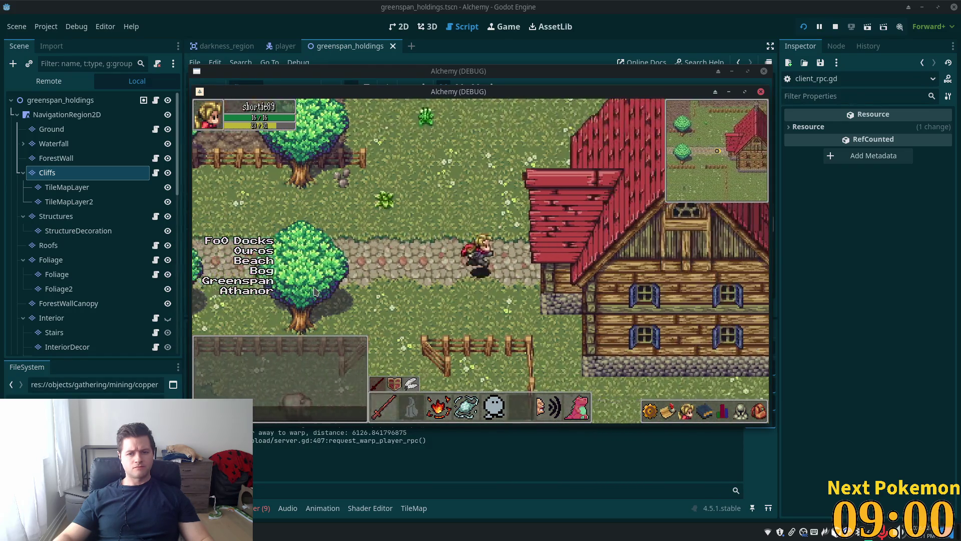
key("d")
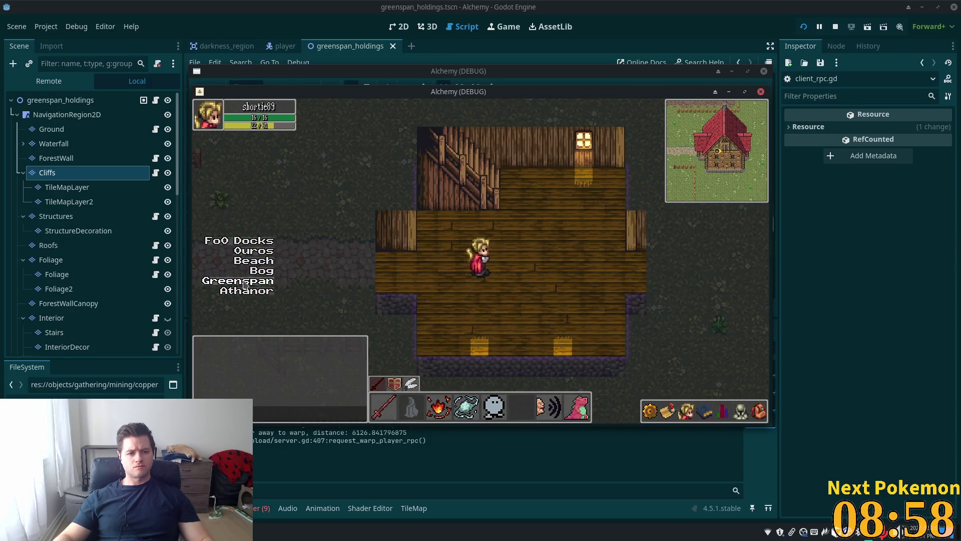
Warp to Greenspan and arrange both game client windows side by side
left_click(245, 284)
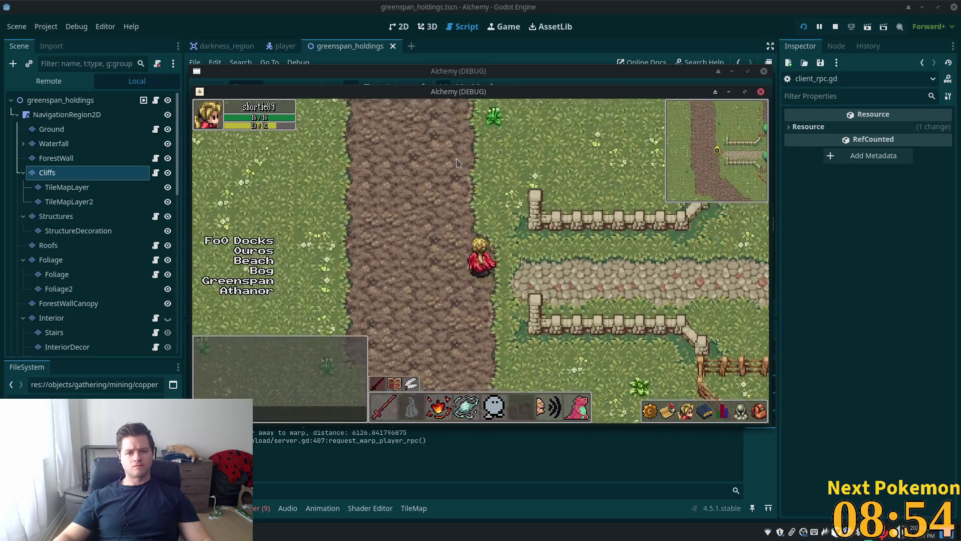
mouse_move(367, 95)
left_mouse_down()
mouse_move(308, 144)
mouse_move(239, 159)
left_mouse_up()
mouse_move(430, 98)
left_mouse_down()
mouse_move(551, 114)
mouse_move(547, 132)
left_mouse_up()
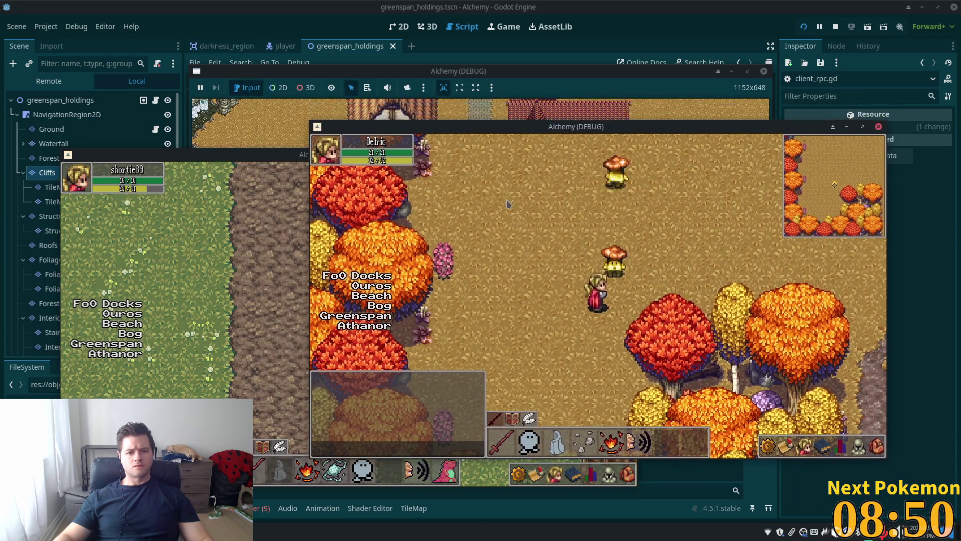
Walk the first client's character up to the castle gate, back down, and beside the farm fields
left_click(269, 249)
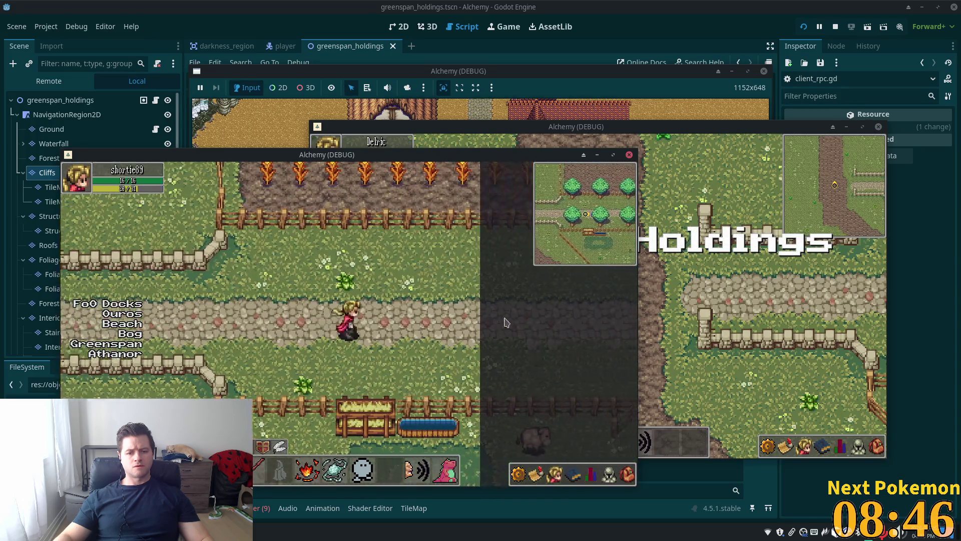
key("Right")
key("Left")
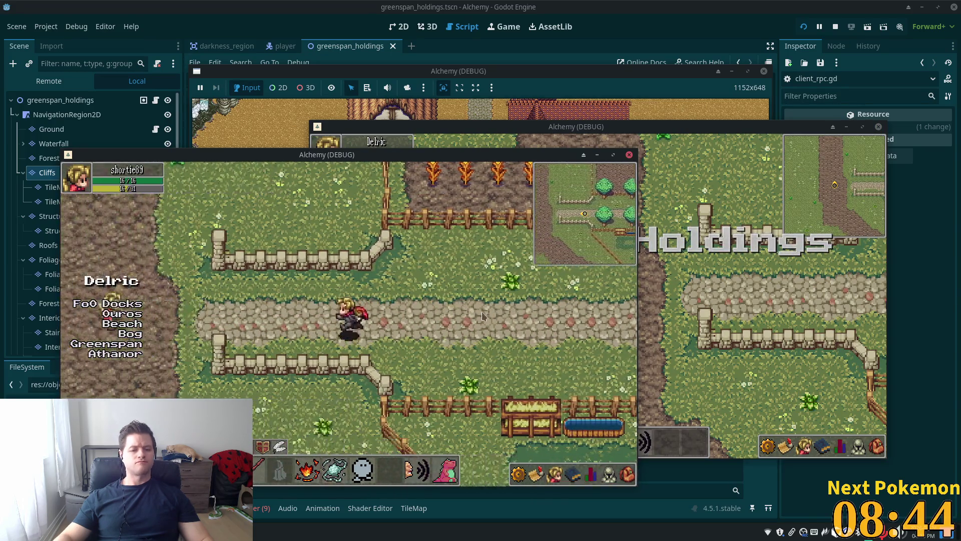
key("Right")
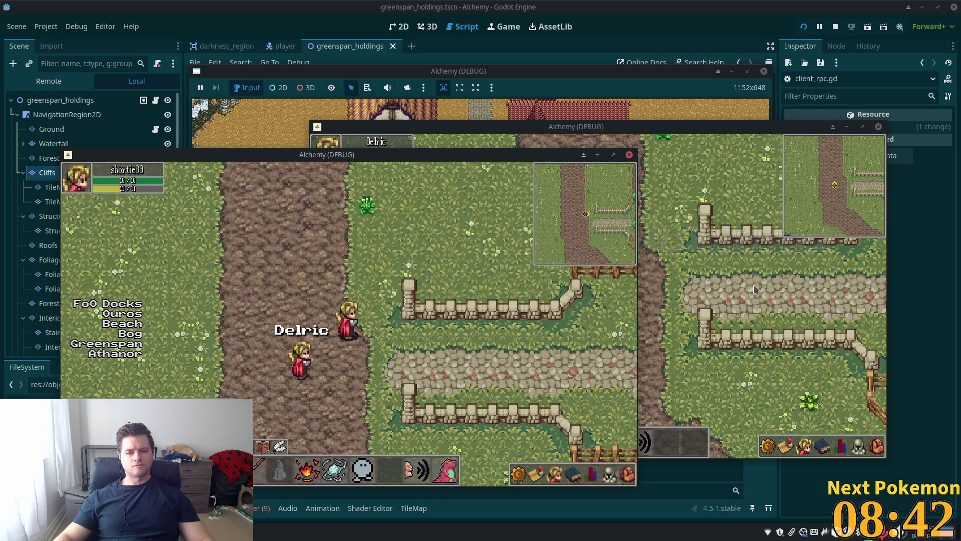
key("Left")
key("Up")
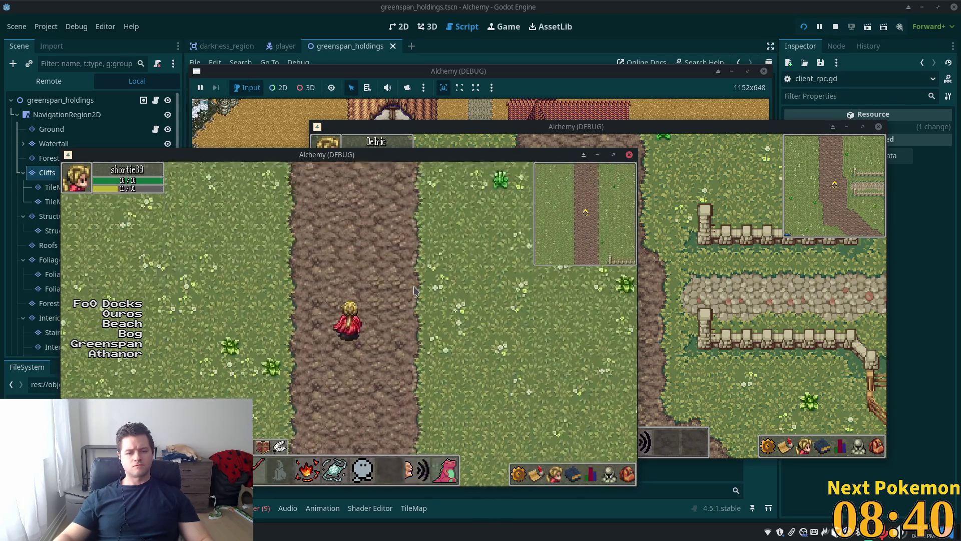
key("Up")
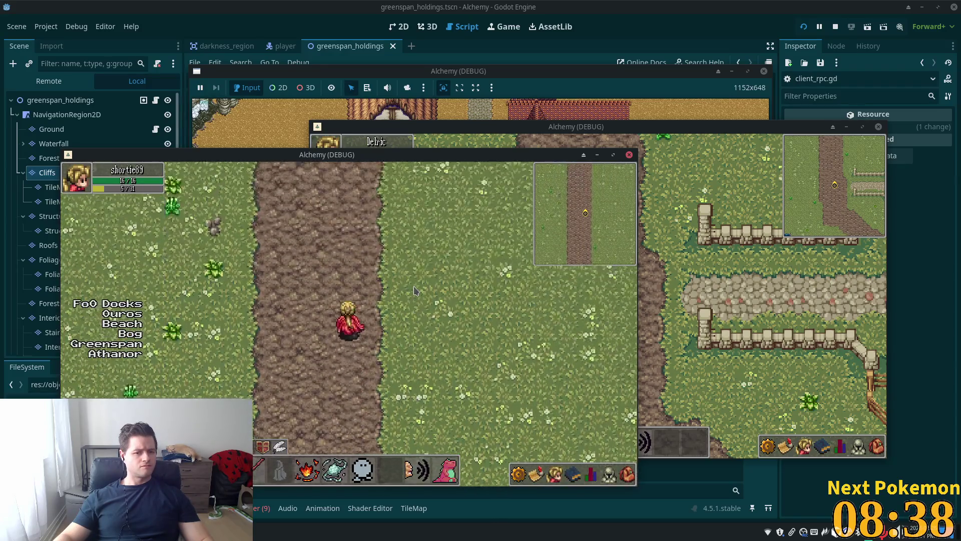
key("Up")
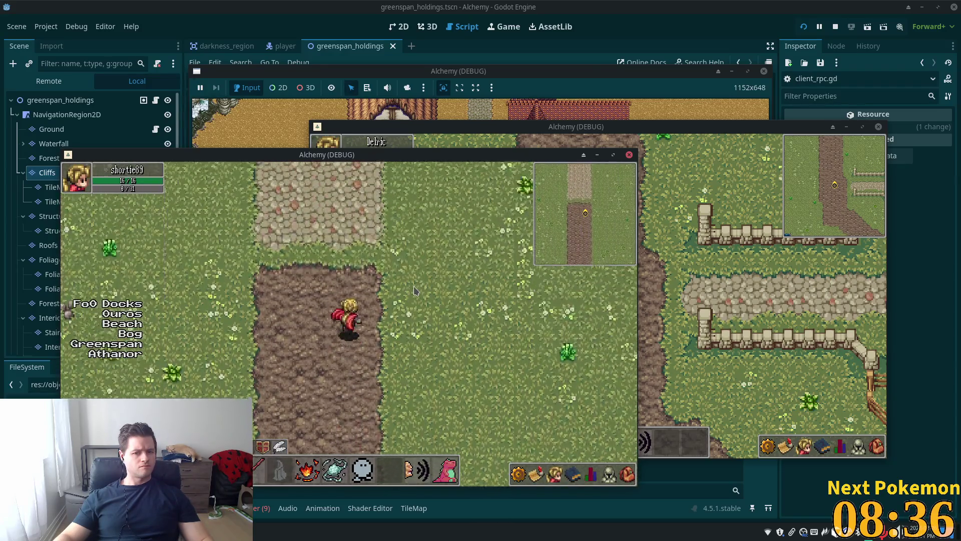
key("Up")
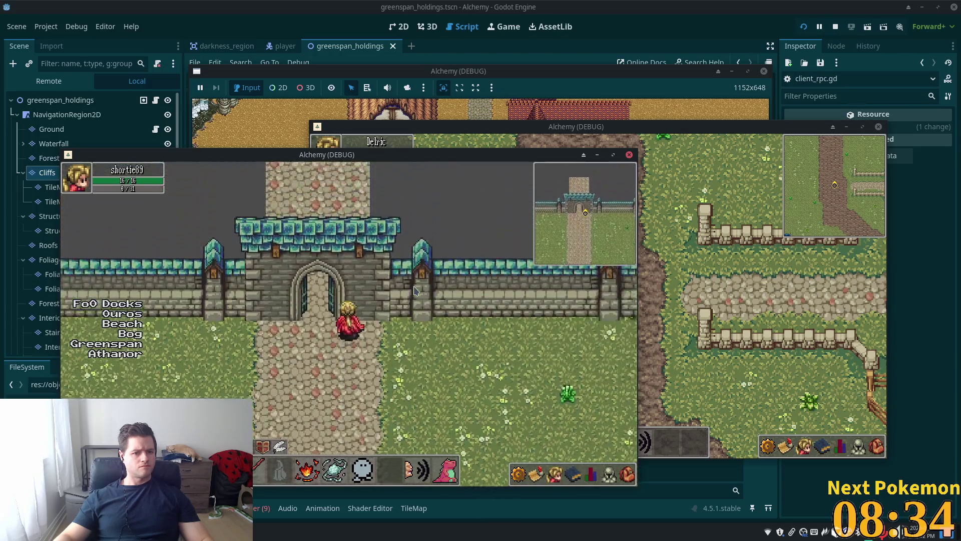
key("Down")
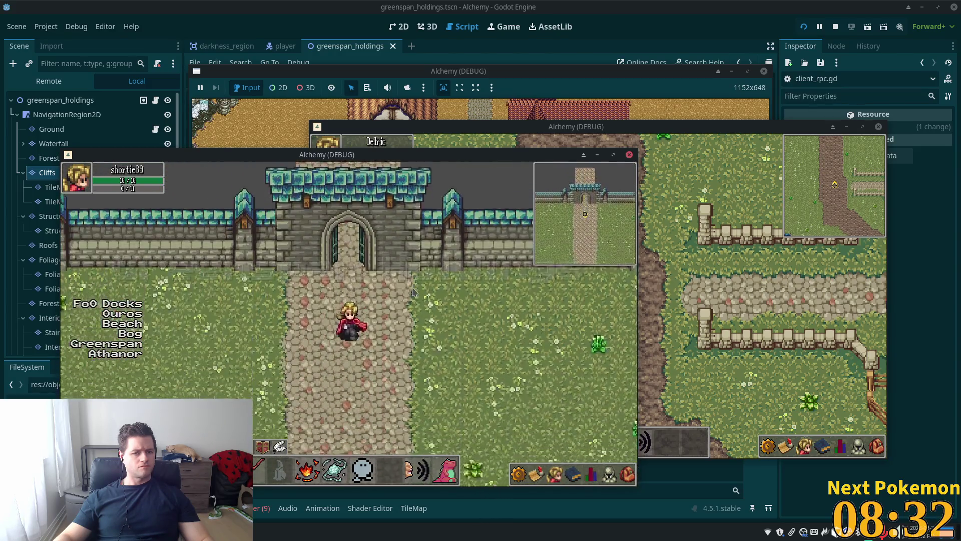
key("Down")
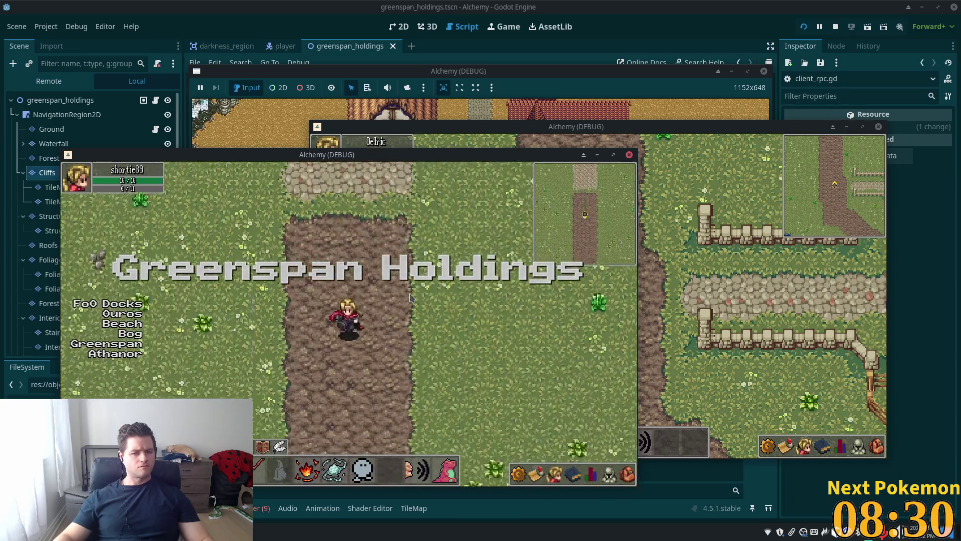
key("Right")
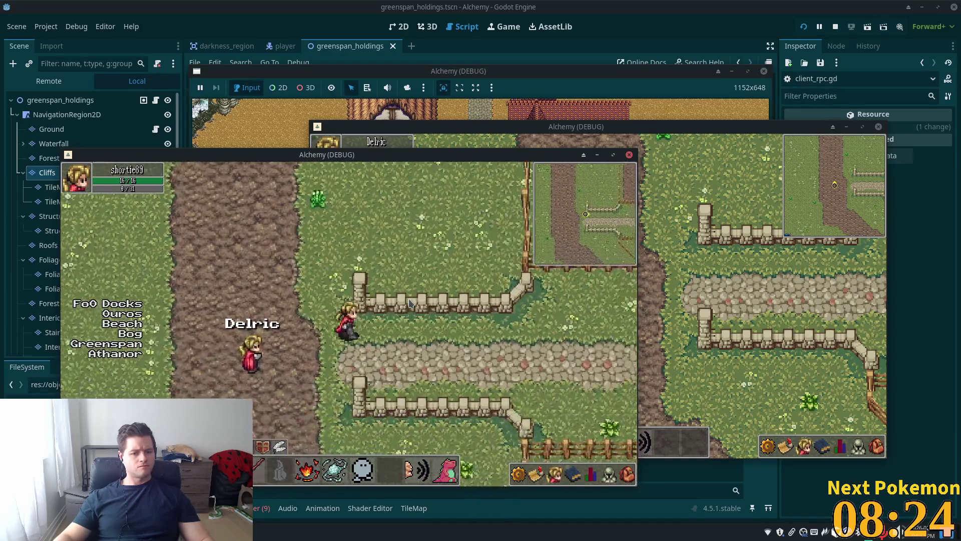
key("Up")
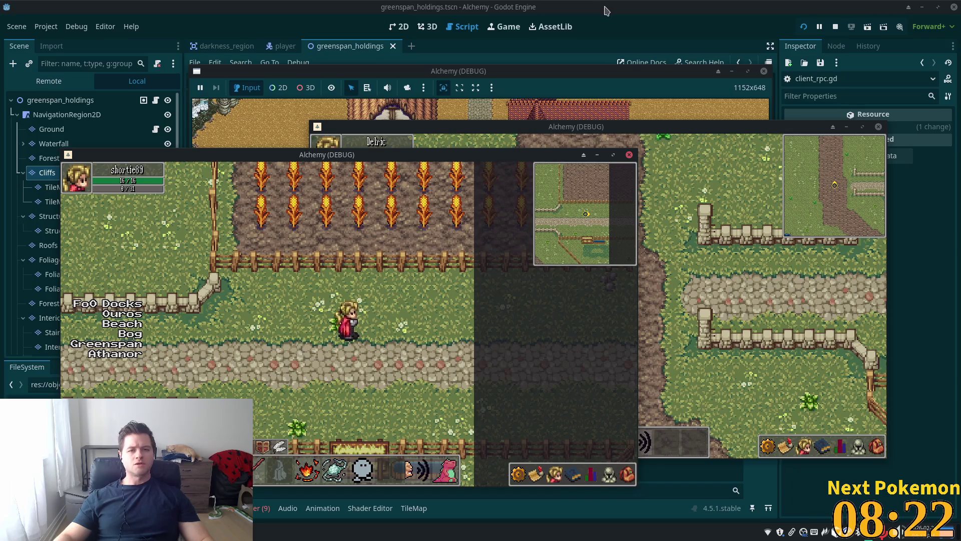
left_click(523, 34)
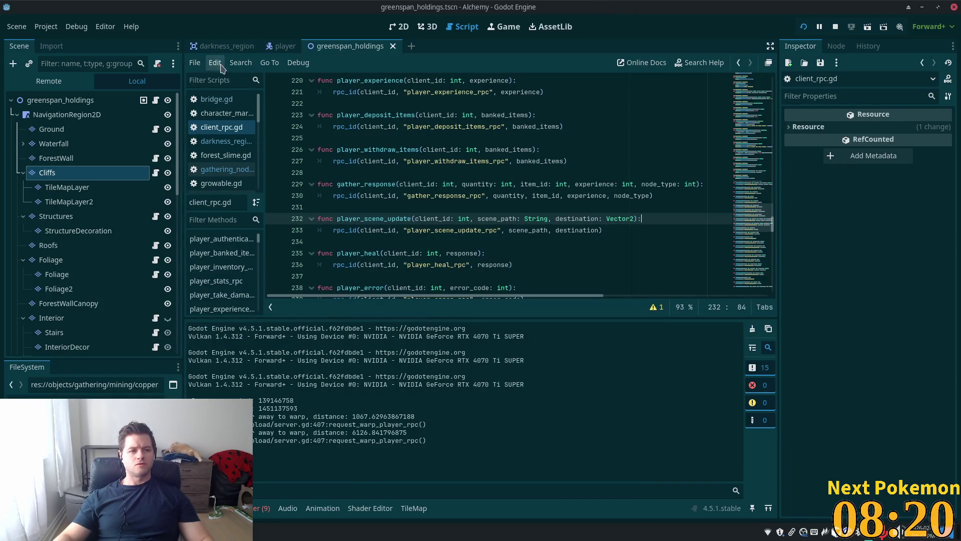
In the 2D view, select the Structures and Interior layers, then save and relaunch with F5
left_click(399, 27)
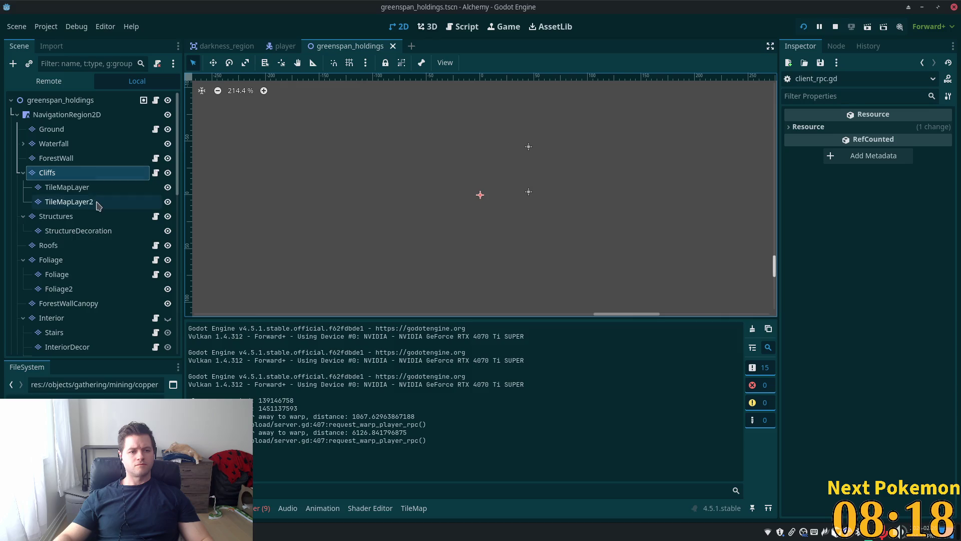
left_click(56, 216)
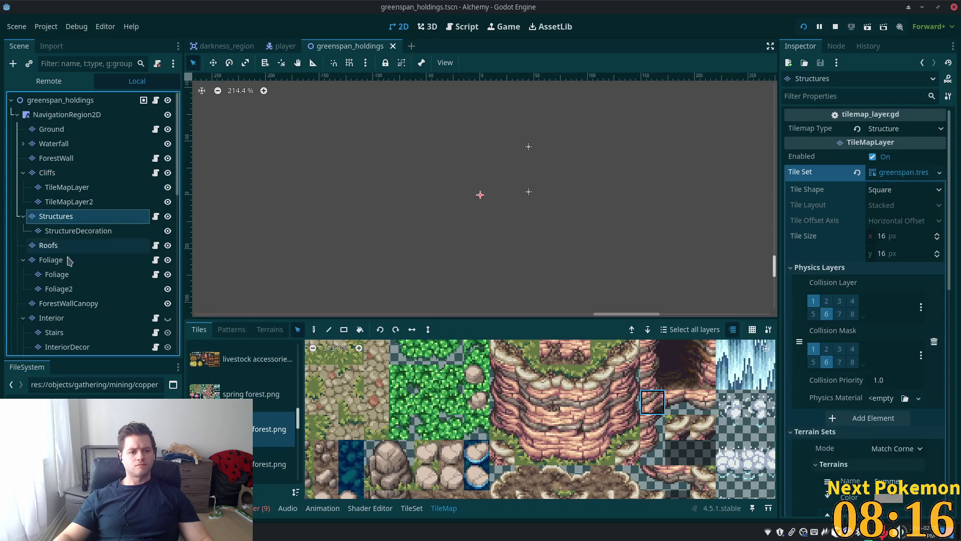
left_click(51, 318)
scroll(133, 278, "down", 3)
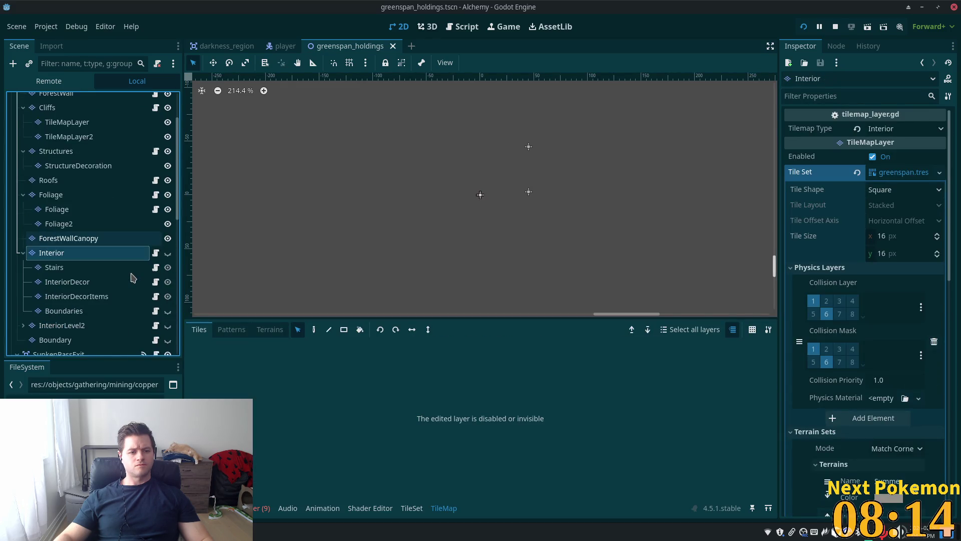
scroll(132, 278, "down", 3)
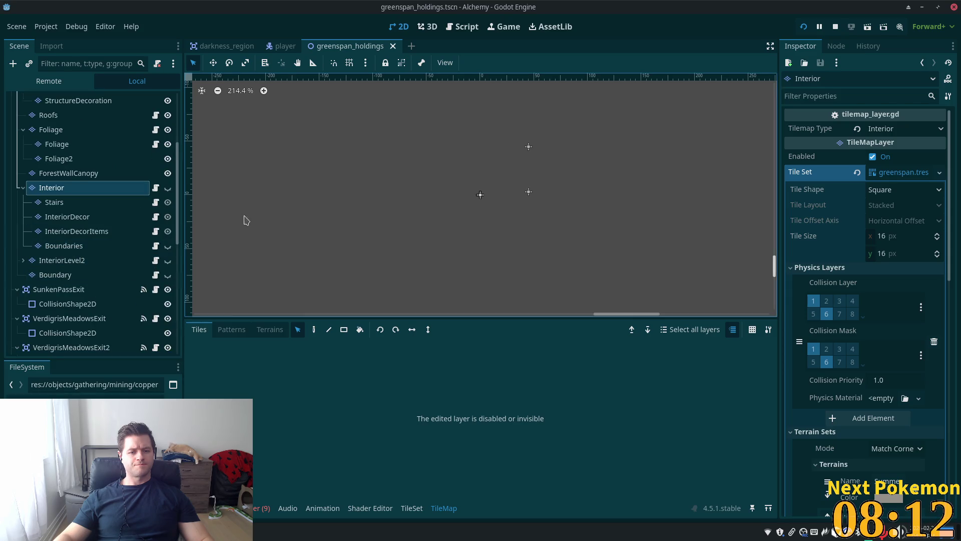
scroll(383, 203, "down", 4)
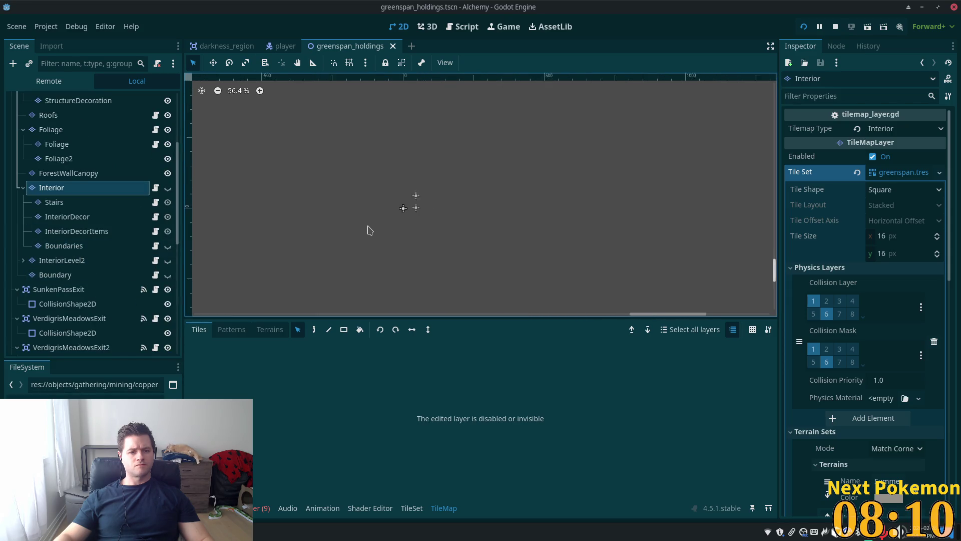
scroll(370, 230, "down", 1)
key("F5")
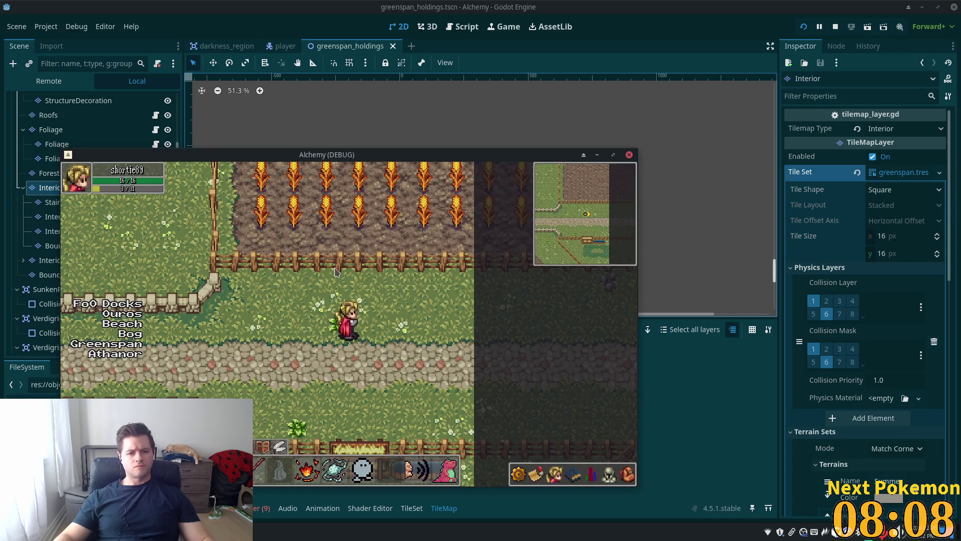
Warp the player to Ouros and then back to Greenspan
key("Left")
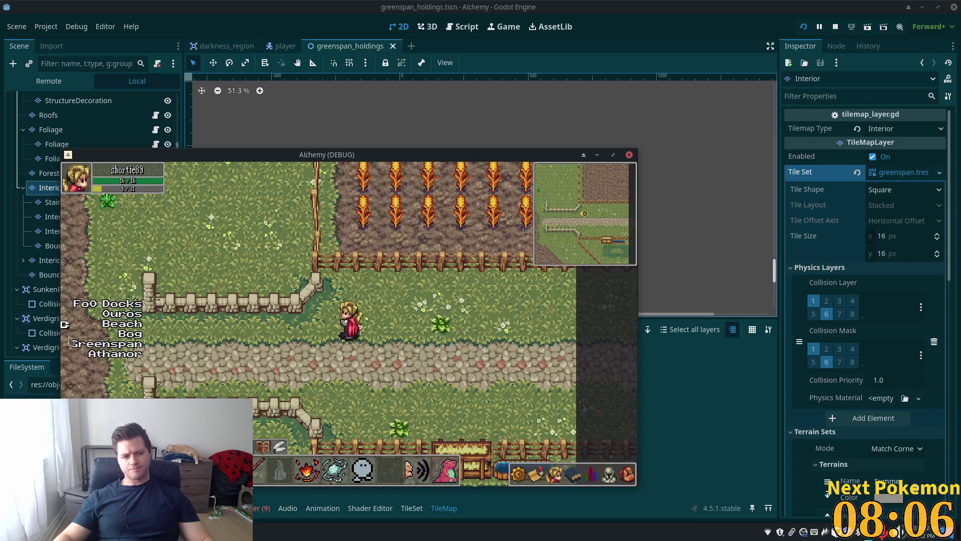
left_click(122, 314)
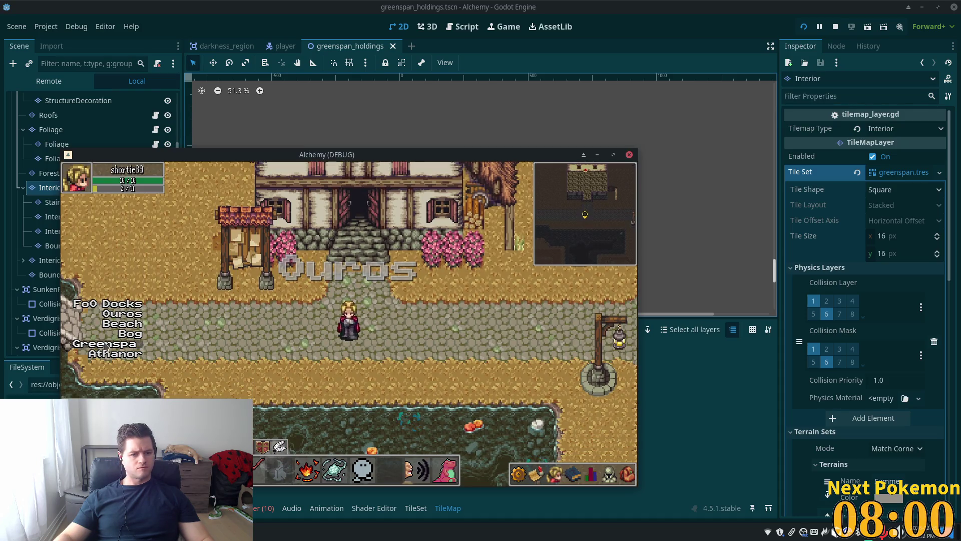
left_click(106, 344)
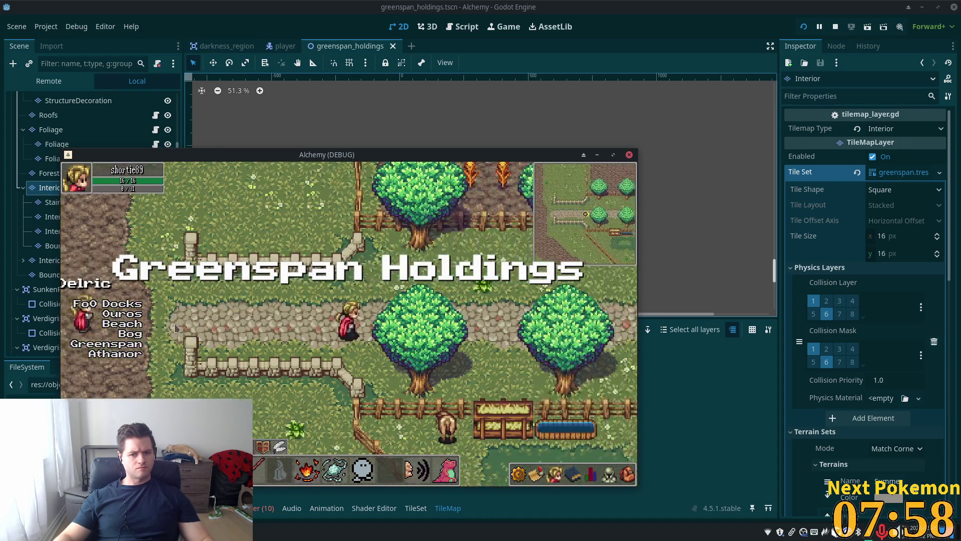
Walk into the red-roofed house and bring the second game client to the front
key("Right")
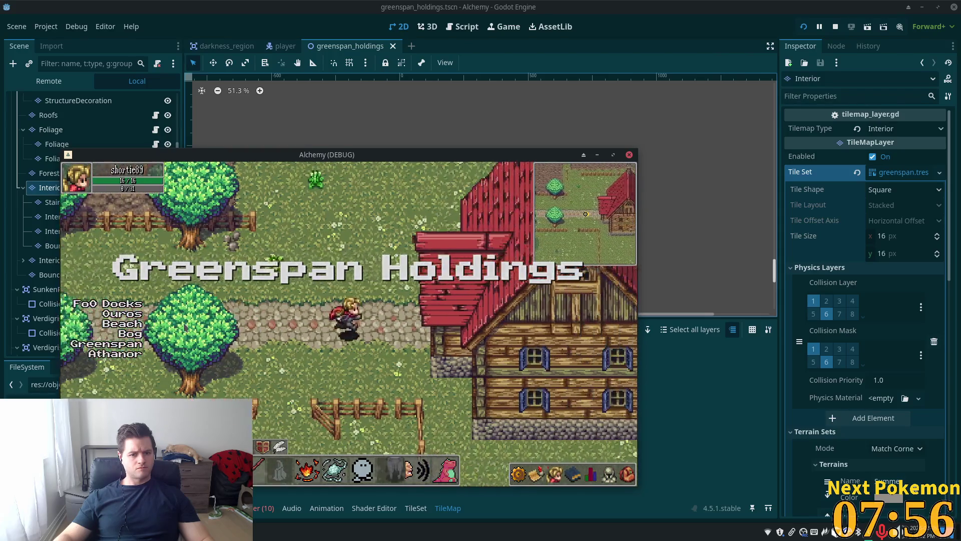
key("Right")
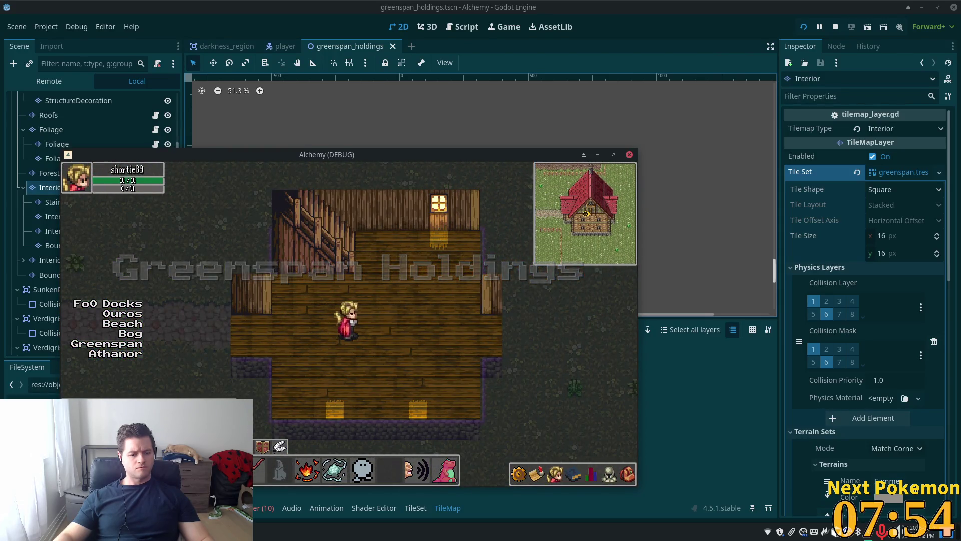
left_click(265, 530)
left_click(290, 491)
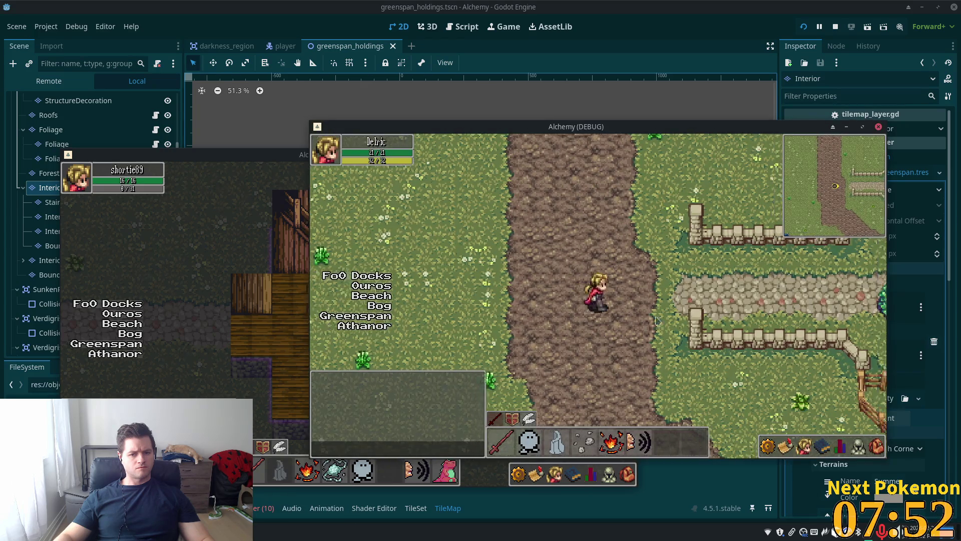
Move the first game window left and walk the second character past the house toward the pasture
key("Right")
left_click(257, 153)
left_click_drag(256, 152, 203, 149)
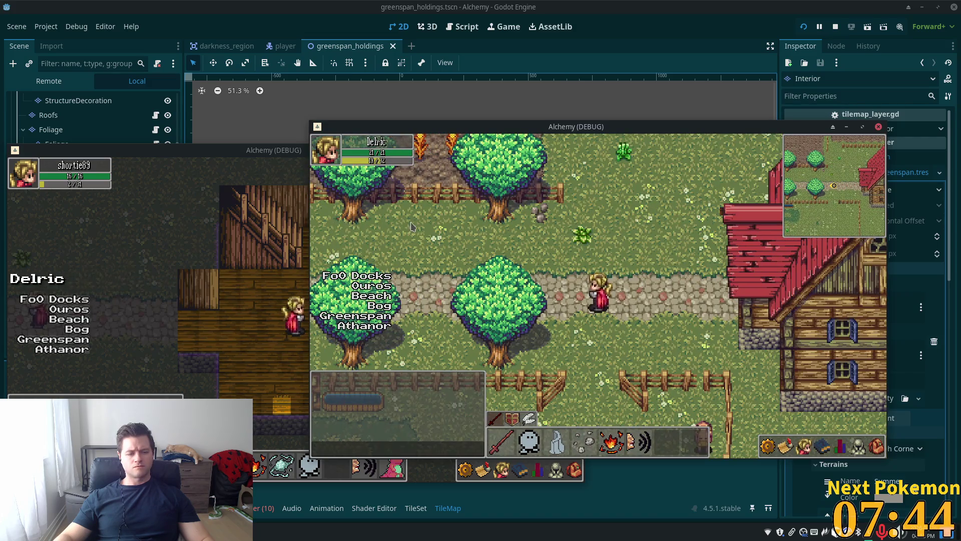
key("Right")
key("Down")
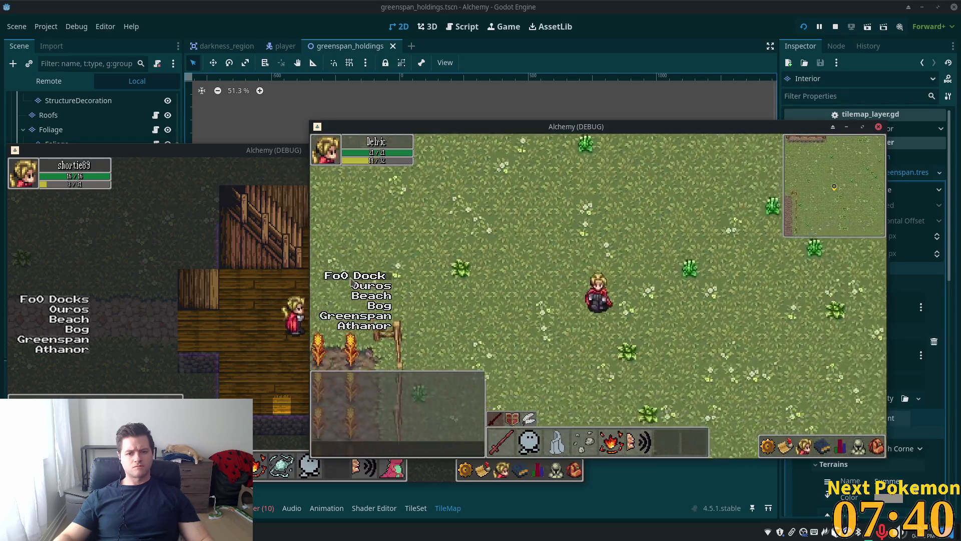
key("Right")
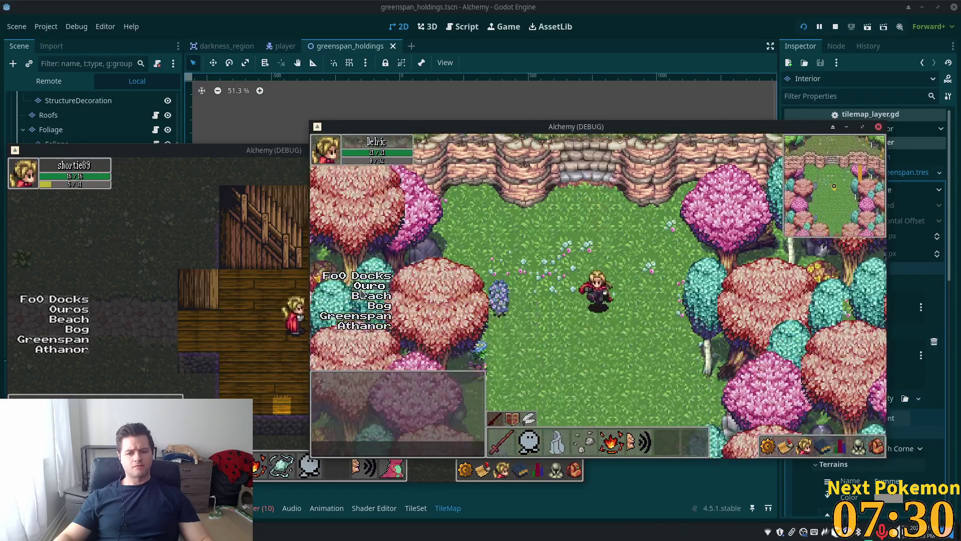
Walk both characters south past the tree line into the Verdigris forest
key("Down")
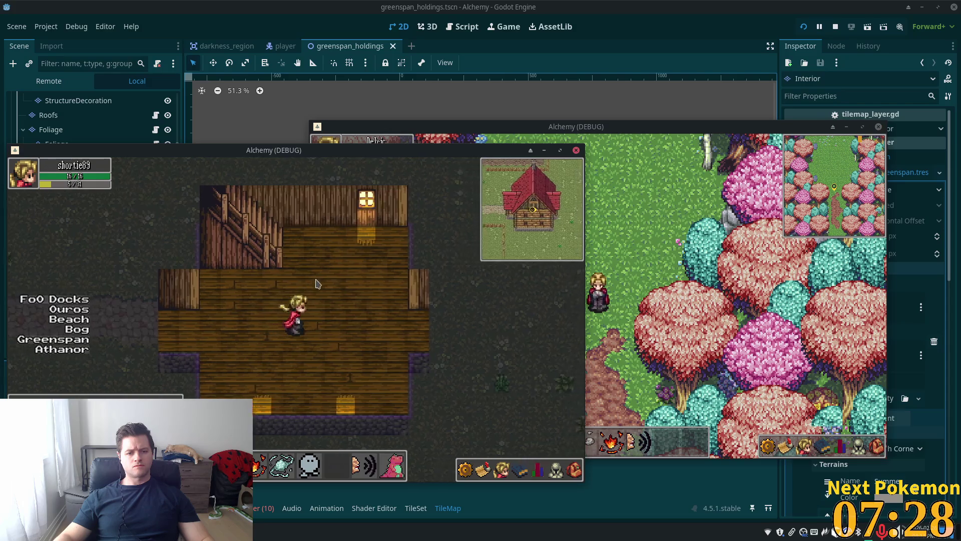
key("Down")
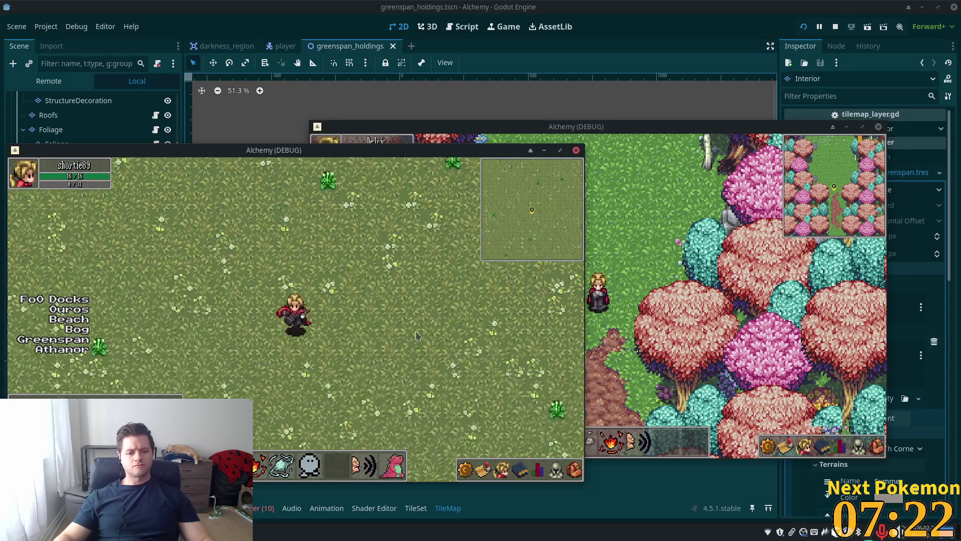
key("Down")
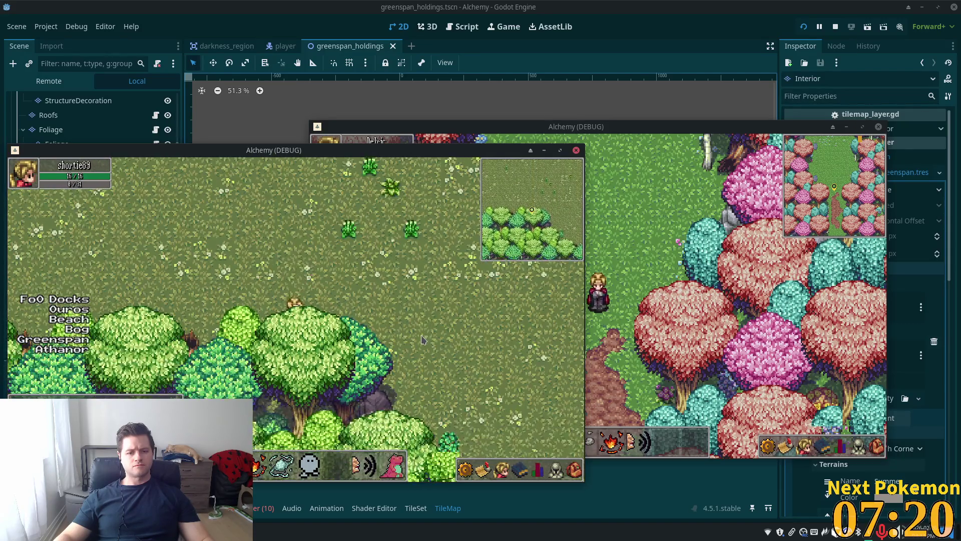
key("Down")
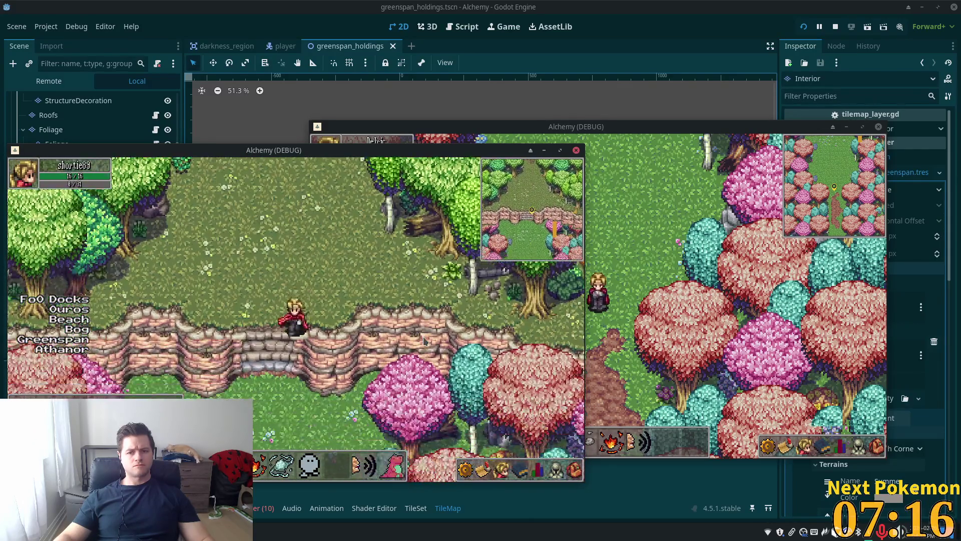
key("Down")
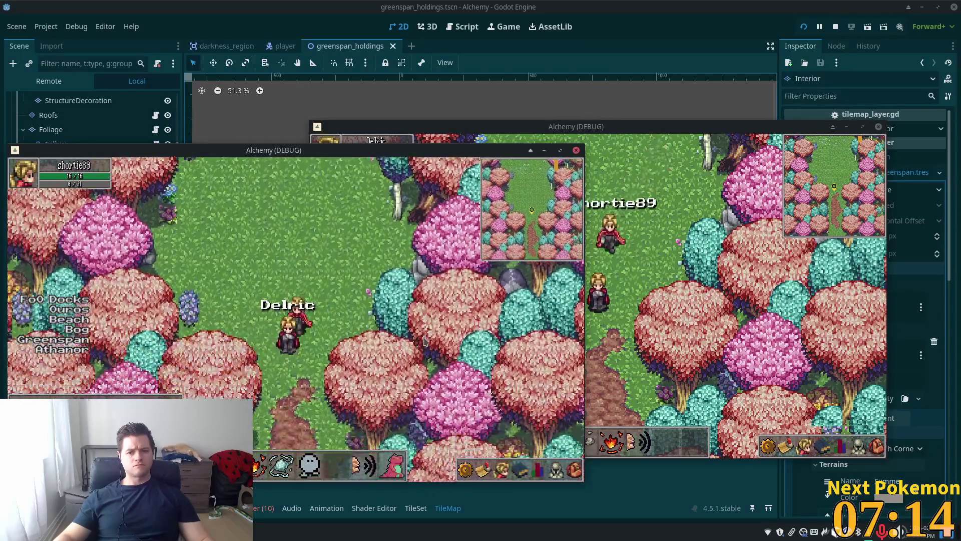
key("Down")
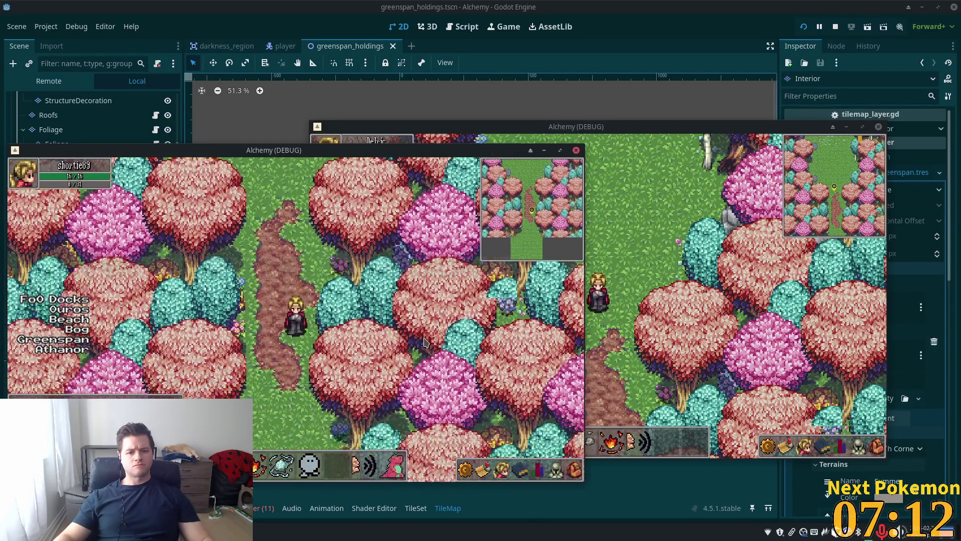
left_click(638, 273)
key("Down")
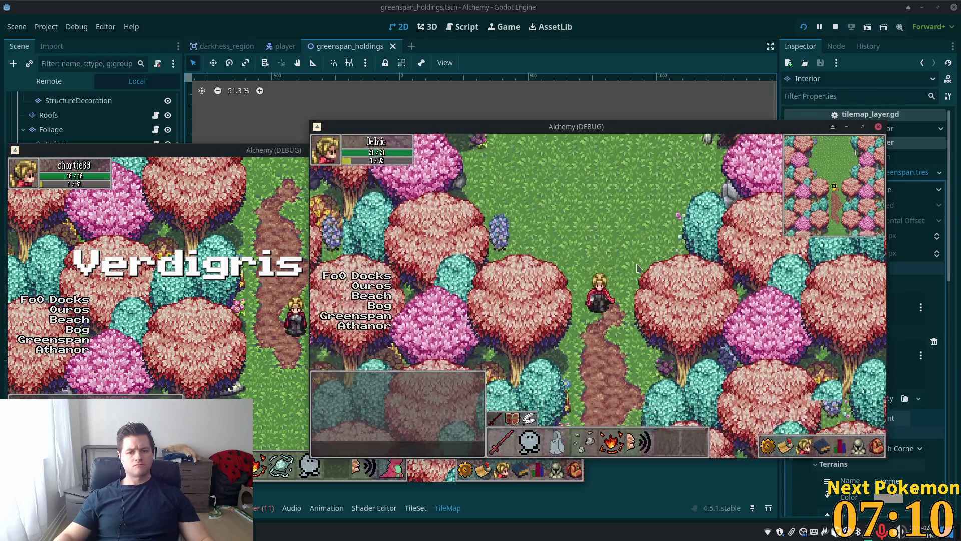